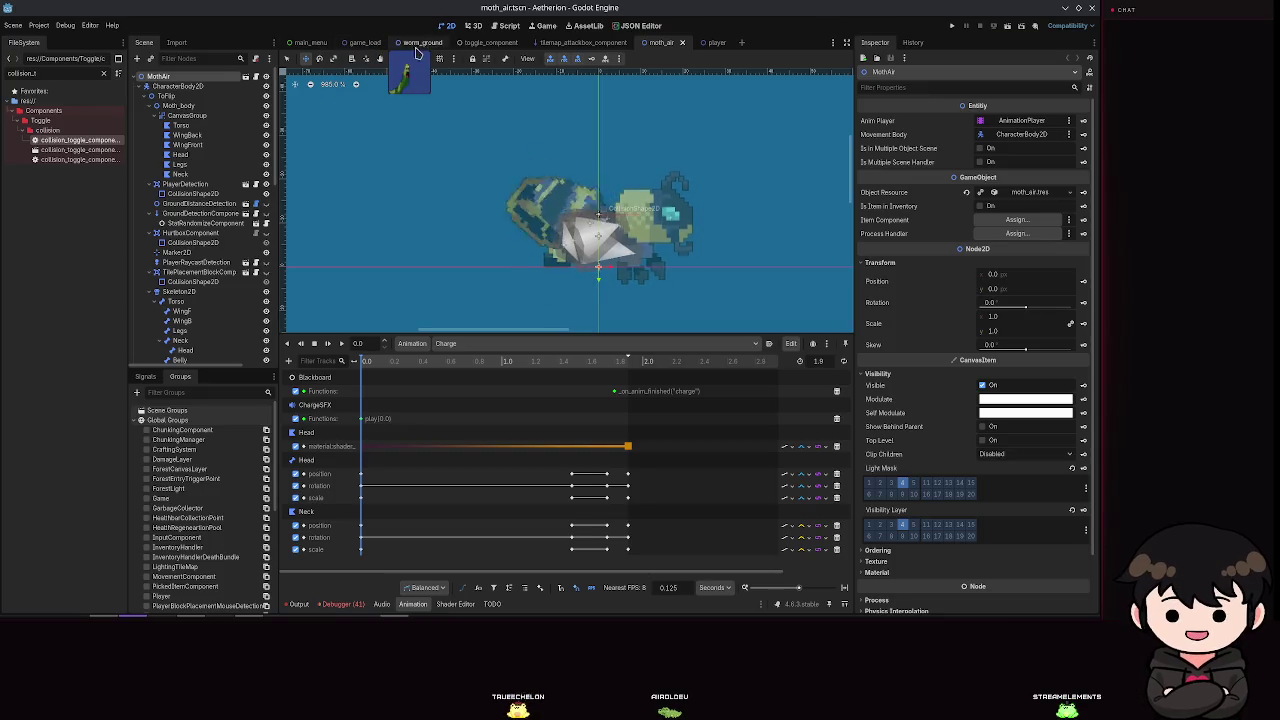
Step: Switch from moth_air to the worm_ground scene and centre the worm in the viewport
left_click(365, 43)
left_click(430, 45)
scroll(690, 234, "up", 2)
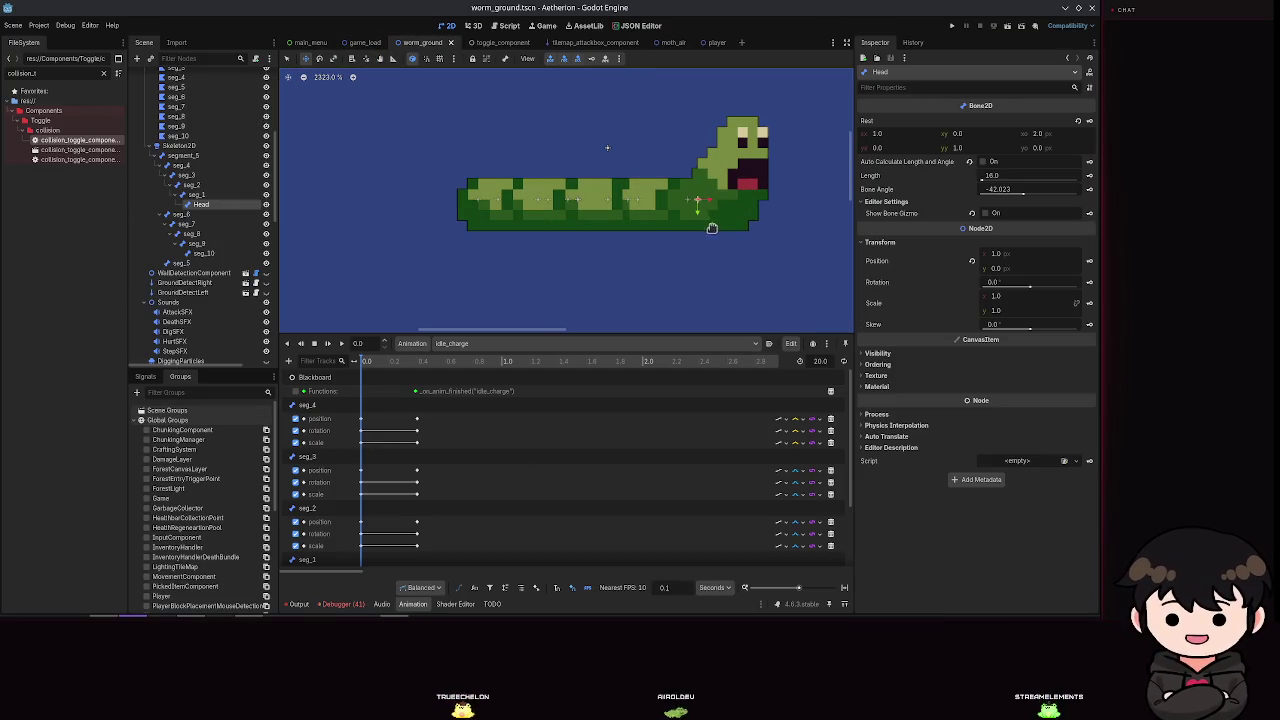
left_click_drag(697, 236, 617, 227)
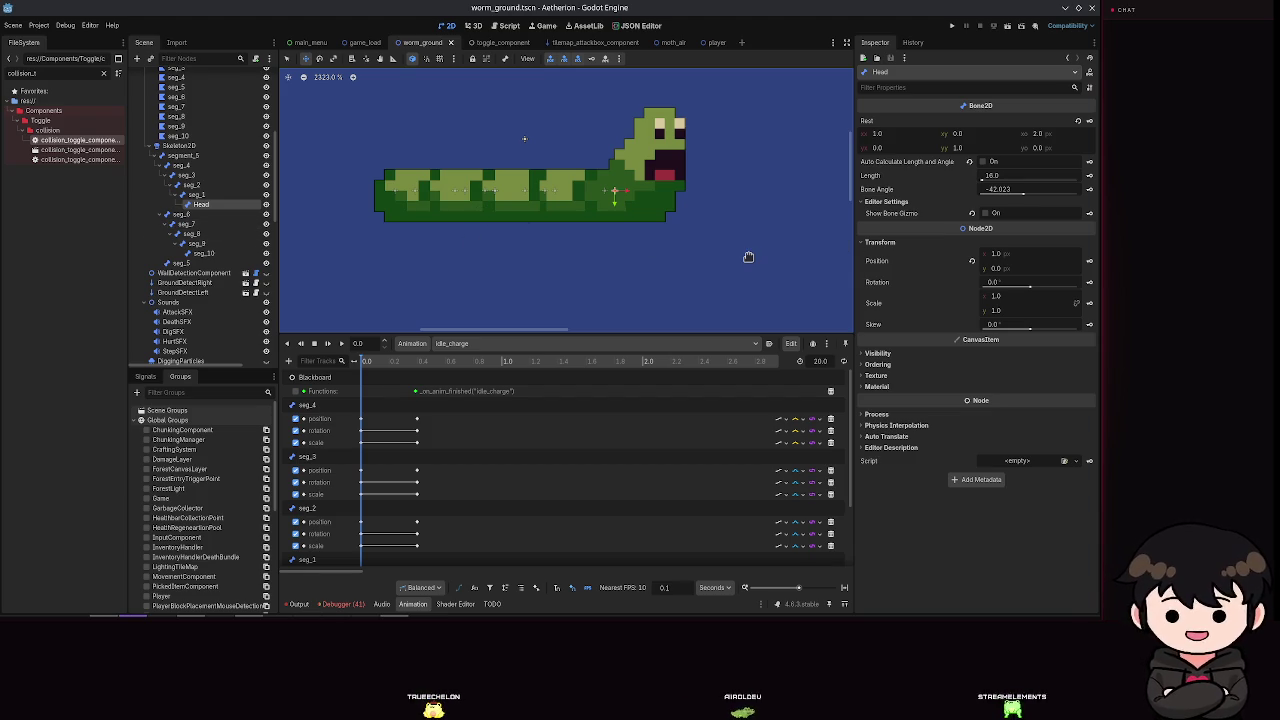
left_click_drag(718, 250, 697, 263)
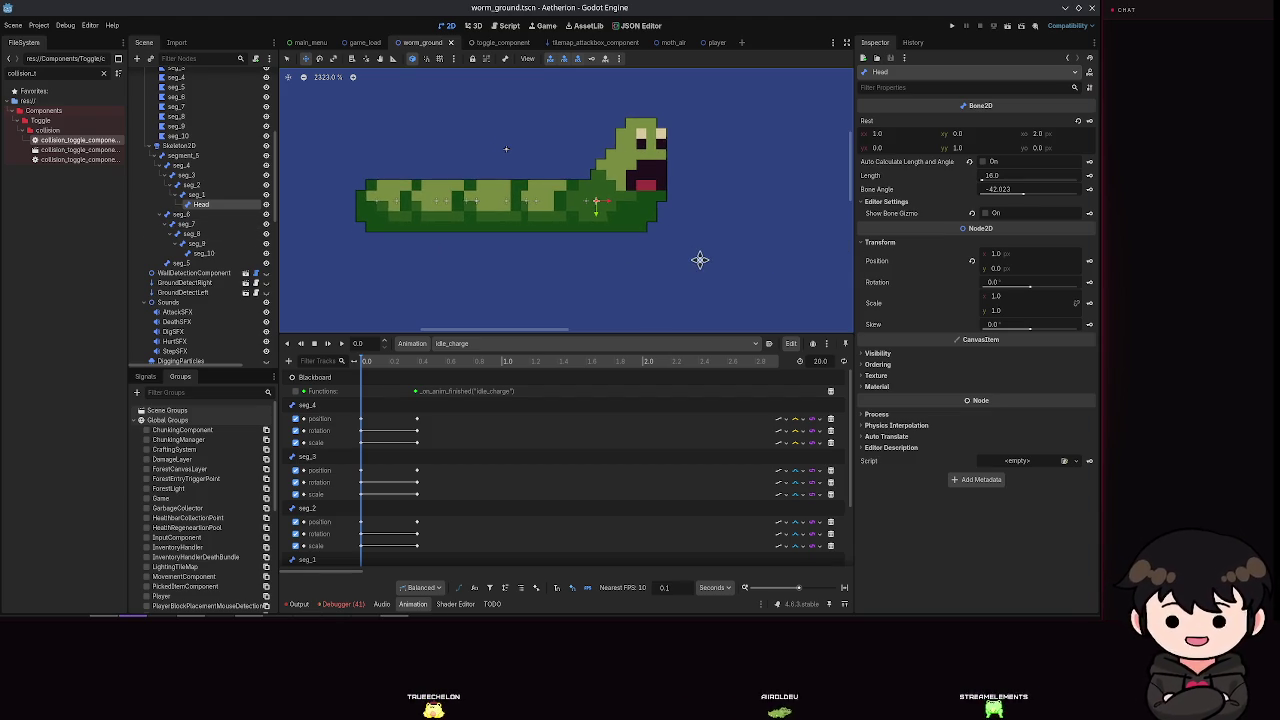
Step: Inspect the Head, seg_1, seg_6, seg_7, seg_9 and seg_10 bones in the Scene dock
left_click(196, 194)
left_click(202, 214)
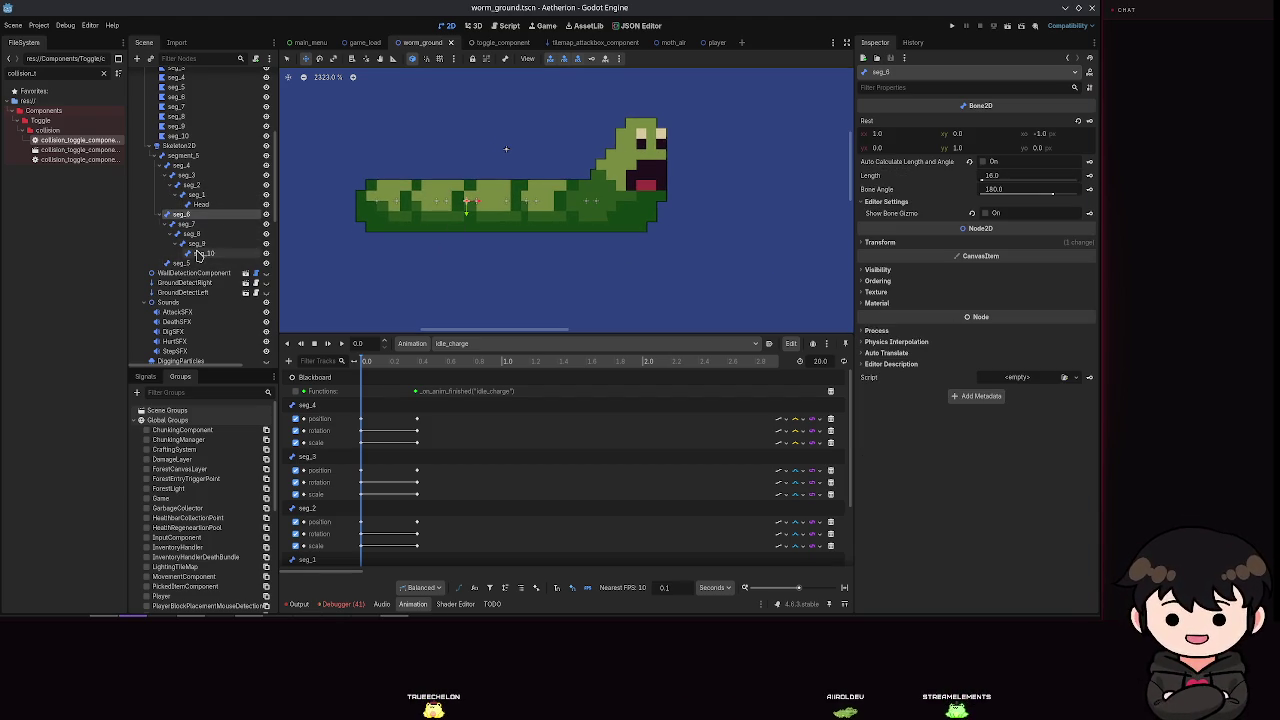
left_click(199, 253)
key("Up")
key("Up")
key("Up")
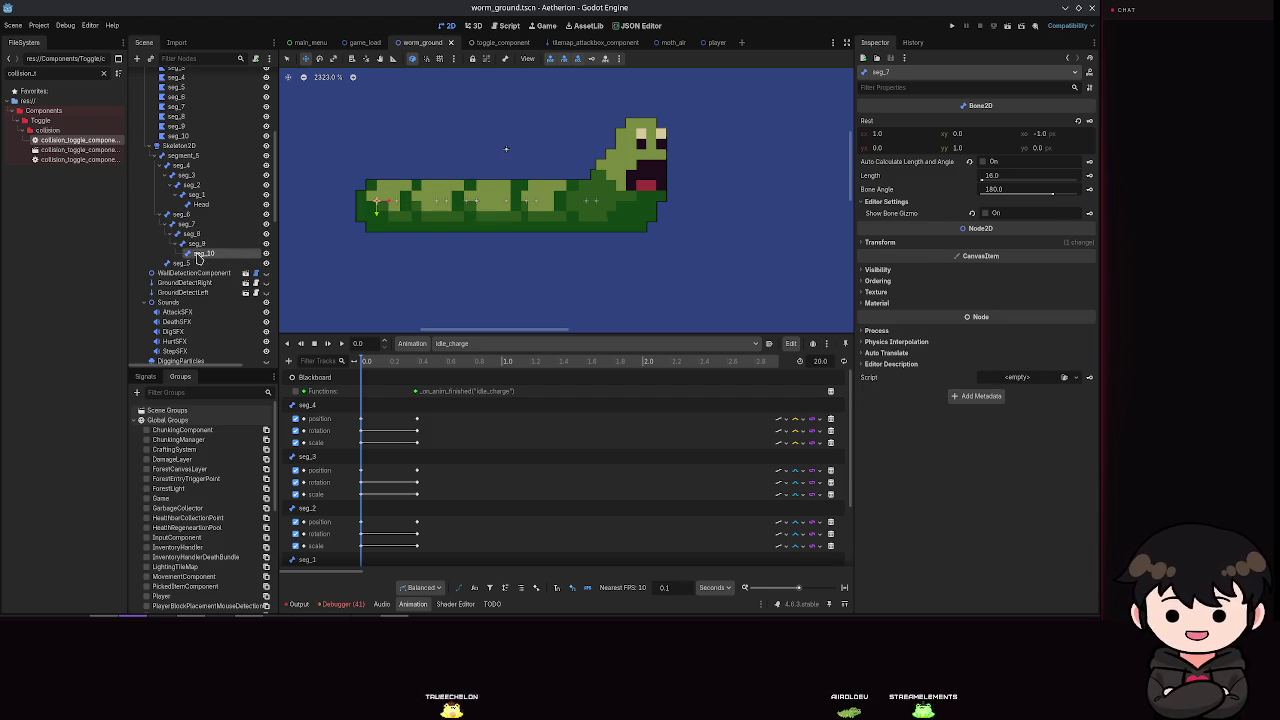
left_click(196, 243)
key("Up")
key("Up")
key("Up")
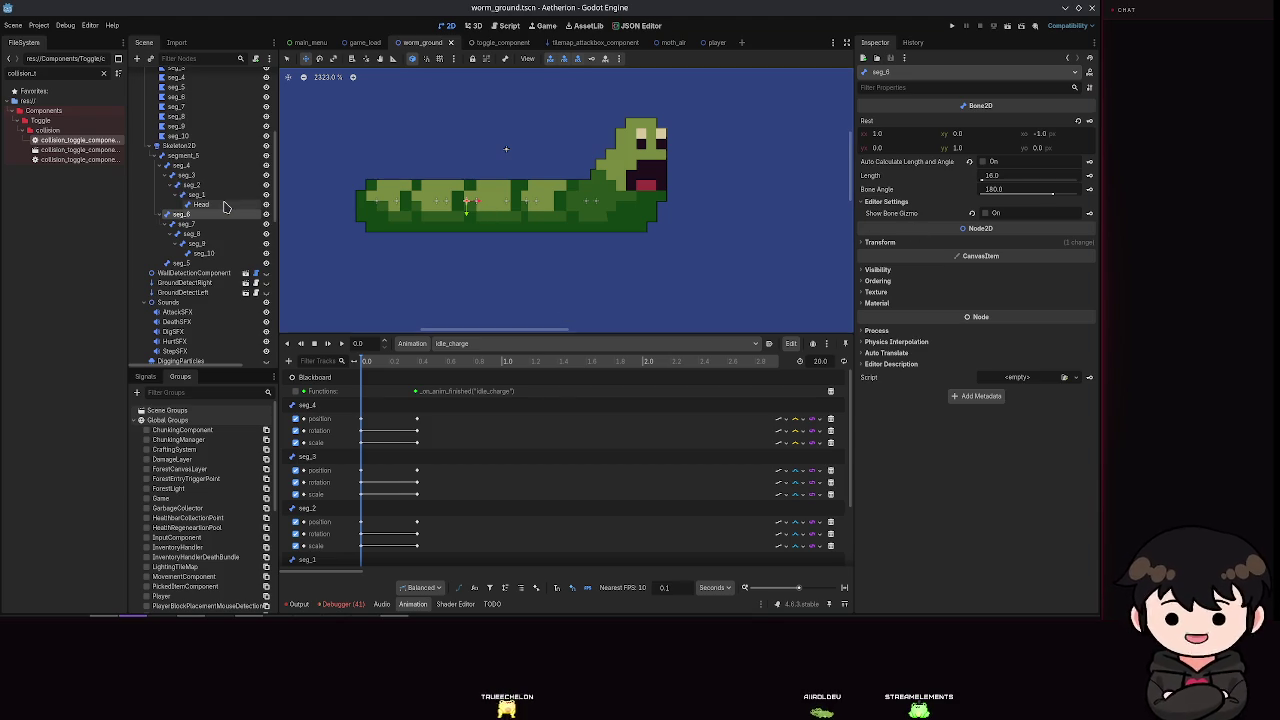
left_click(225, 206)
left_click(195, 194)
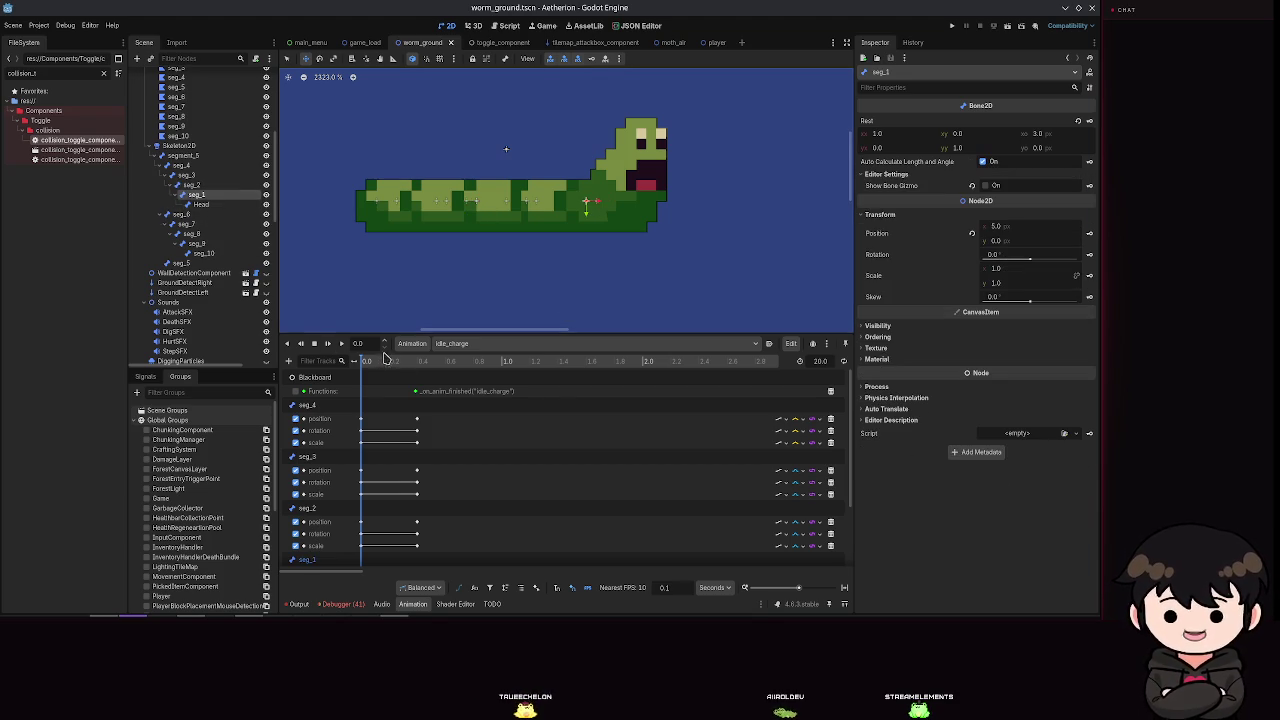
Step: Move the playhead to 0.4 s and shift seg_2 one pixel right
left_click_drag(362, 345, 417, 345)
scroll(535, 290, "down", 3)
scroll(535, 290, "up", 8)
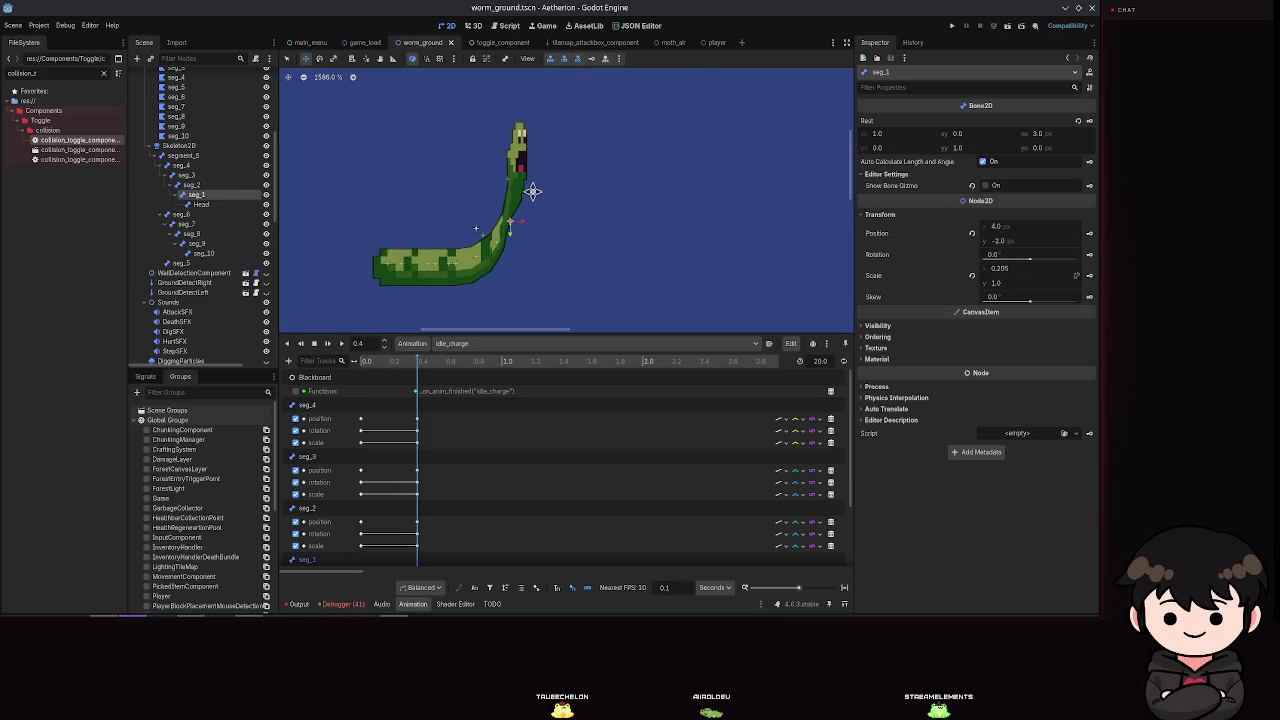
scroll(494, 261, "down", 5)
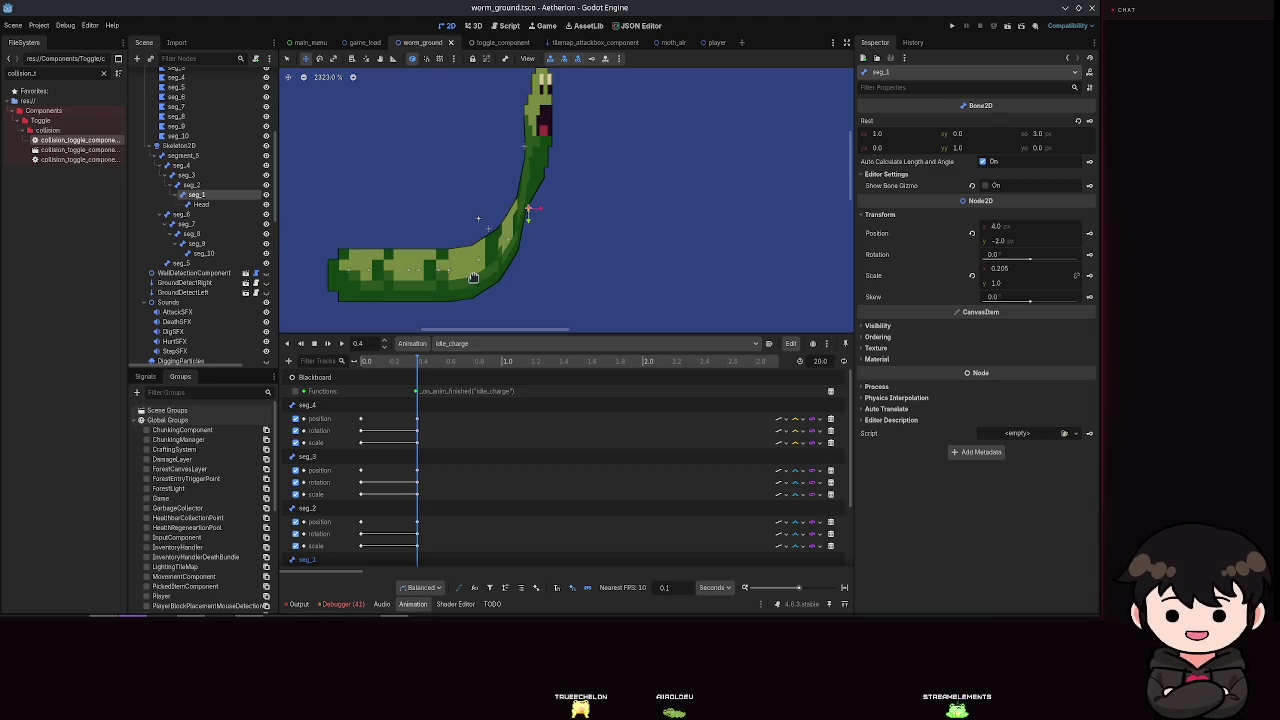
left_click(196, 186)
mouse_move(512, 196)
left_mouse_down()
mouse_move(534, 186)
mouse_move(527, 217)
left_mouse_up()
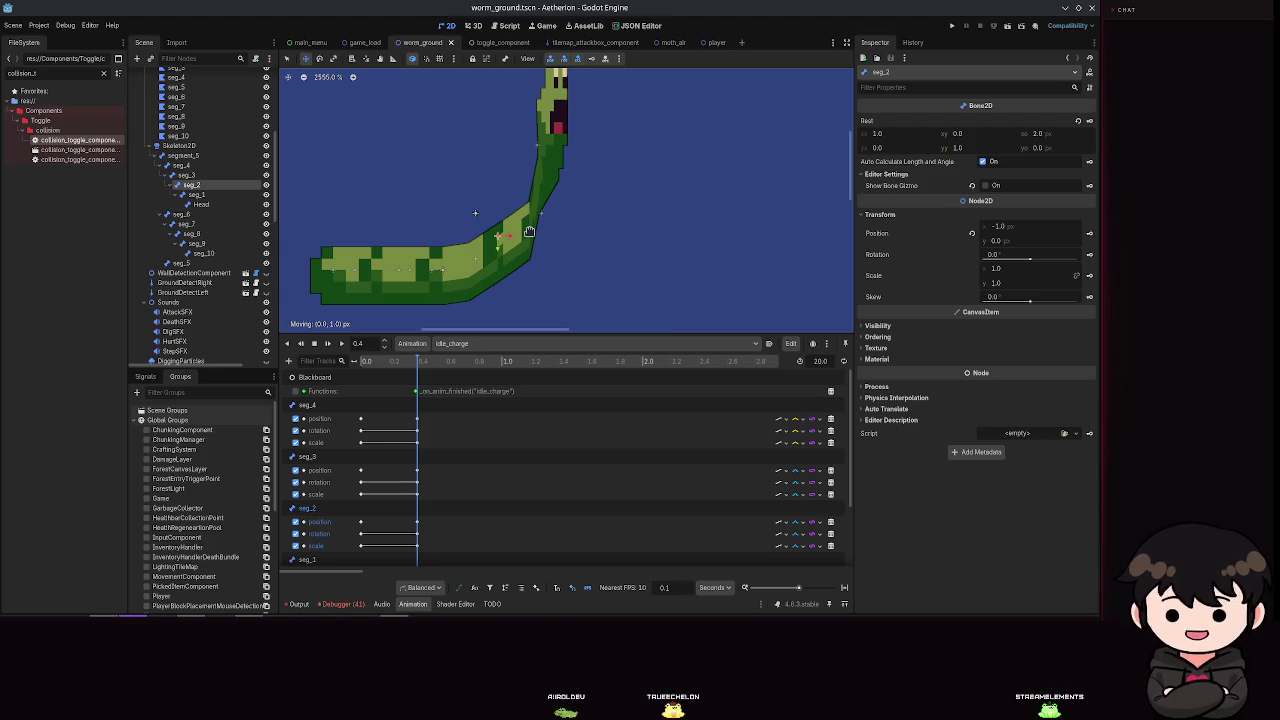
Step: Lower seg_3 one pixel and raise seg_2 one pixel, saving after each change
left_click(490, 266)
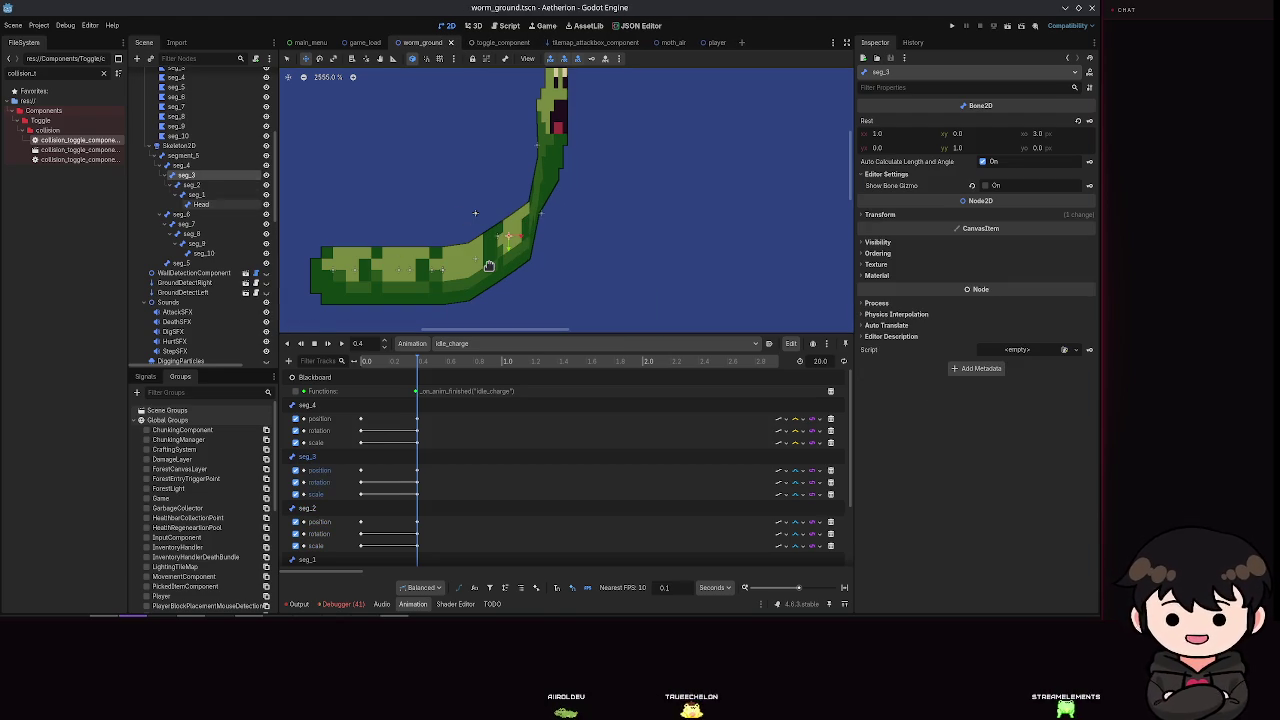
left_click_drag(491, 271, 504, 242)
key("ctrl+s")
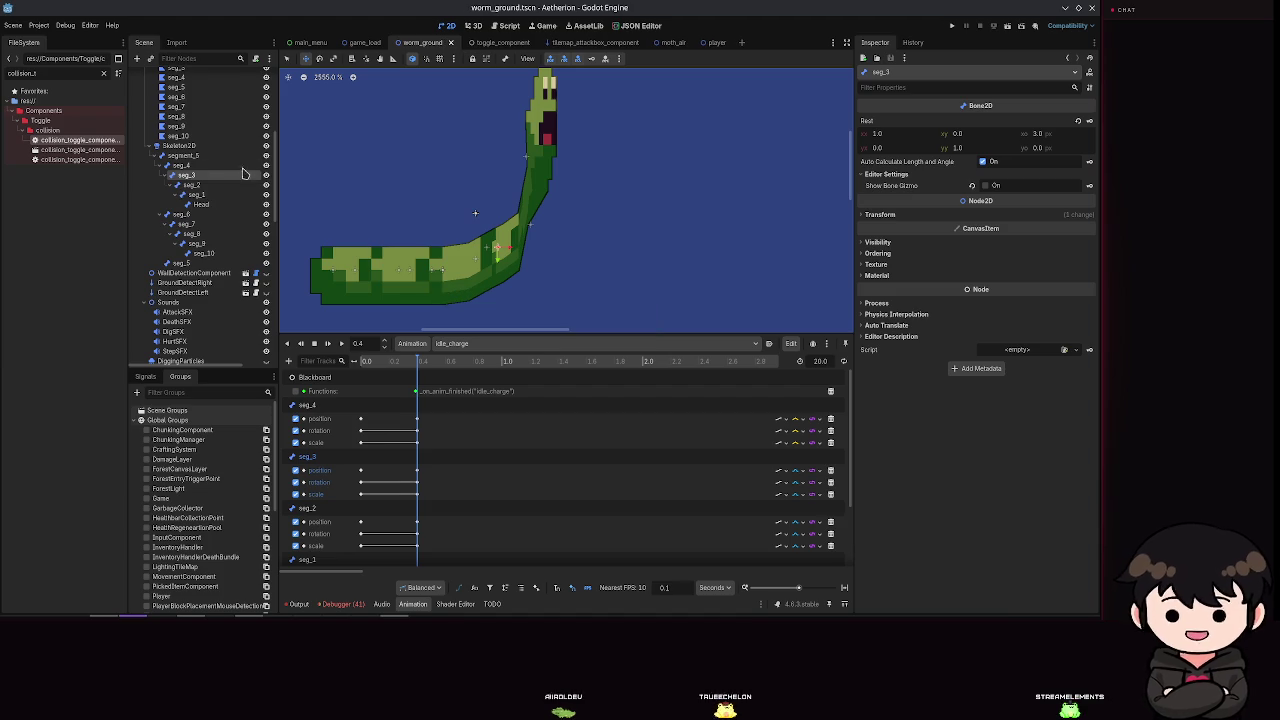
left_click(545, 205)
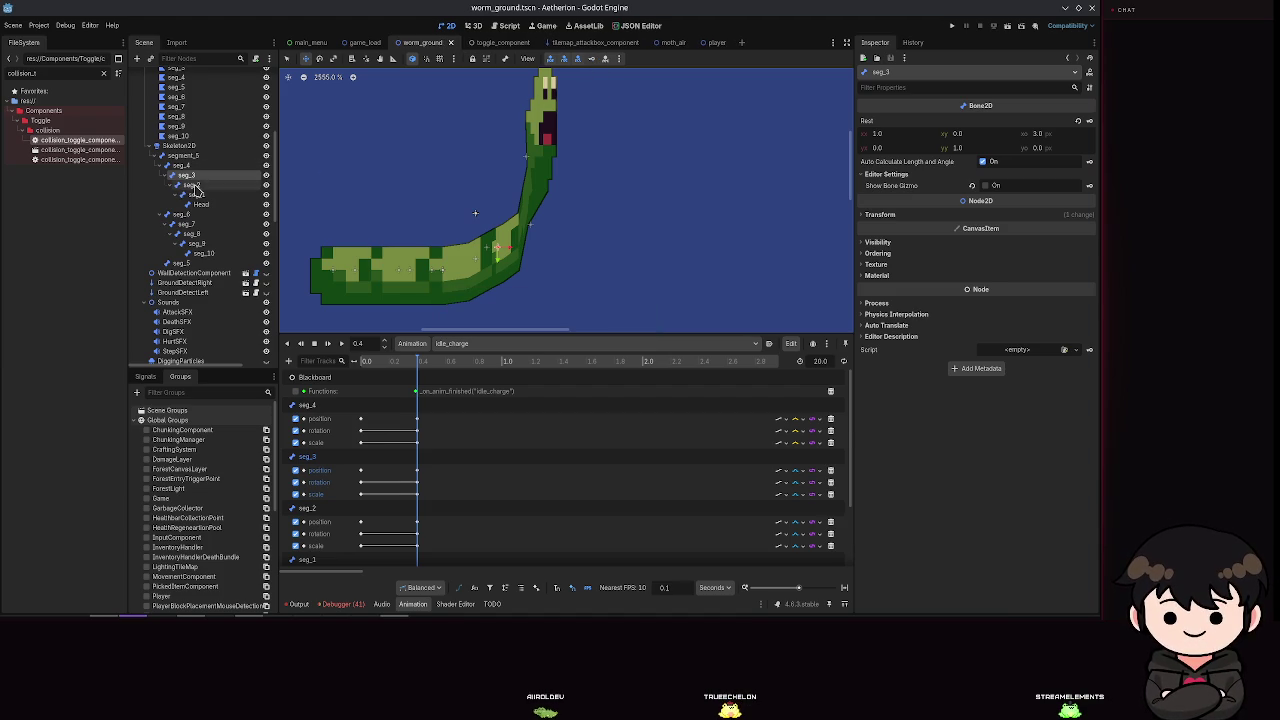
left_click_drag(523, 204, 513, 202)
key("ctrl+s")
Step: Move seg_1 one pixel right, clear the selection, and run the game
left_click(524, 203)
left_click_drag(524, 203, 532, 203)
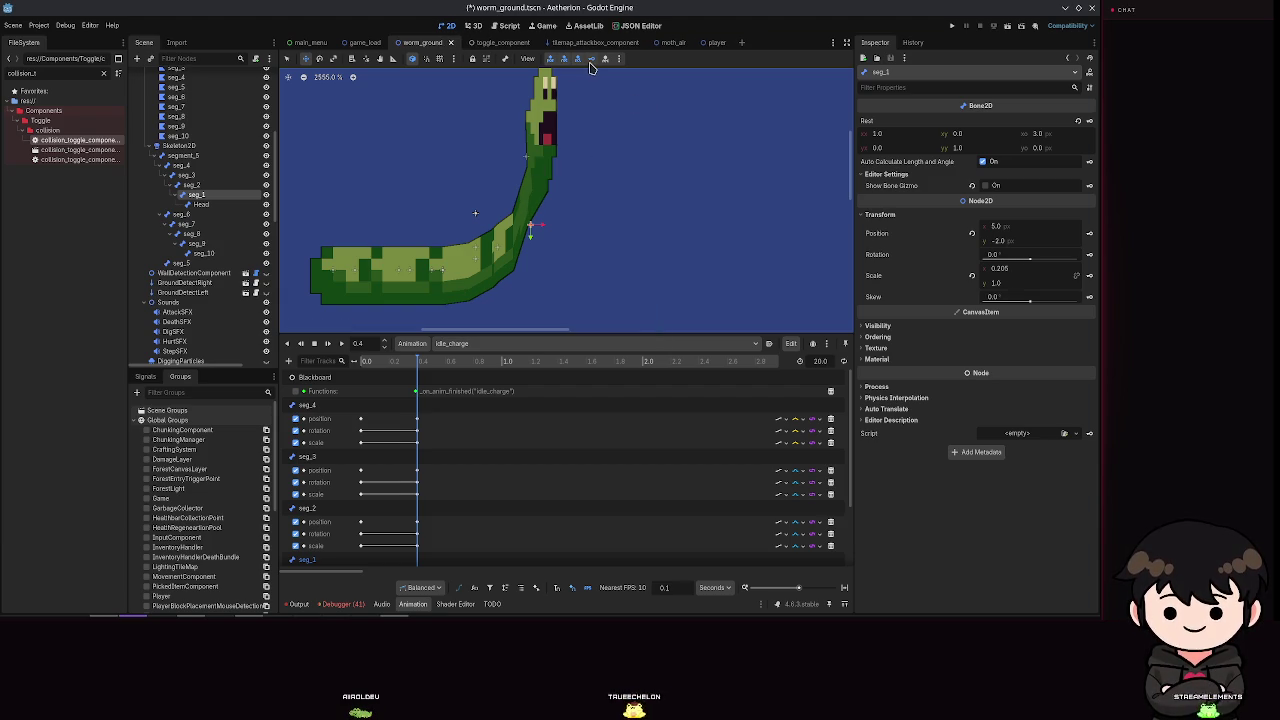
scroll(590, 198, "down", 6)
scroll(597, 204, "up", 4)
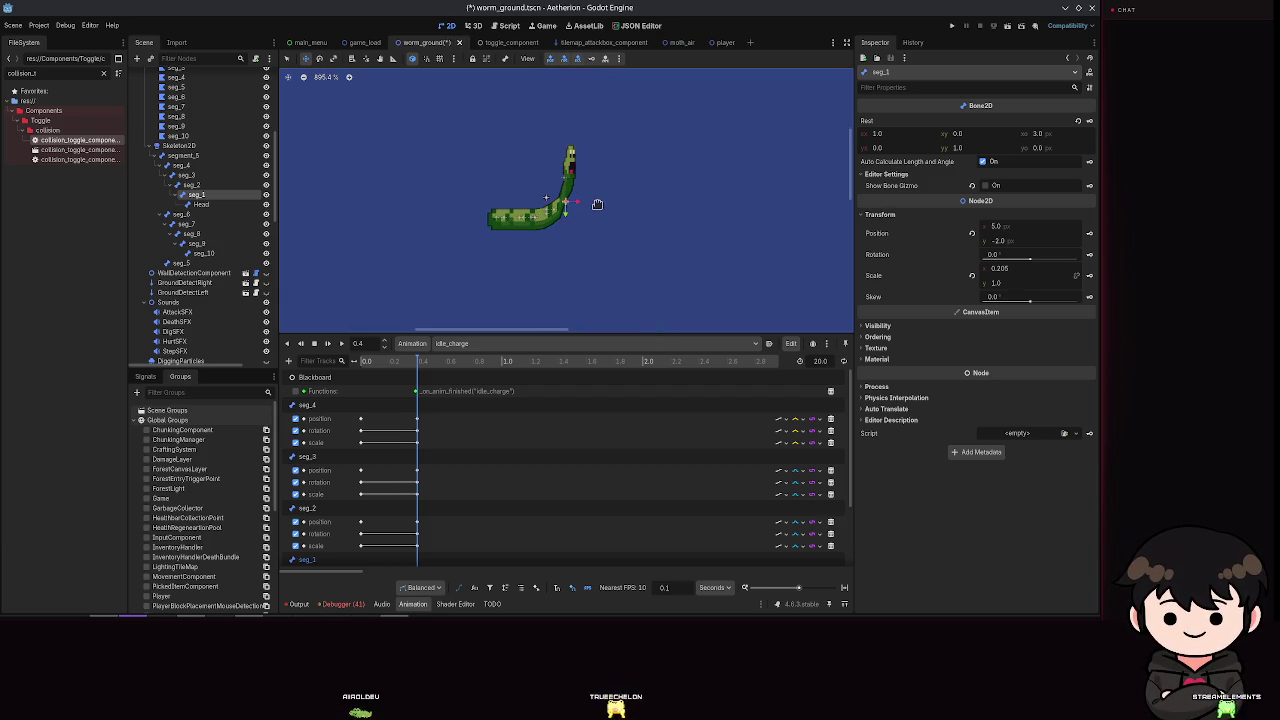
left_click(507, 292)
scroll(560, 238, "up", 3)
scroll(567, 235, "down", 5)
scroll(569, 234, "up", 3)
left_click(951, 25)
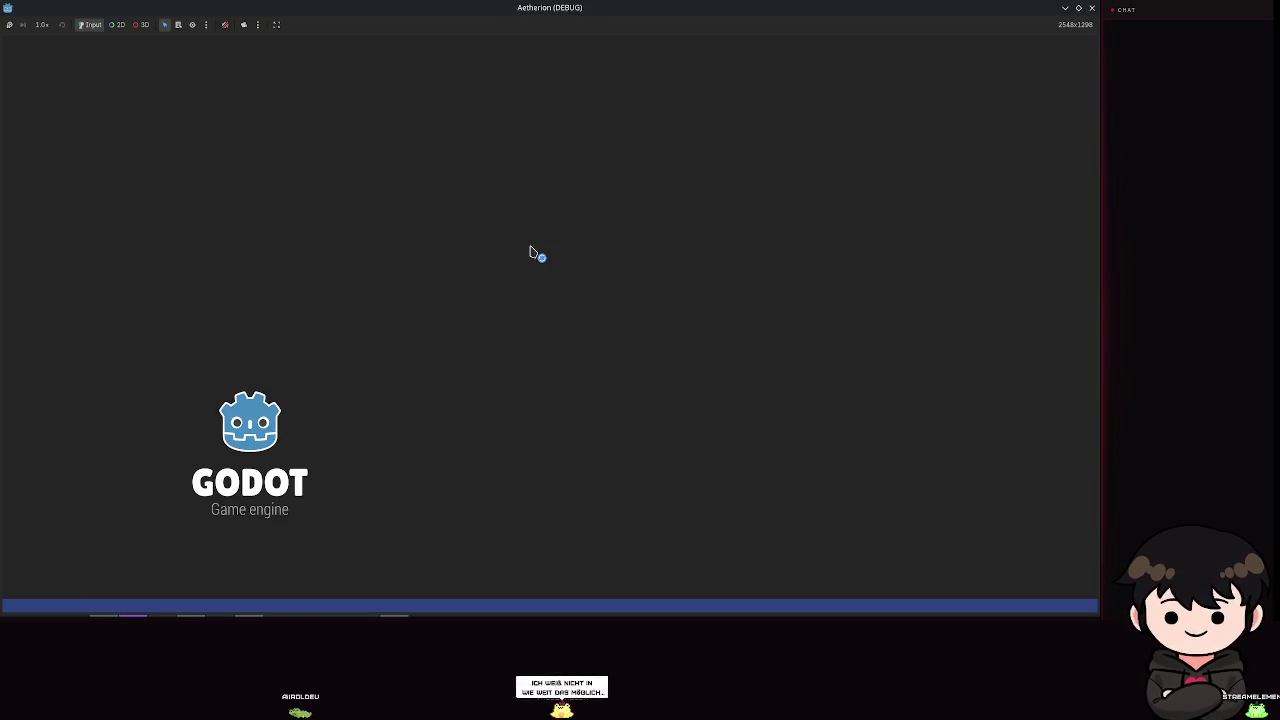
Step: Skip the title screen, load Spielstand 2, then pause and return to the editor
key("Return")
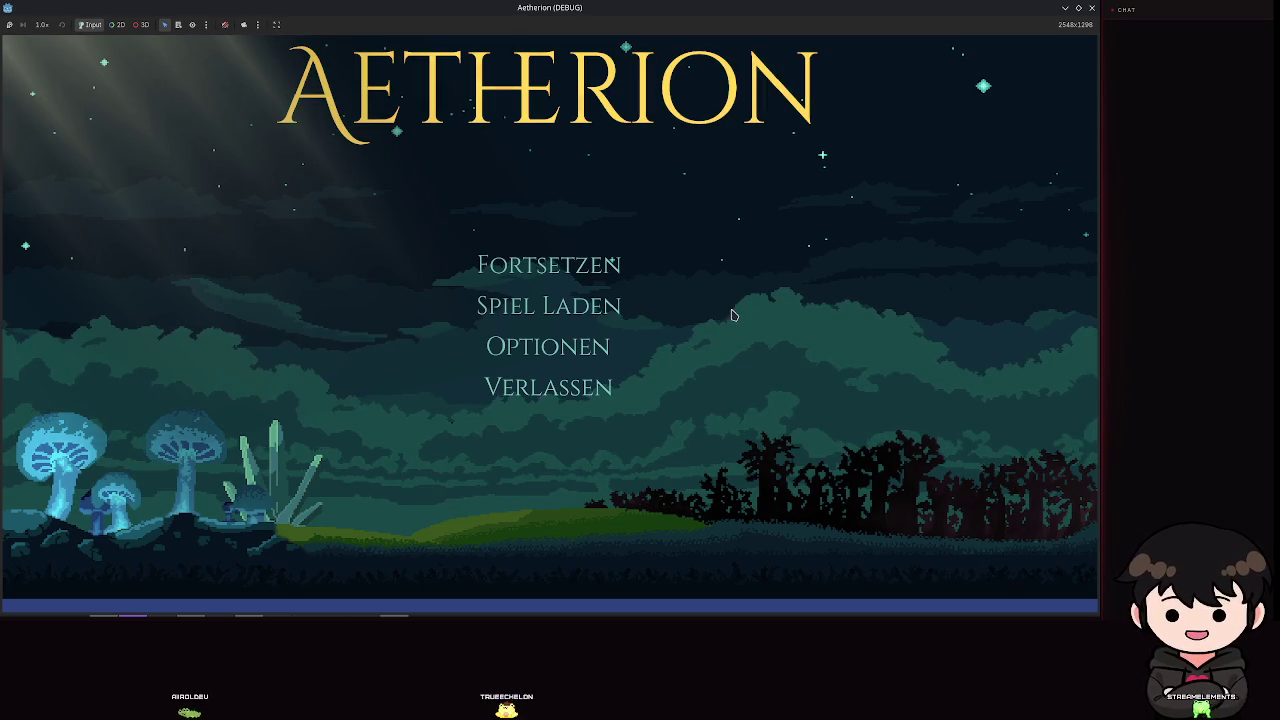
left_click(531, 311)
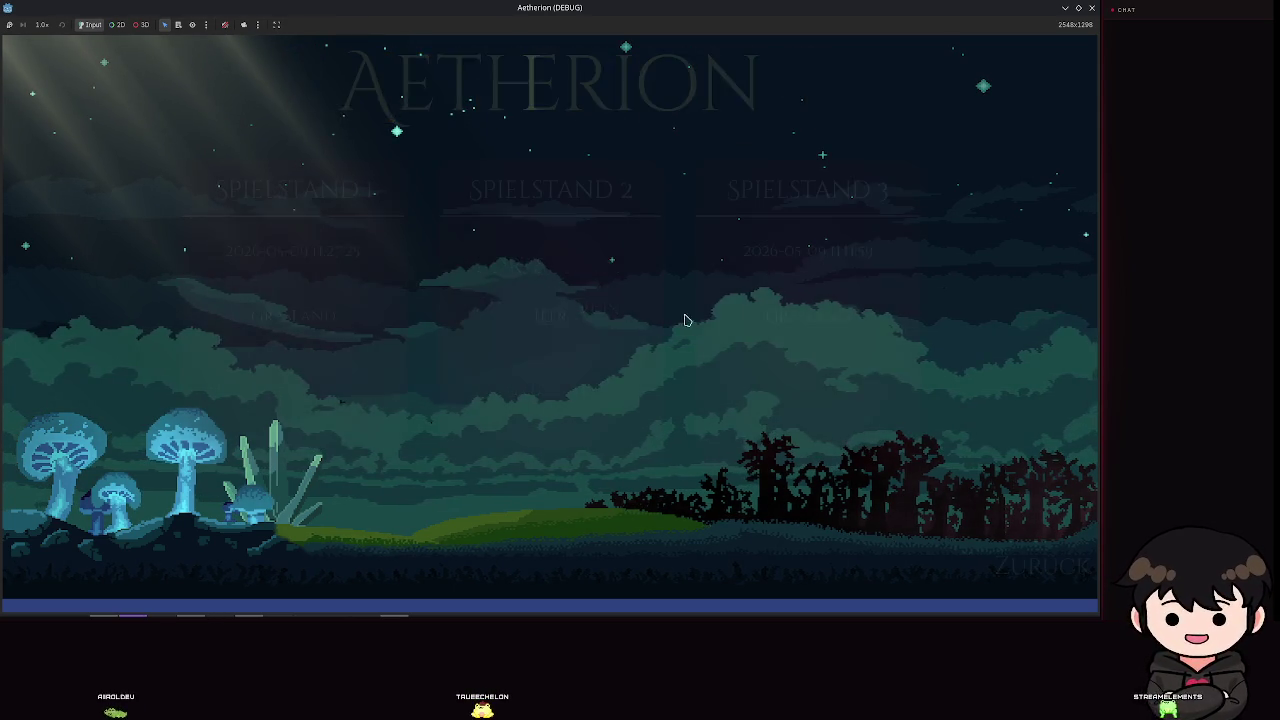
left_click(549, 328)
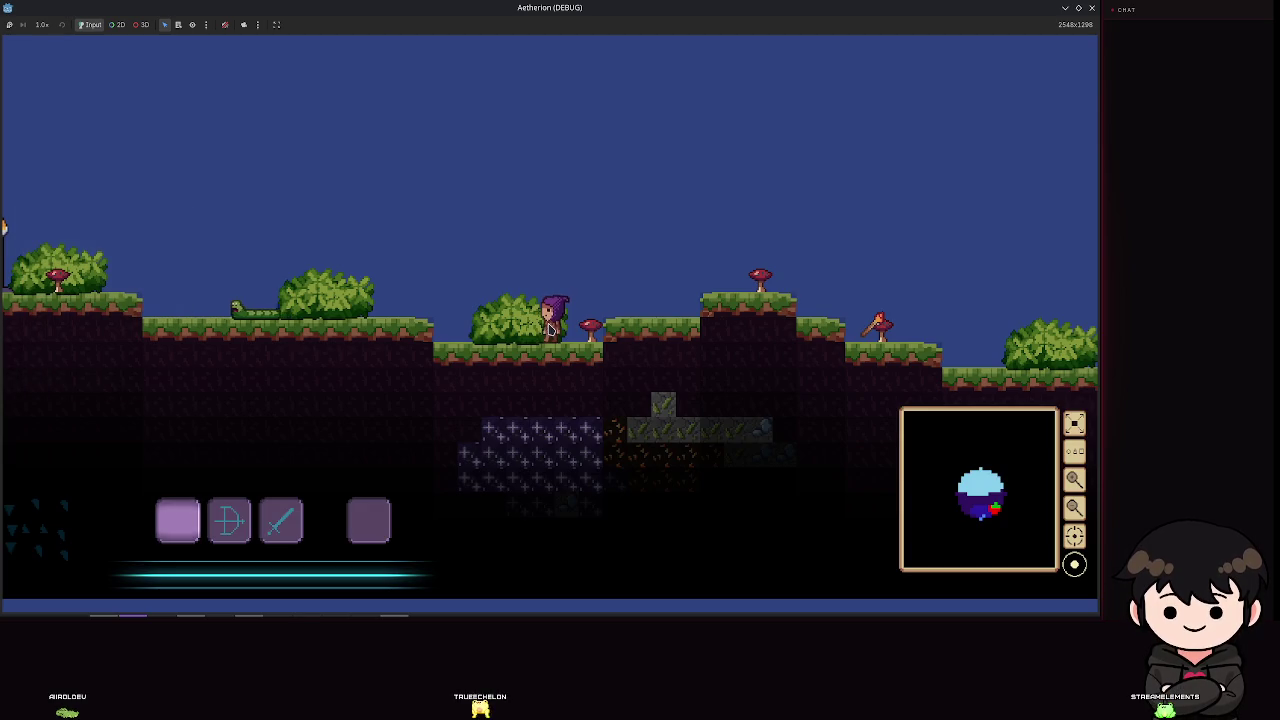
key("Escape")
left_click(1086, 15)
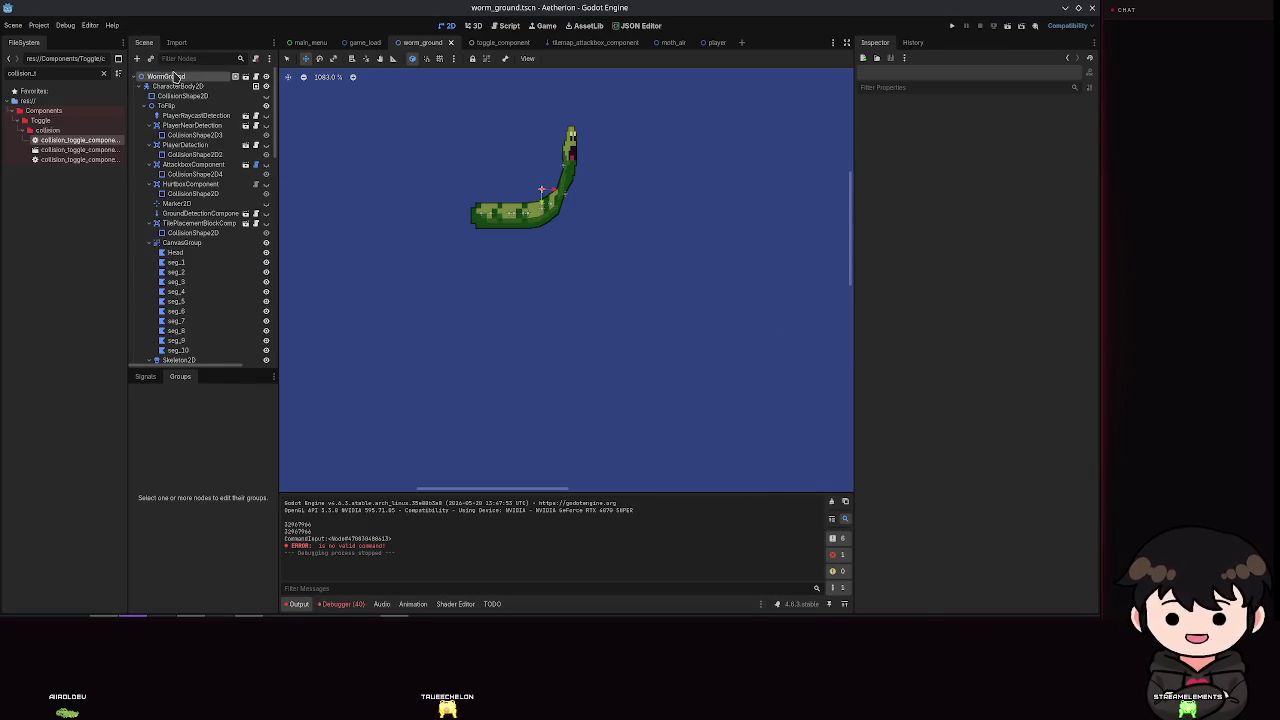
Step: Open the Create New Node dialog and enter a node-type search
left_click(139, 62)
type("Sp")
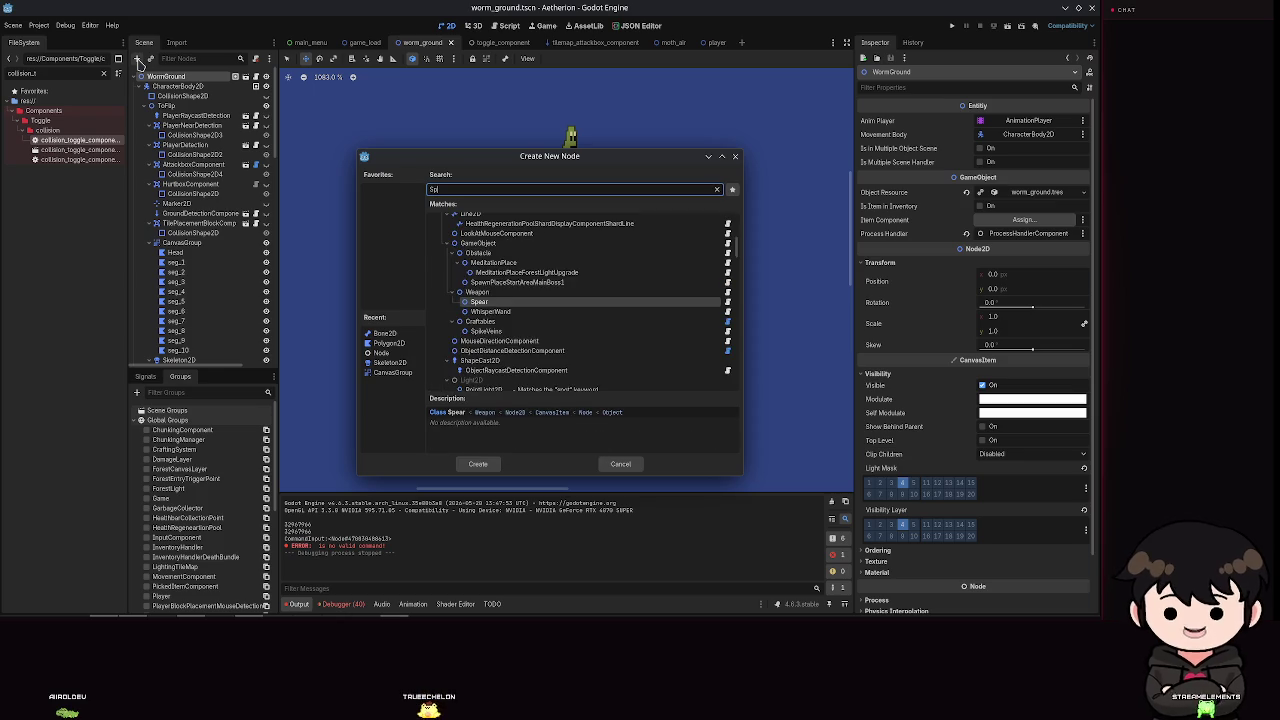
type("in")
key("BackSpace")
key("BackSpace")
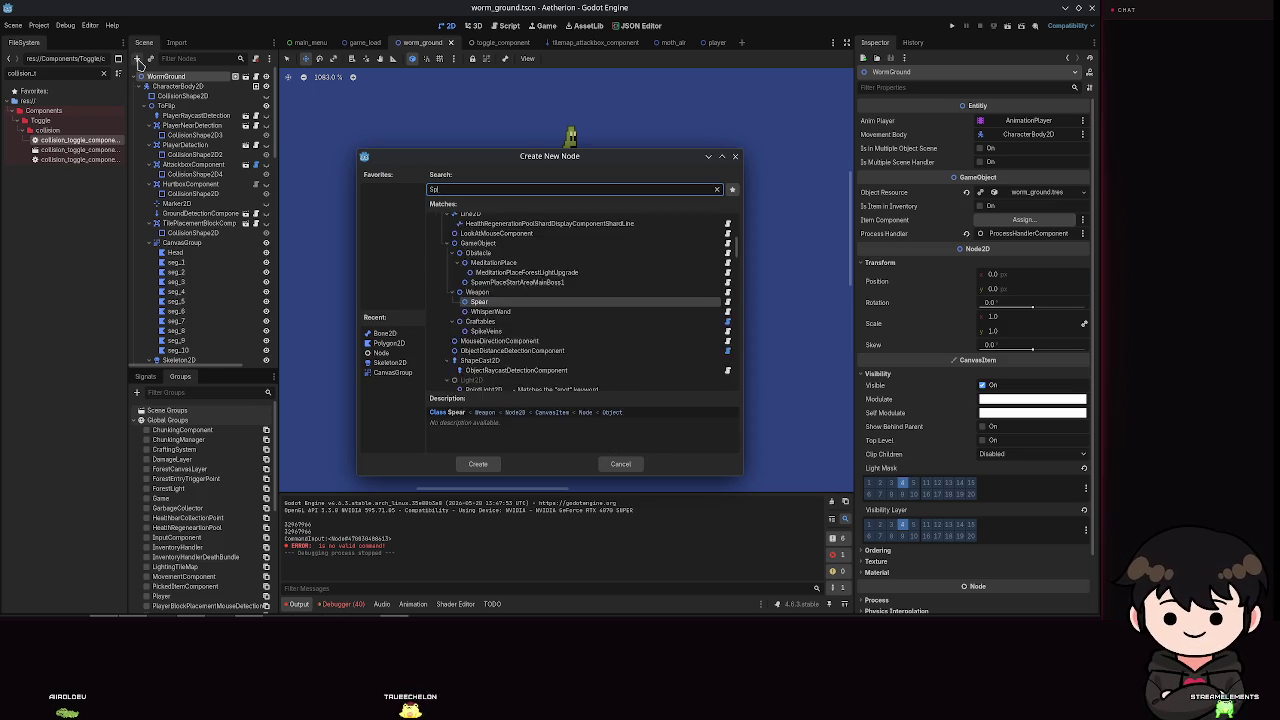
type("li")
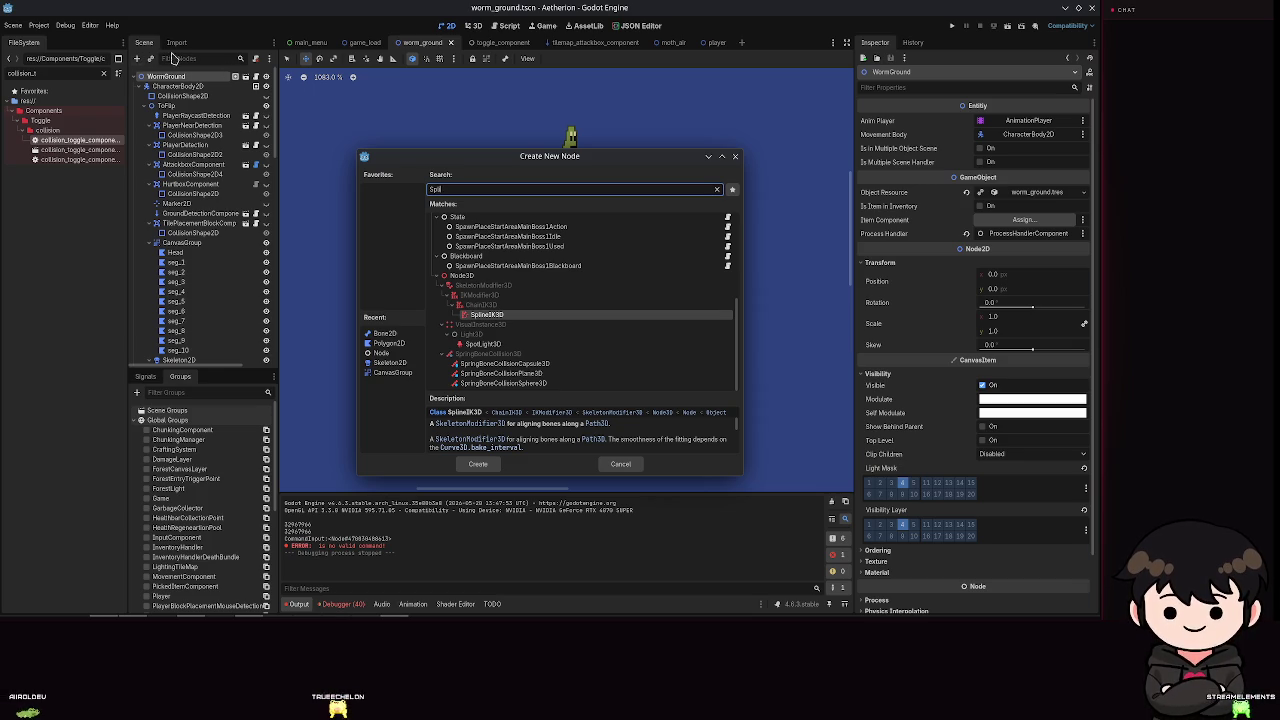
Step: Compare the Line2D and SpotLight3D descriptions, then select Line2D
scroll(528, 314, "up", 5)
scroll(528, 318, "up", 2)
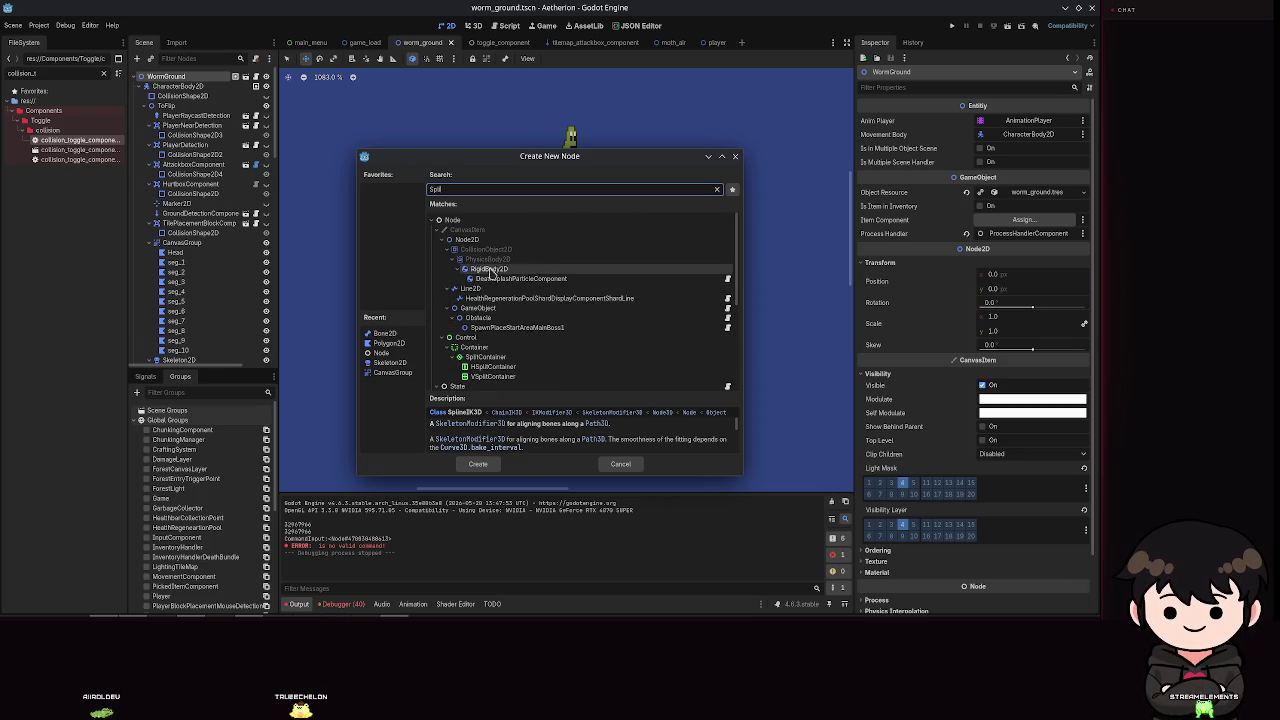
left_click(484, 289)
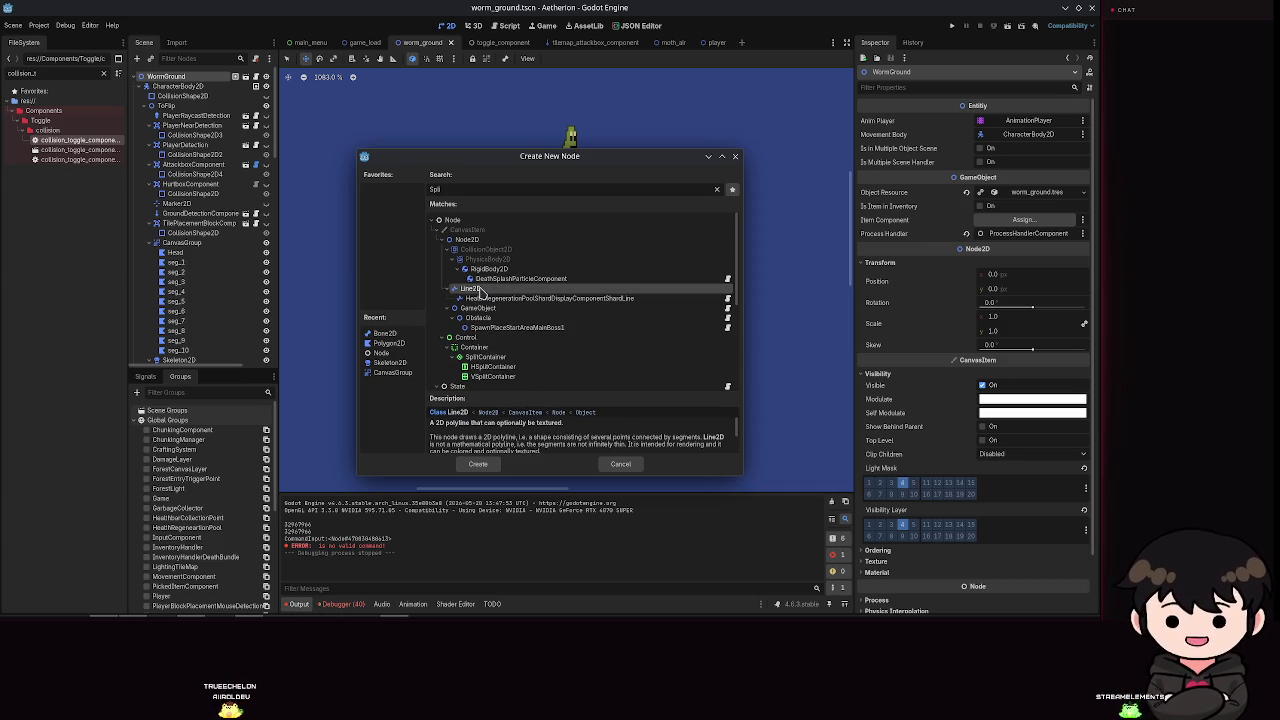
scroll(470, 286, "down", 1)
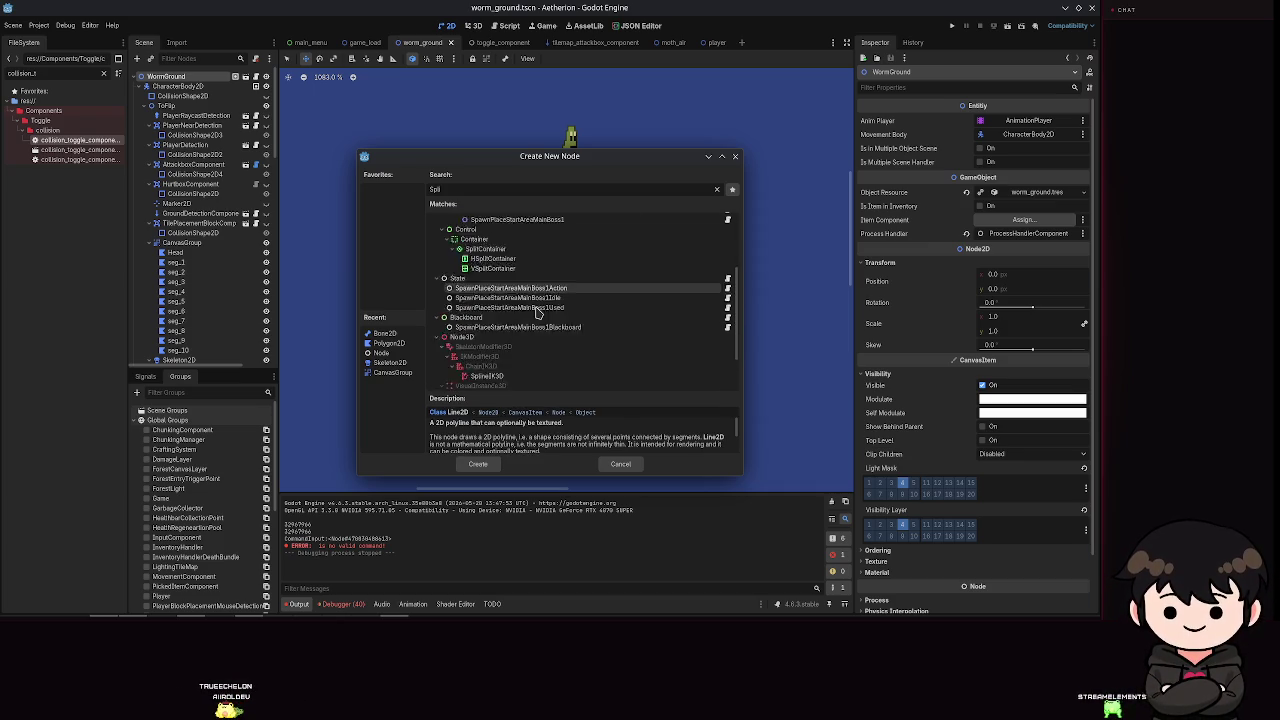
scroll(455, 285, "down", 5)
left_click(513, 346)
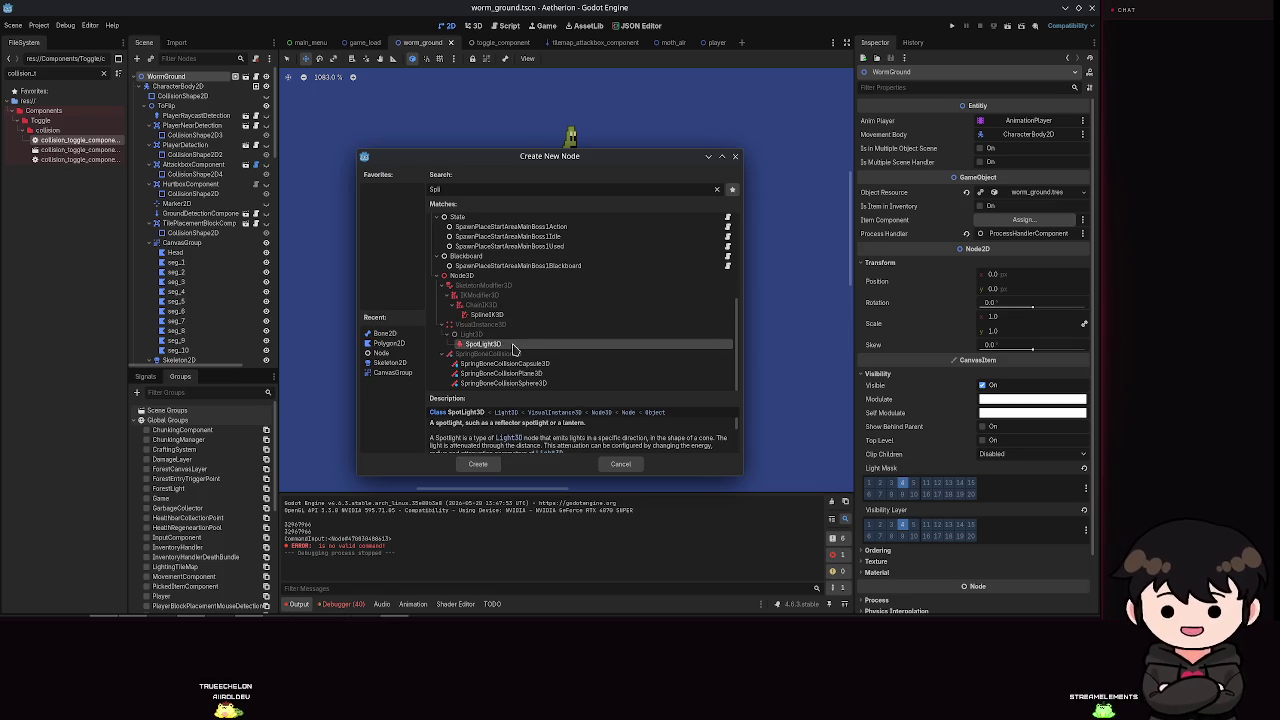
scroll(500, 300, "up", 5)
left_click(495, 290)
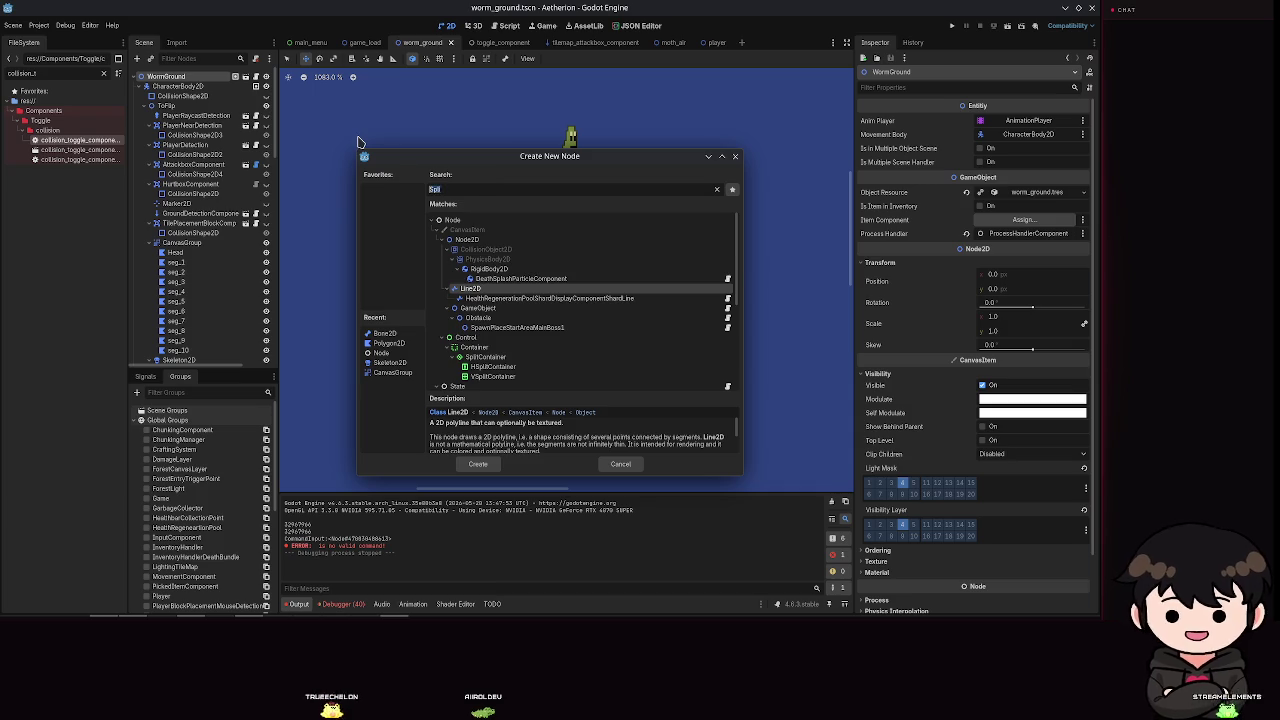
Step: Search 'path', also trying 'spline', and add a Path2D node to worm_ground
type("path")
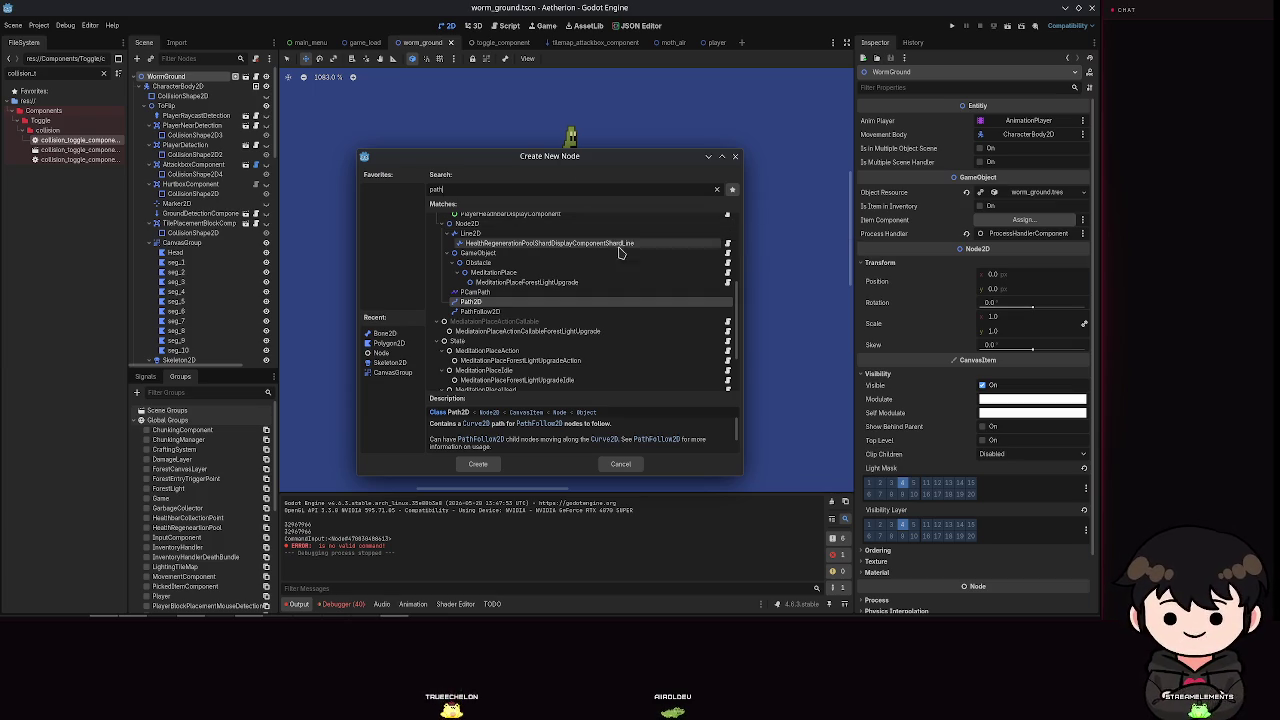
scroll(574, 275, "down", 3)
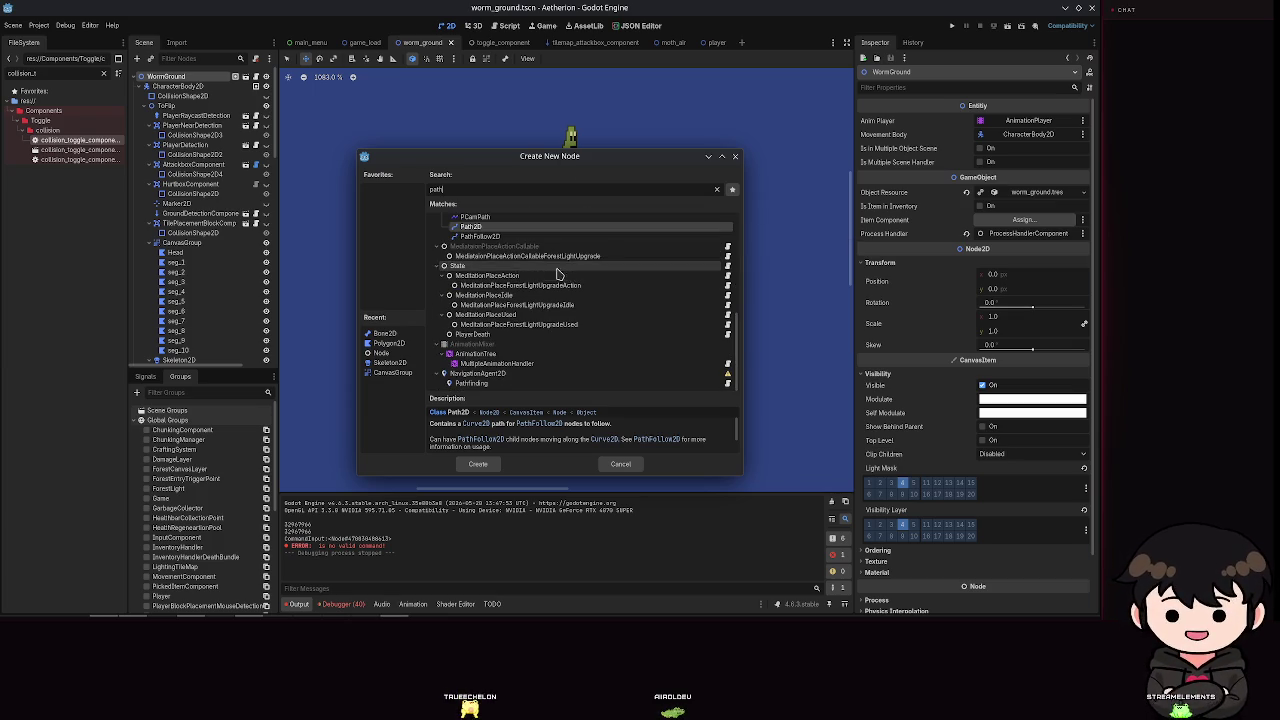
key("ctrl+a")
type("spl")
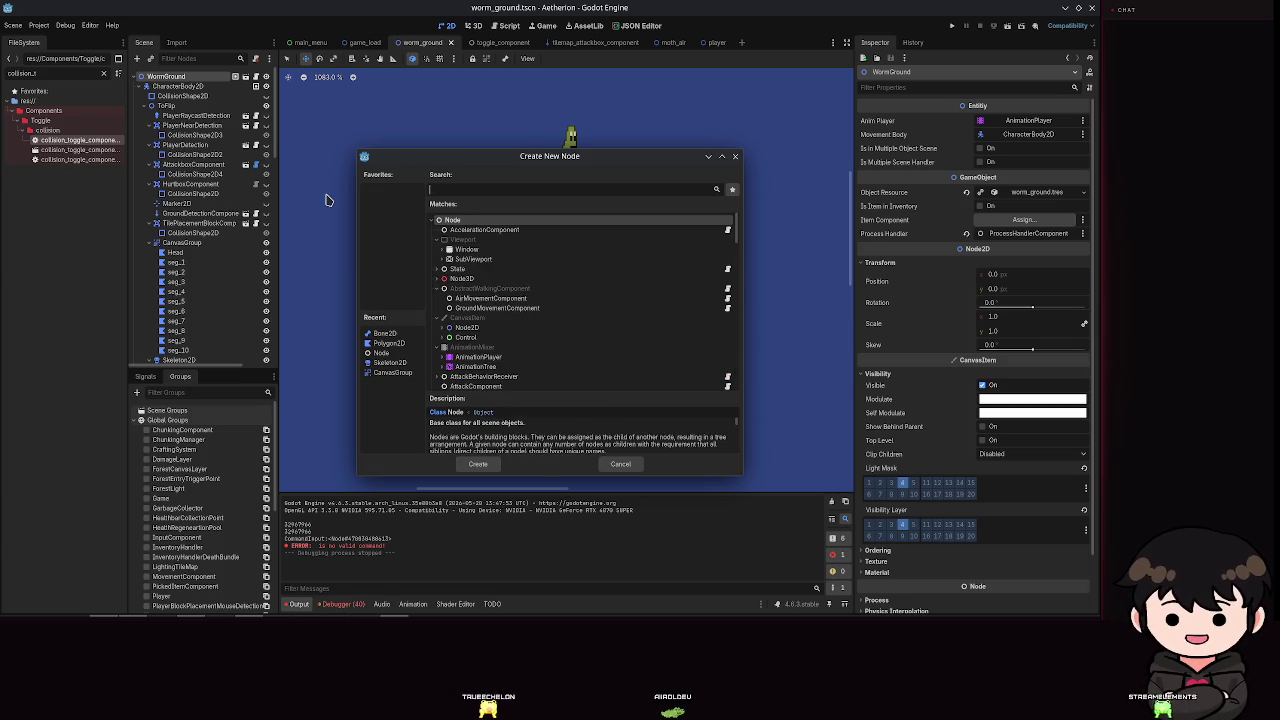
type("ine")
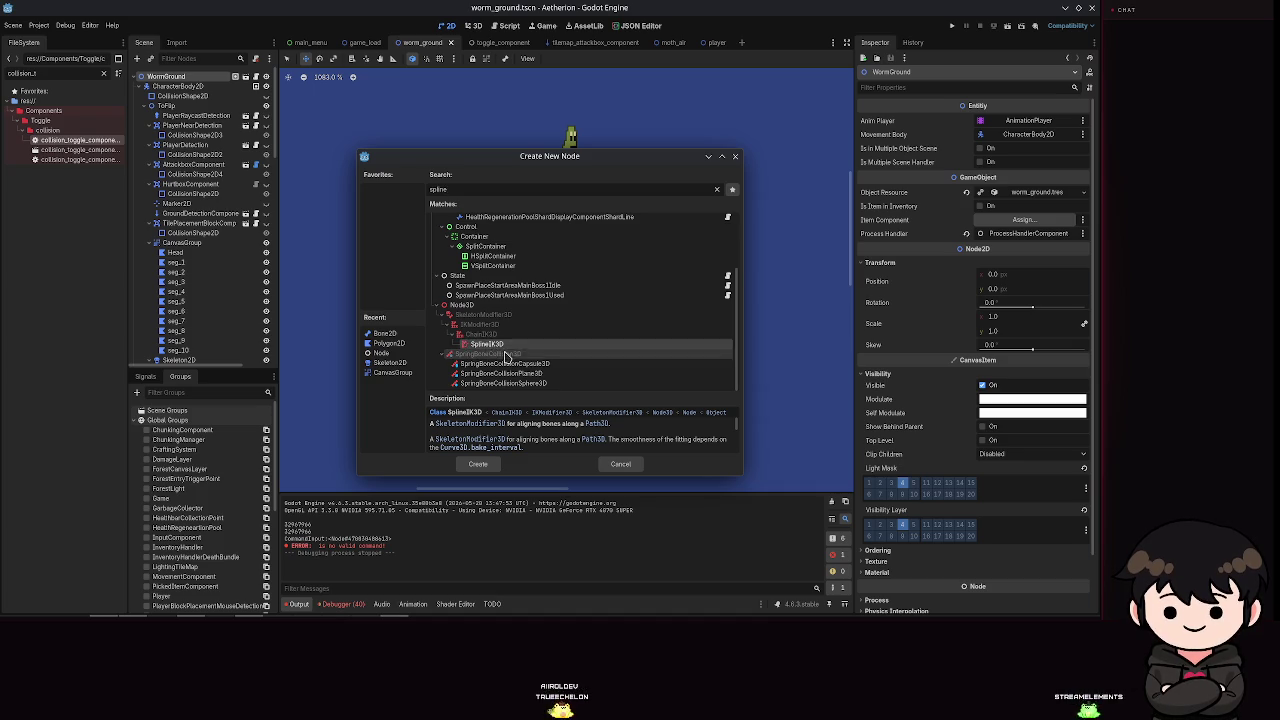
scroll(546, 314, "up", 4)
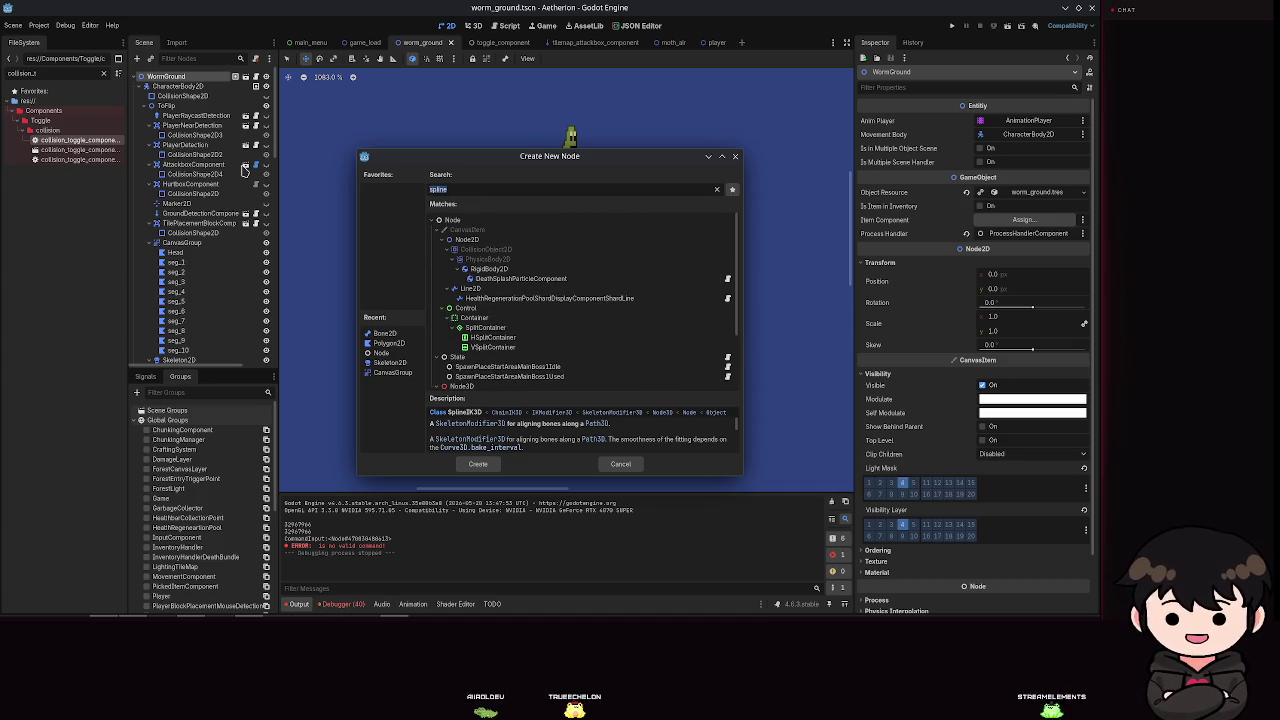
type("path")
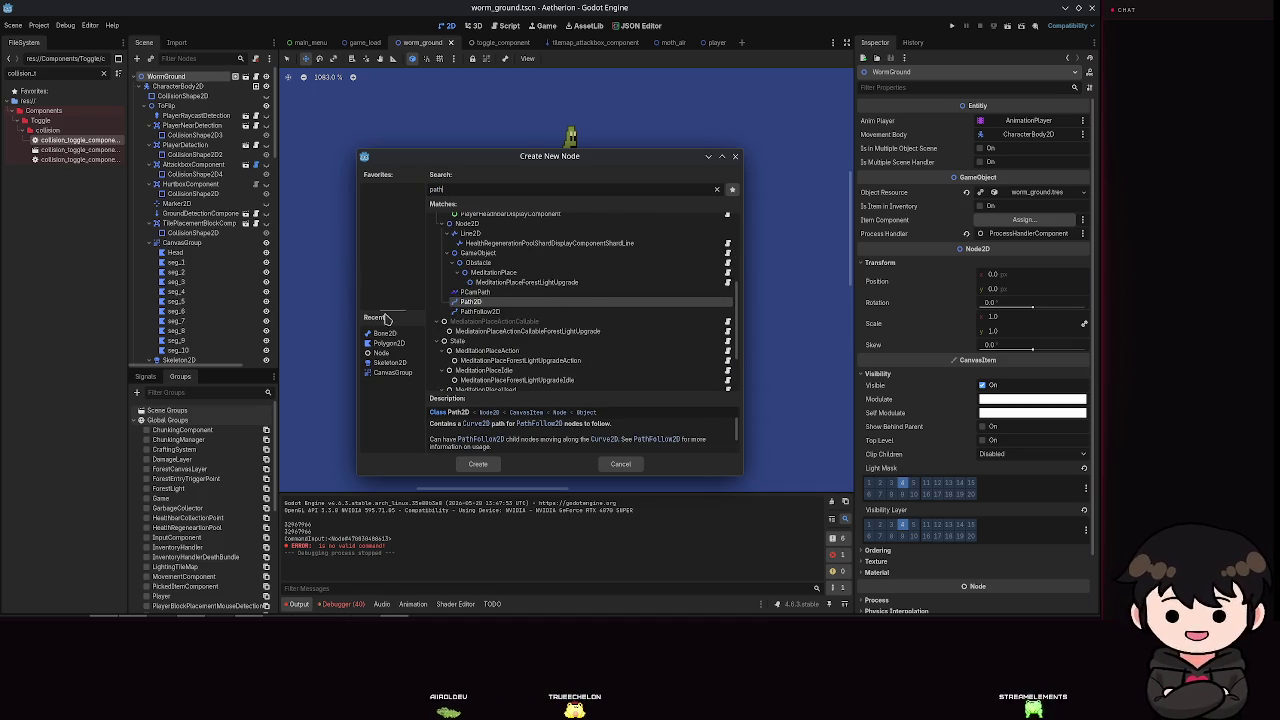
double_click(506, 302)
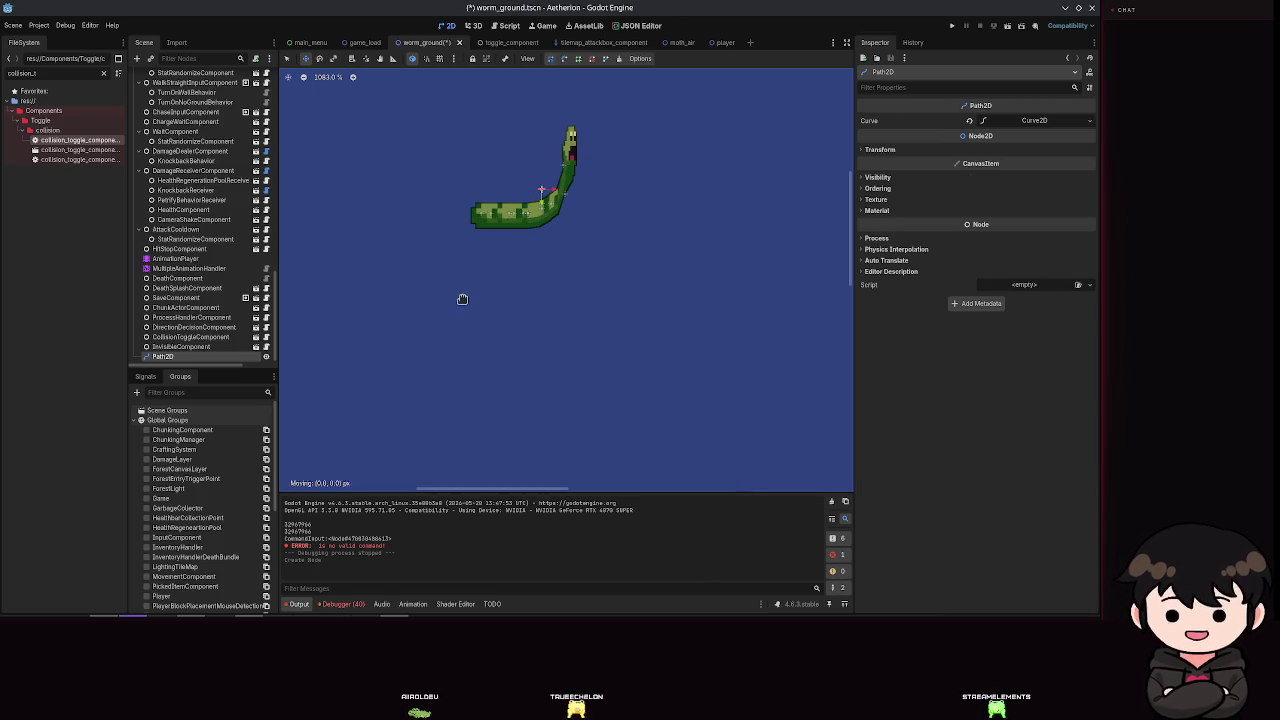
Step: Place six curve points rising from below the worm, then shift the path slightly right and down
left_click(481, 343)
left_click(565, 348)
left_click(597, 319)
left_click(613, 275)
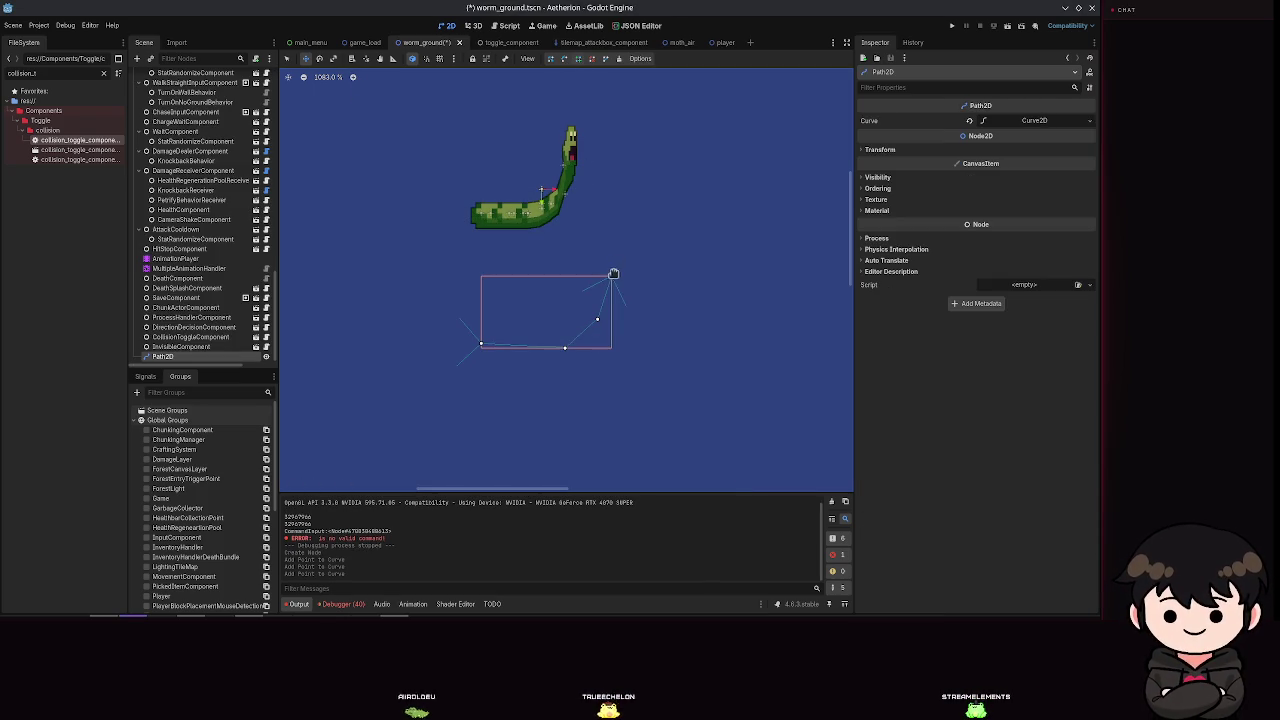
left_click(620, 242)
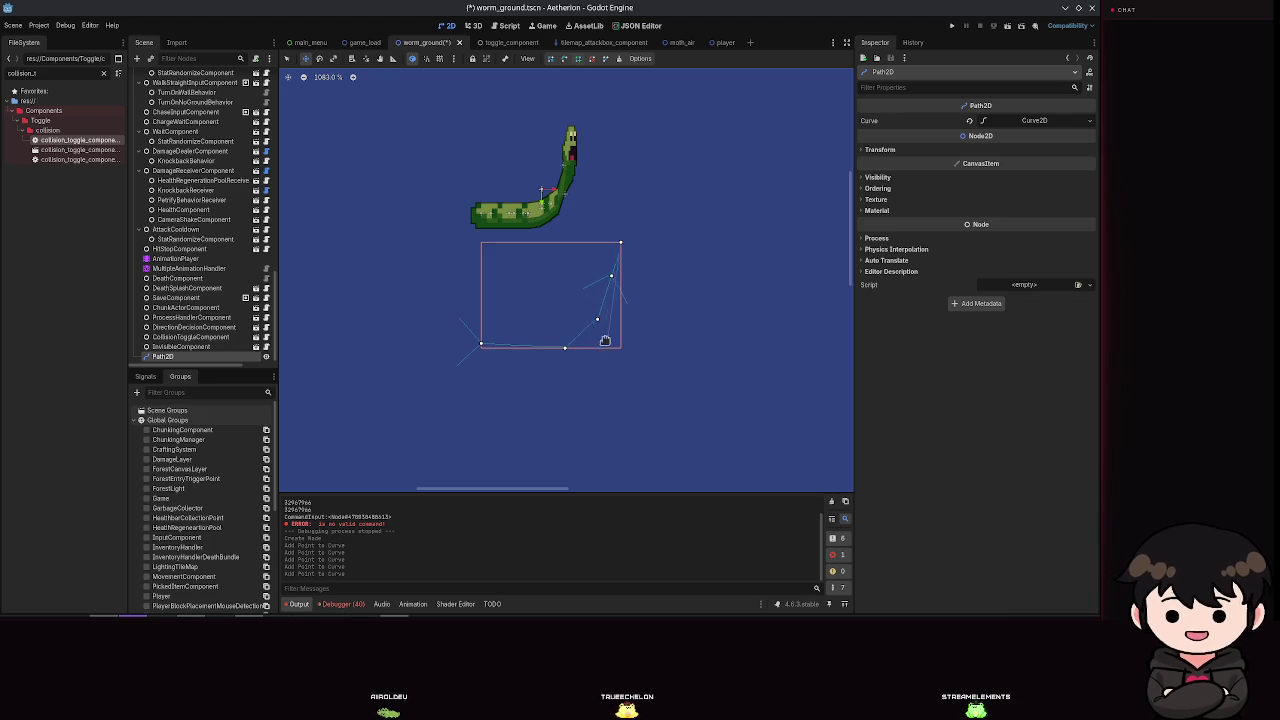
left_click_drag(646, 203, 631, 201)
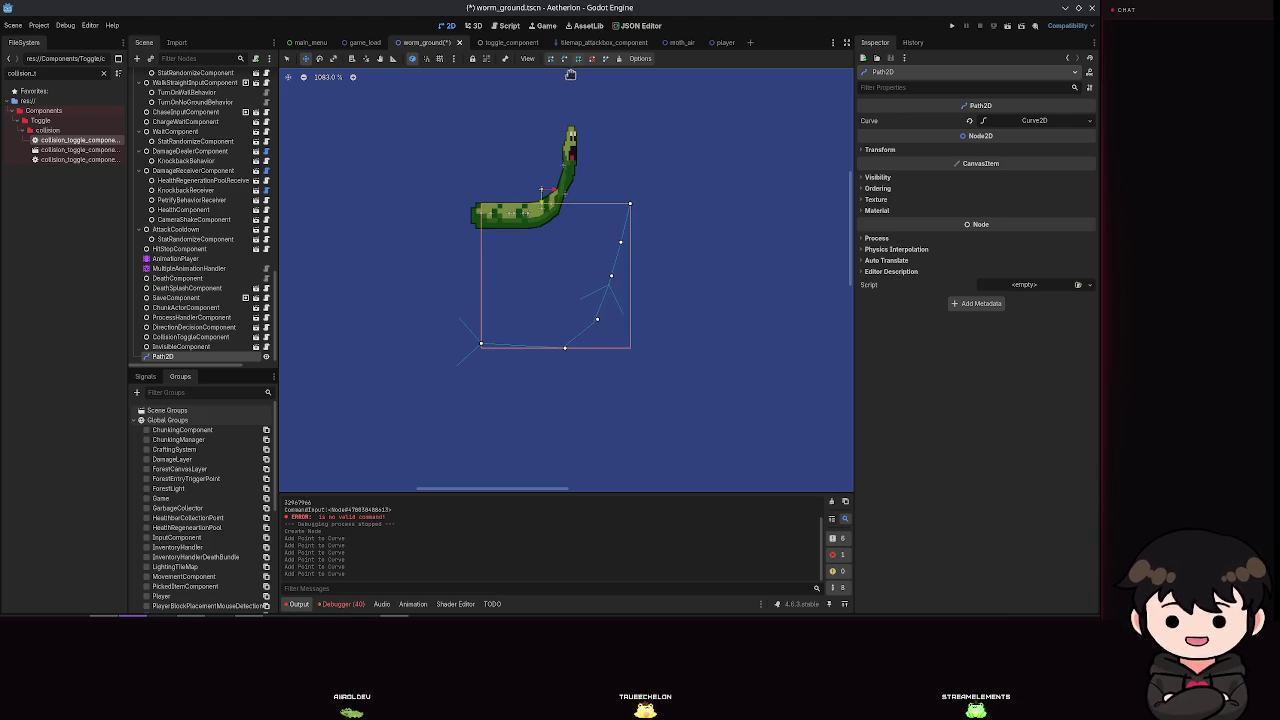
left_click_drag(596, 331, 610, 340)
Step: Bend the curve by moving its lower and top points and dragging out handles
left_click(552, 59)
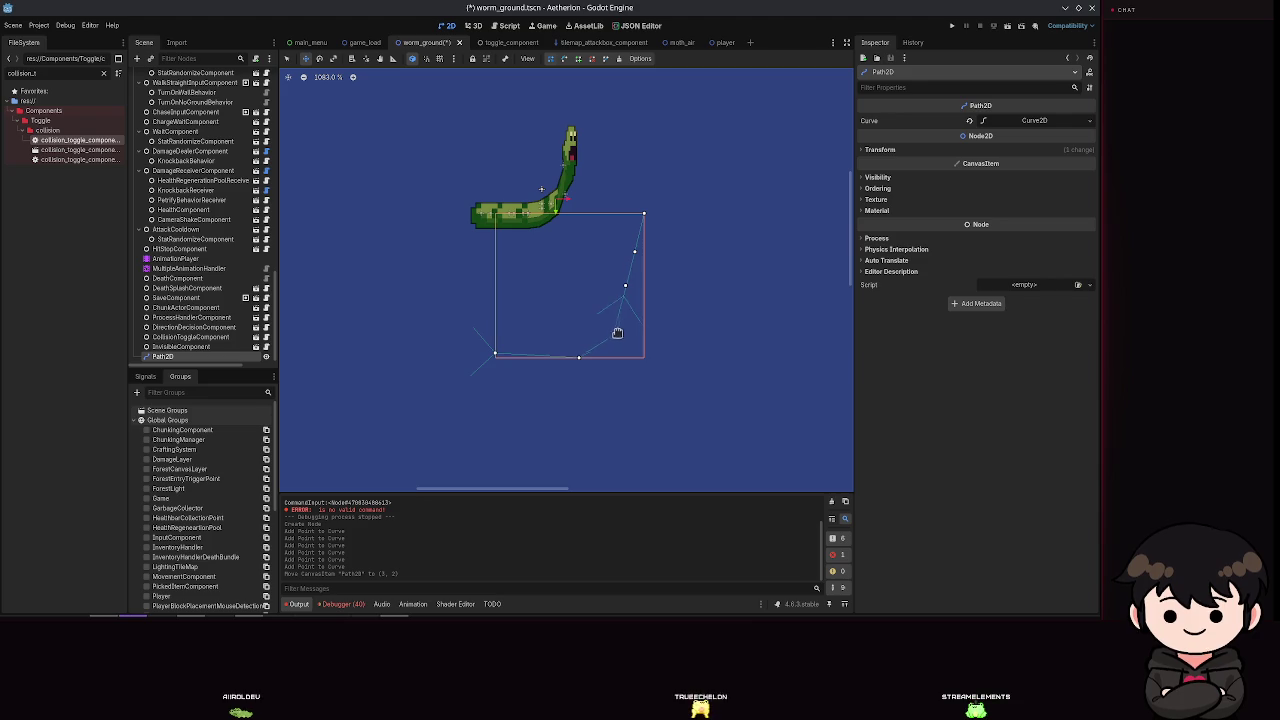
left_click_drag(631, 286, 654, 304)
left_click_drag(636, 251, 668, 278)
left_click_drag(644, 213, 676, 223)
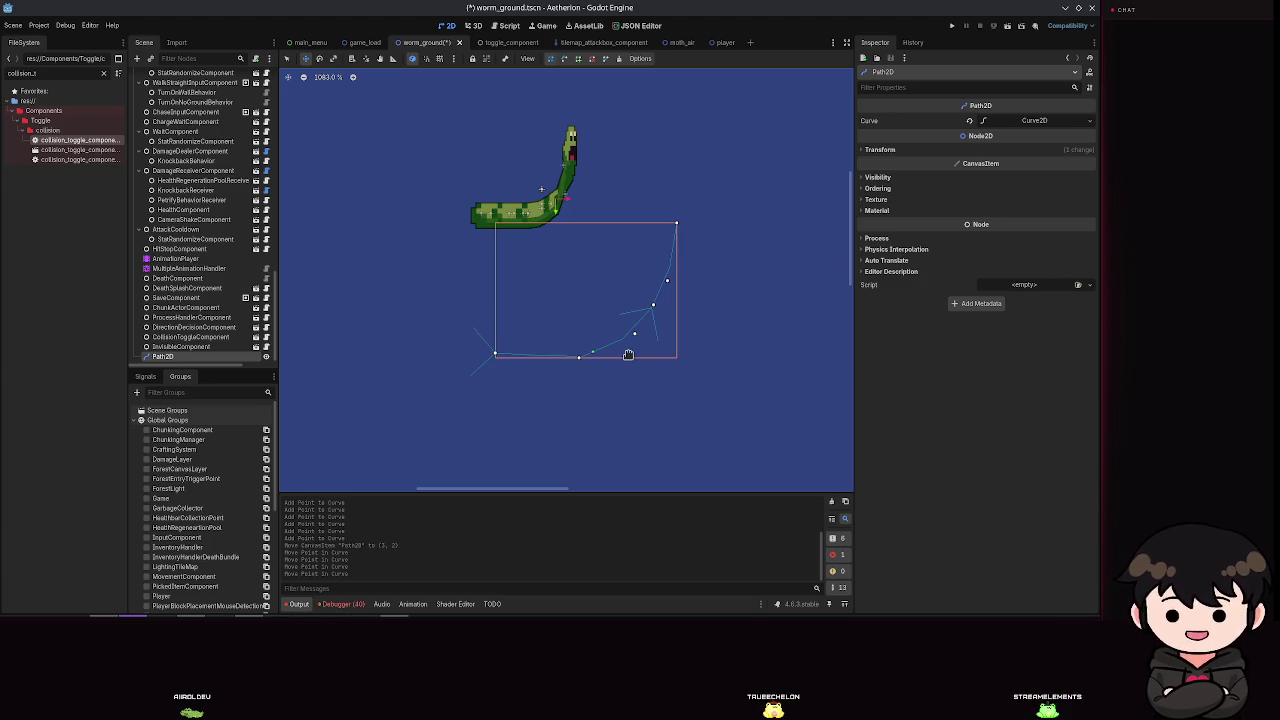
mouse_move(641, 342)
left_mouse_down()
mouse_move(623, 334)
mouse_move(636, 347)
mouse_move(638, 322)
left_mouse_up()
scroll(586, 163, "up", 9)
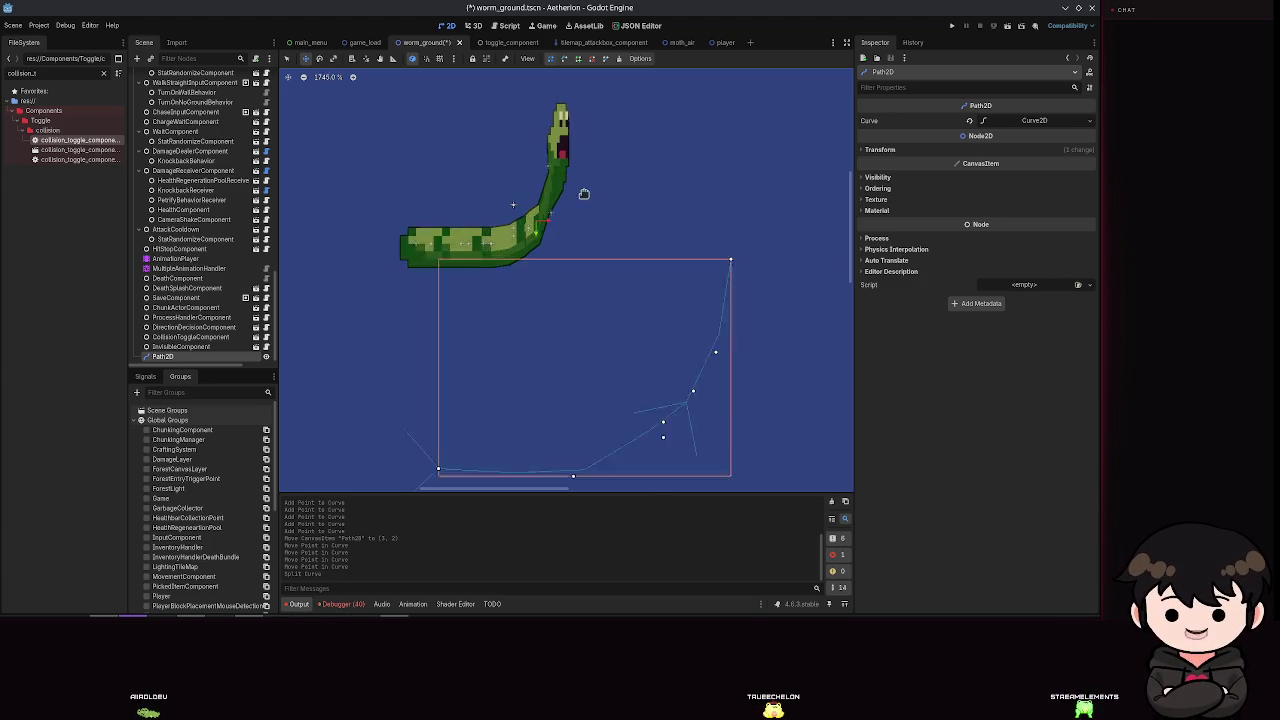
scroll(467, 299, "down", 6)
scroll(491, 271, "up", 5)
scroll(539, 241, "down", 4)
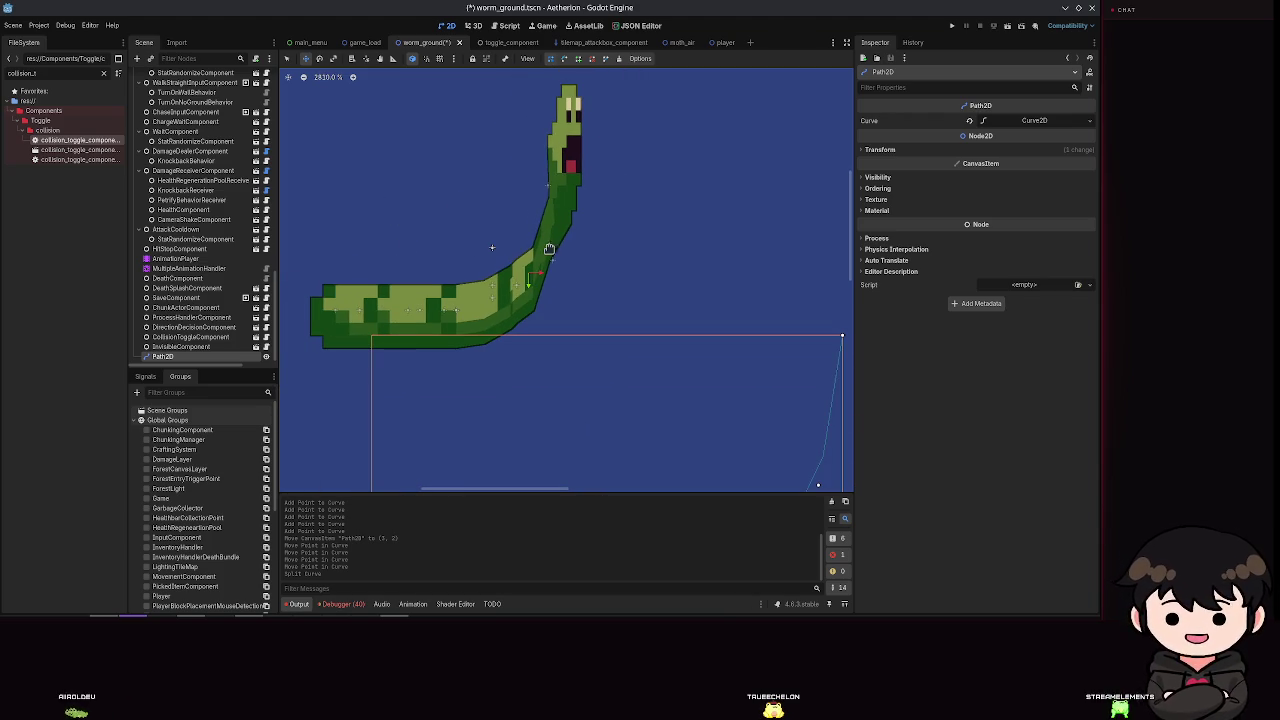
scroll(565, 258, "down", 6)
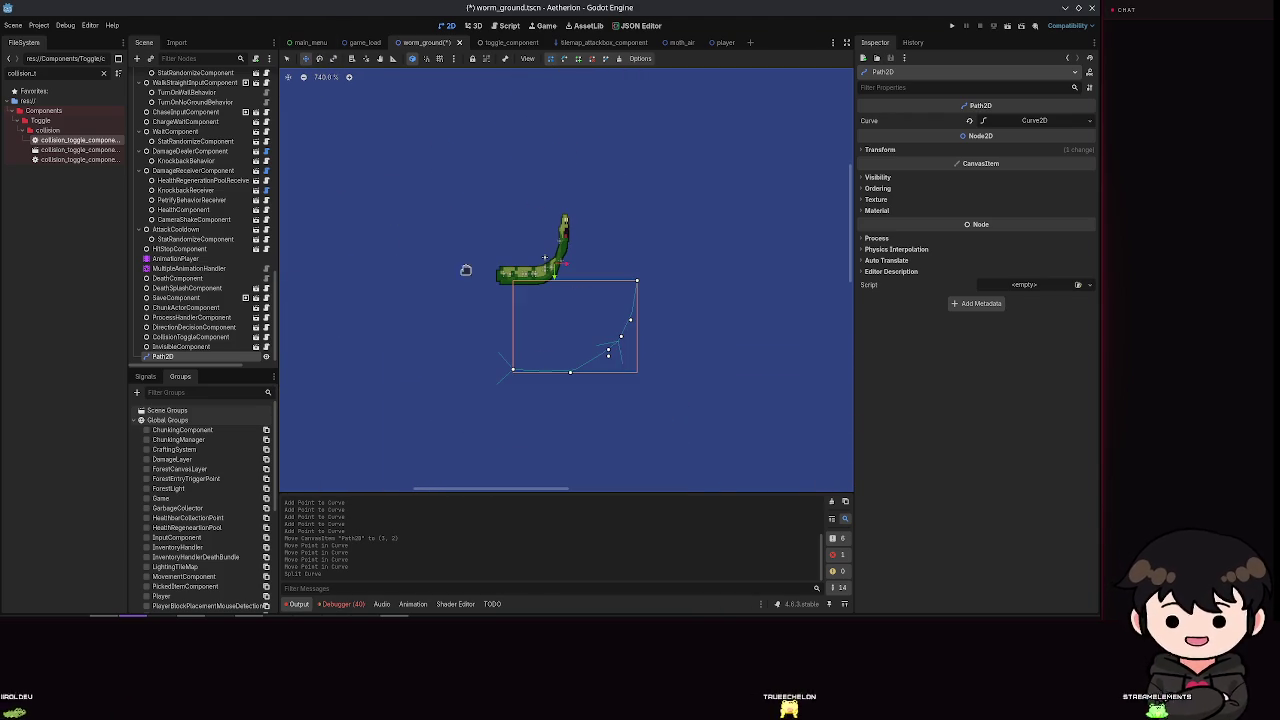
right_click(214, 356)
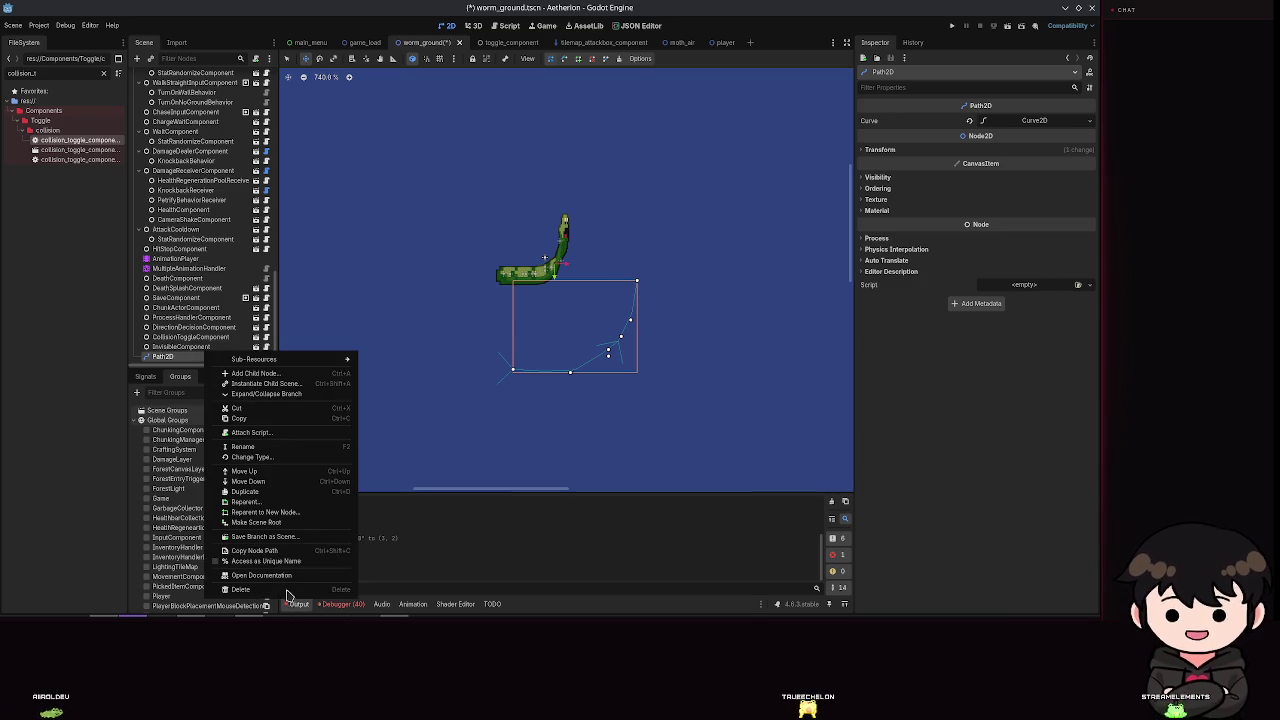
Step: Delete the Path2D node and run the game
left_click(244, 589)
left_click(535, 328)
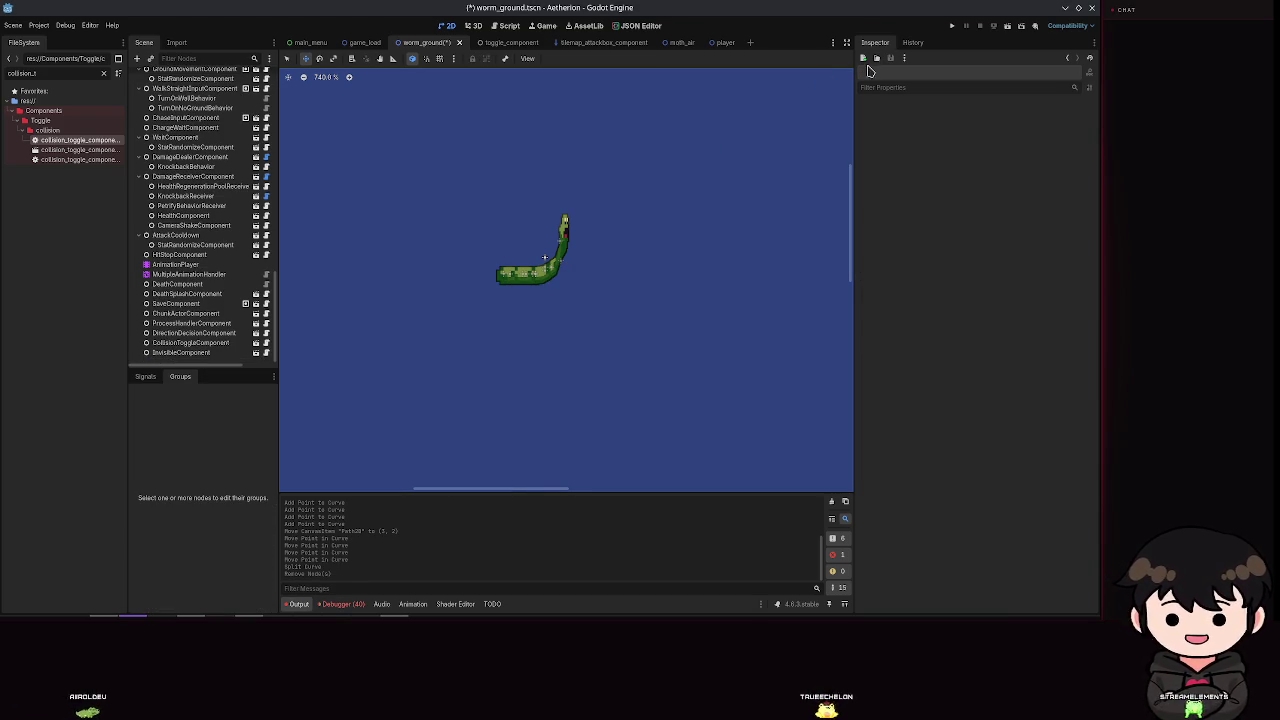
left_click(956, 25)
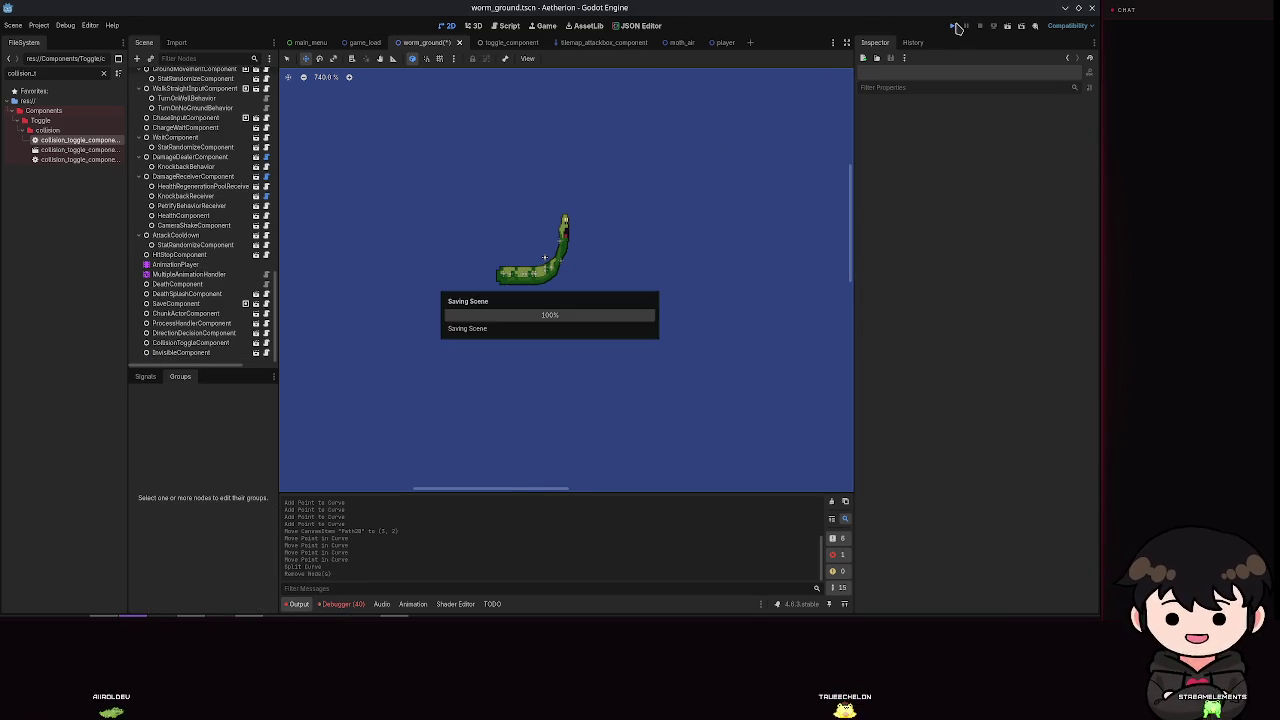
Step: Close the game, enable the animation handler's Active setting, and run the game again
left_click(1091, 8)
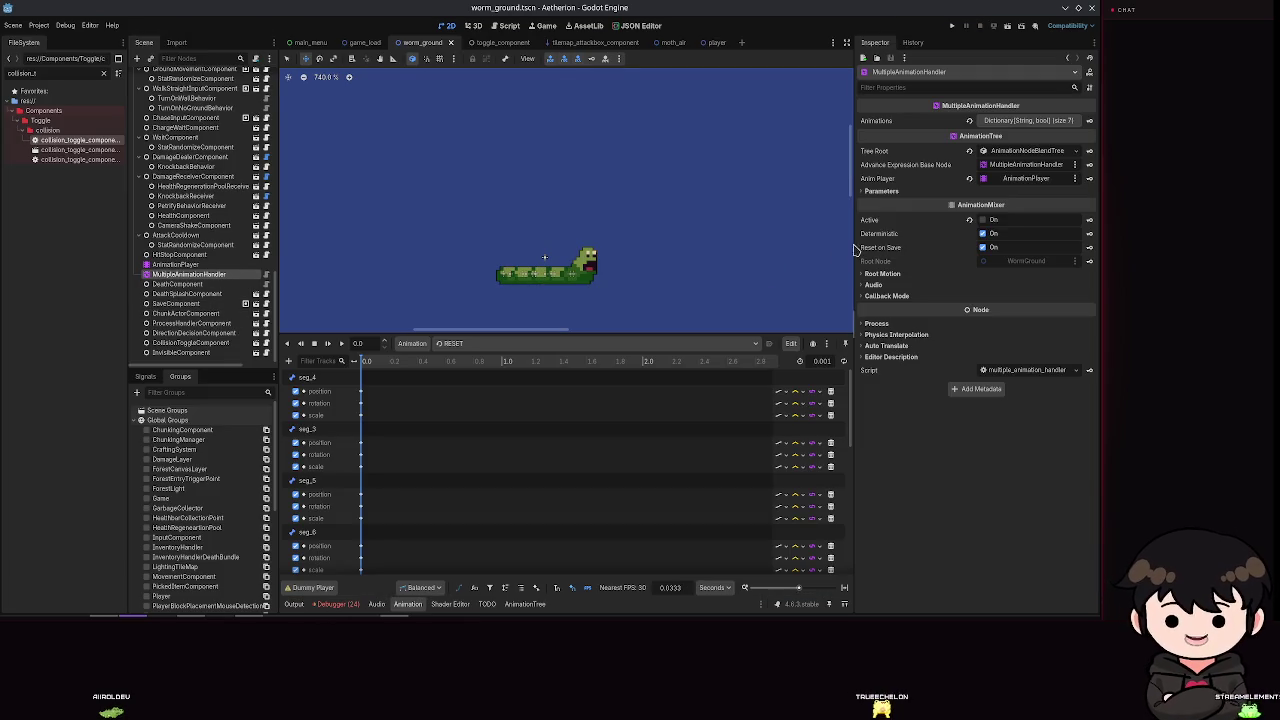
left_click(995, 222)
left_click(953, 27)
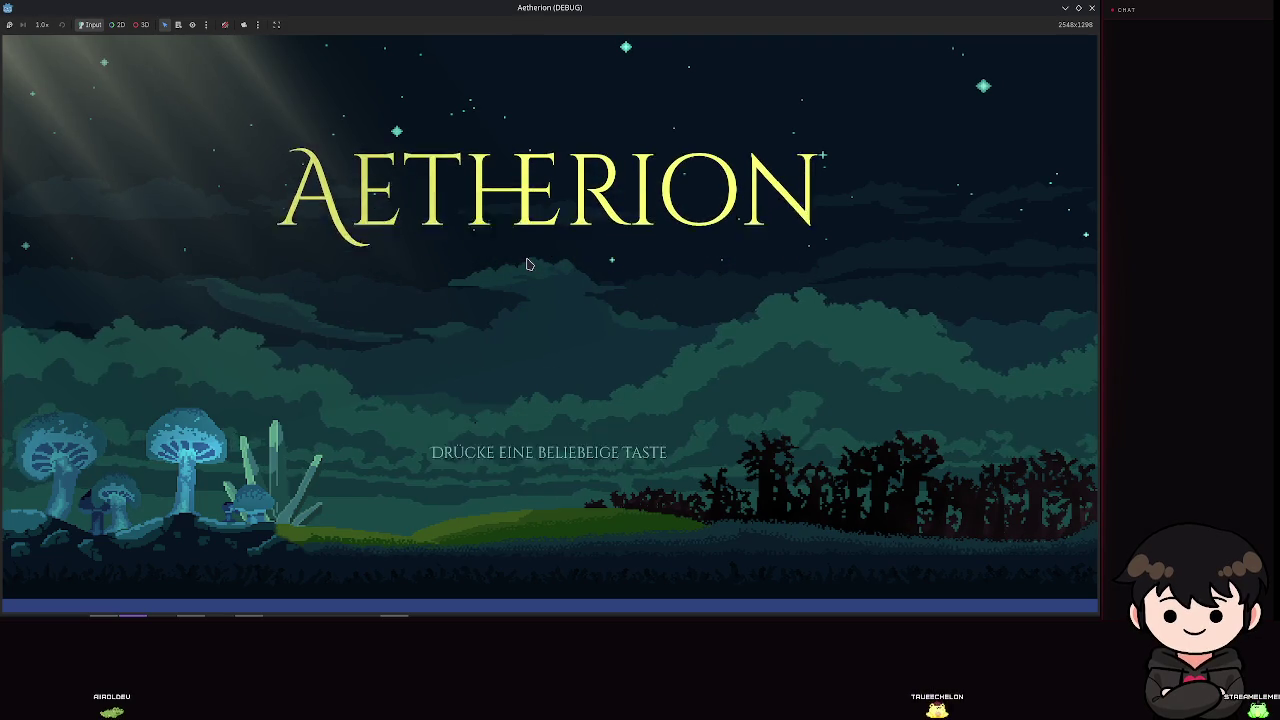
Step: Get past the title screen and start a game in the empty Spielstand 2 slot
left_click(529, 264)
left_click(560, 315)
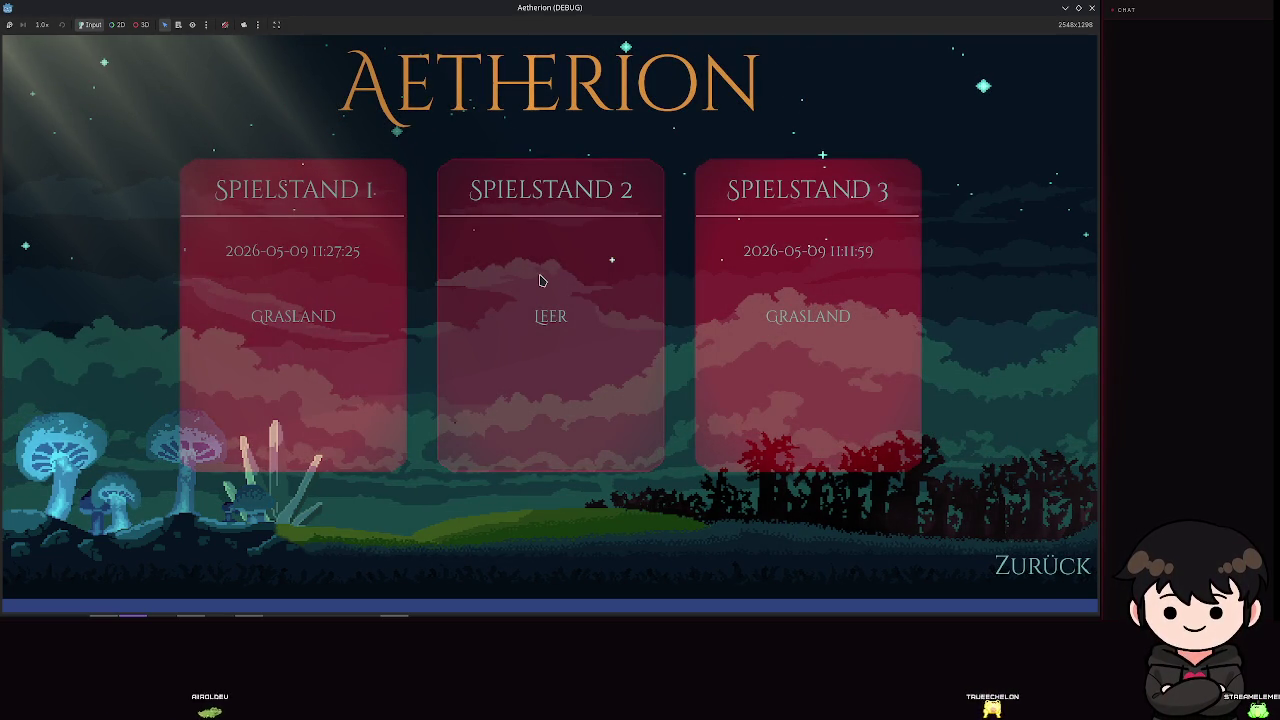
left_click(539, 278)
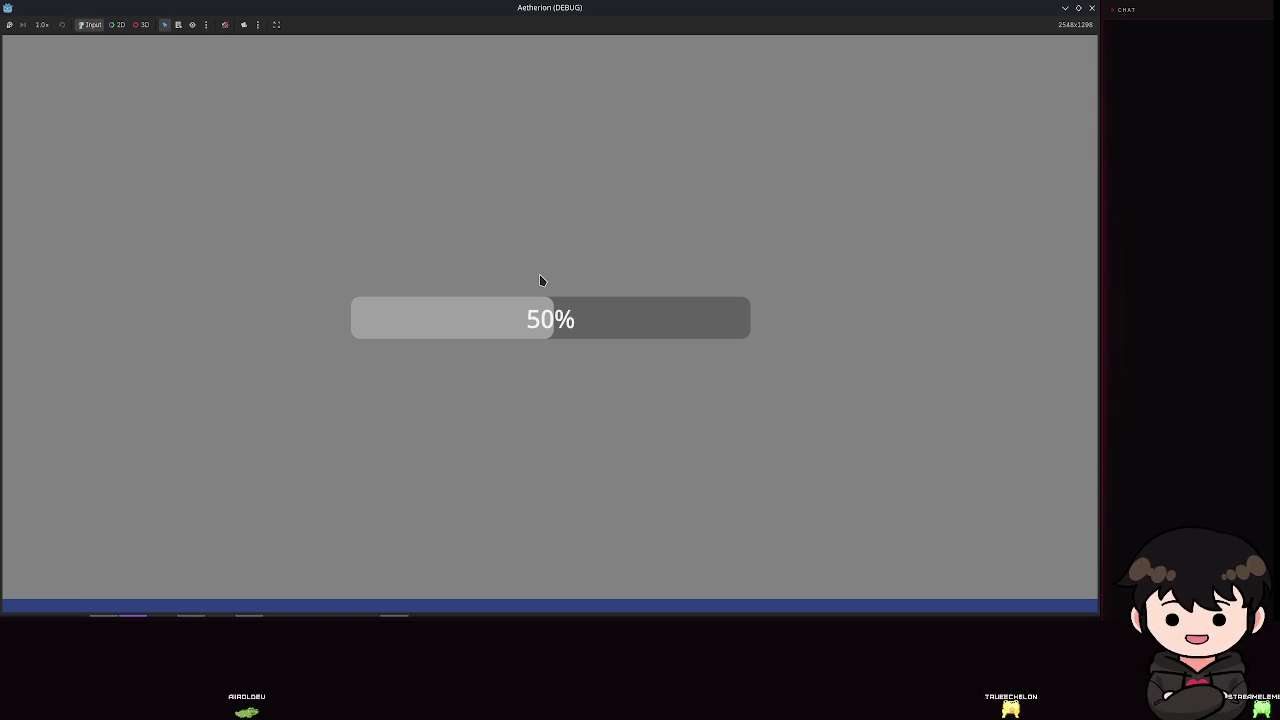
Step: Walk and jump left and right near the worm
key("a")
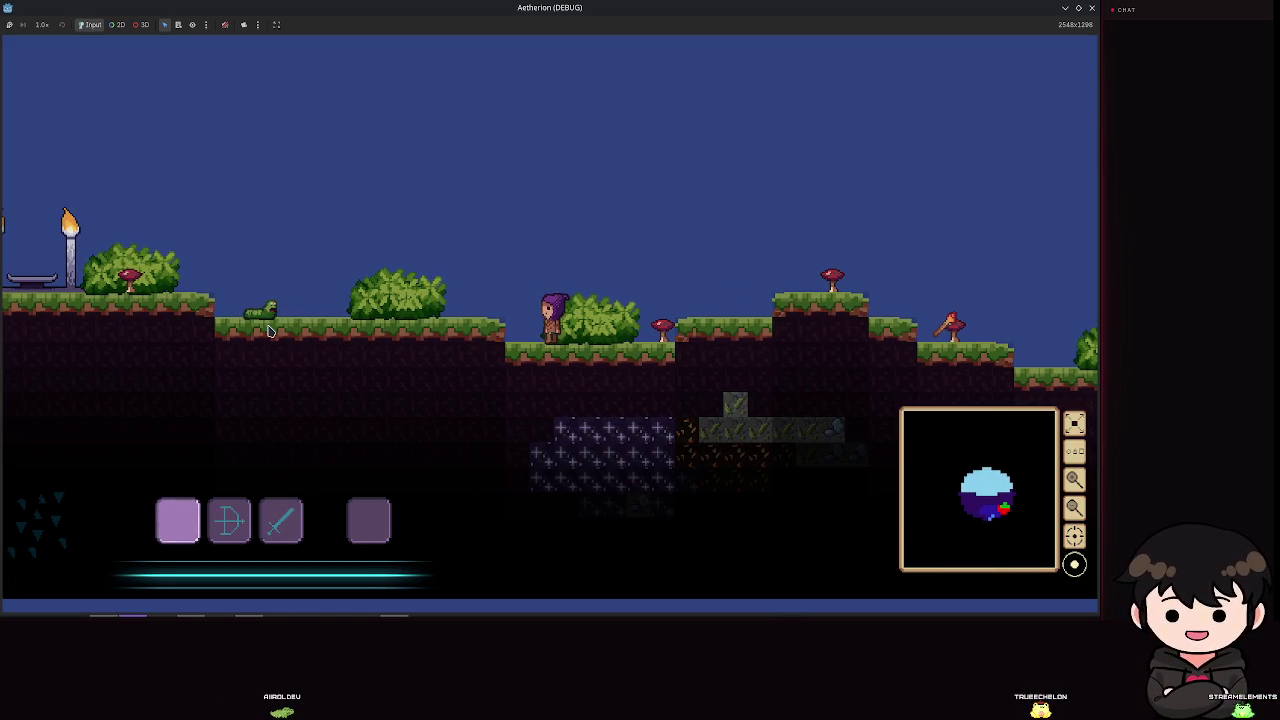
key("space")
key("a")
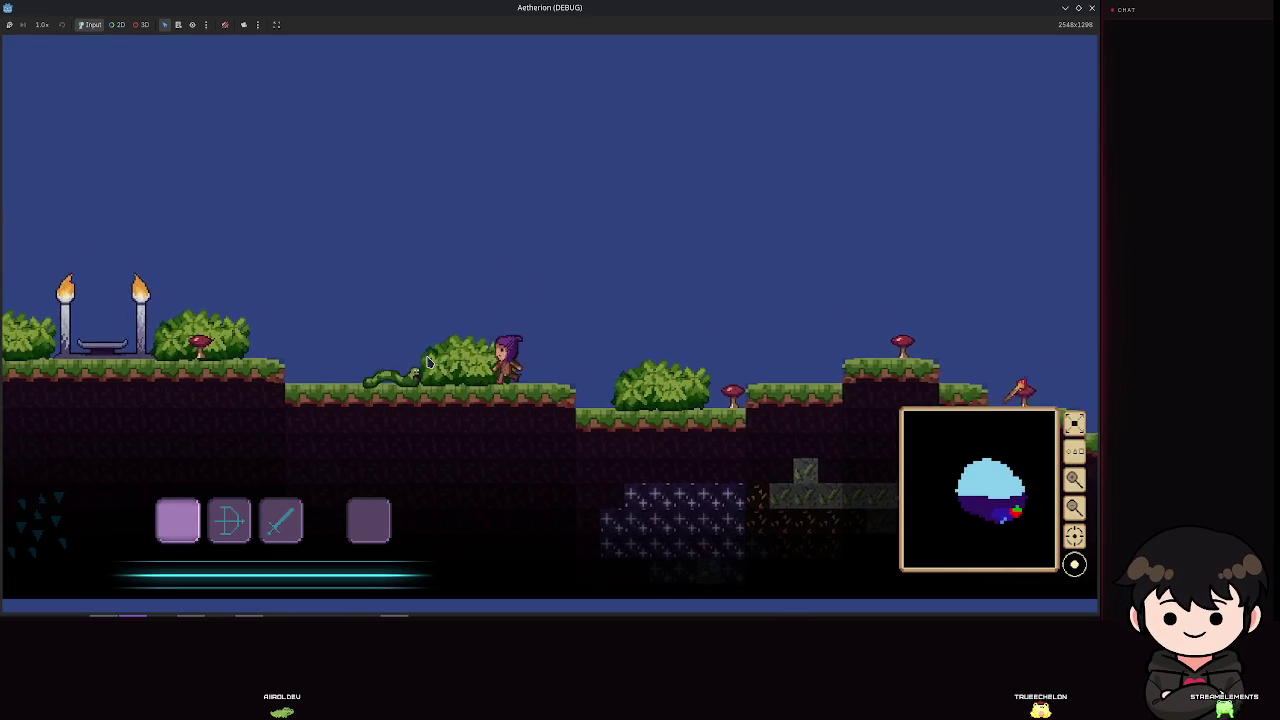
key("d")
key("space")
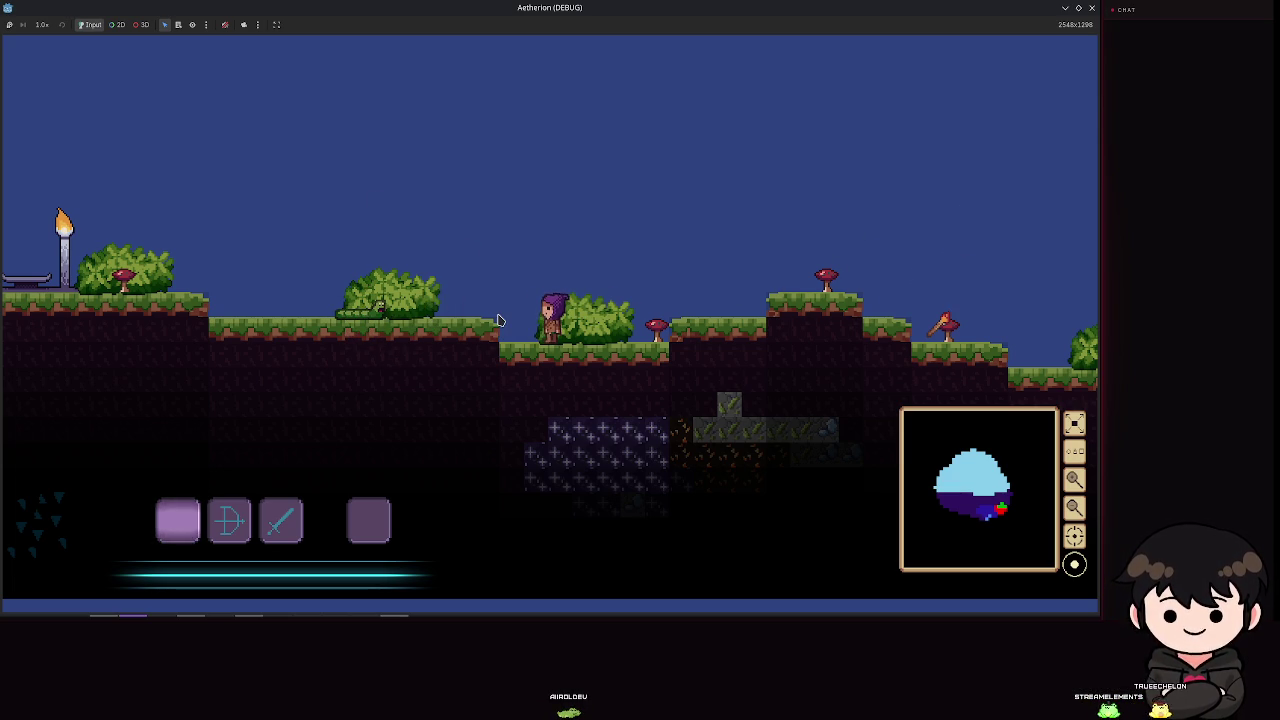
Step: Run and jump right through the level, switching to the bow with key 2
key("a")
key("d")
key("space")
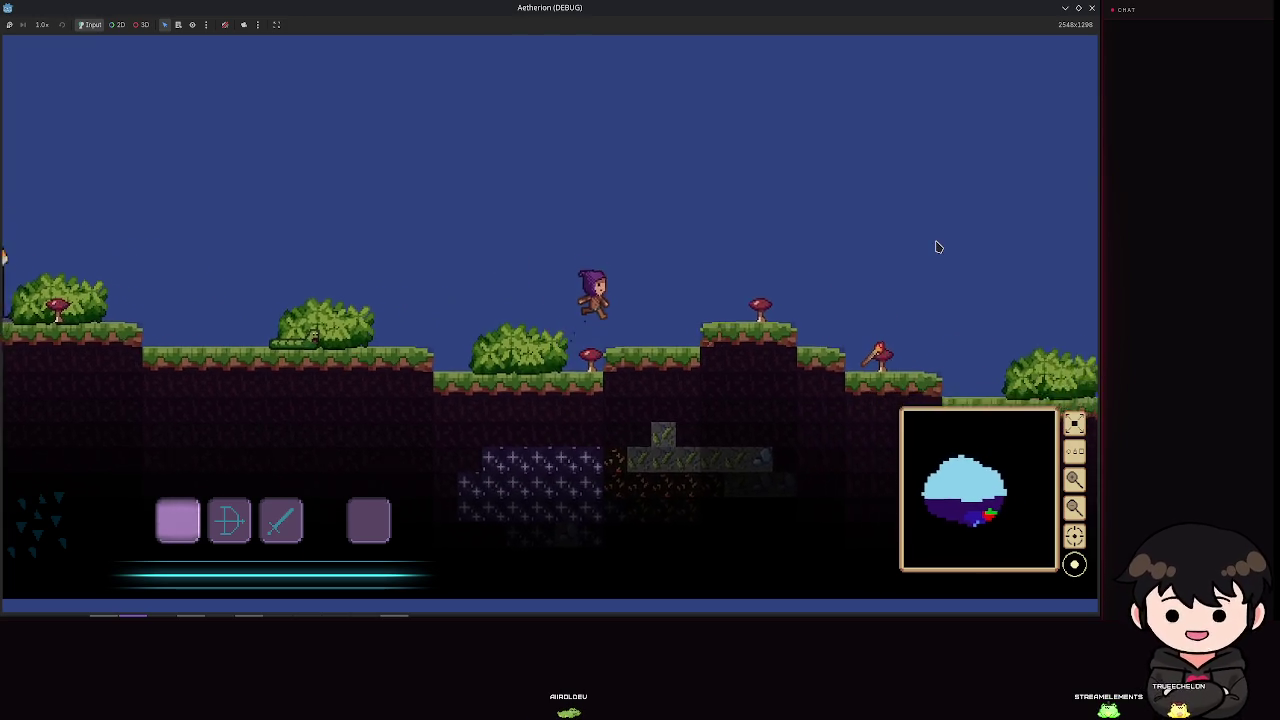
key("d")
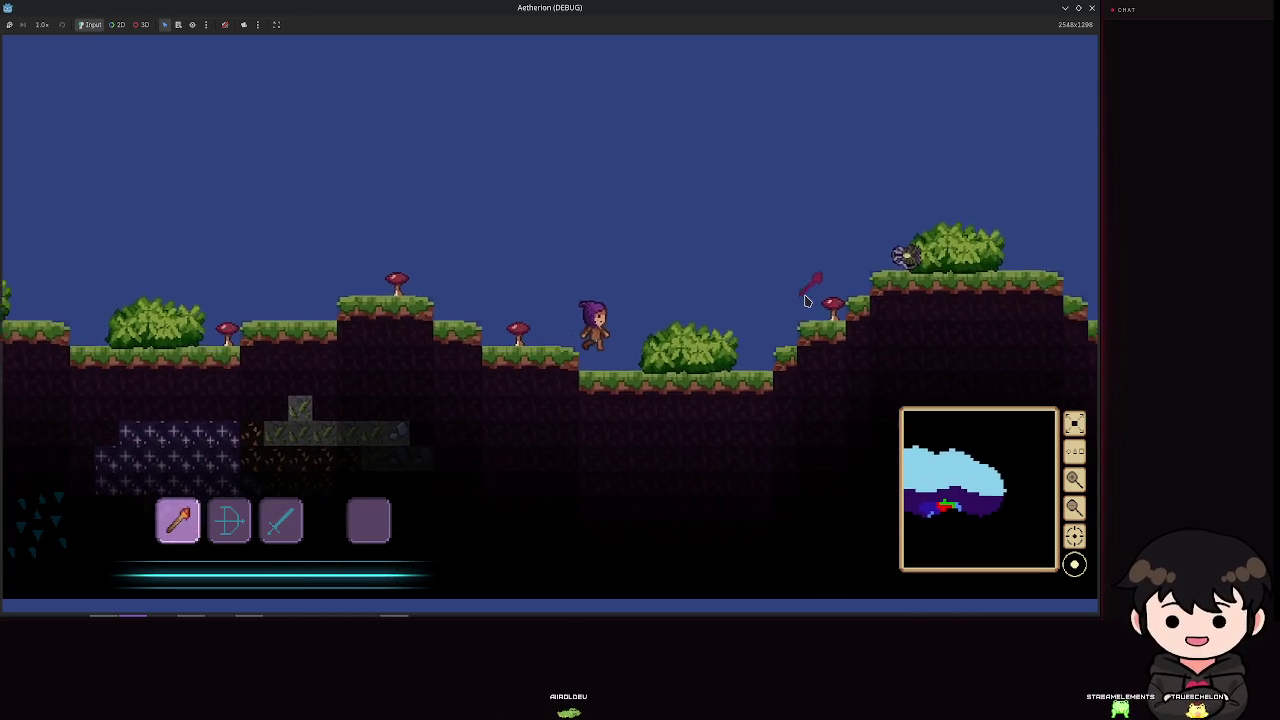
key("2")
key("space")
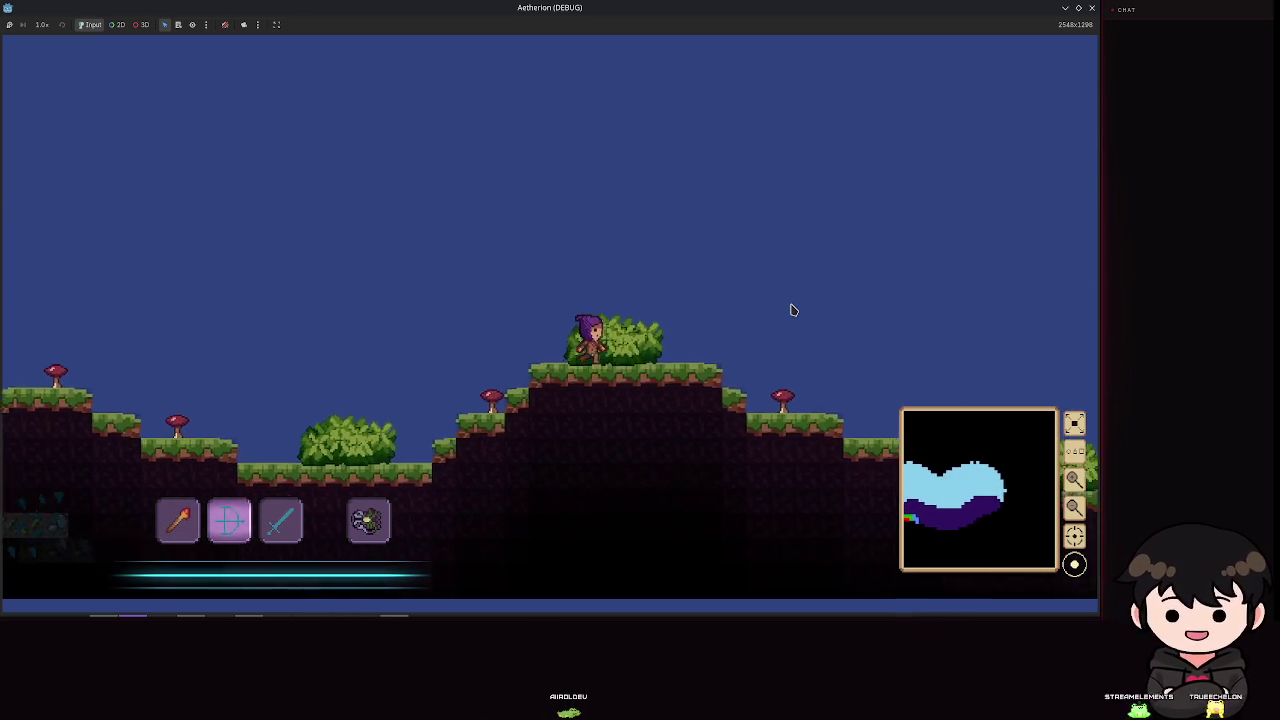
key("d")
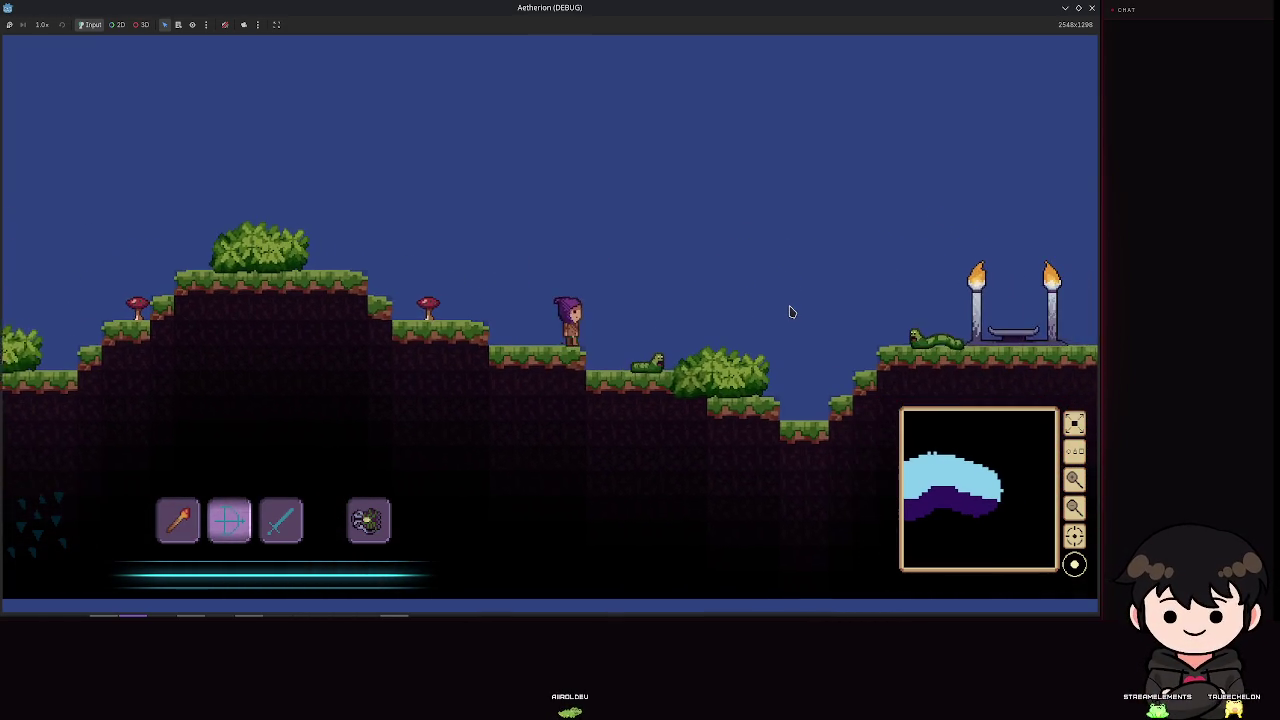
key("d")
key("a")
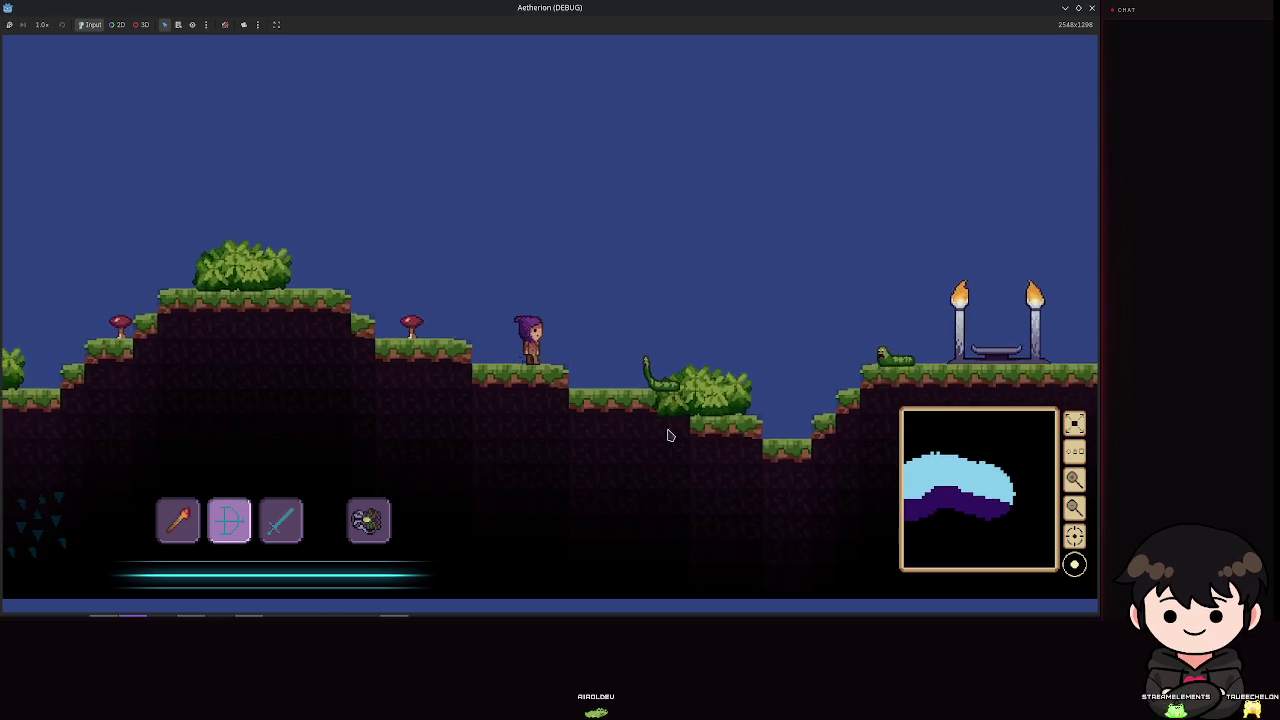
key("d")
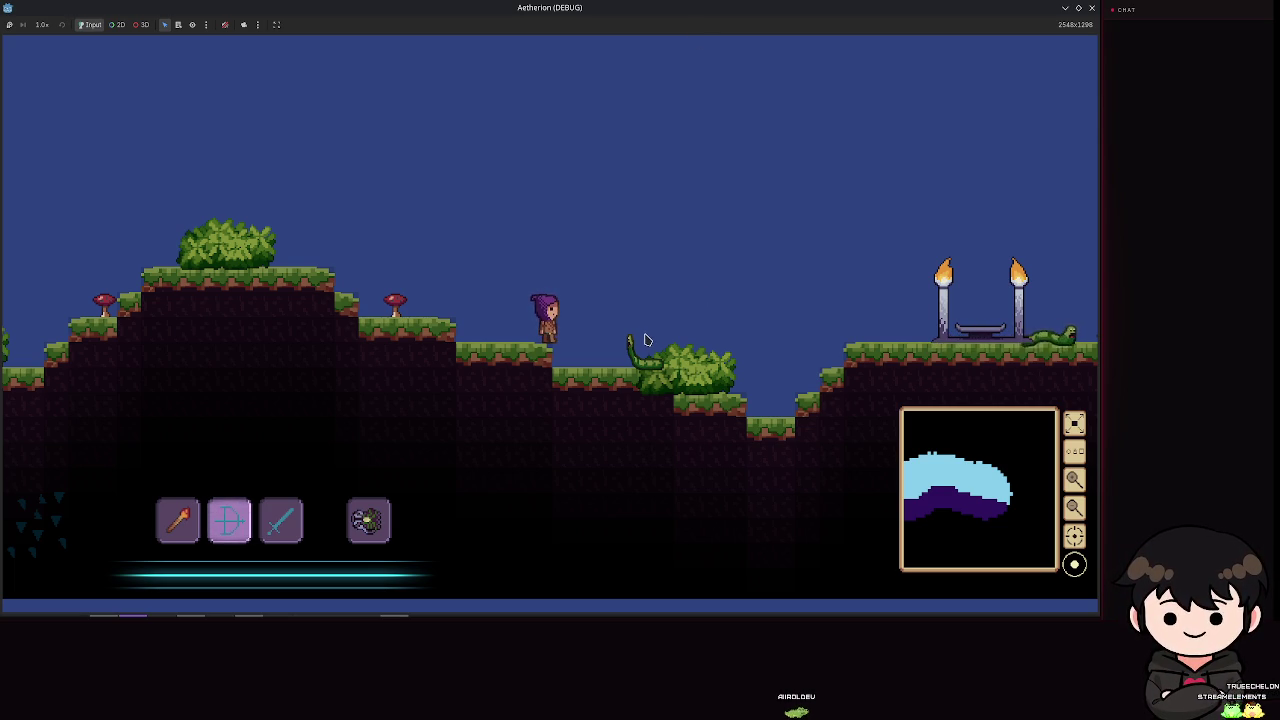
key("Escape")
key("Escape")
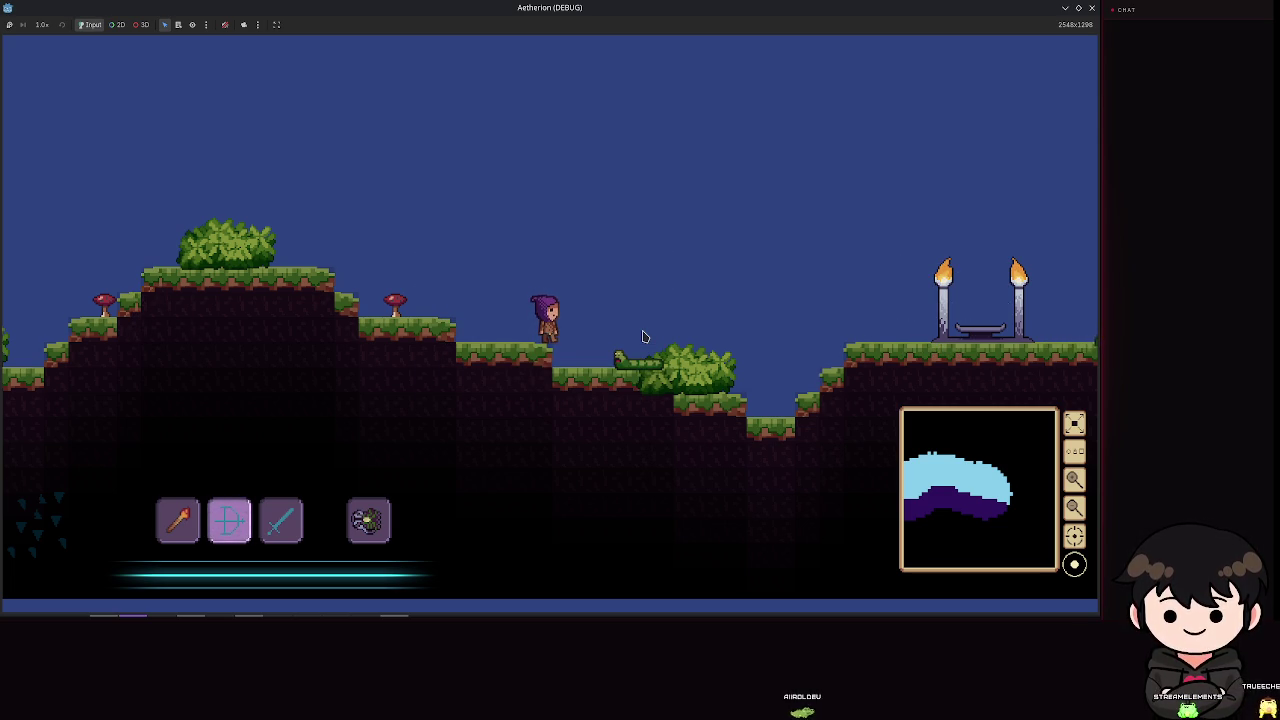
Step: Keep running and jumping right past the worms onto higher ground, then open the pause menu
key("d")
key("d")
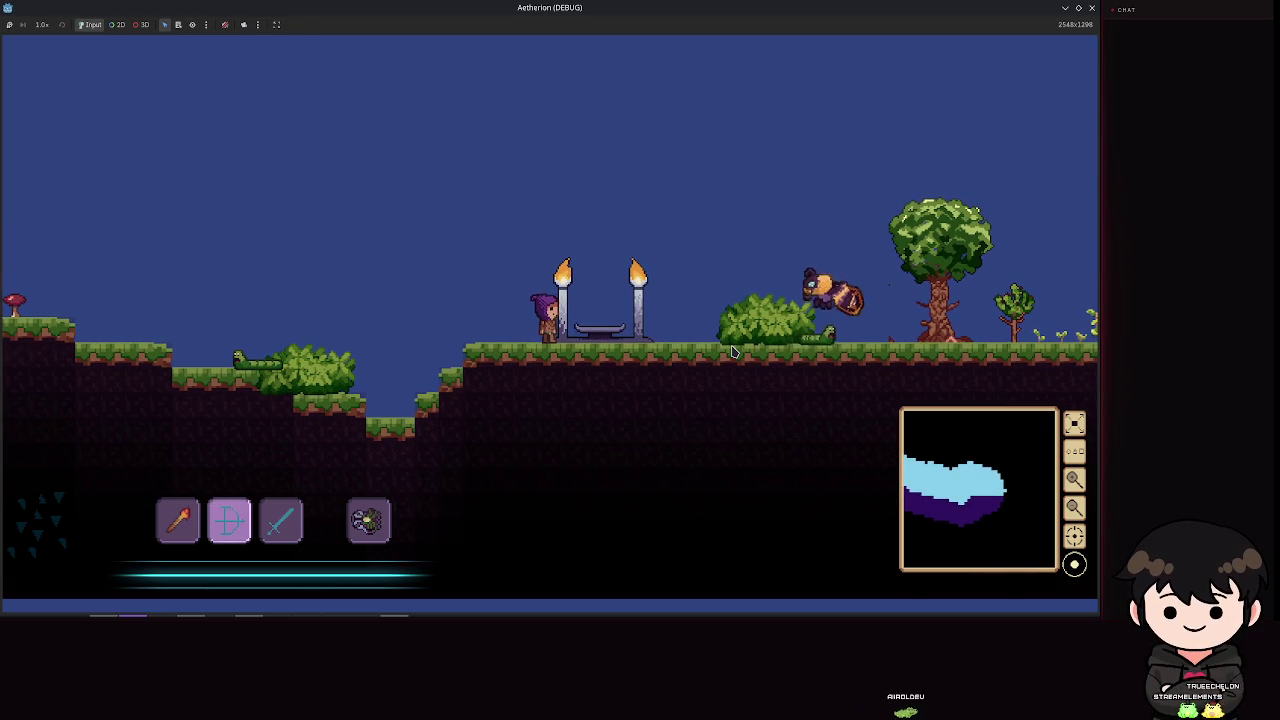
key("space")
key("d")
key("d")
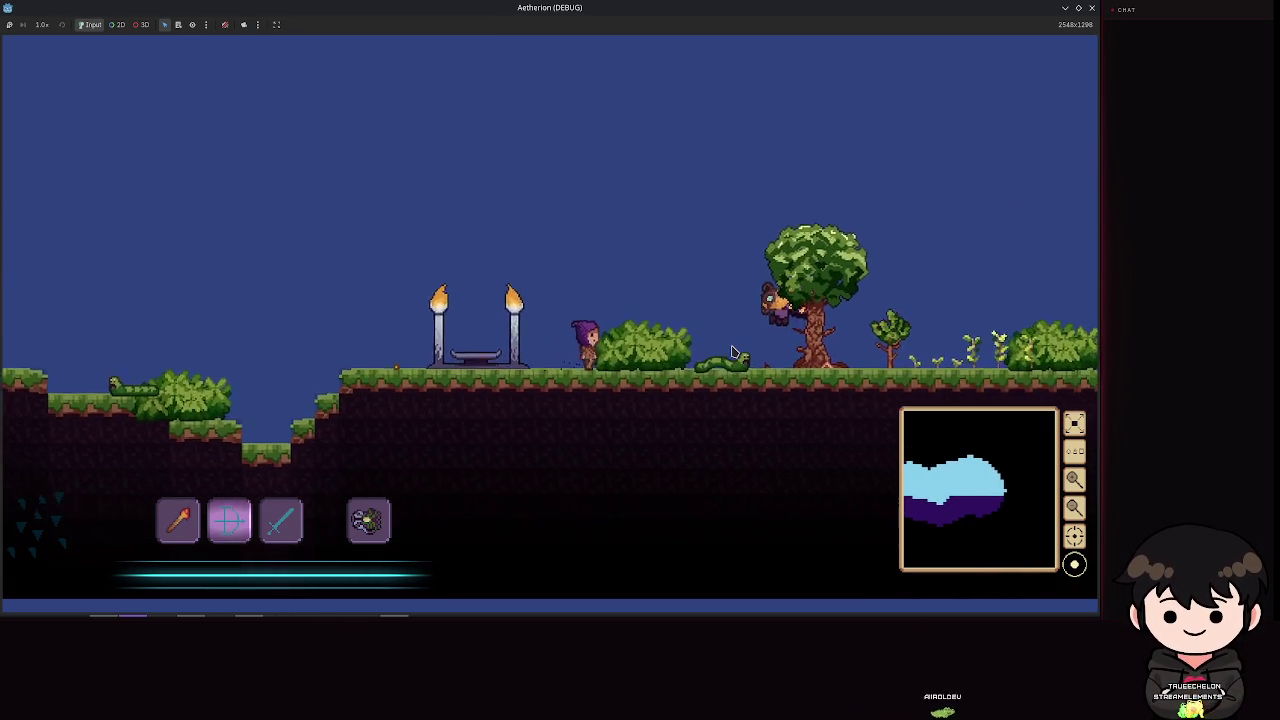
key("d")
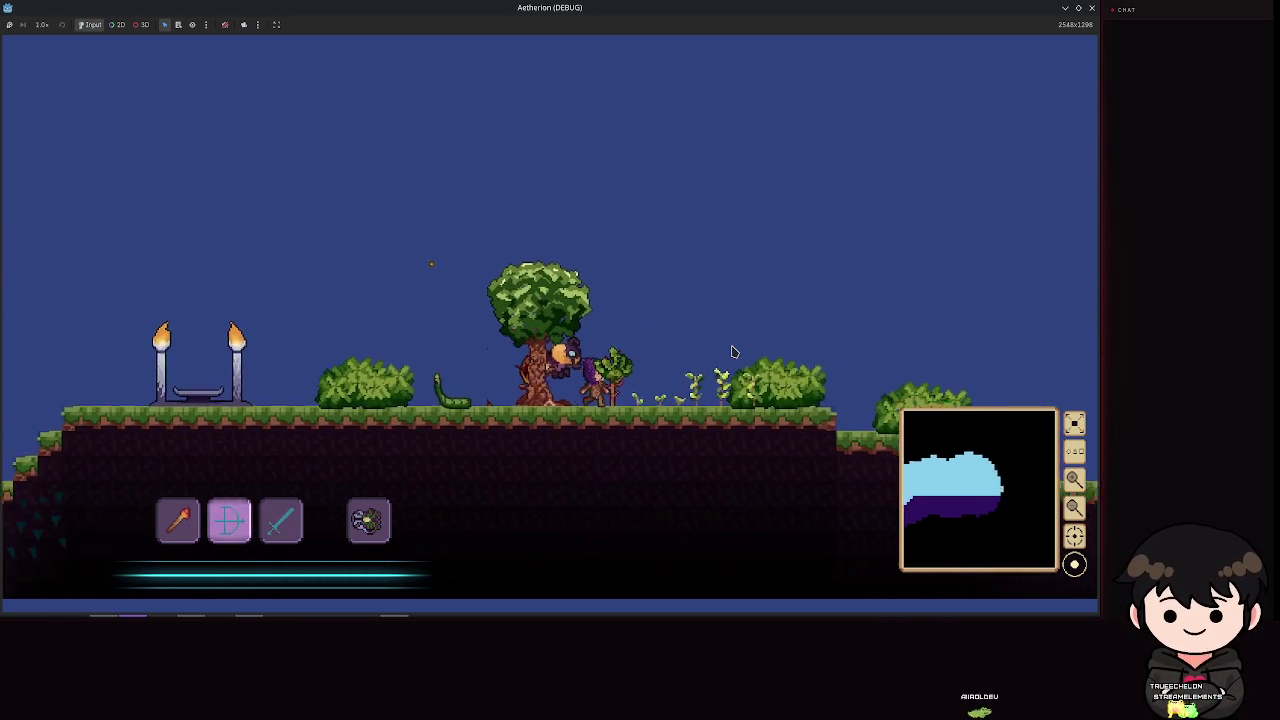
key("d")
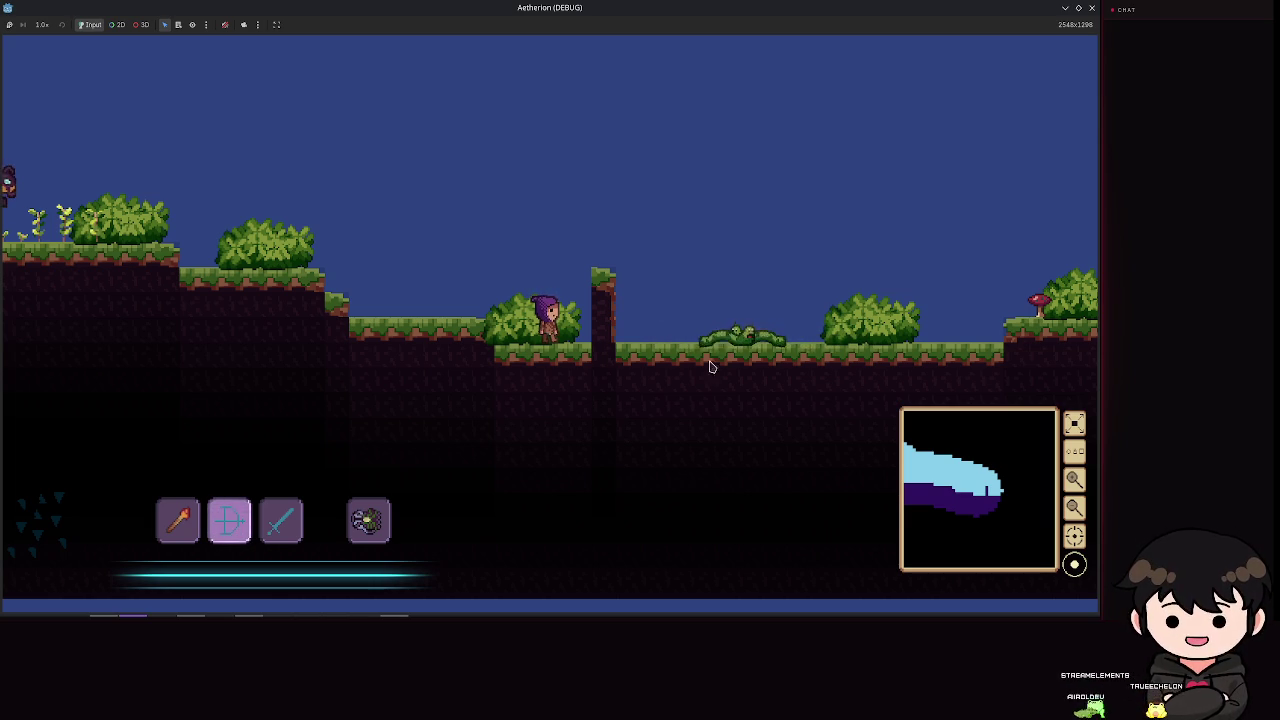
key("space")
key("d")
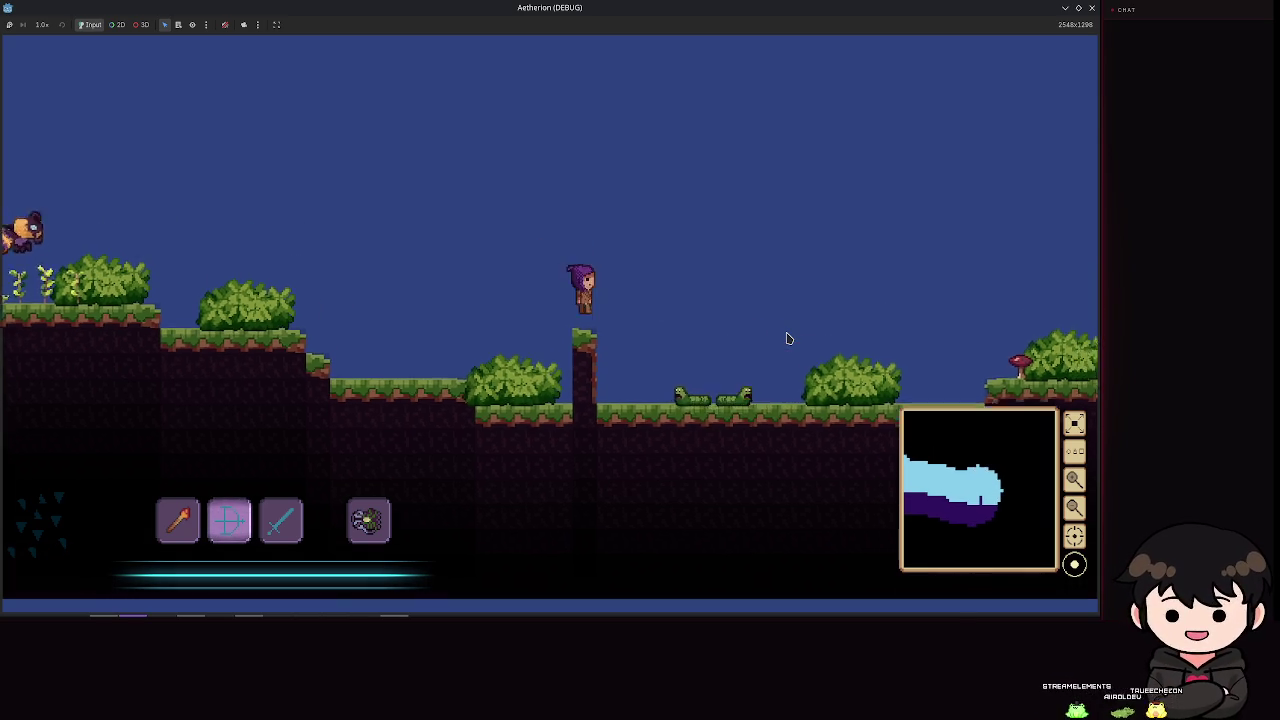
key("space")
key("d")
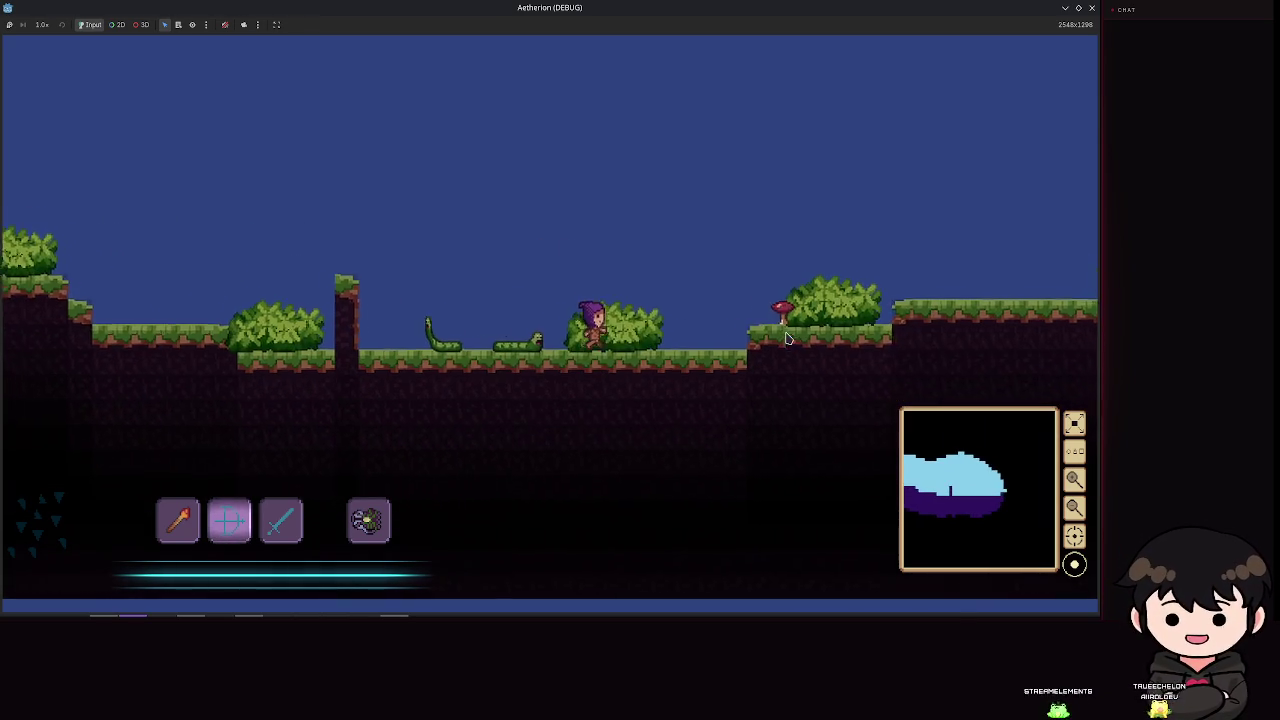
key("space")
key("Escape")
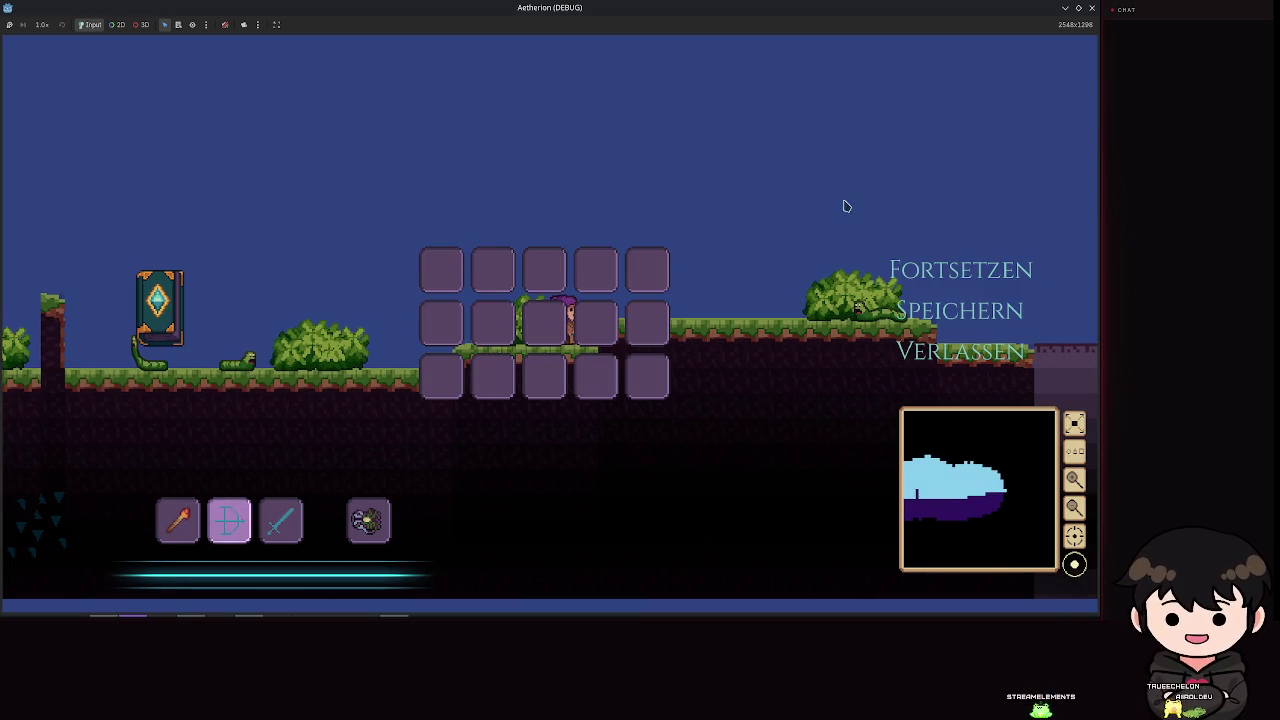
Step: Close the game, untick AnimationMixer Active on MultipleAnimationHandler, and reselect AnimationPlayer
left_click(1091, 10)
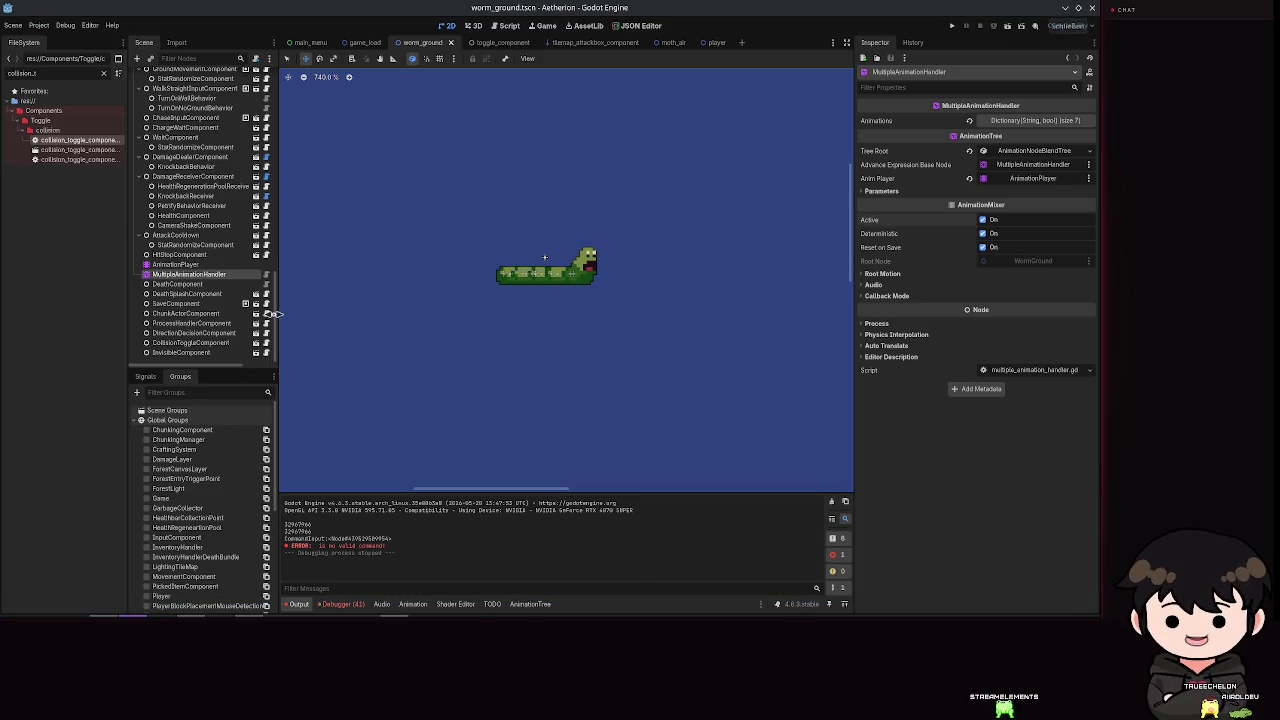
left_click(176, 264)
left_click(205, 276)
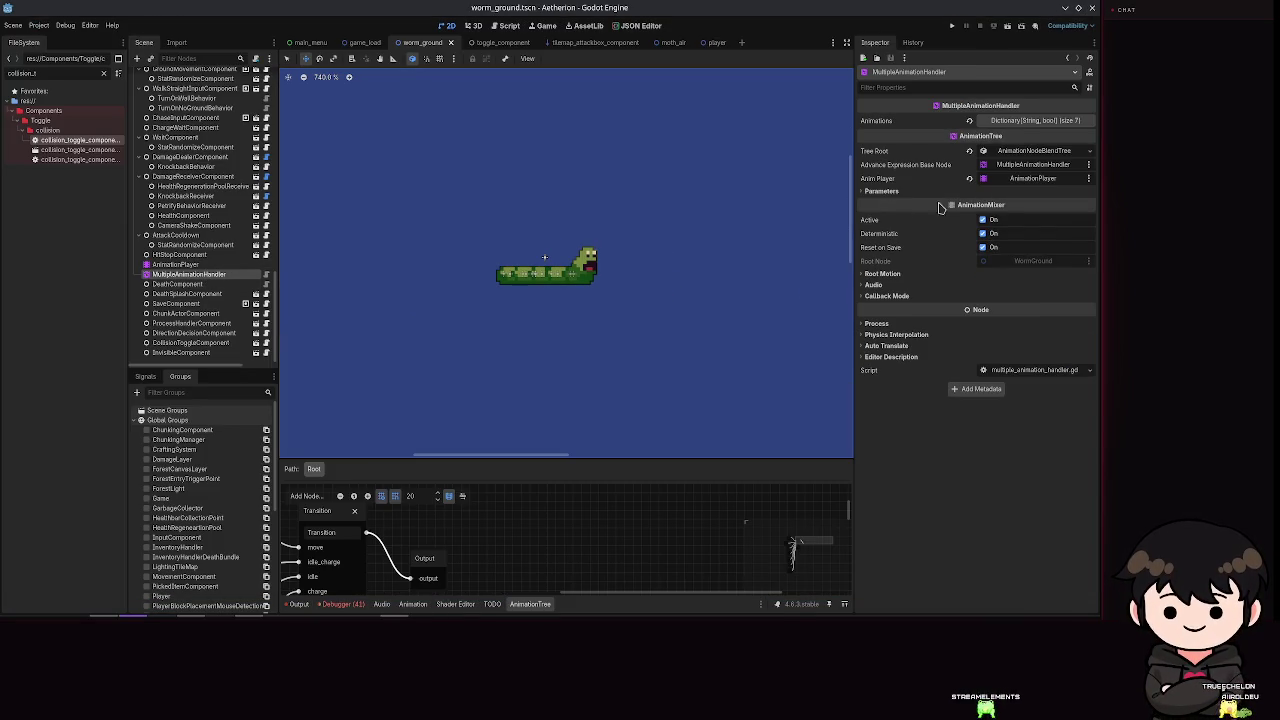
left_click(982, 219)
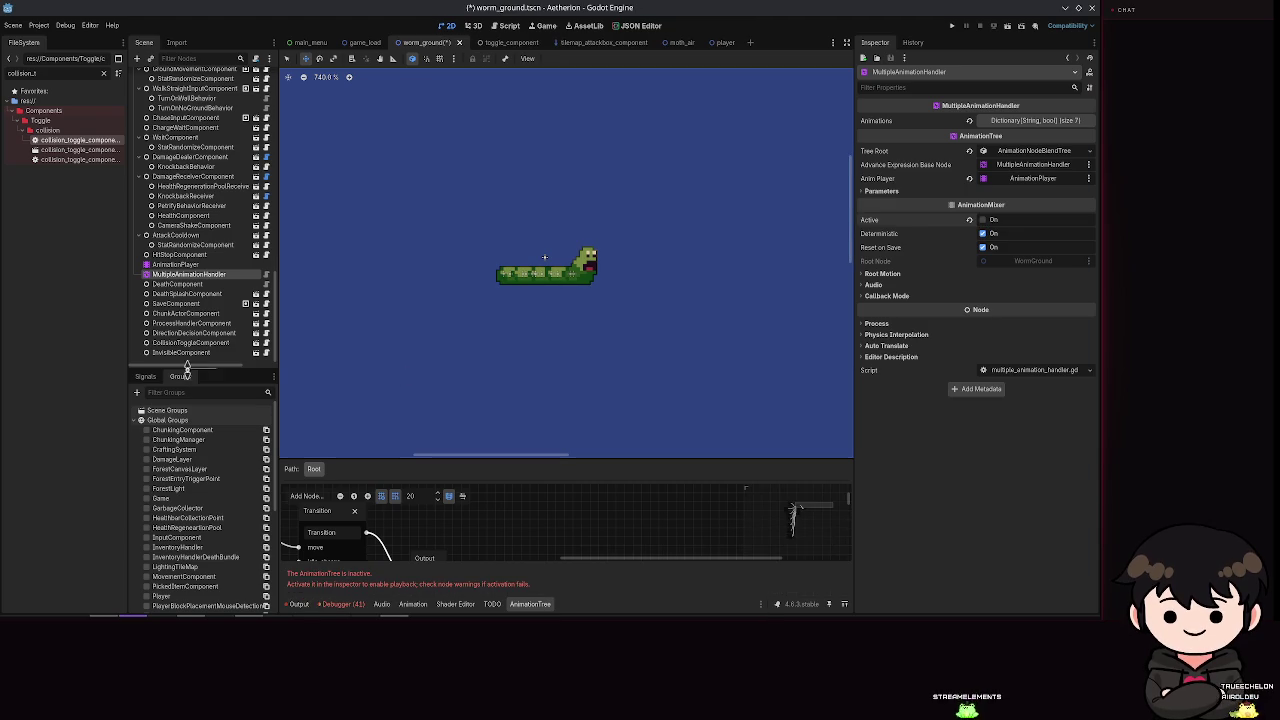
scroll(511, 451, "down", 1)
scroll(486, 520, "down", 4)
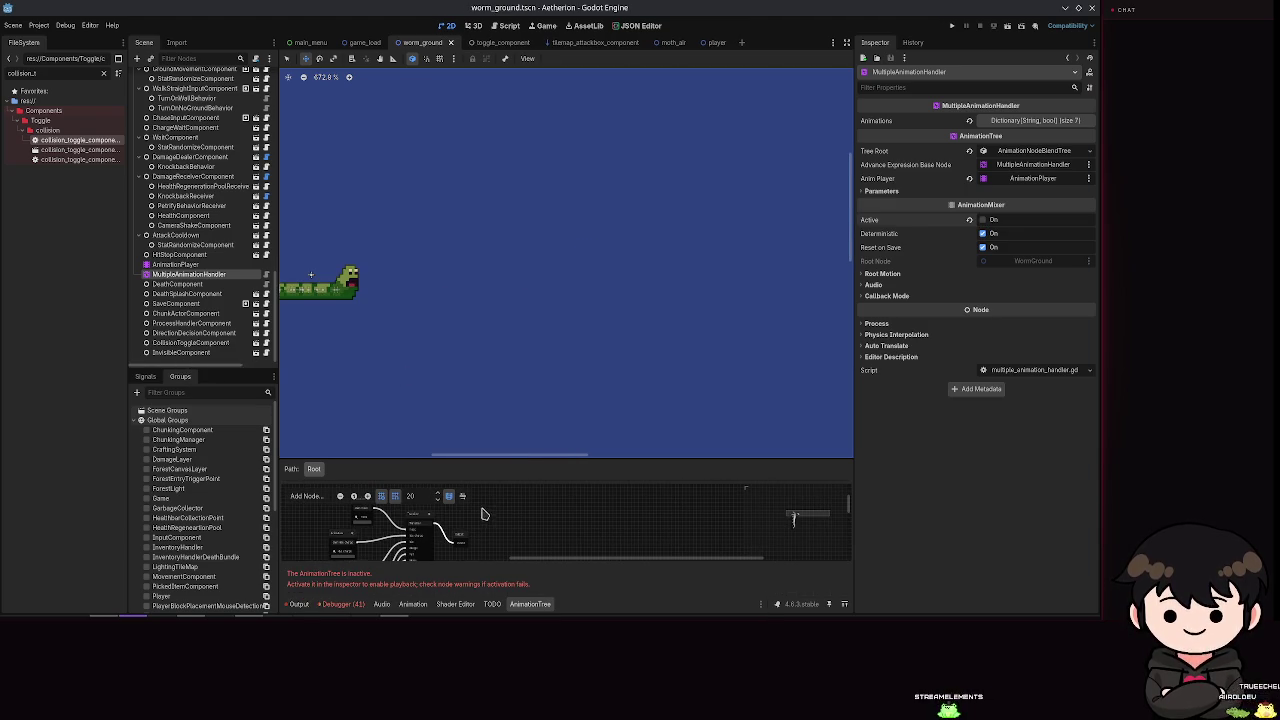
left_click(175, 264)
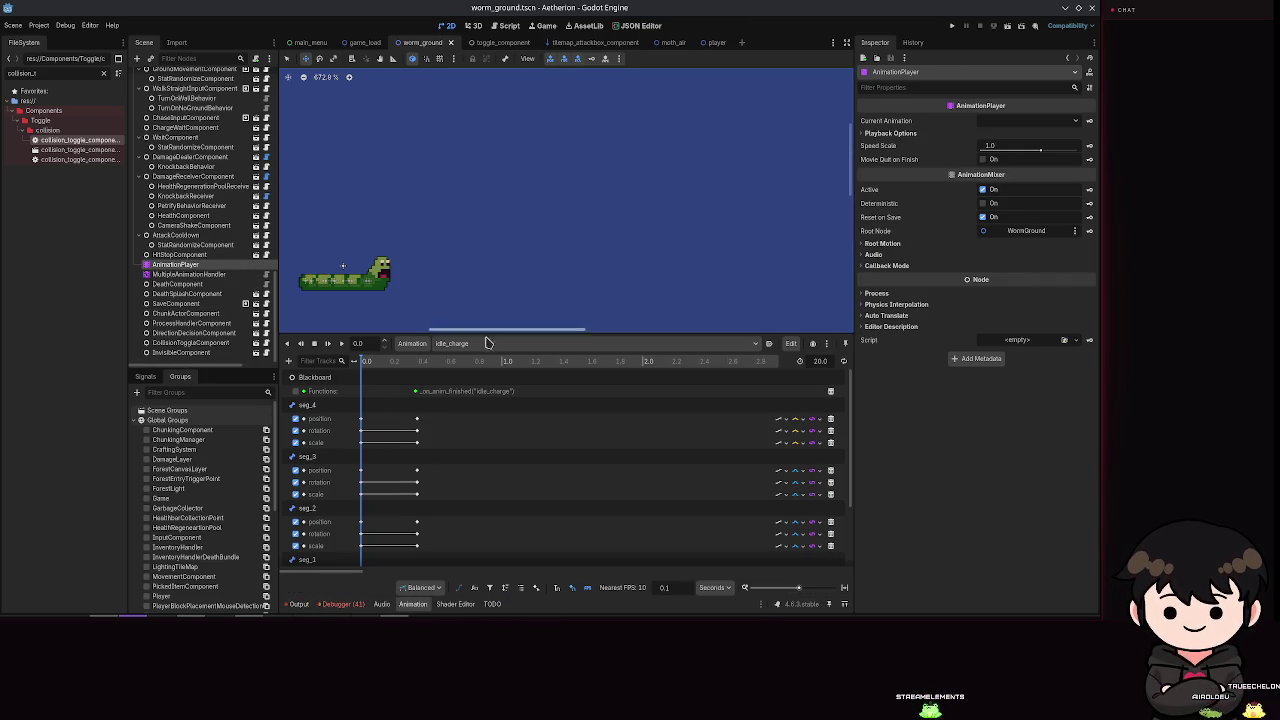
Step: With idle_charge kept as the animation, move the playhead to 0.4 s and select the seg_1 bone
left_click(469, 344)
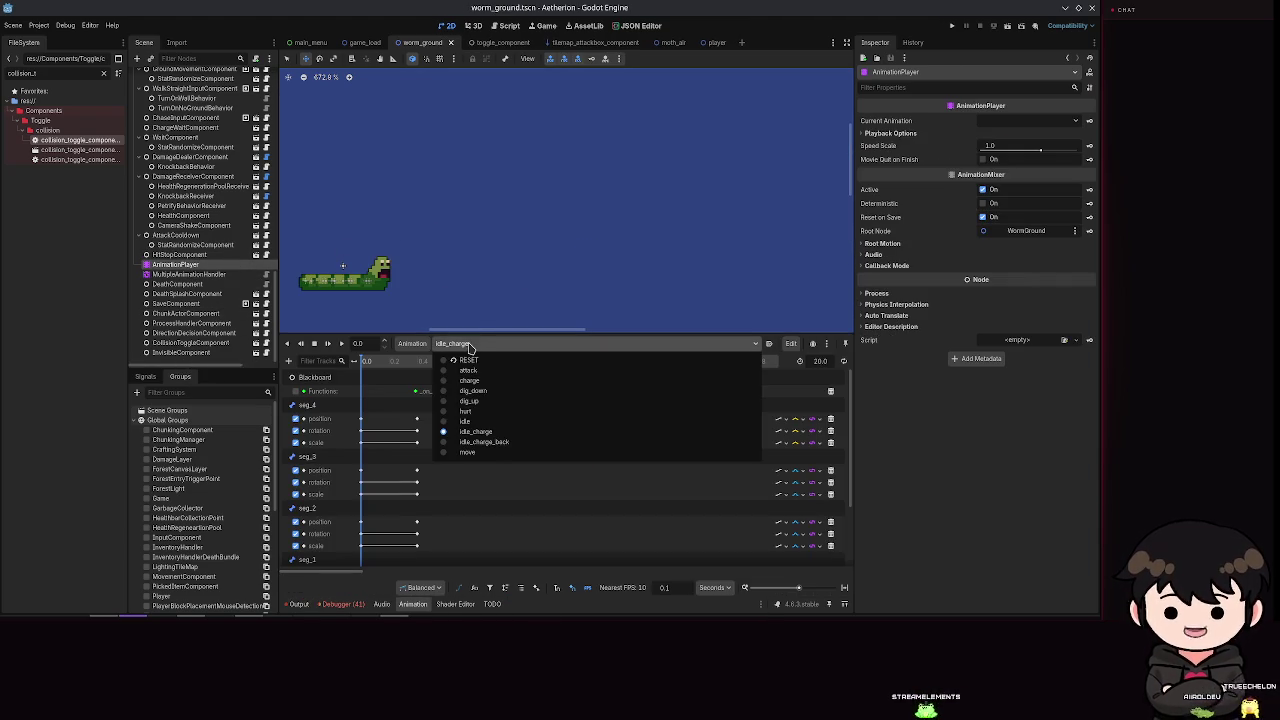
left_click(490, 433)
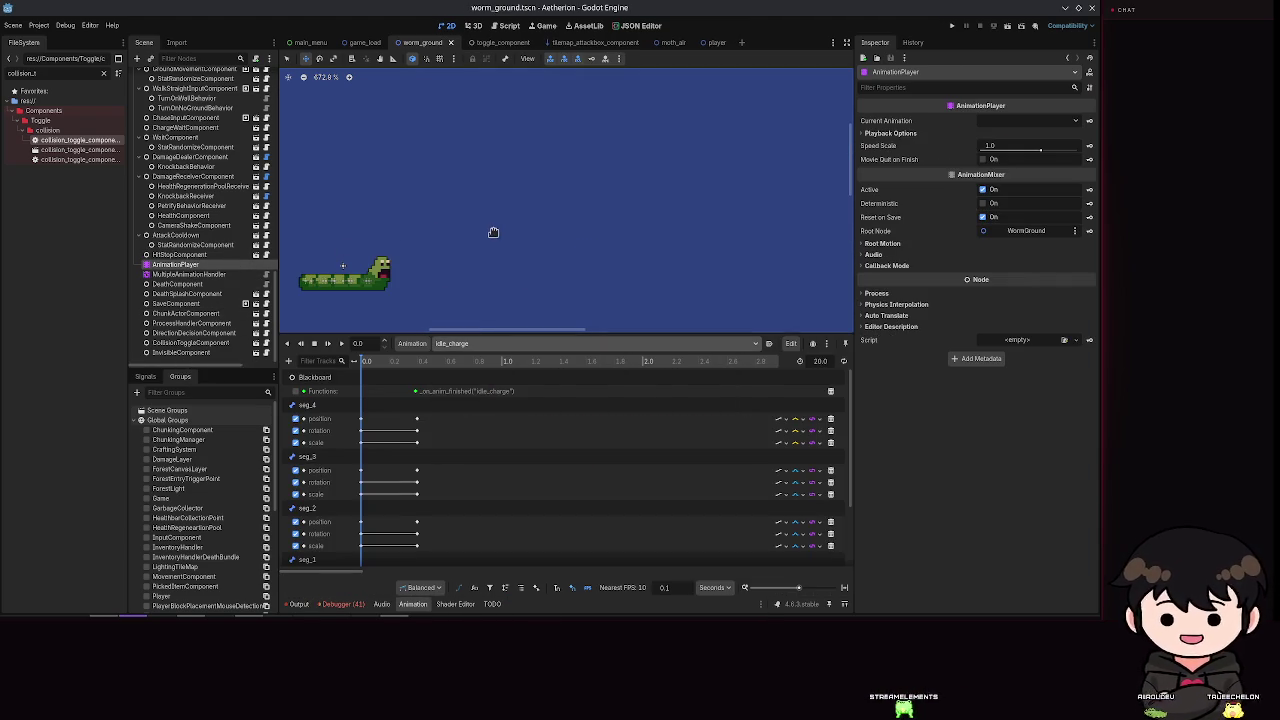
double_click(367, 341)
type("0.4")
key("Return")
scroll(400, 248, "up", 6)
scroll(400, 248, "up", 2)
scroll(183, 206, "up", 10)
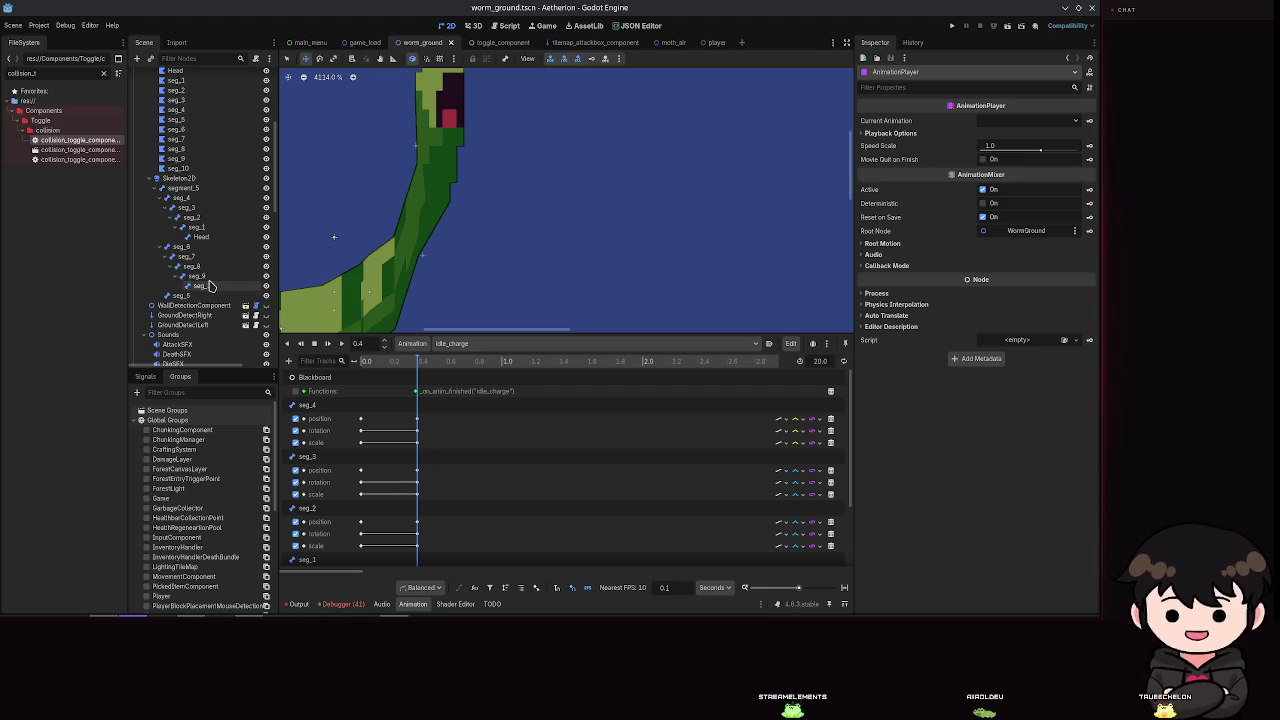
left_click(200, 228)
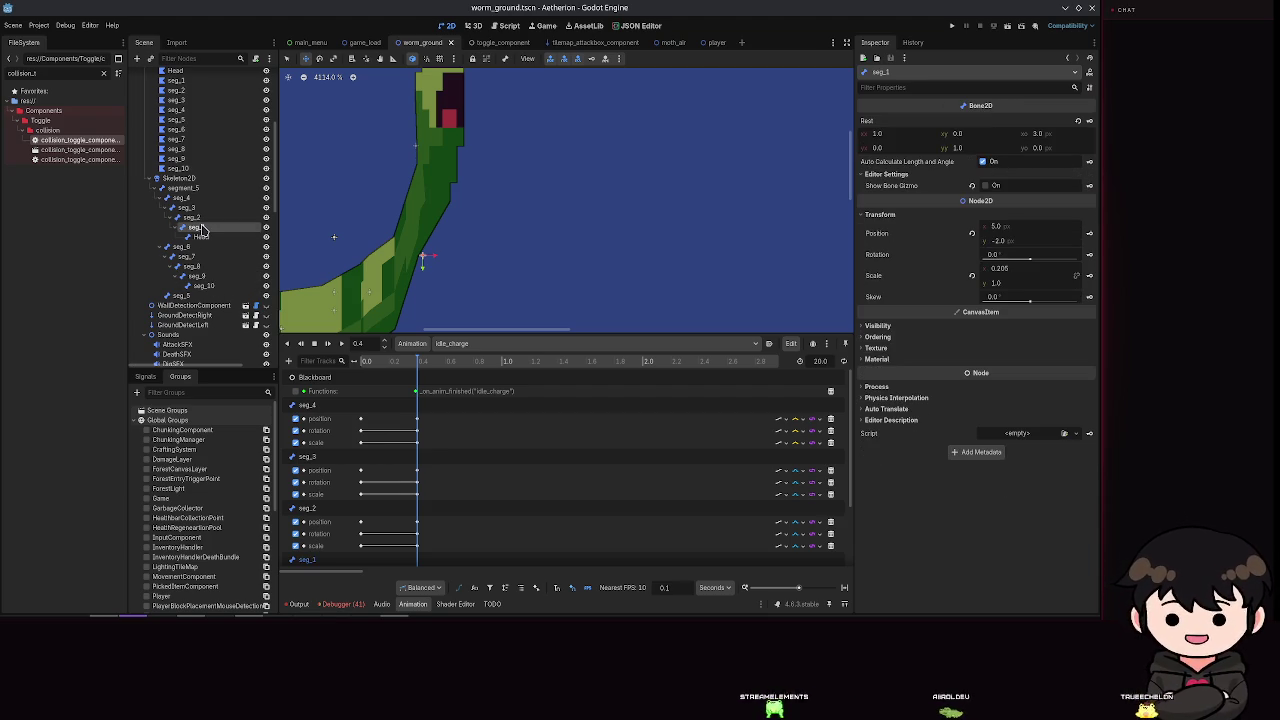
Step: Inspect the seg_3 and seg_4 bones in the Scene tree
left_click(192, 207)
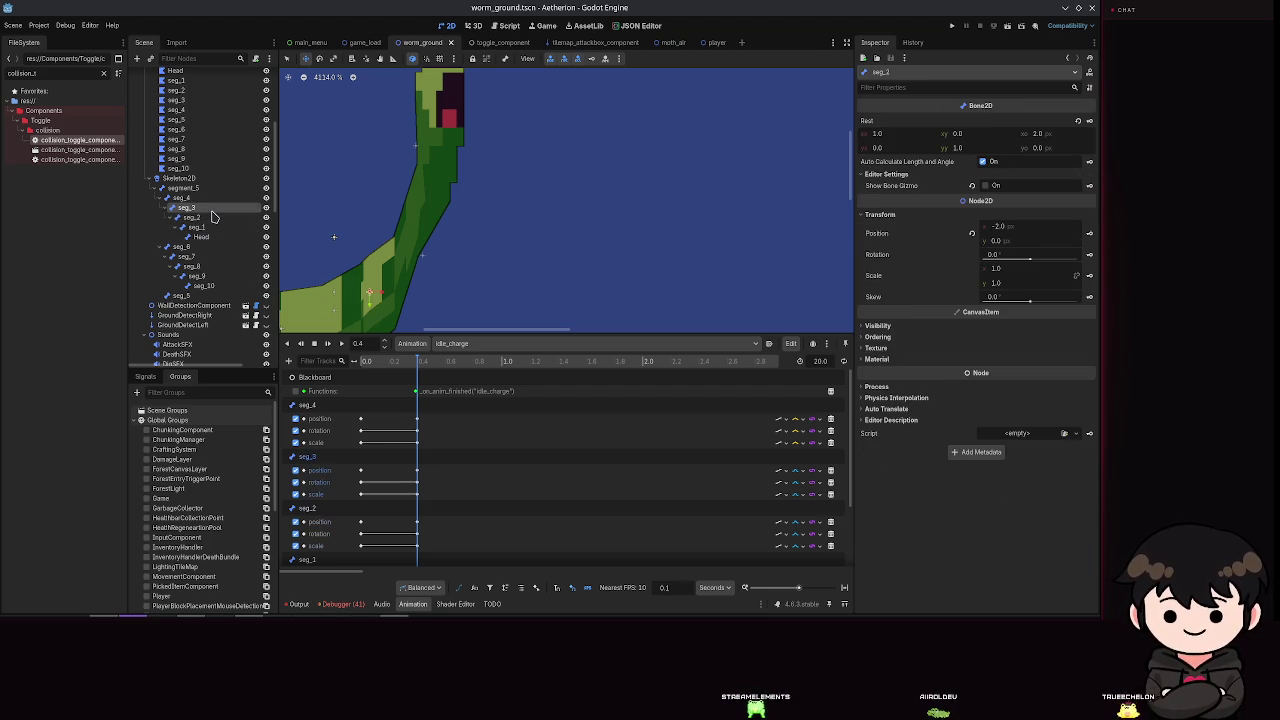
left_click(209, 199)
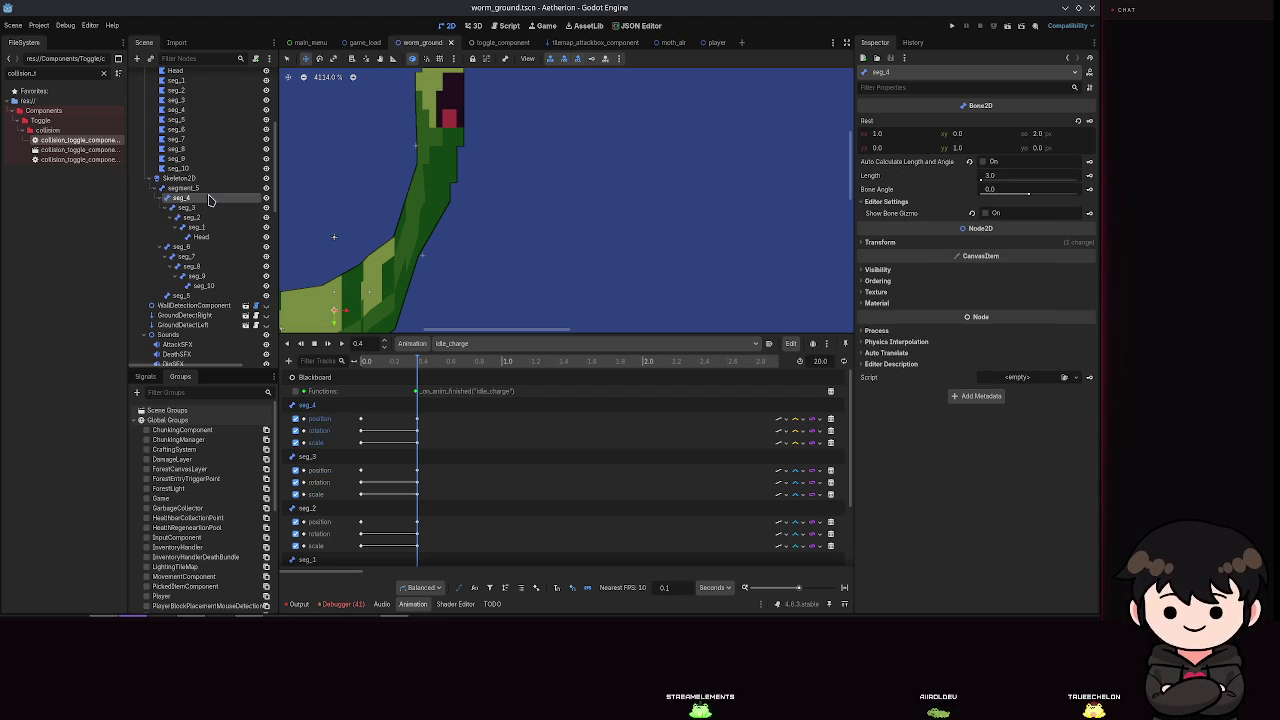
left_click(188, 207)
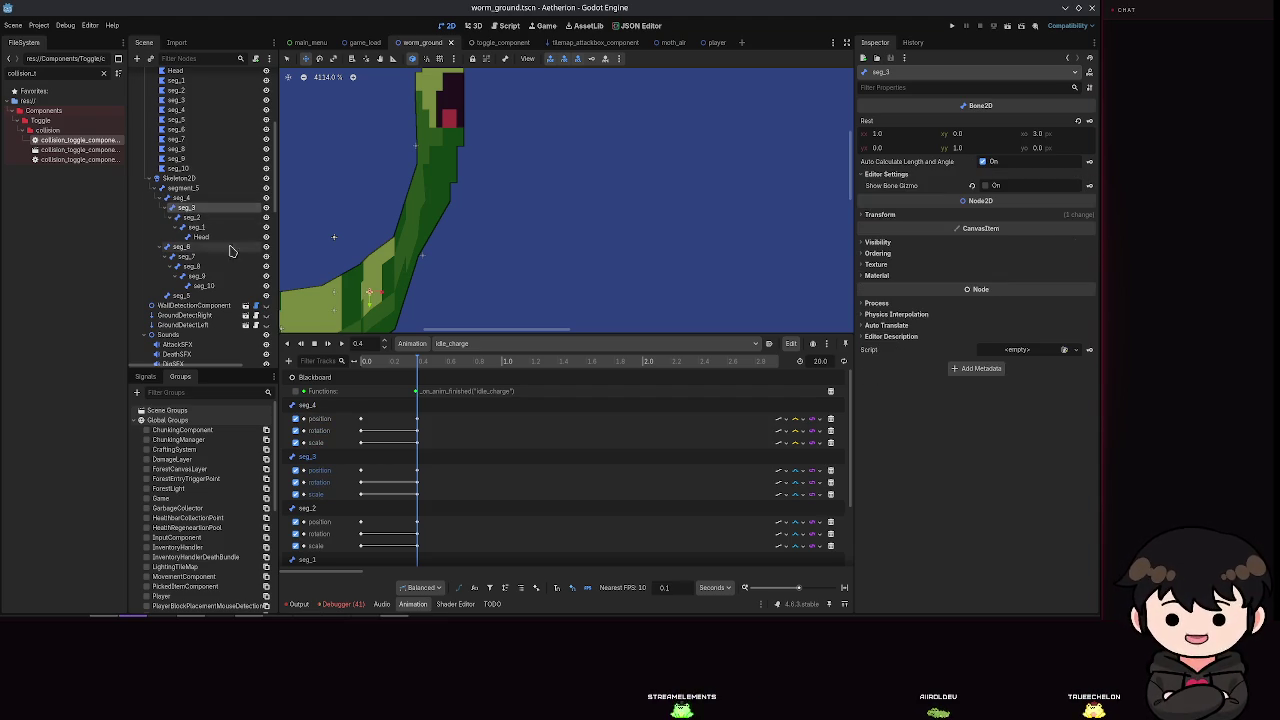
Step: Shift seg_1 slightly right and swing the Head bone right and down to 4.878, -4.0
left_click(195, 227)
left_click_drag(433, 237, 441, 234)
mouse_move(467, 244)
left_mouse_down()
mouse_move(570, 283)
mouse_move(666, 289)
mouse_move(395, 235)
mouse_move(438, 228)
mouse_move(438, 241)
left_mouse_up()
mouse_move(428, 190)
left_mouse_down()
mouse_move(456, 200)
mouse_move(440, 210)
mouse_move(471, 243)
left_mouse_up()
scroll(471, 243, "up", 1)
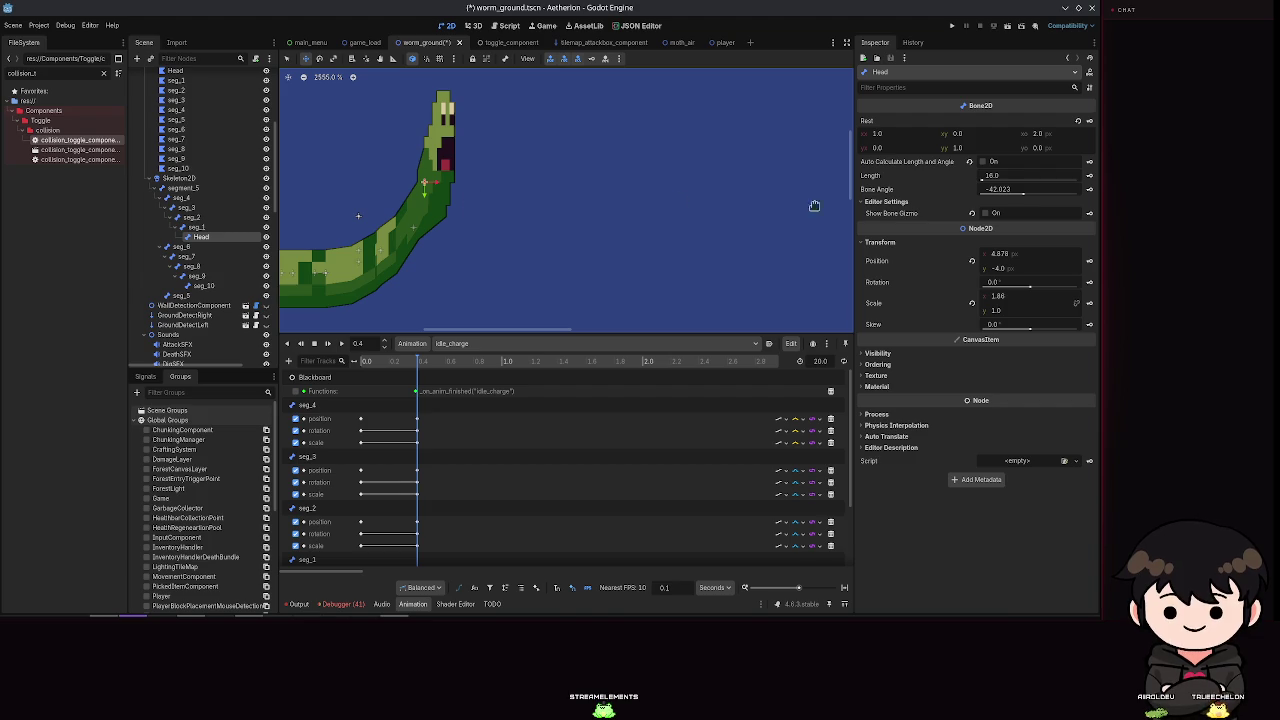
Step: Reduce the head's x scale to 1.76 and nudge the Head bone left and down
left_click_drag(1000, 304, 990, 304)
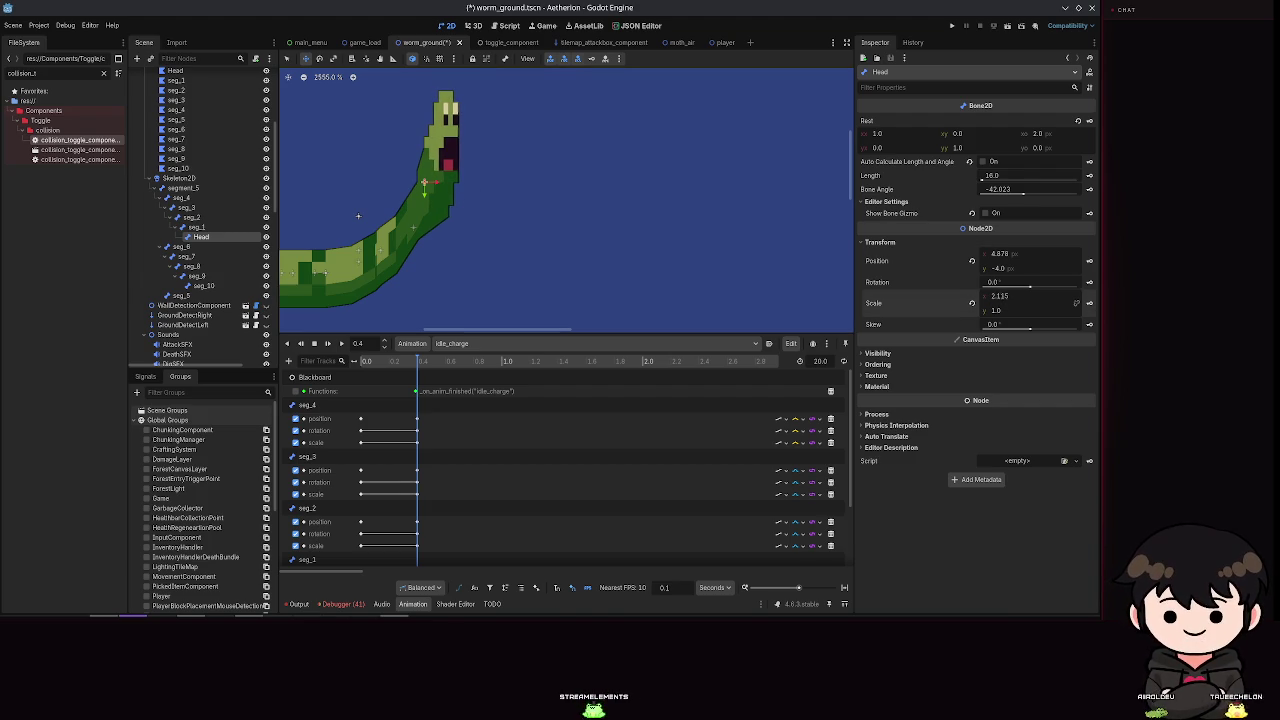
scroll(435, 250, "down", 3)
scroll(435, 250, "up", 1)
scroll(435, 250, "up", 2)
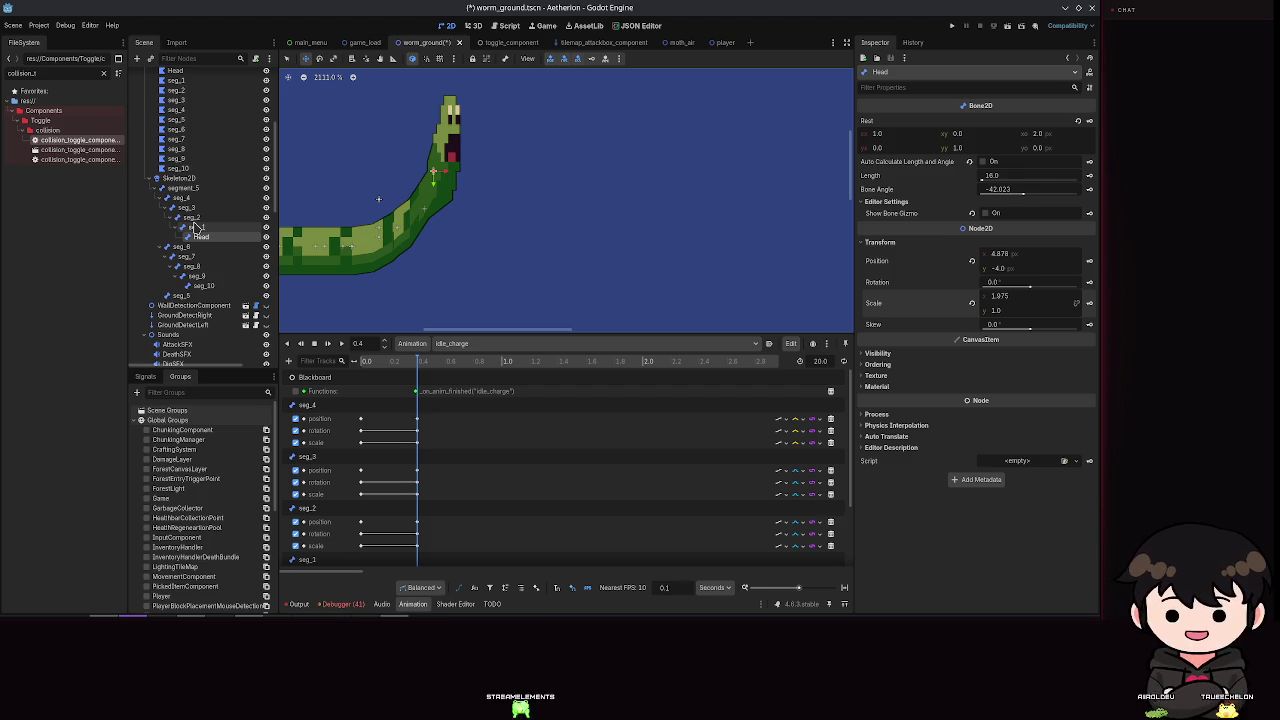
scroll(728, 164, "up", 3)
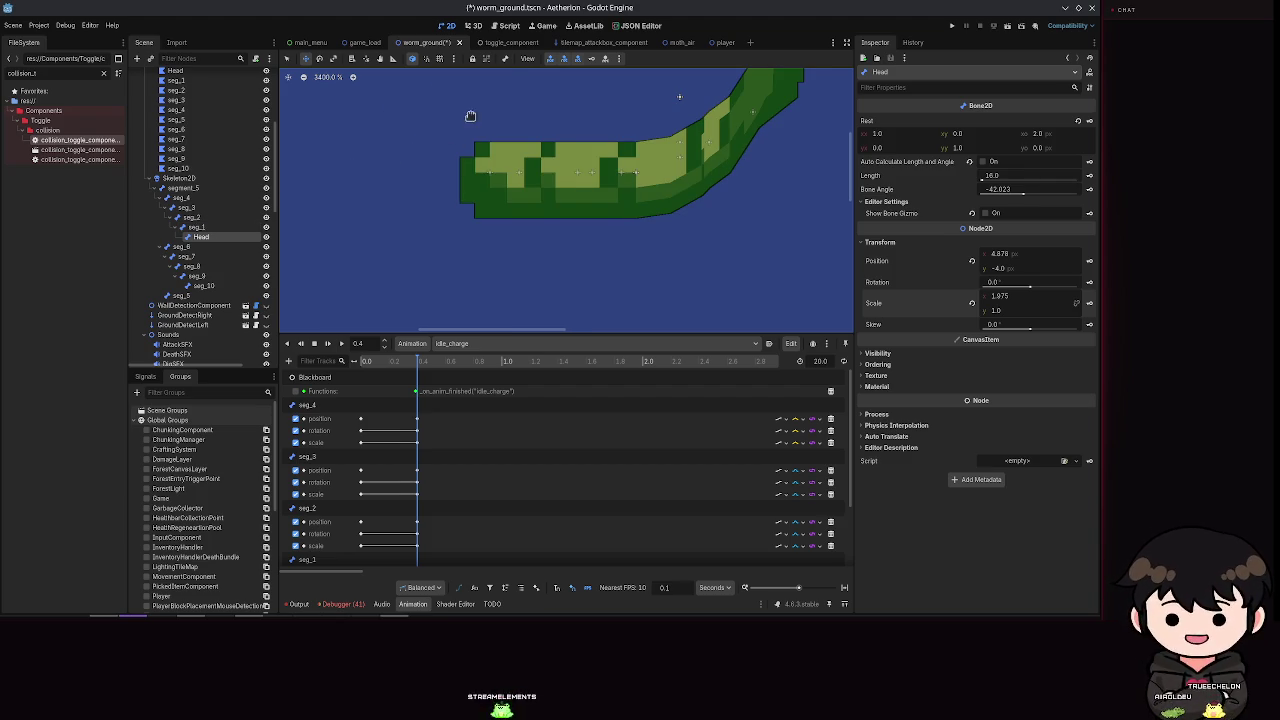
left_click_drag(469, 118, 501, 142)
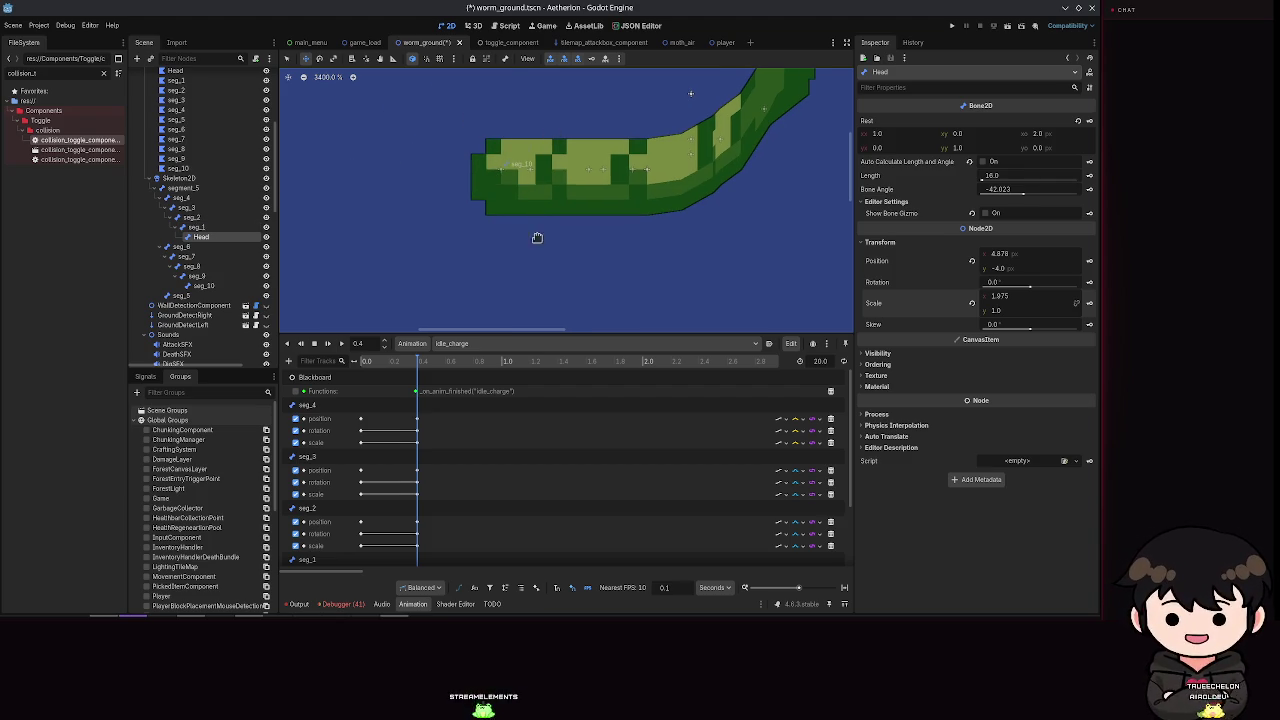
left_click_drag(601, 133, 471, 267)
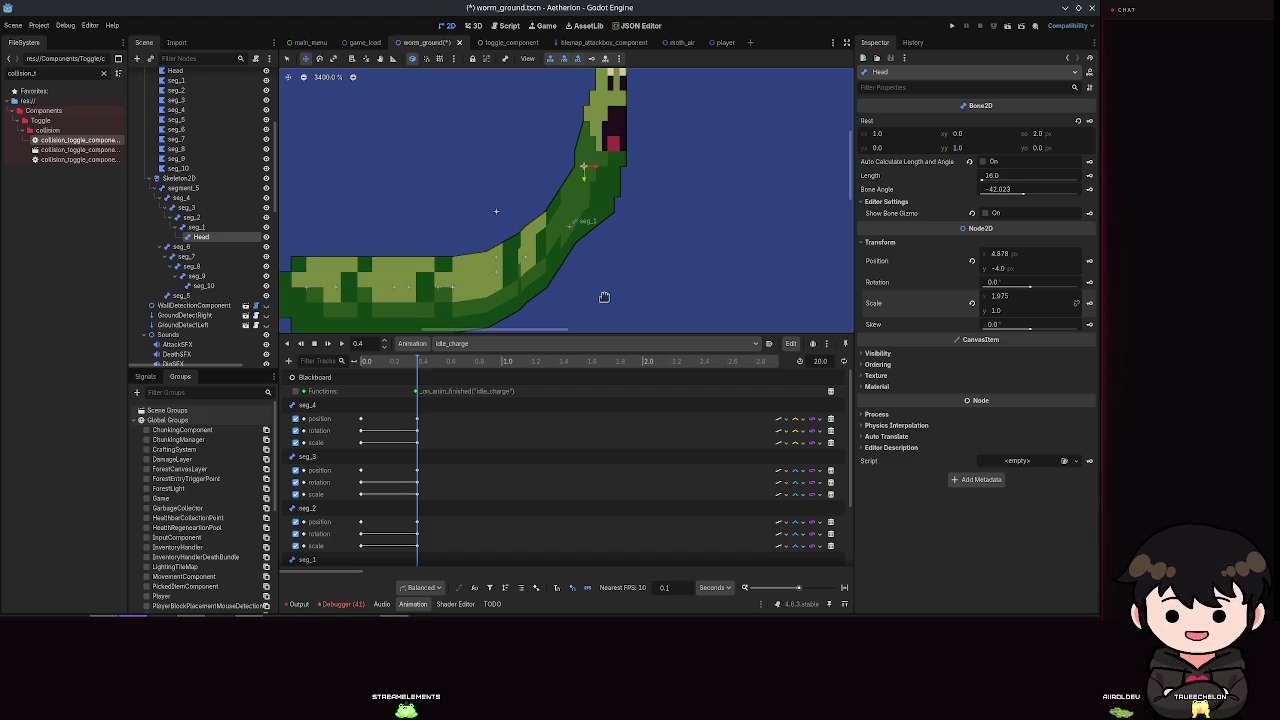
left_click_drag(610, 158, 598, 178)
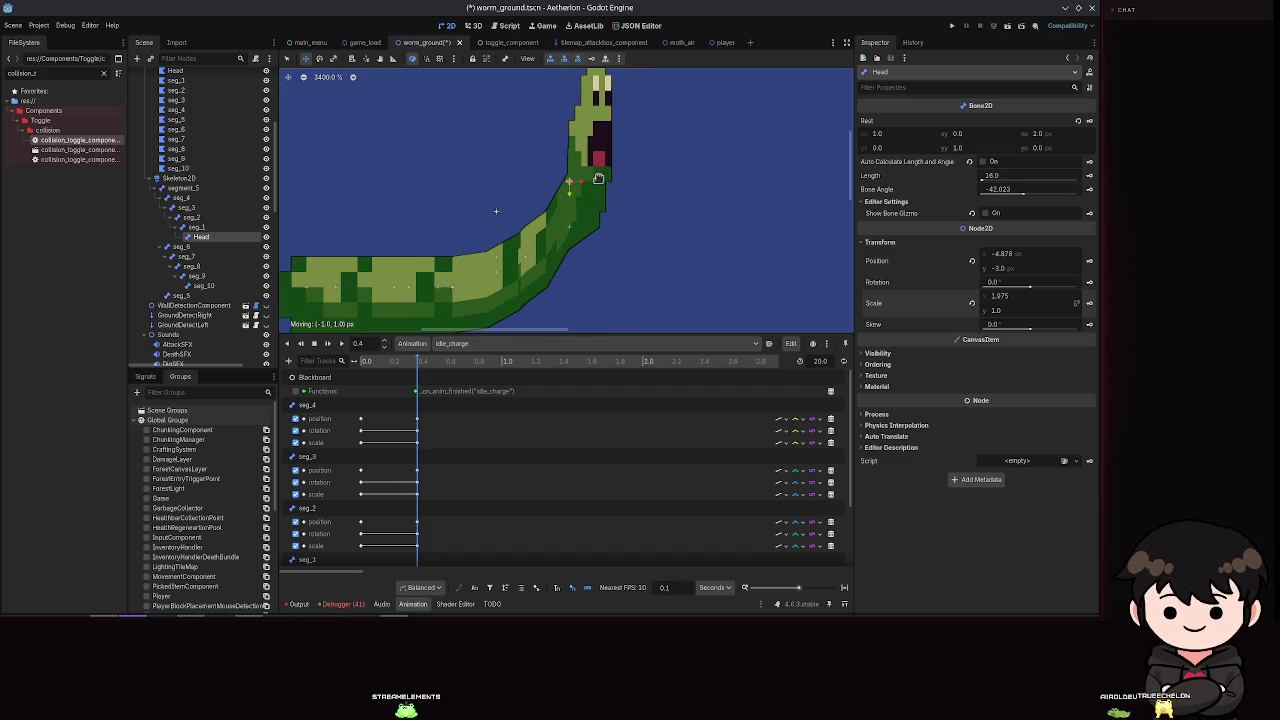
scroll(602, 197, "down", 6)
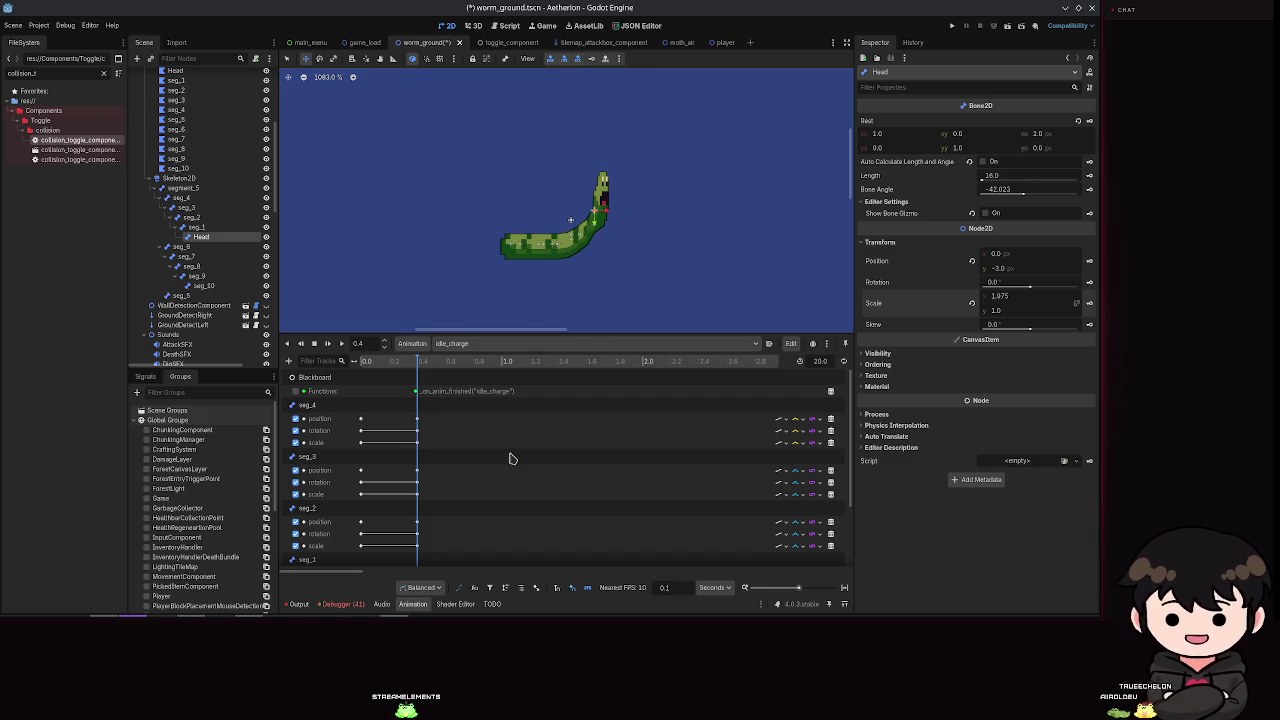
Step: Inspect the Skeleton2D node and seg_7 polygon, then select the seg_1 neck bone
left_click(178, 178)
scroll(509, 230, "up", 3)
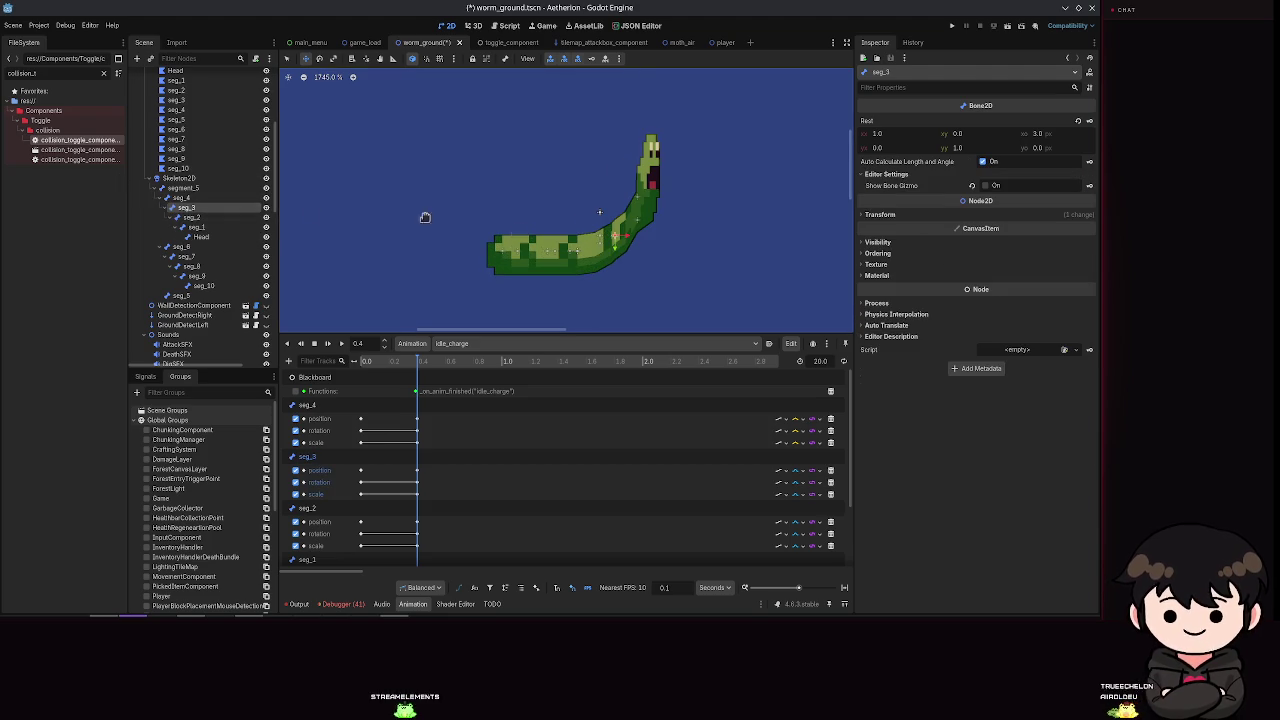
left_click(175, 139)
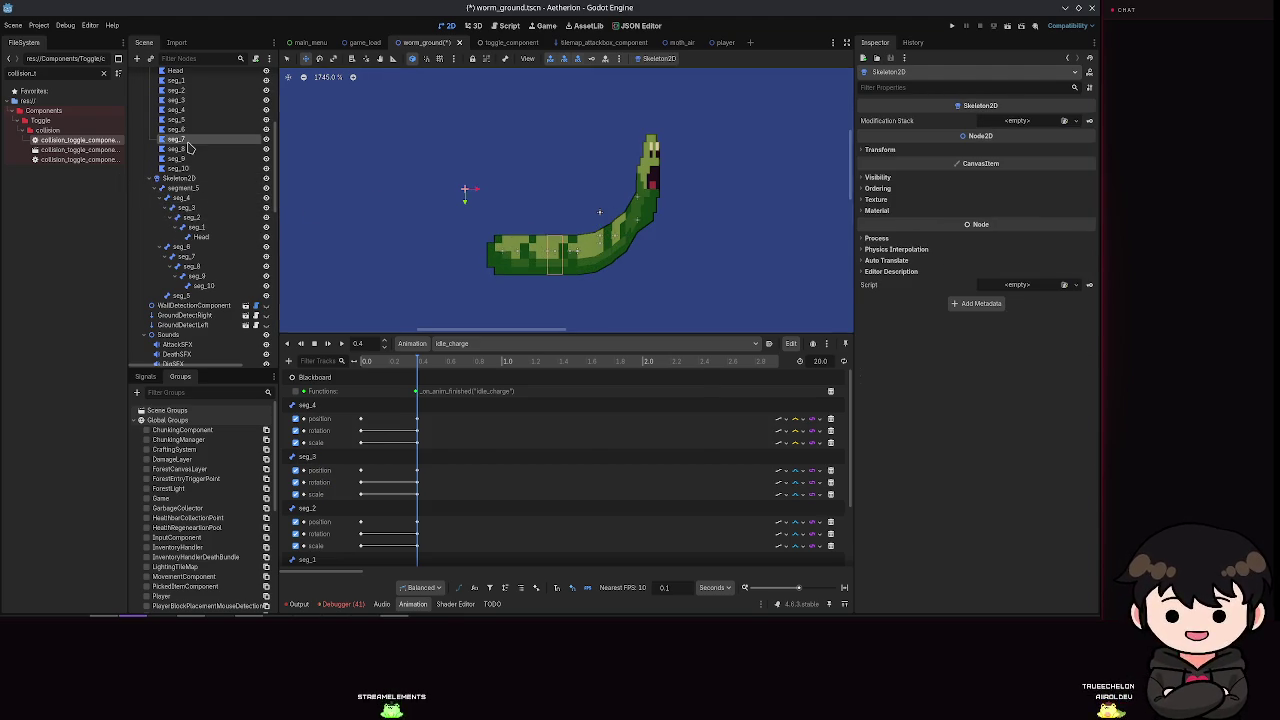
scroll(651, 282, "up", 5)
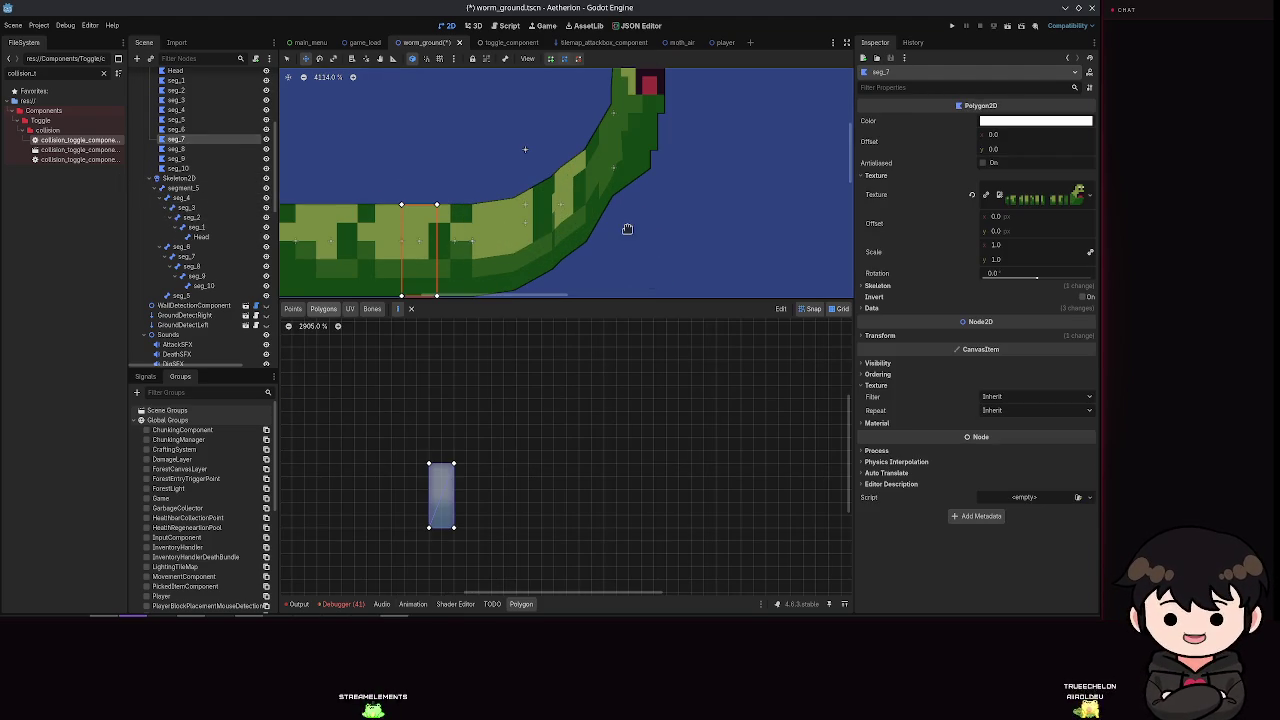
left_click(195, 228)
scroll(600, 195, "down", 5)
scroll(643, 177, "up", 5)
scroll(629, 173, "down", 9)
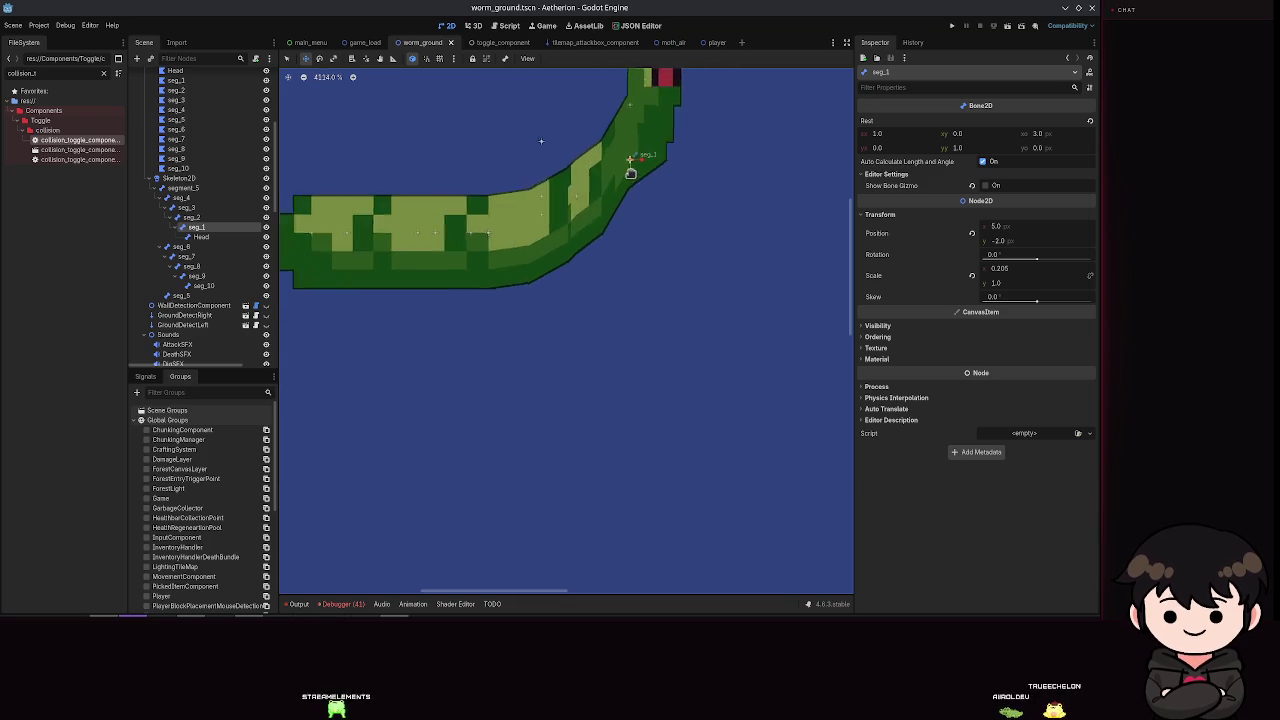
scroll(650, 170, "up", 9)
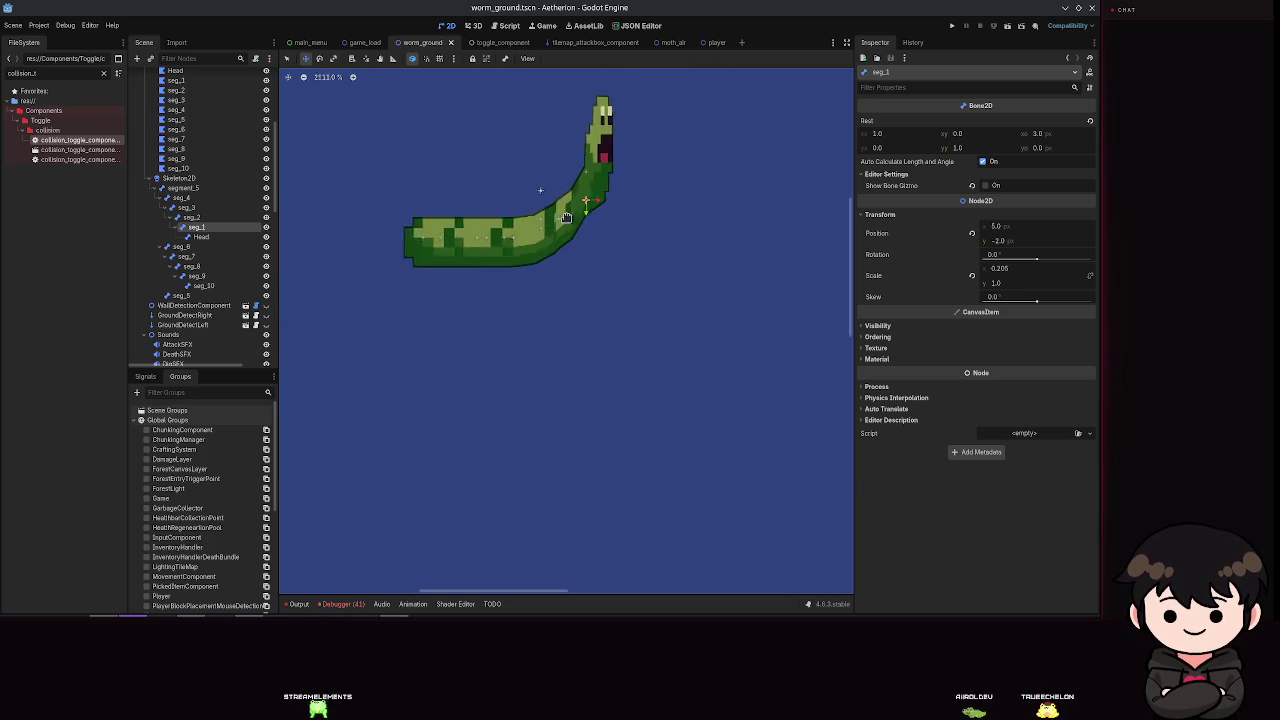
scroll(500, 210, "down", 5)
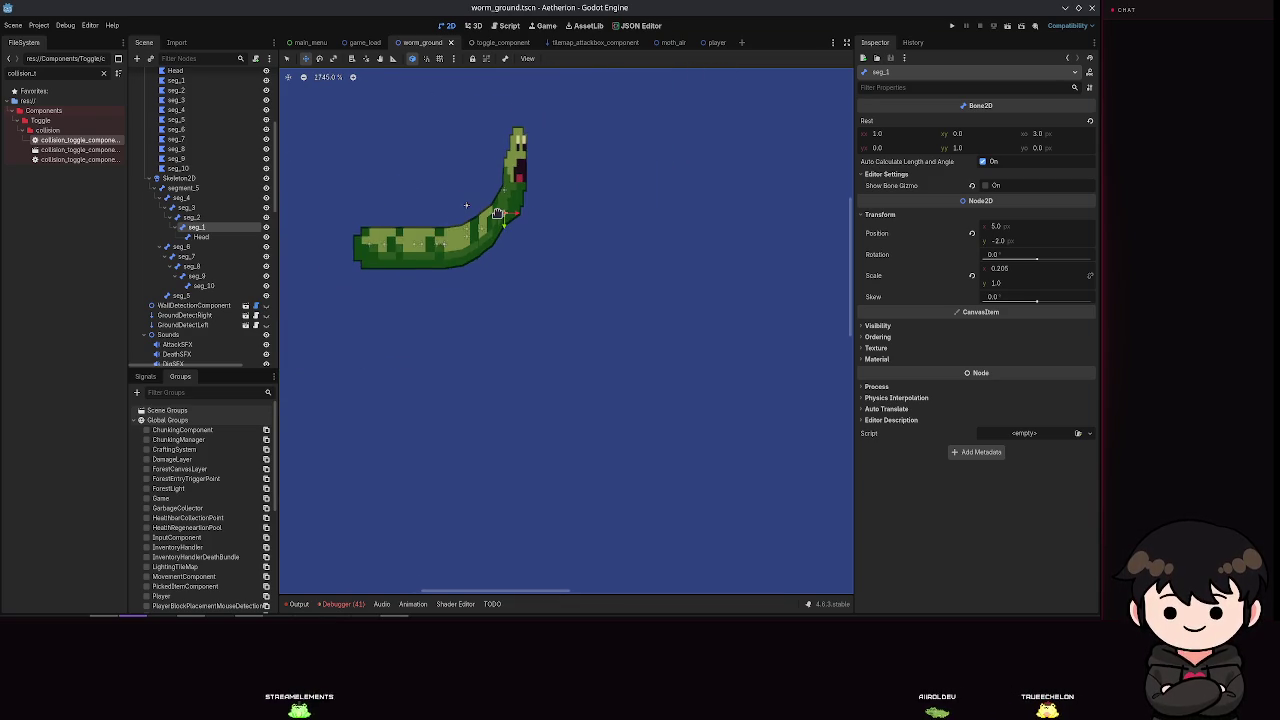
scroll(514, 221, "up", 2)
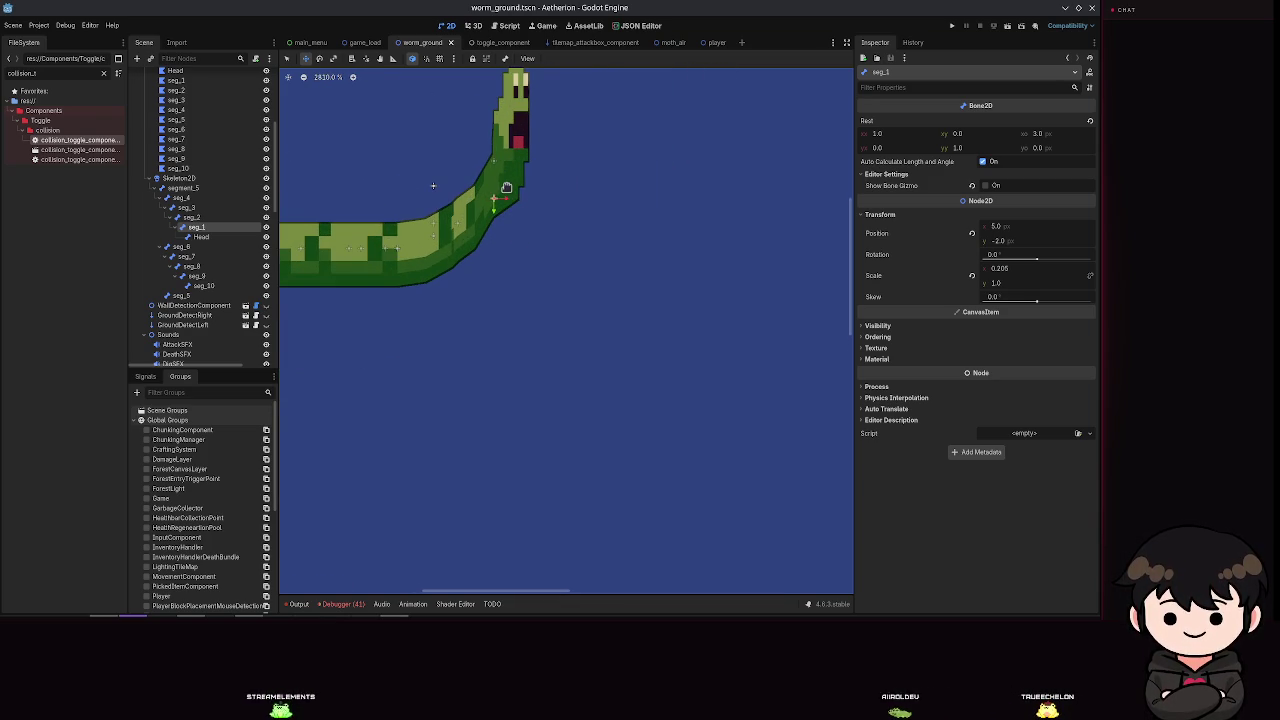
Step: Try a small head nudge, undoing and redoing the neck shift around a save
left_click_drag(507, 188, 499, 184)
key("ctrl+z")
key("ctrl+z")
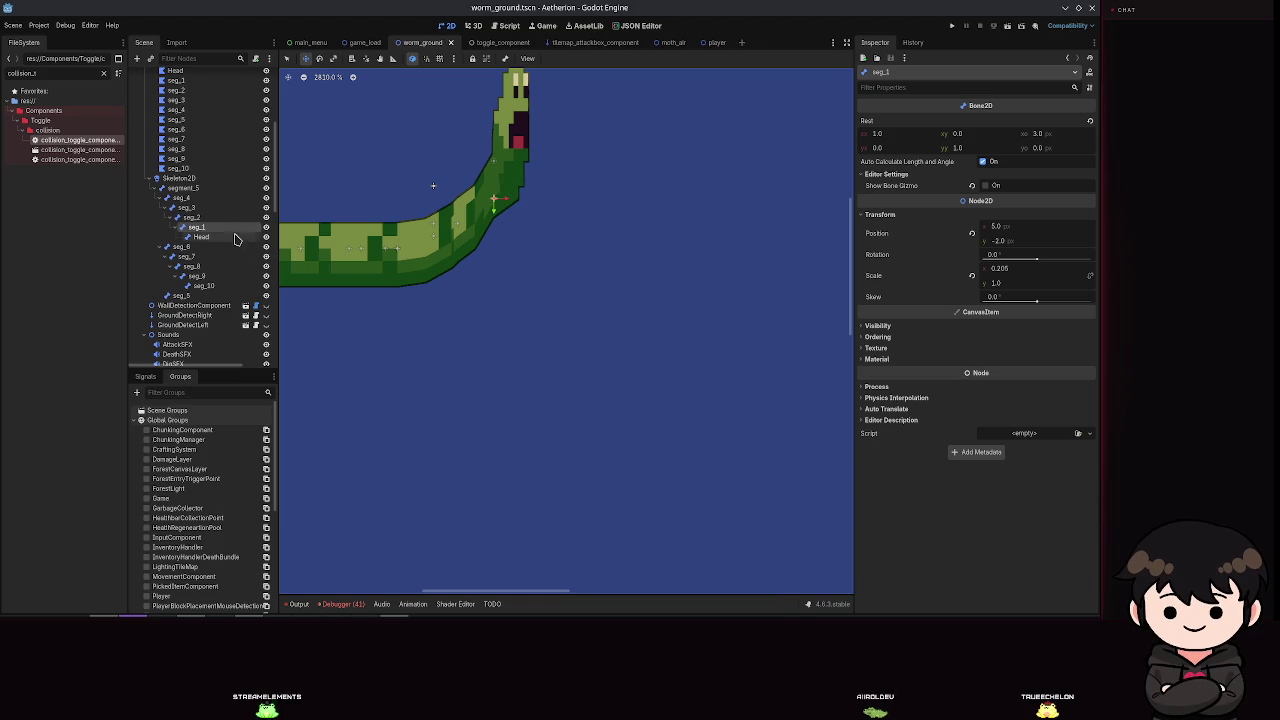
key("ctrl+shift+z")
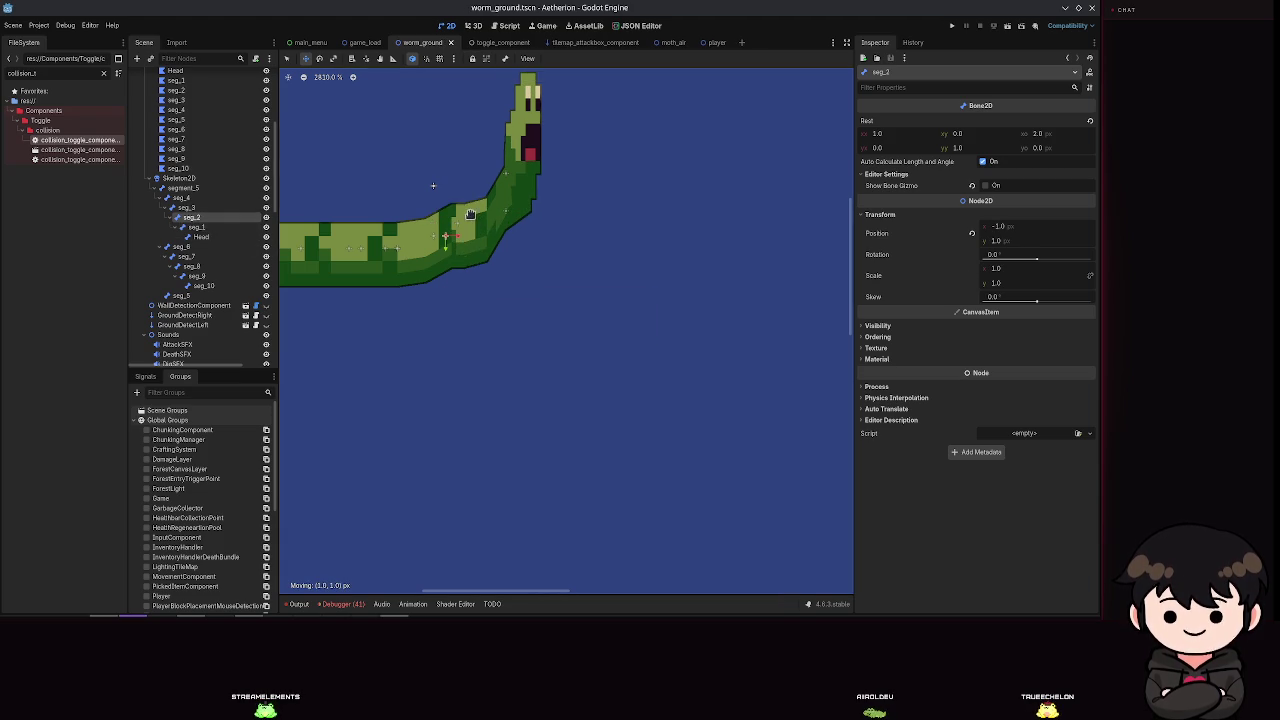
key("ctrl+s")
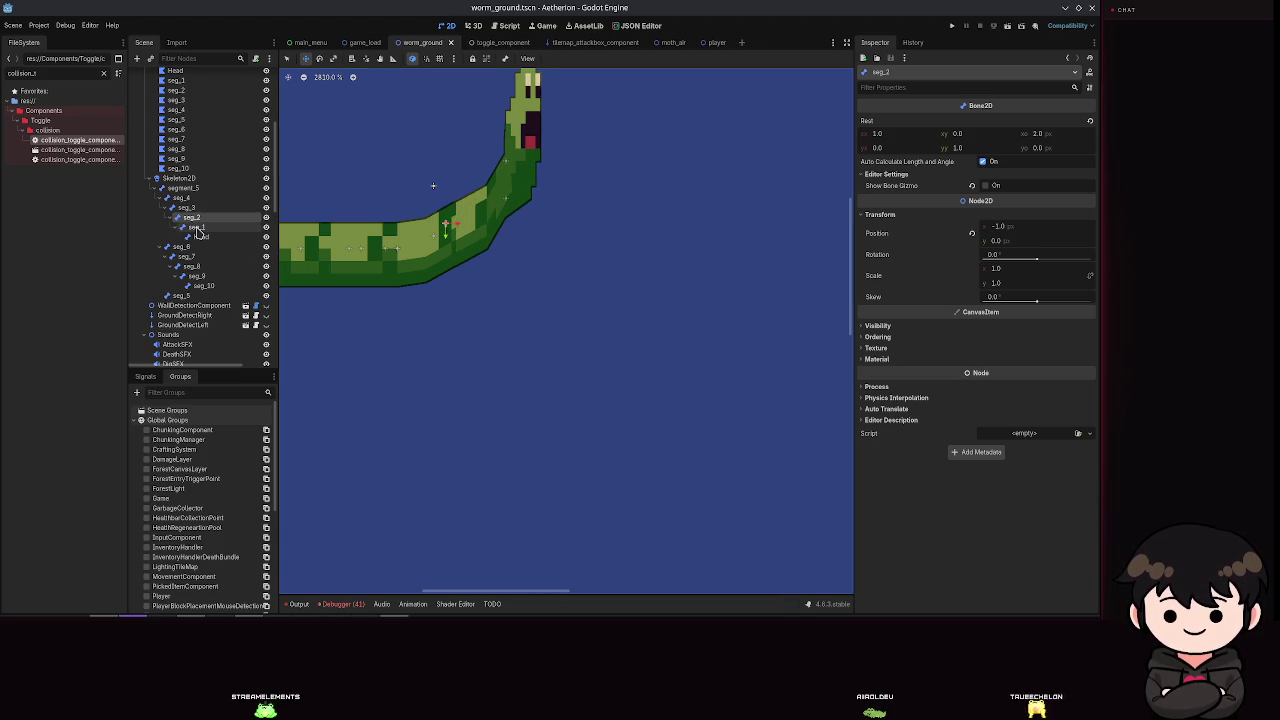
key("ctrl+z")
Step: Squeeze seg_1's x scale to about 0.065 and save the worm scene
left_click(220, 227)
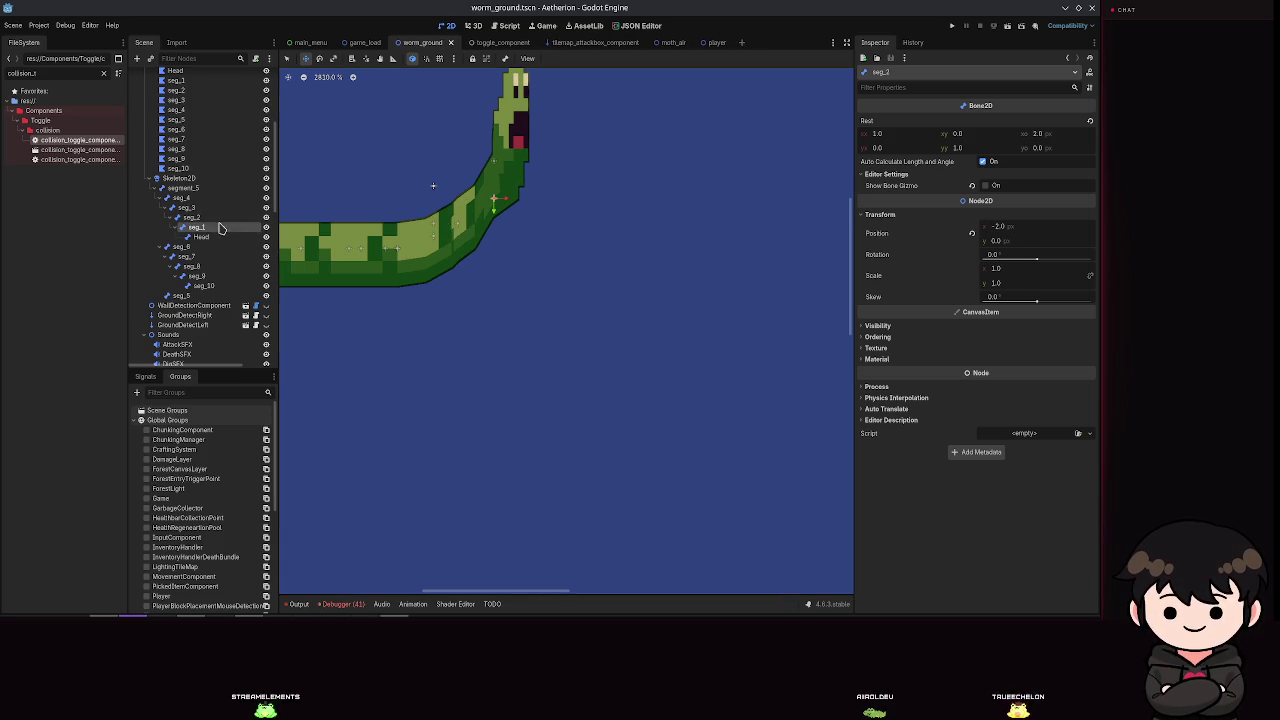
left_click_drag(506, 187, 511, 180)
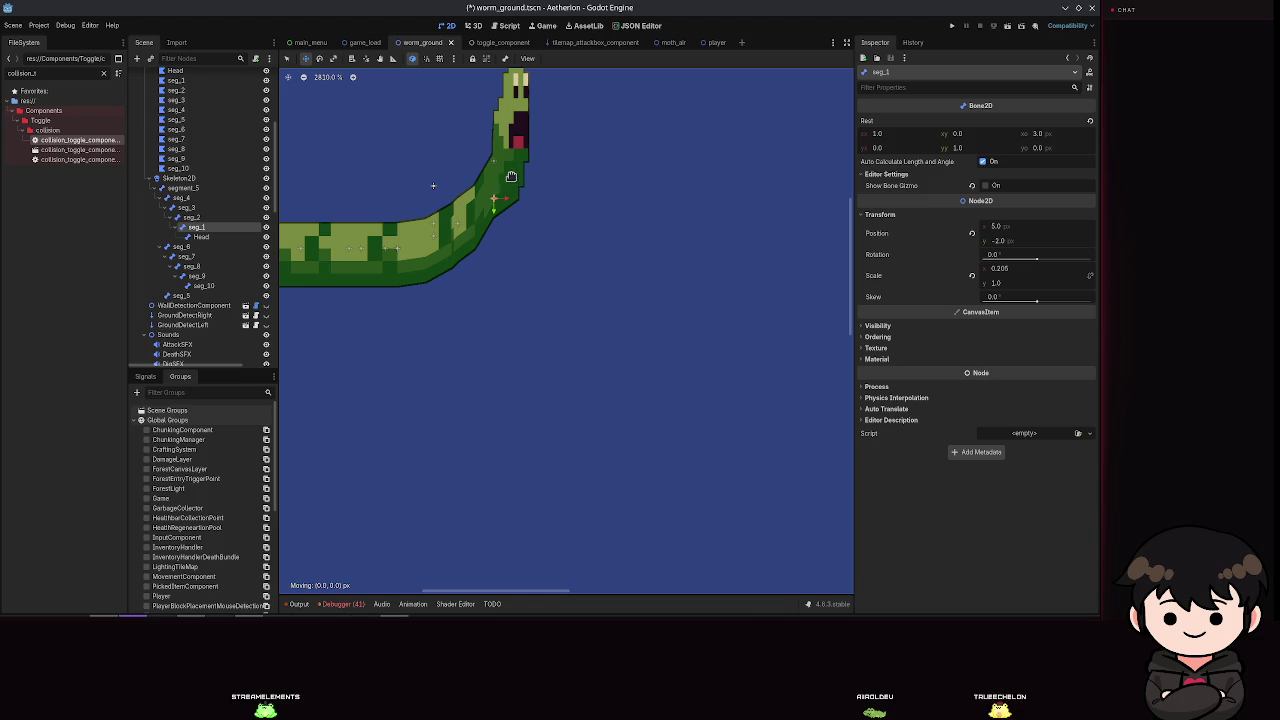
mouse_move(1005, 270)
left_mouse_down()
mouse_move(1025, 270)
mouse_move(990, 270)
left_mouse_up()
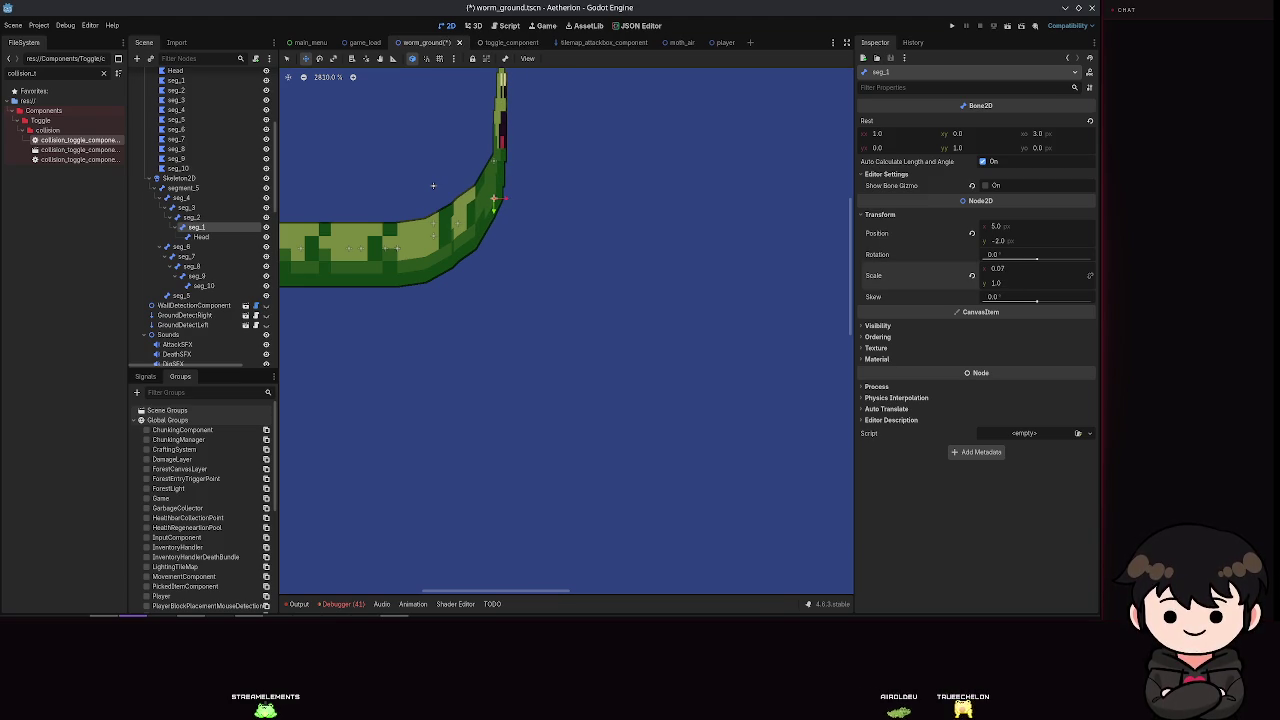
key("ctrl+s")
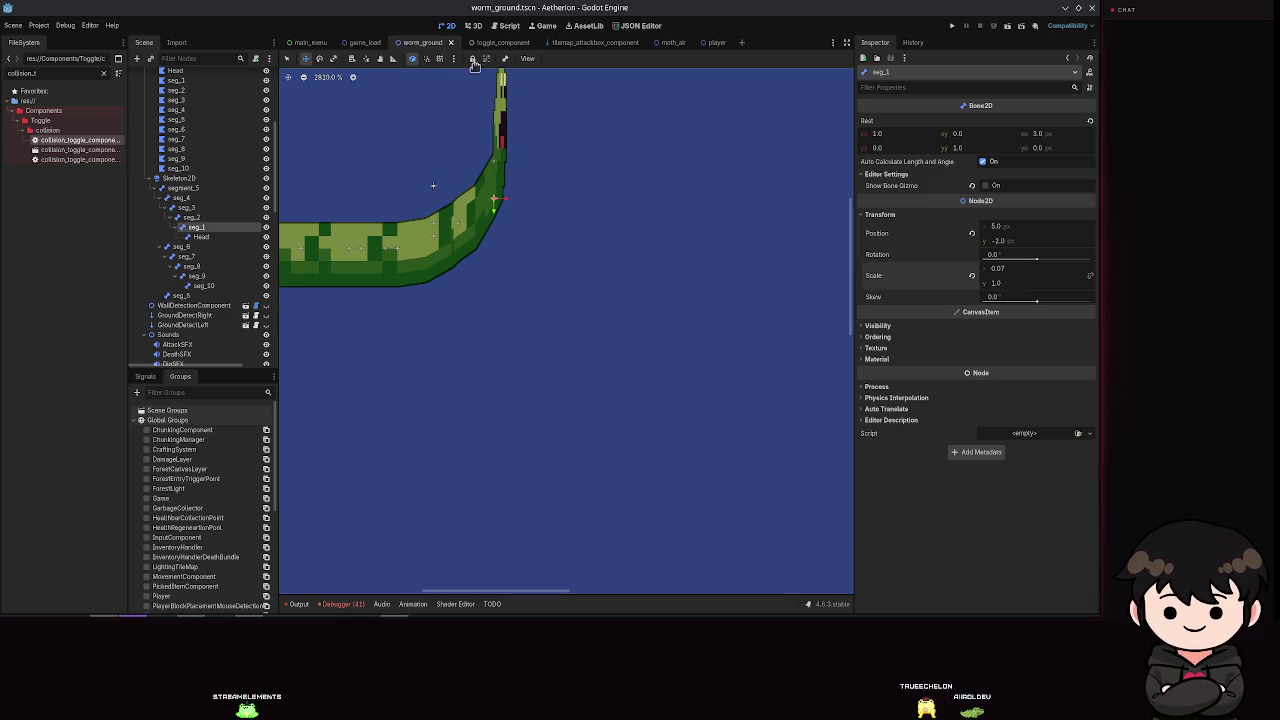
Step: Select the AnimationPlayer to bring back the idle_charge timeline
scroll(178, 280, "down", 10)
scroll(170, 315, "down", 2)
left_click(175, 264)
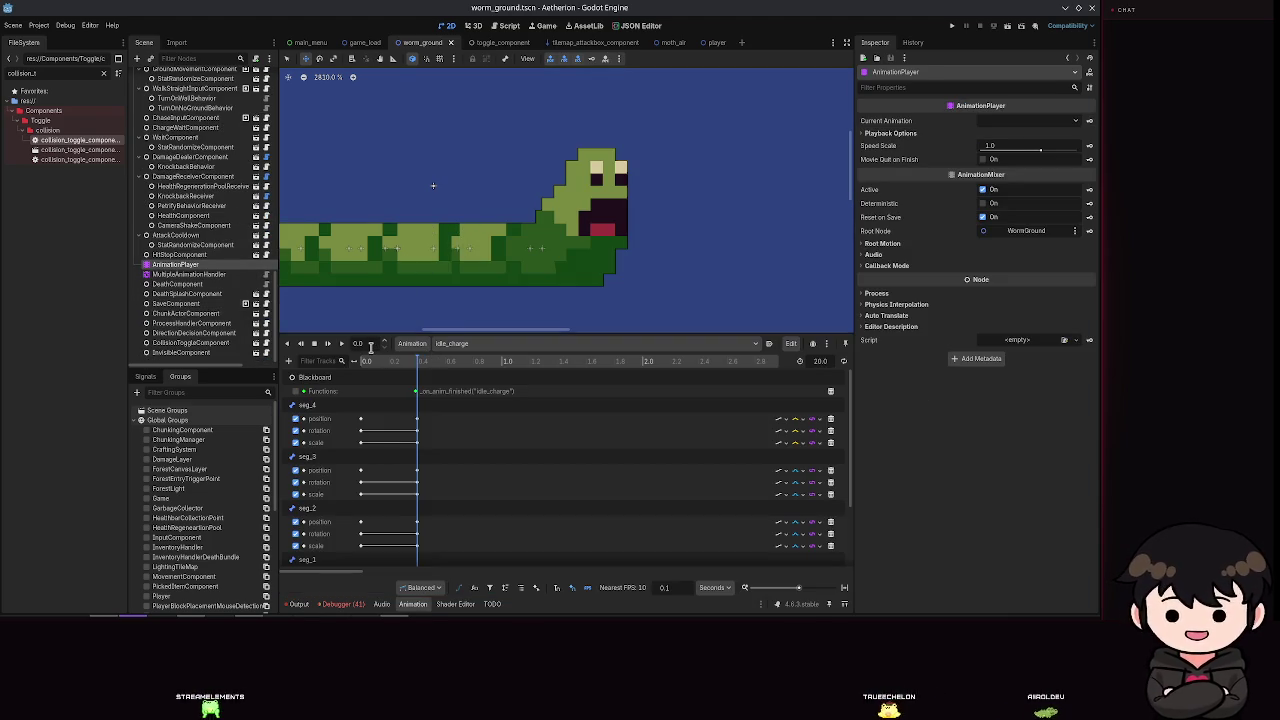
Step: Keep idle_charge on the AnimationPlayer and move the playhead to 0.4 s
left_click(470, 343)
left_click(476, 432)
left_click(188, 274)
left_click(240, 264)
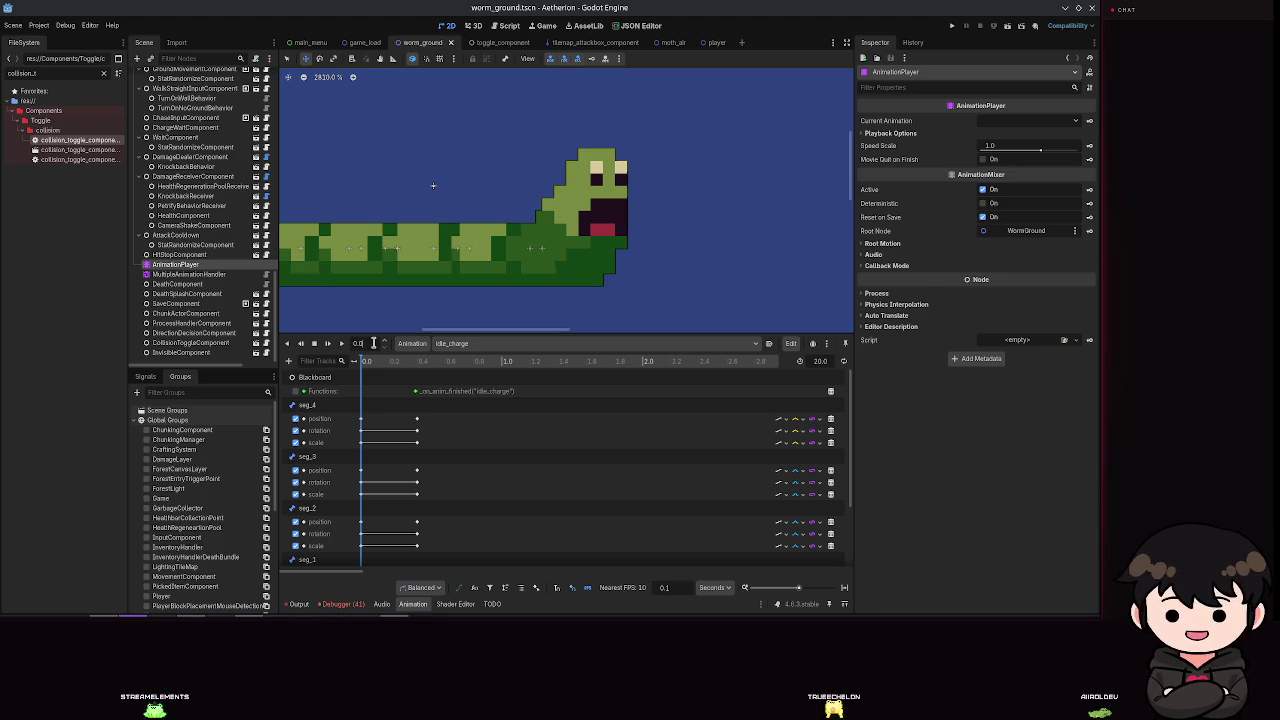
left_click(417, 360)
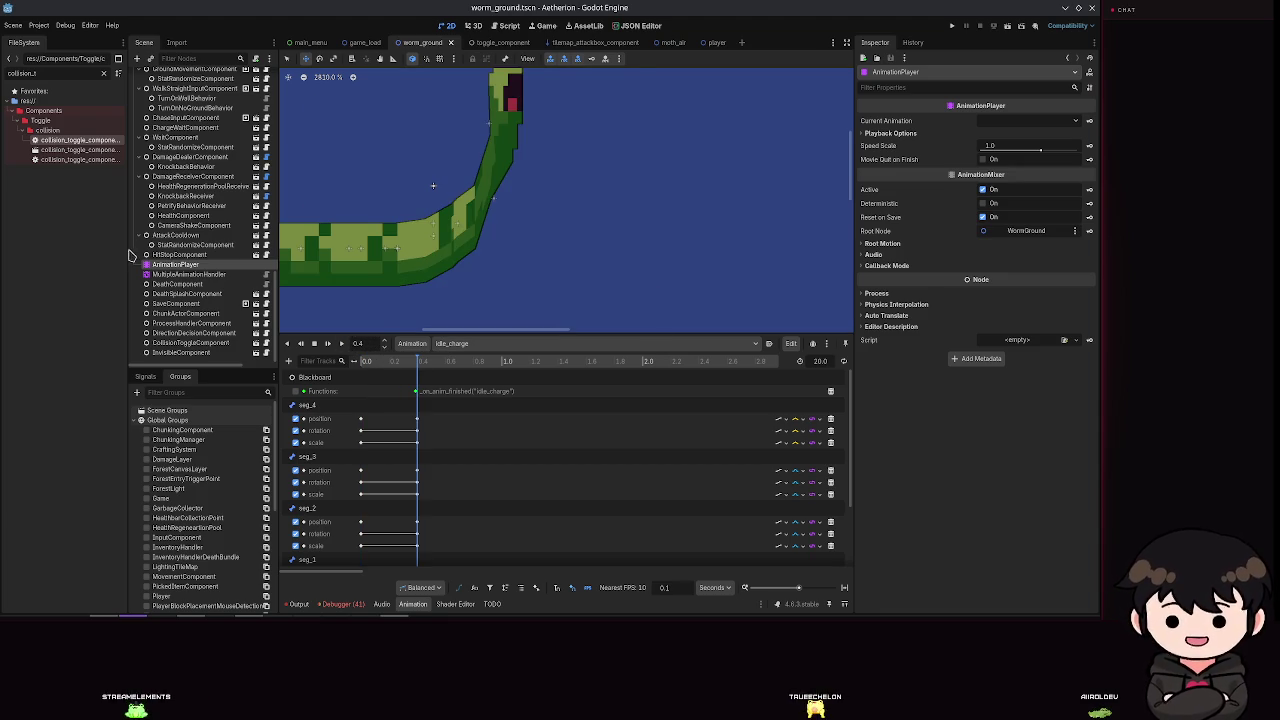
scroll(168, 237, "up", 5)
scroll(170, 230, "up", 6)
Step: Narrow seg_1's x scale to about 0.065 and save the scene
left_click(200, 214)
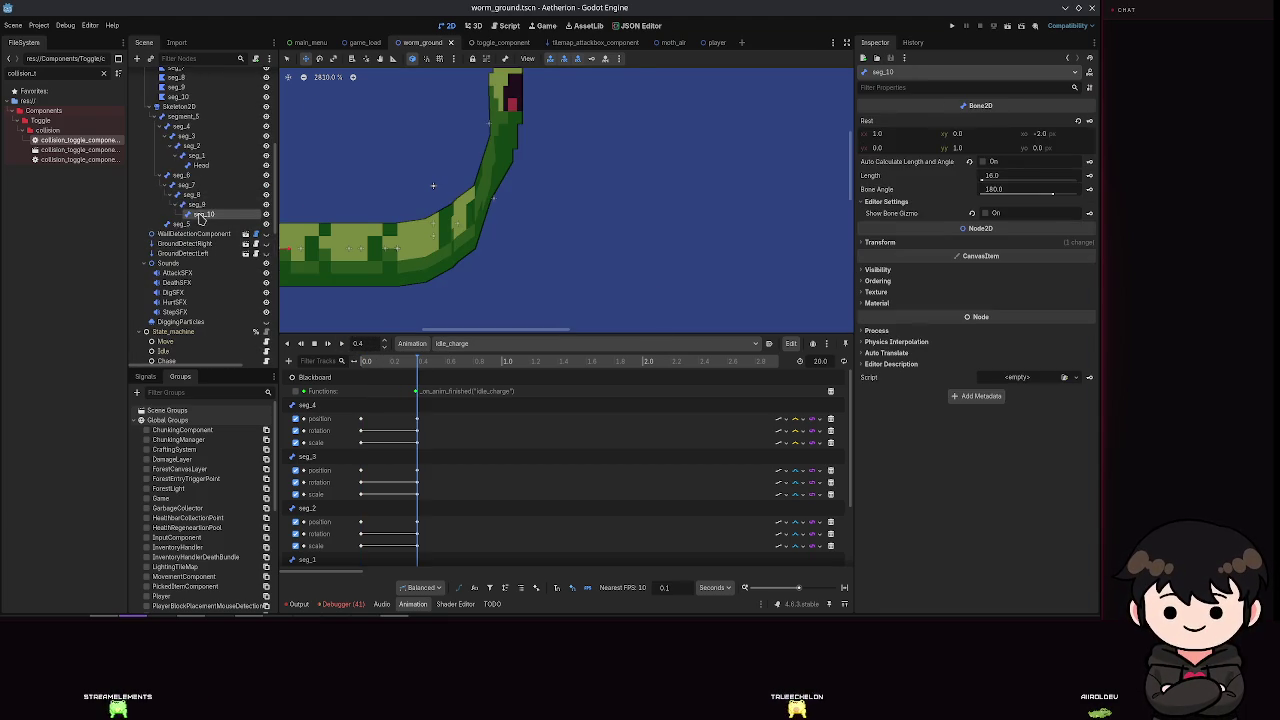
left_click(196, 155)
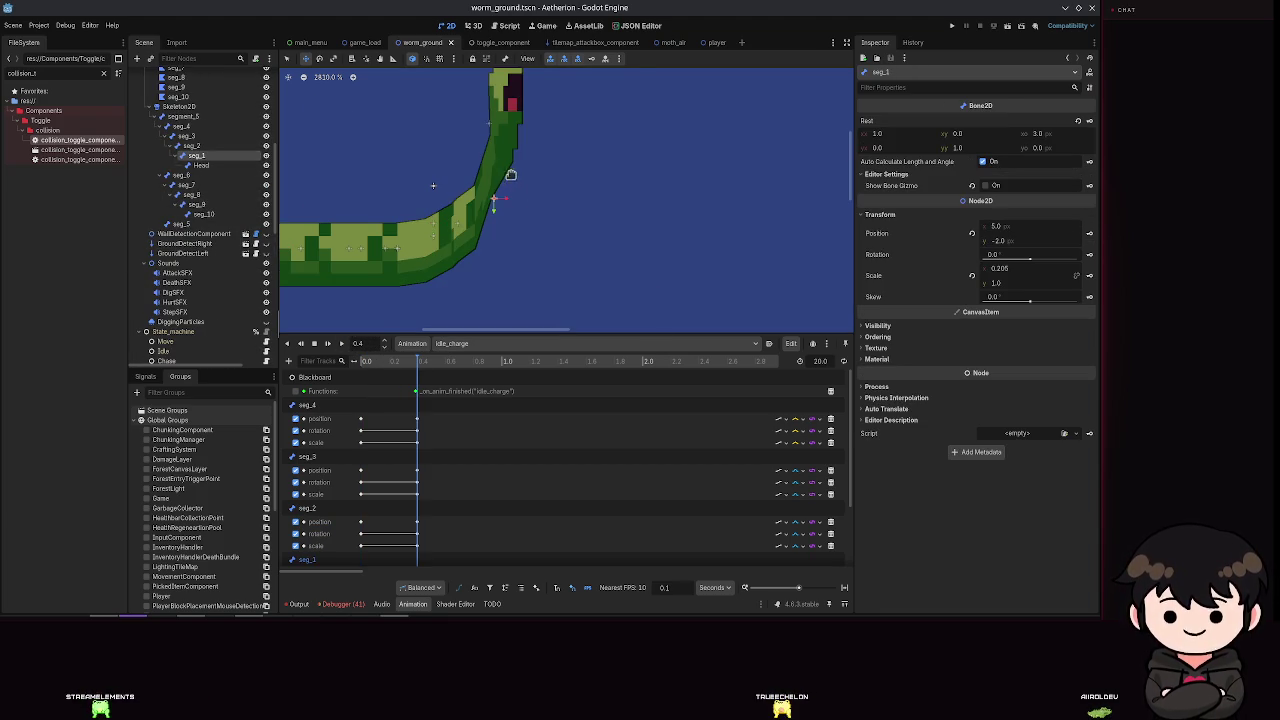
left_click_drag(1000, 268, 990, 268)
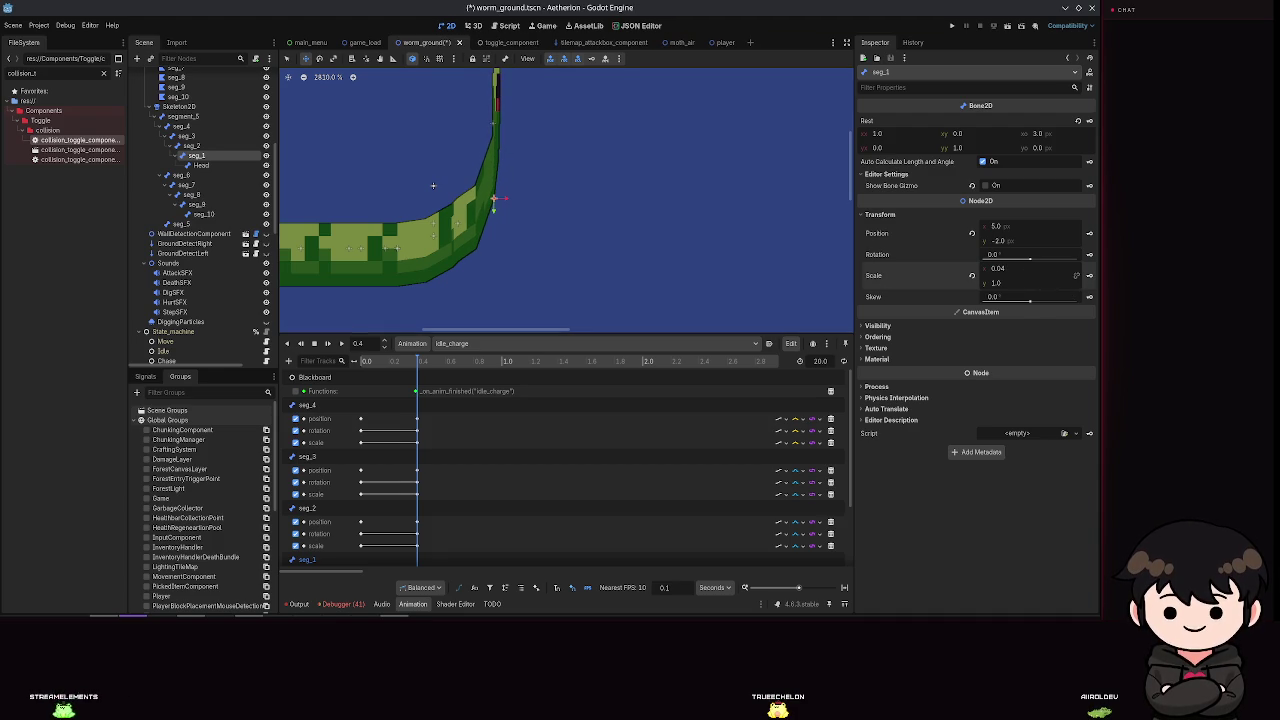
key("ctrl+s")
key("ctrl+s")
Step: Nudge the Head bone to -1.887, -8.0, undoing a trial x scale change
left_click(200, 165)
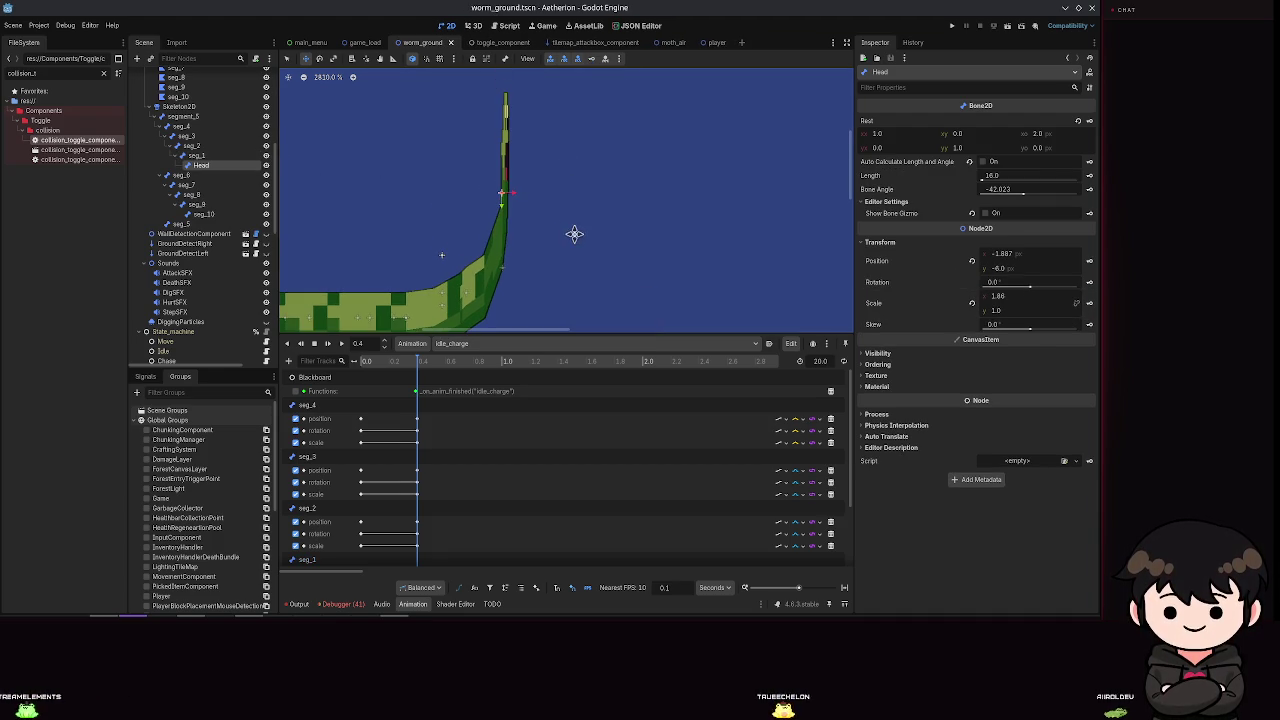
left_click_drag(515, 193, 507, 199)
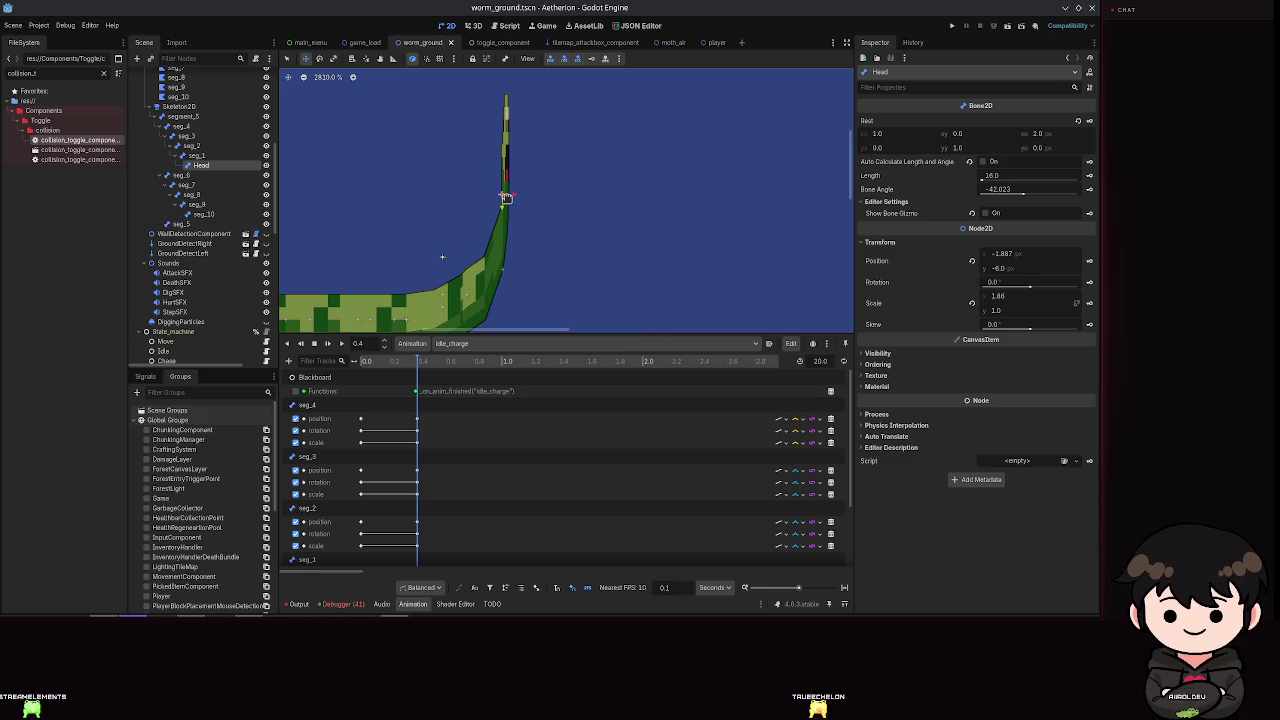
mouse_move(1003, 306)
left_mouse_down()
mouse_move(1028, 306)
mouse_move(1003, 305)
left_mouse_up()
key("ctrl+z")
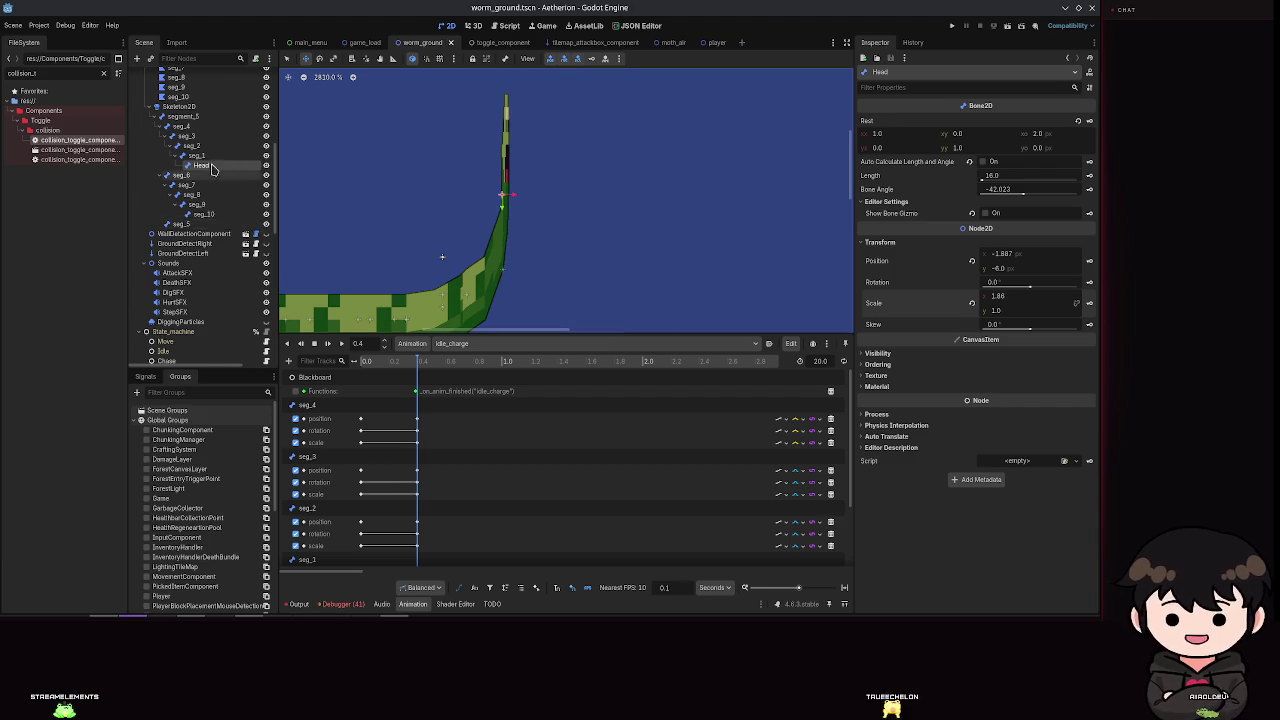
scroll(207, 167, "up", 5)
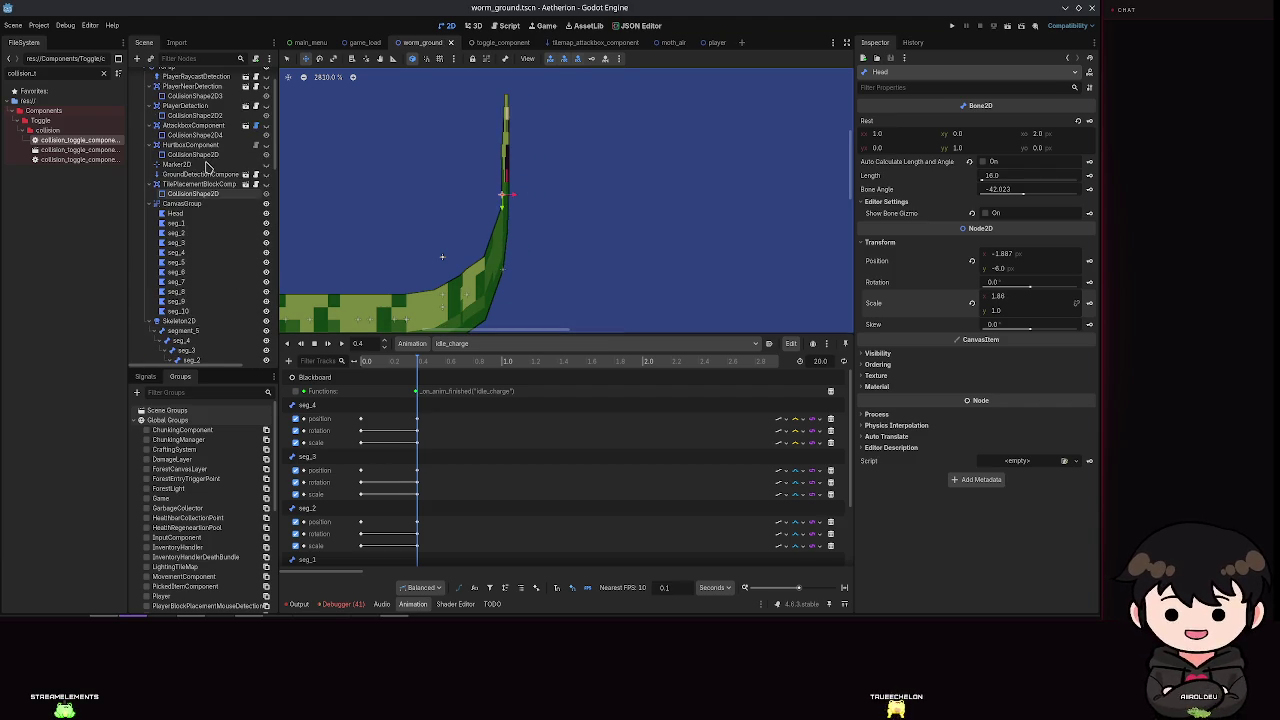
Step: Duplicate the Head polygon as Head2 under CanvasGroup at -56.0, -8.0 and save
left_click(183, 210)
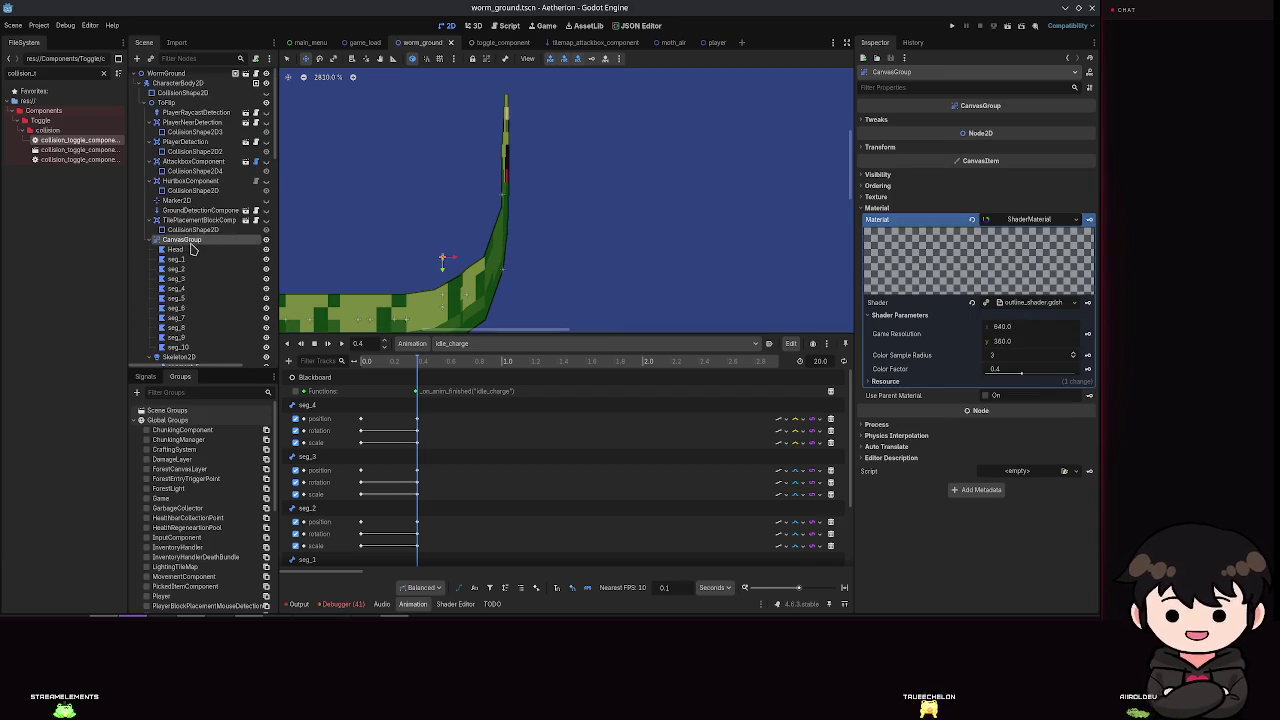
left_click(195, 250)
key("ctrl+v")
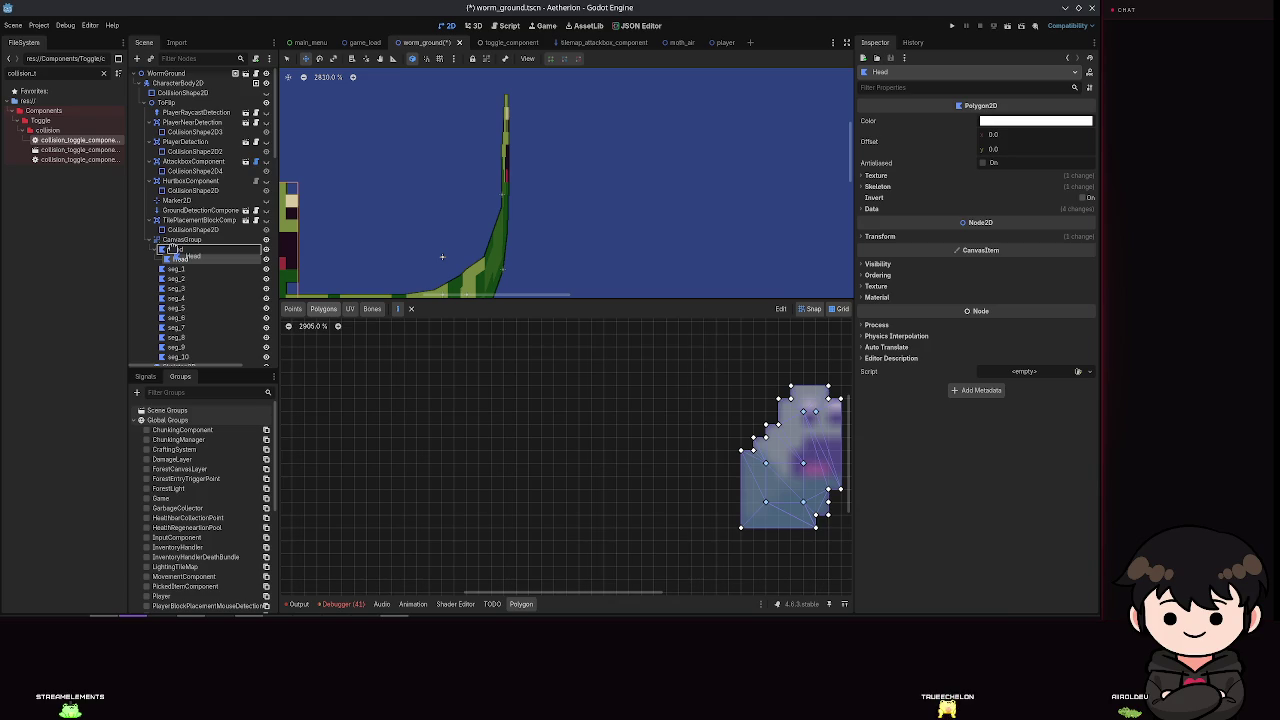
left_click_drag(170, 246, 170, 245)
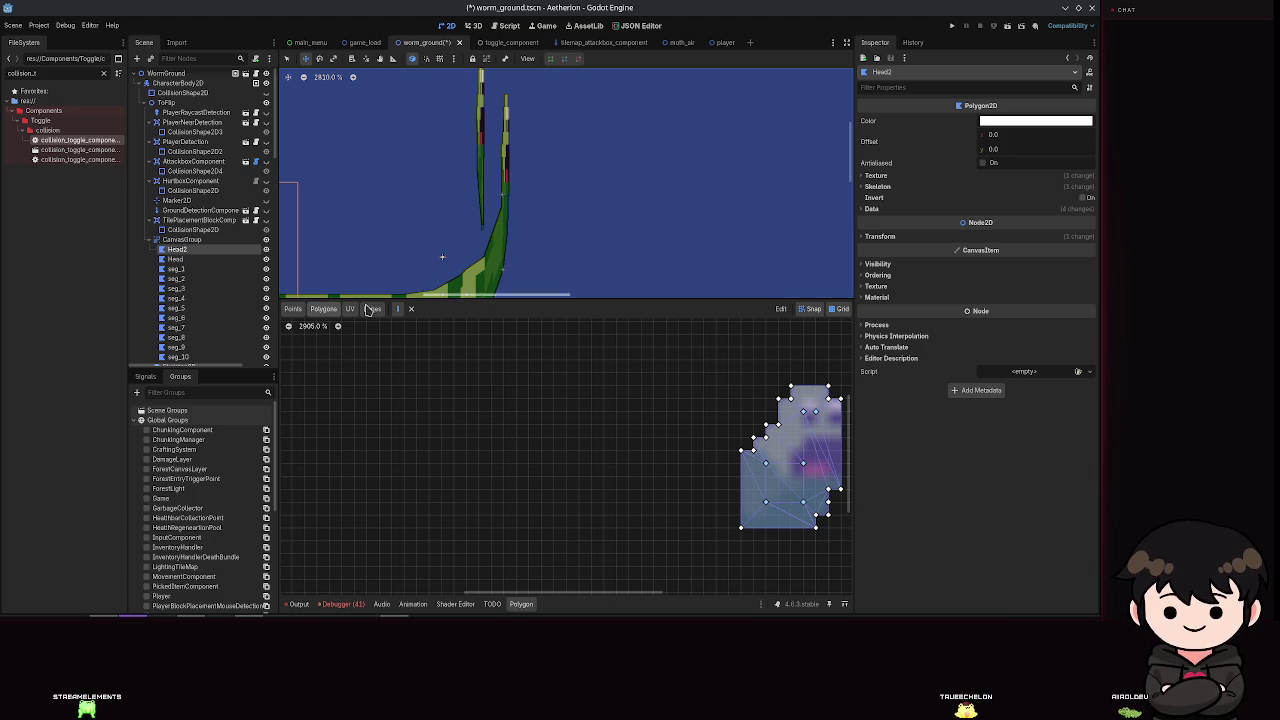
left_click(893, 240)
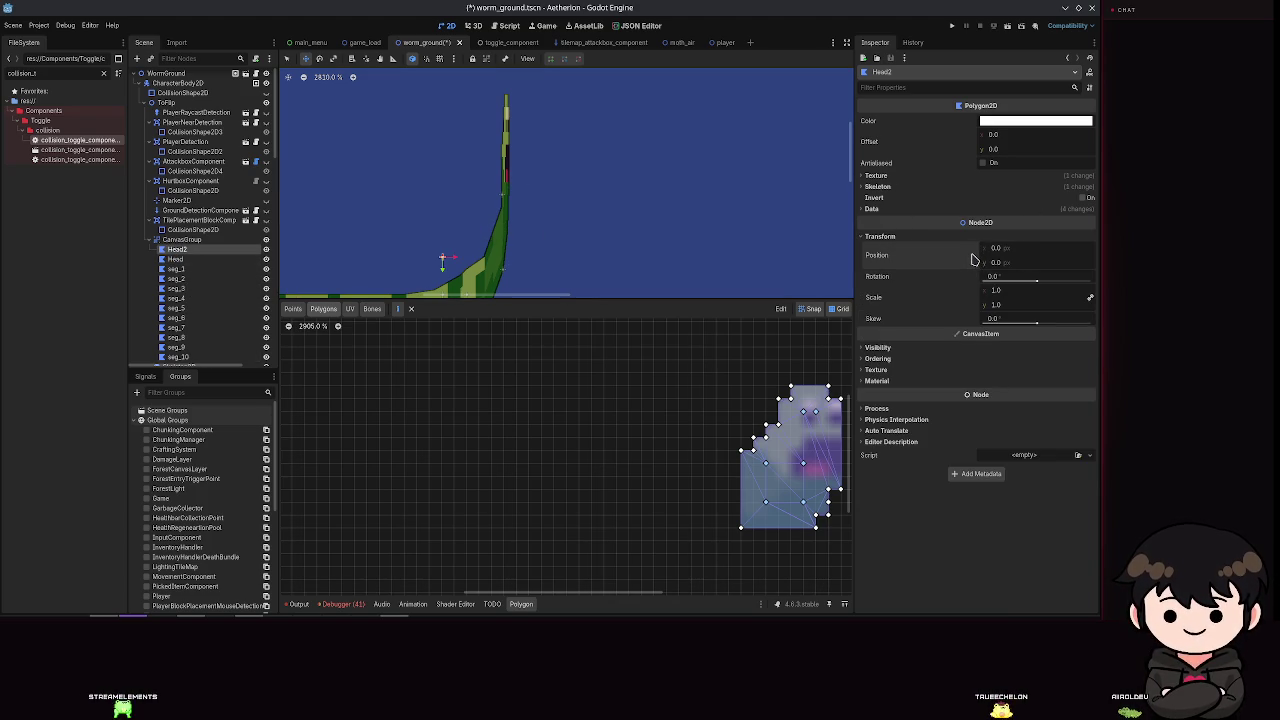
scroll(757, 260, "down", 5)
key("ctrl+s")
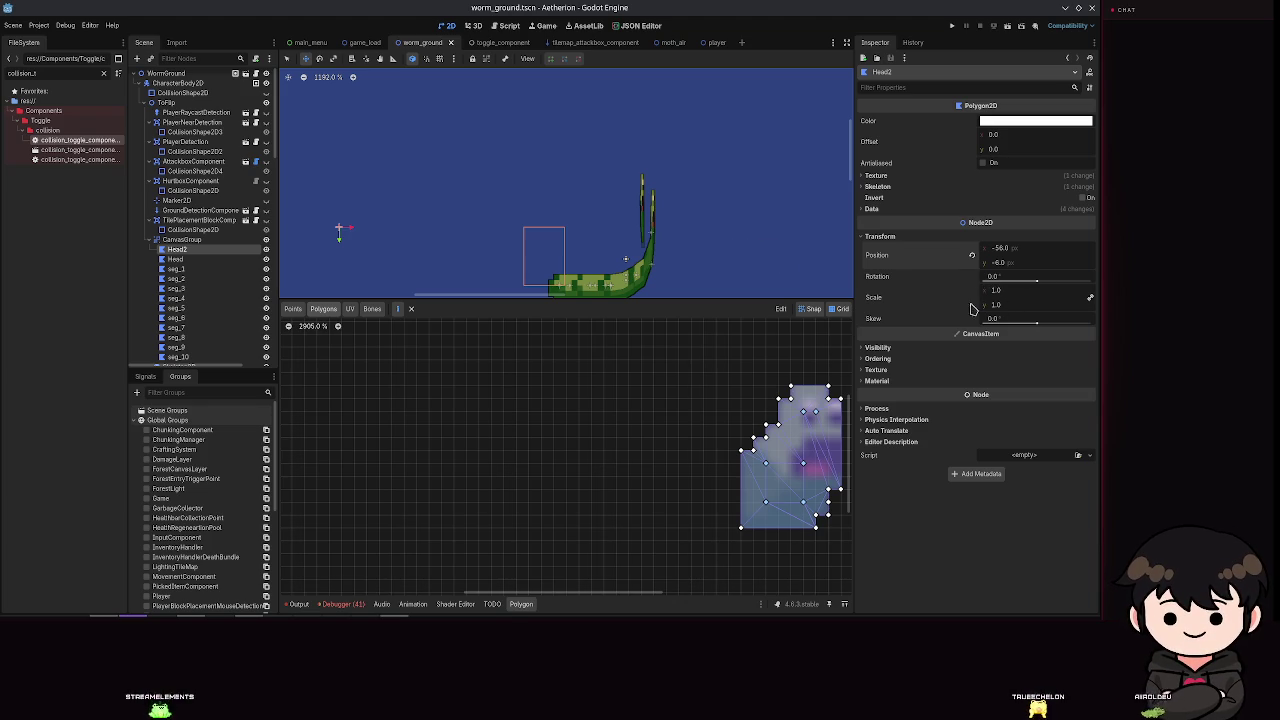
Step: Zoom and pan the polygon editor to centre the Head2 shape
scroll(652, 255, "up", 7)
scroll(652, 255, "down", 6)
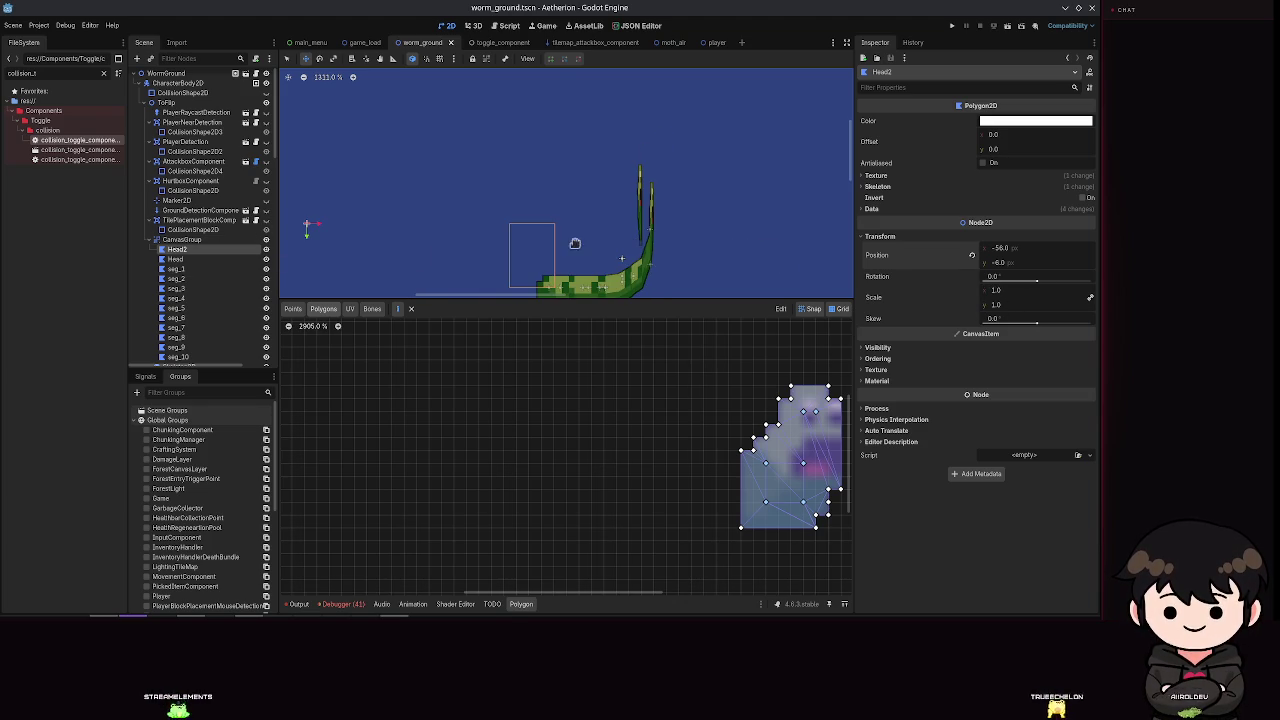
left_click_drag(686, 428, 531, 406)
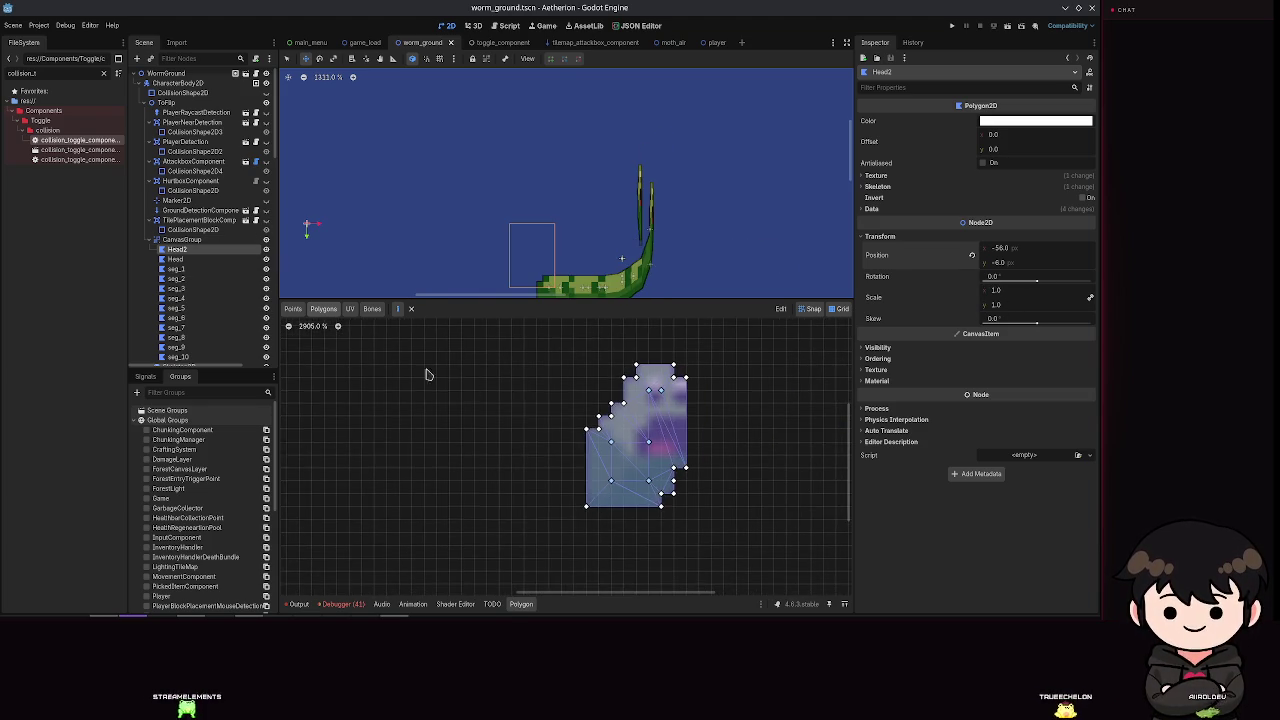
Step: In the Bones tab, paint seg_1 weights onto the head polygon
left_click(368, 308)
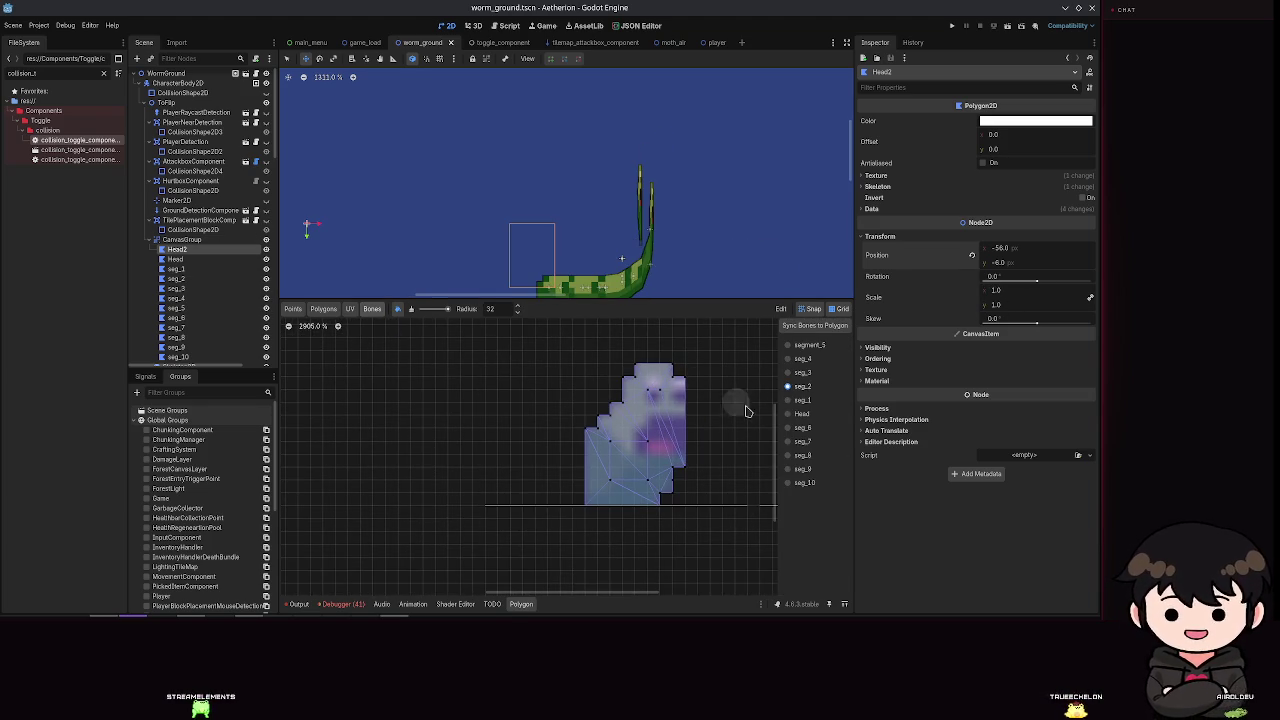
left_click(801, 401)
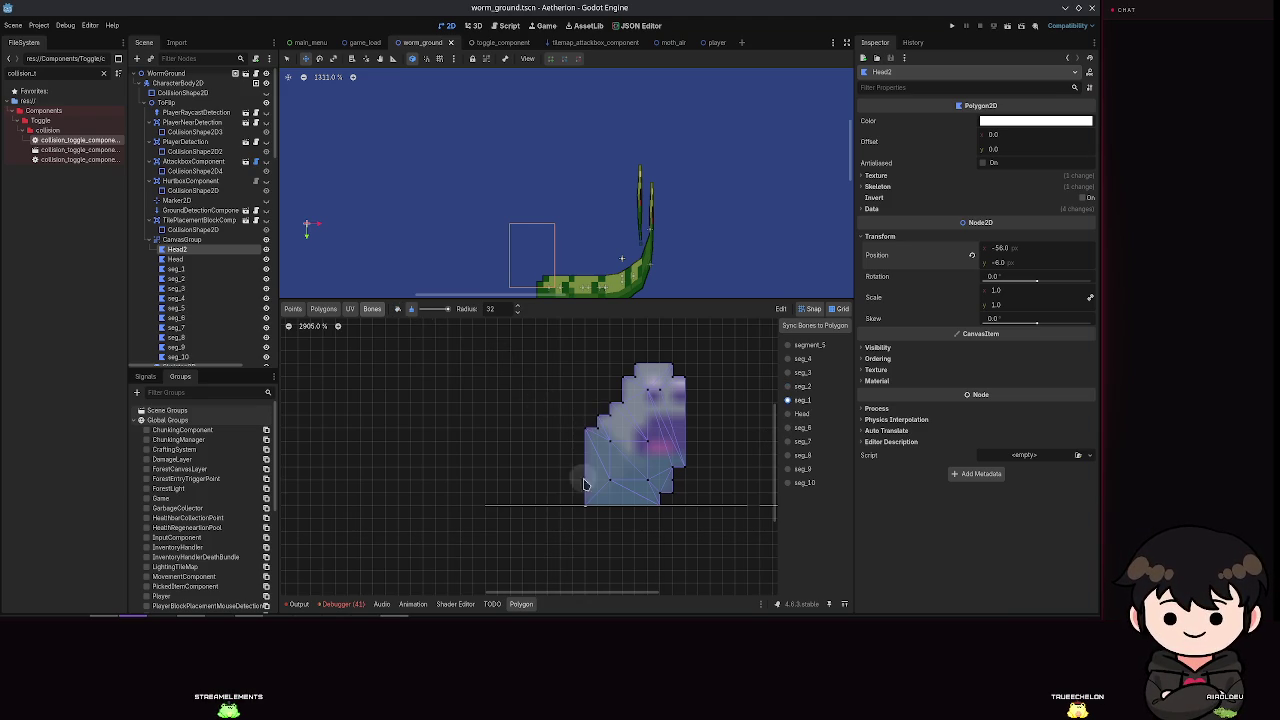
mouse_move(635, 497)
left_mouse_down()
mouse_move(648, 342)
mouse_move(676, 326)
mouse_move(598, 404)
left_mouse_up()
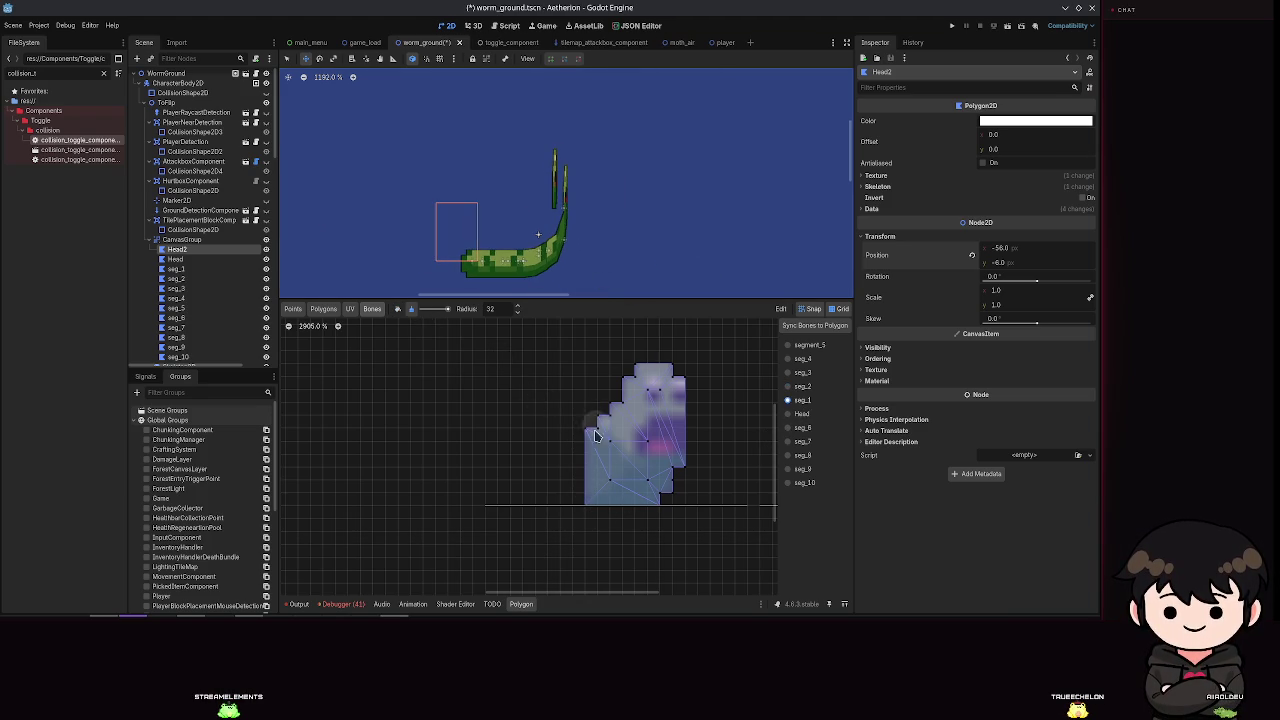
key("ctrl+z")
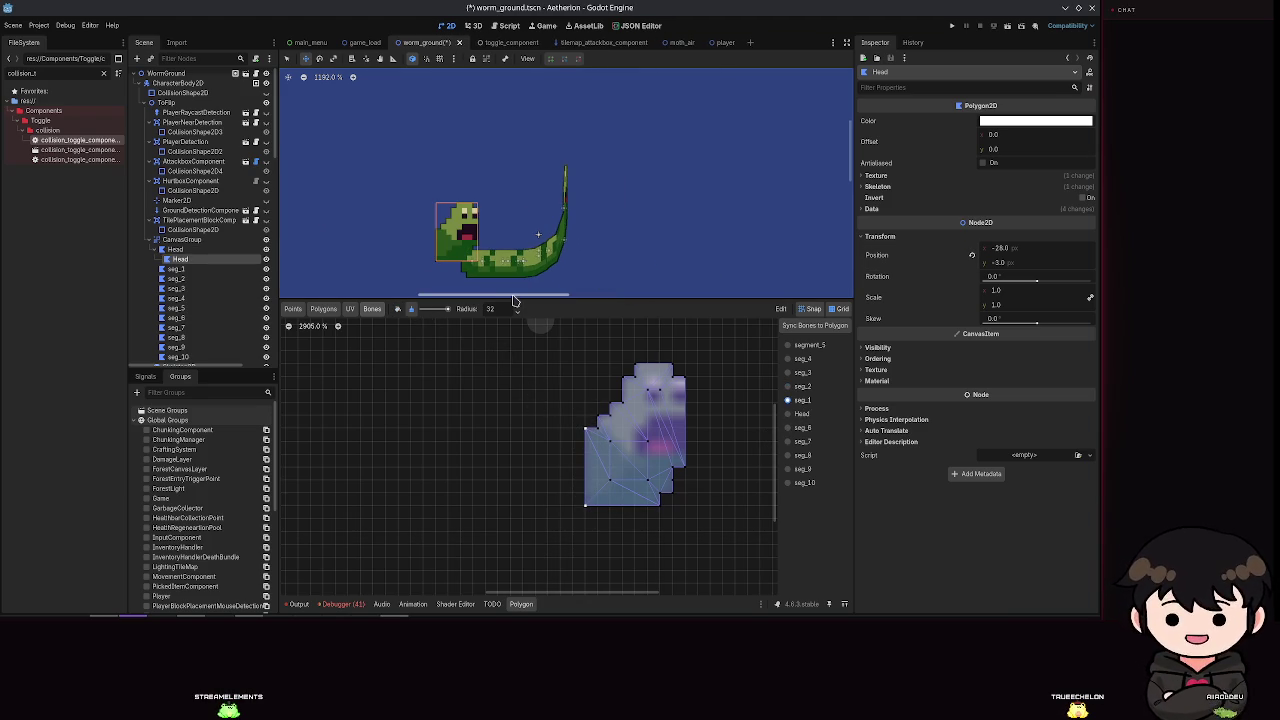
key("ctrl+shift+z")
scroll(560, 225, "up", 2)
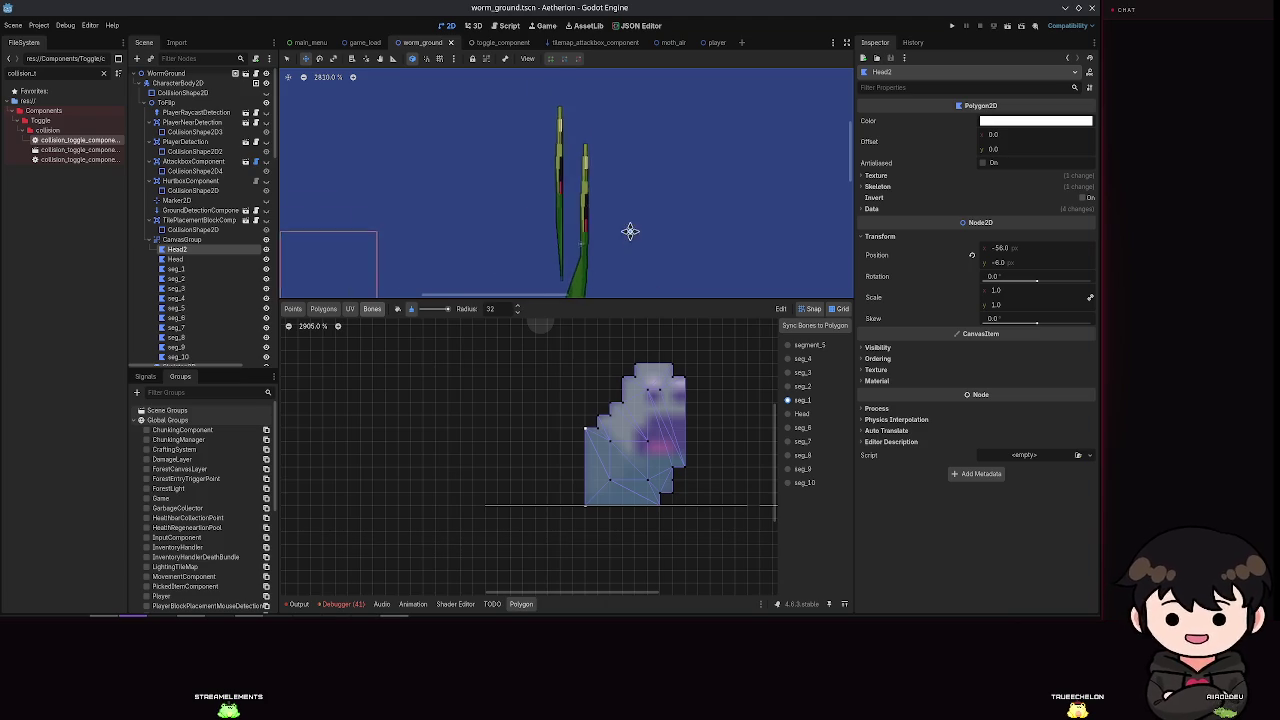
scroll(628, 235, "up", 2)
scroll(580, 195, "down", 3)
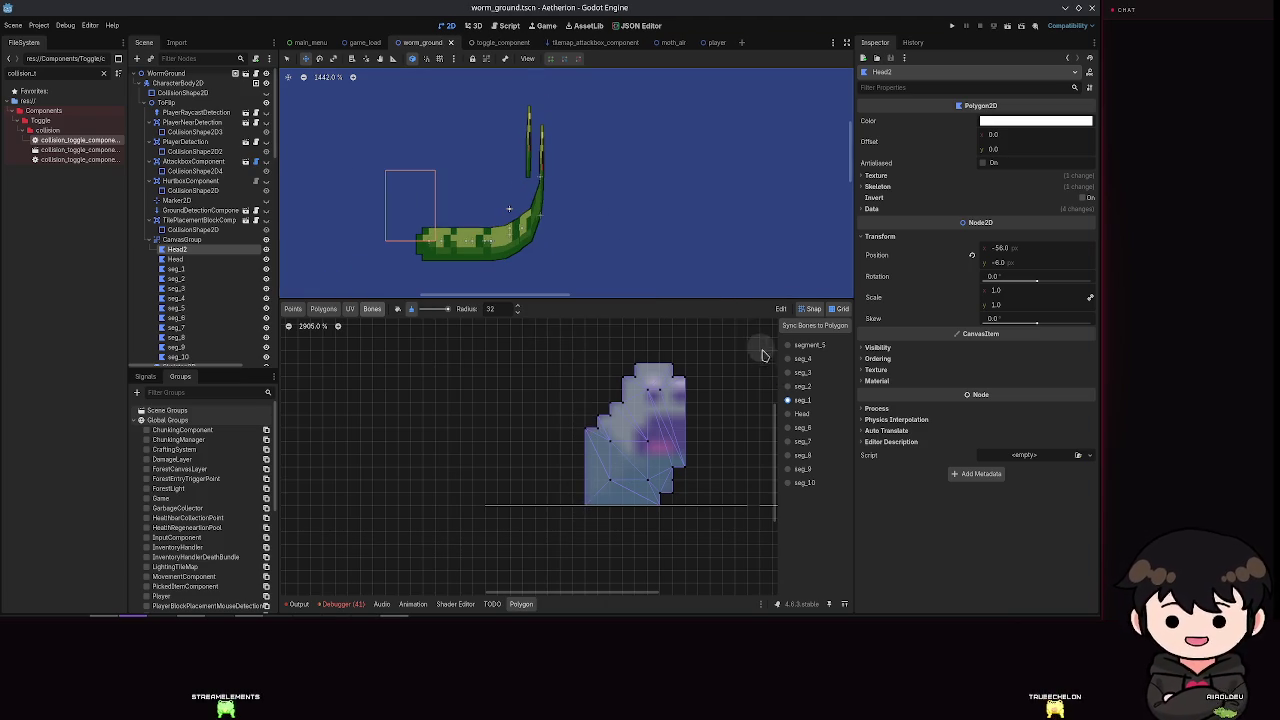
Step: Paint Head bone weights across the polygon's top, upper and lower right, and save
left_click(788, 414)
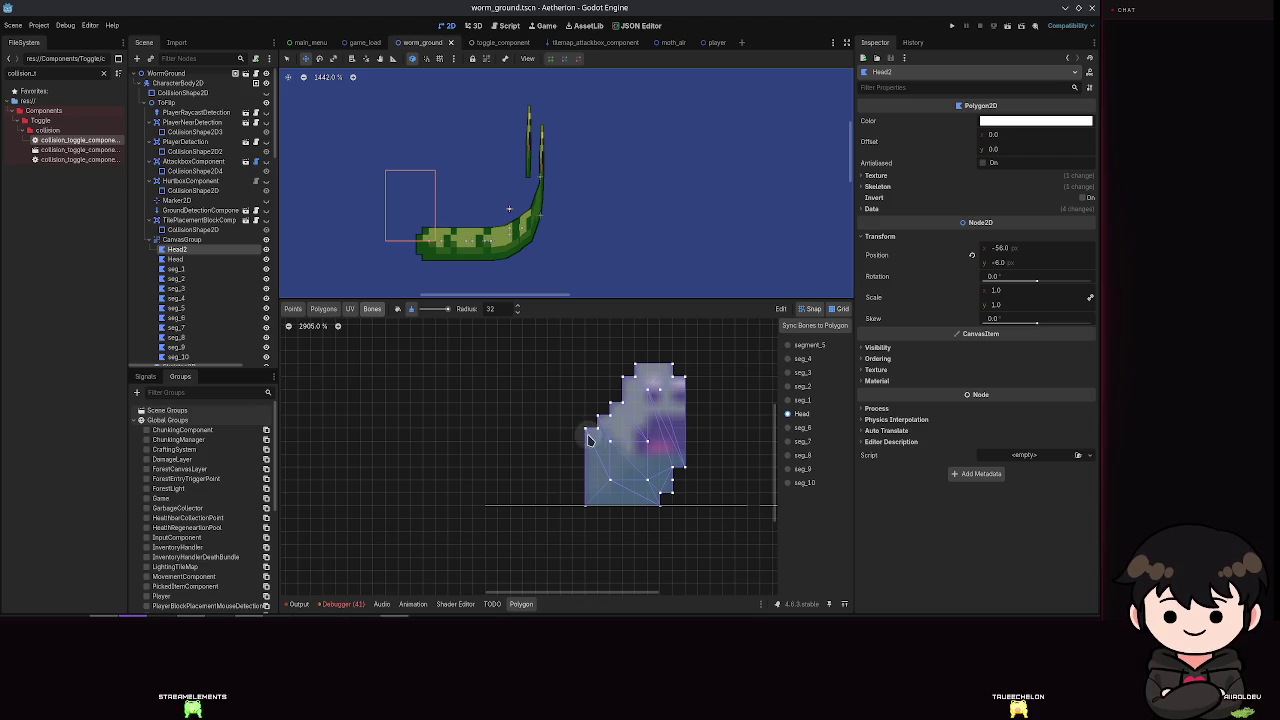
left_click_drag(655, 372, 640, 392)
left_click_drag(680, 350, 660, 390)
left_click_drag(583, 443, 689, 486)
mouse_move(646, 371)
left_mouse_down()
mouse_move(594, 420)
mouse_move(657, 428)
left_mouse_up()
scroll(509, 209, "down", 5)
scroll(530, 200, "up", 2)
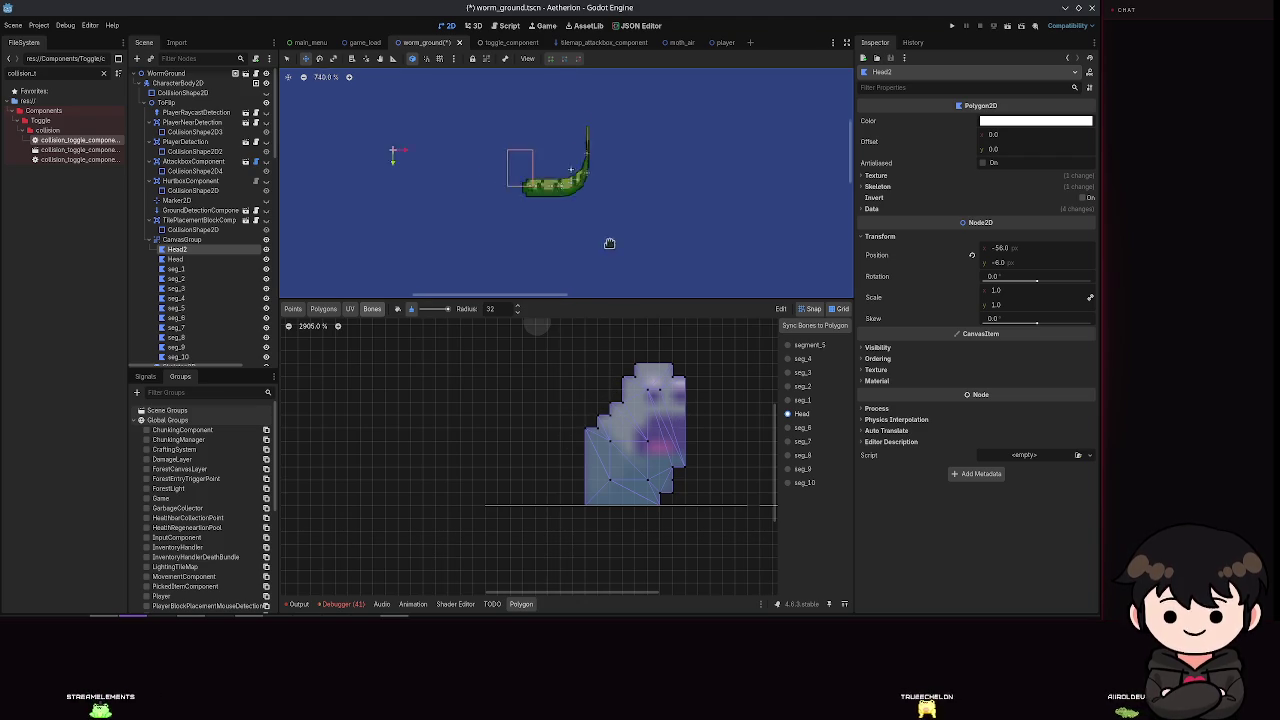
right_click(567, 162)
scroll(590, 150, "up", 9)
scroll(614, 137, "down", 6)
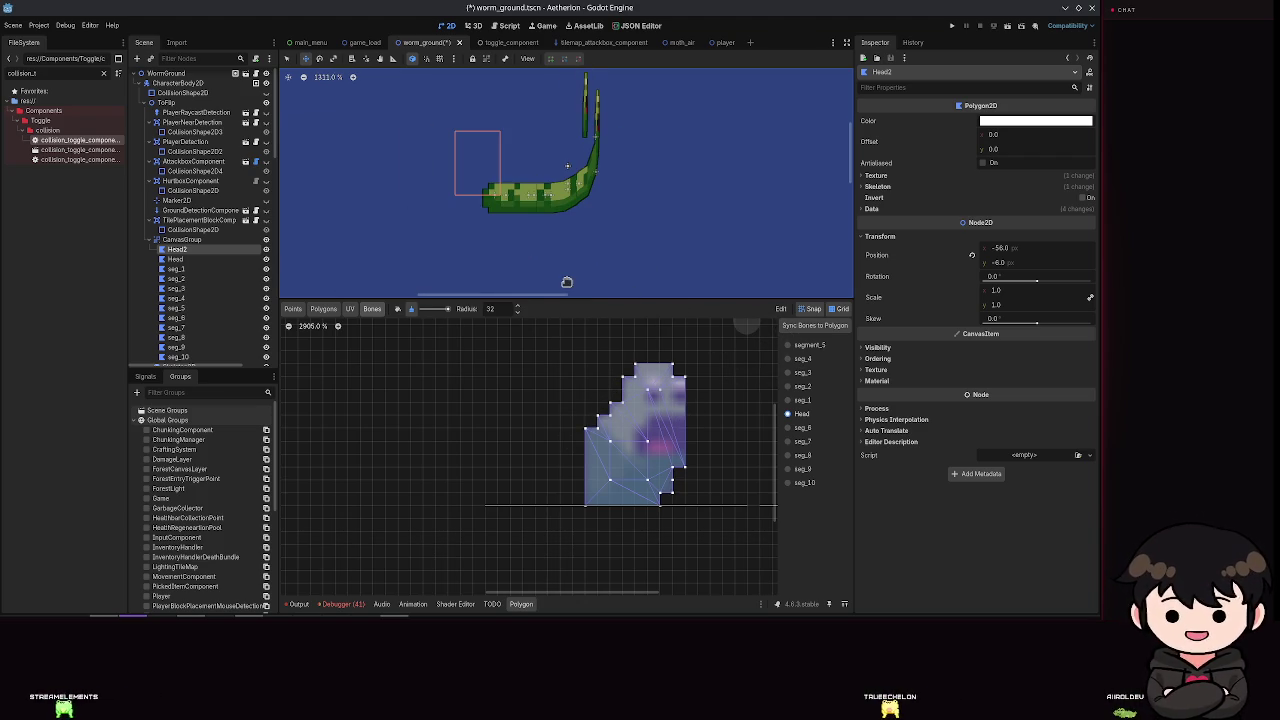
key("ctrl+s")
Step: Test enlarging Head2's scale, save, then undo it back to 1.0
scroll(600, 140, "up", 3)
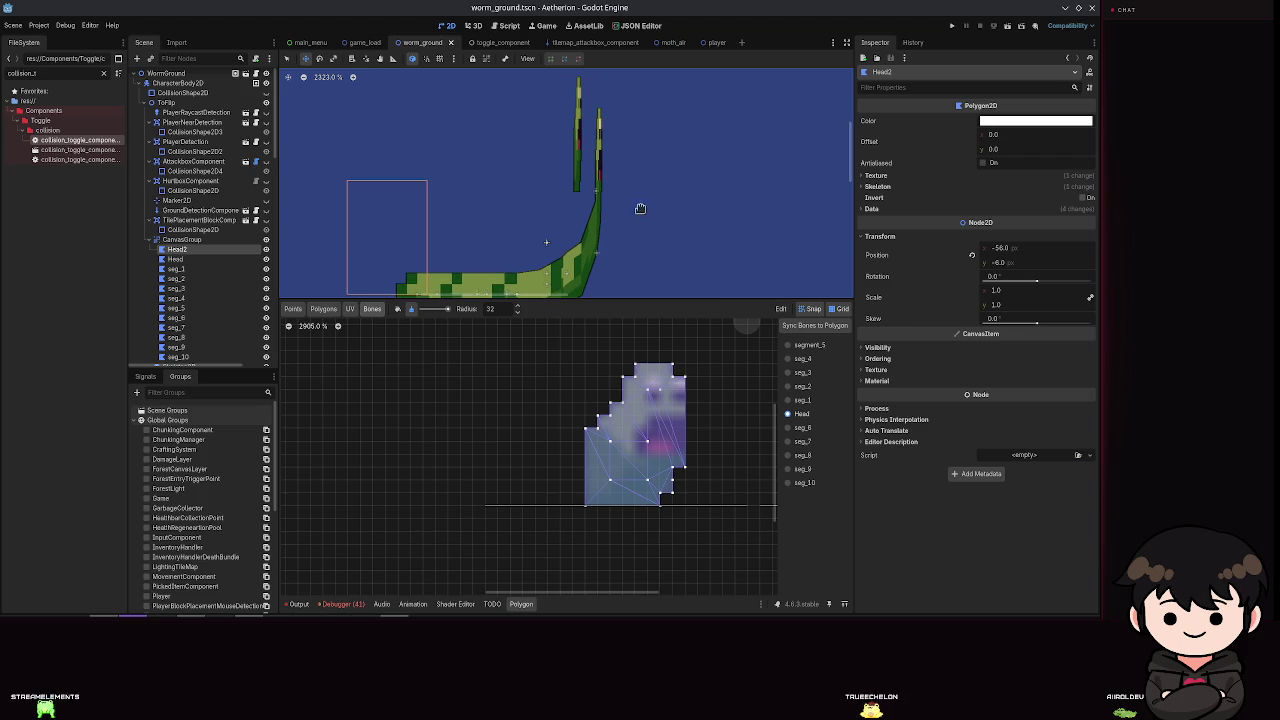
left_click_drag(995, 290, 1010, 290)
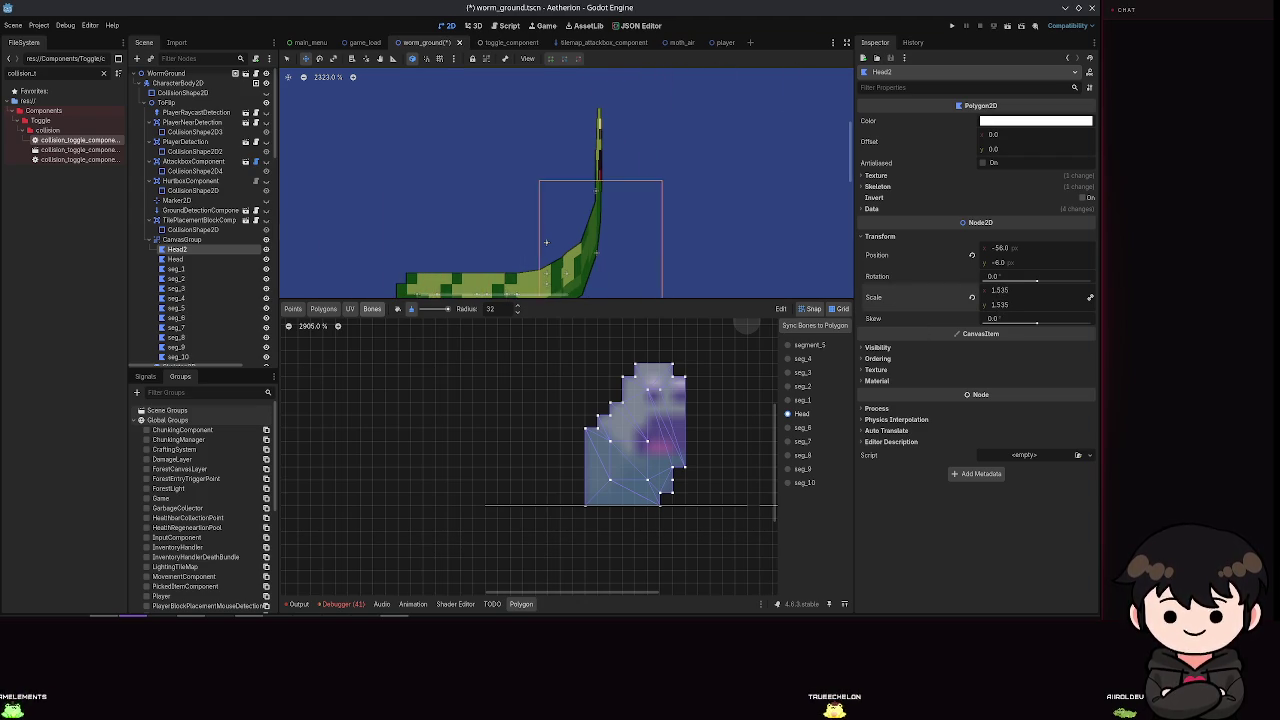
scroll(655, 244, "down", 5)
left_click_drag(721, 252, 688, 249)
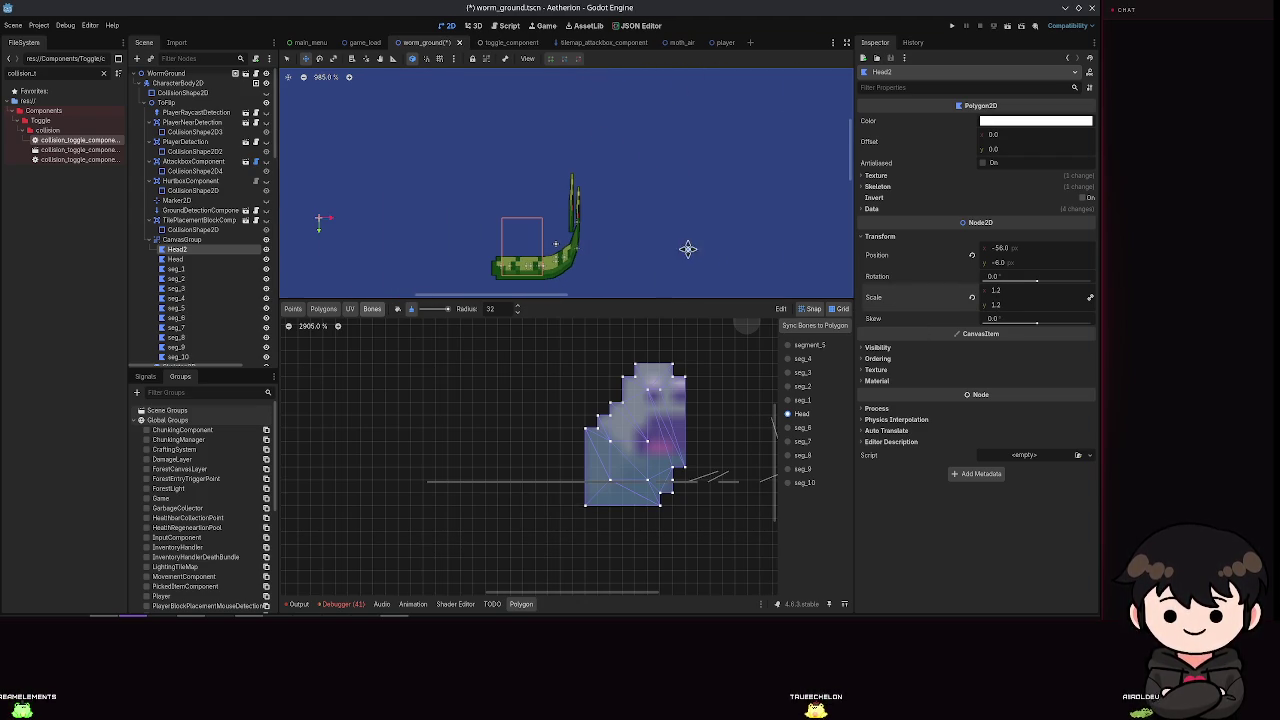
mouse_move(997, 308)
left_mouse_down()
mouse_move(1115, 308)
mouse_move(995, 308)
left_mouse_up()
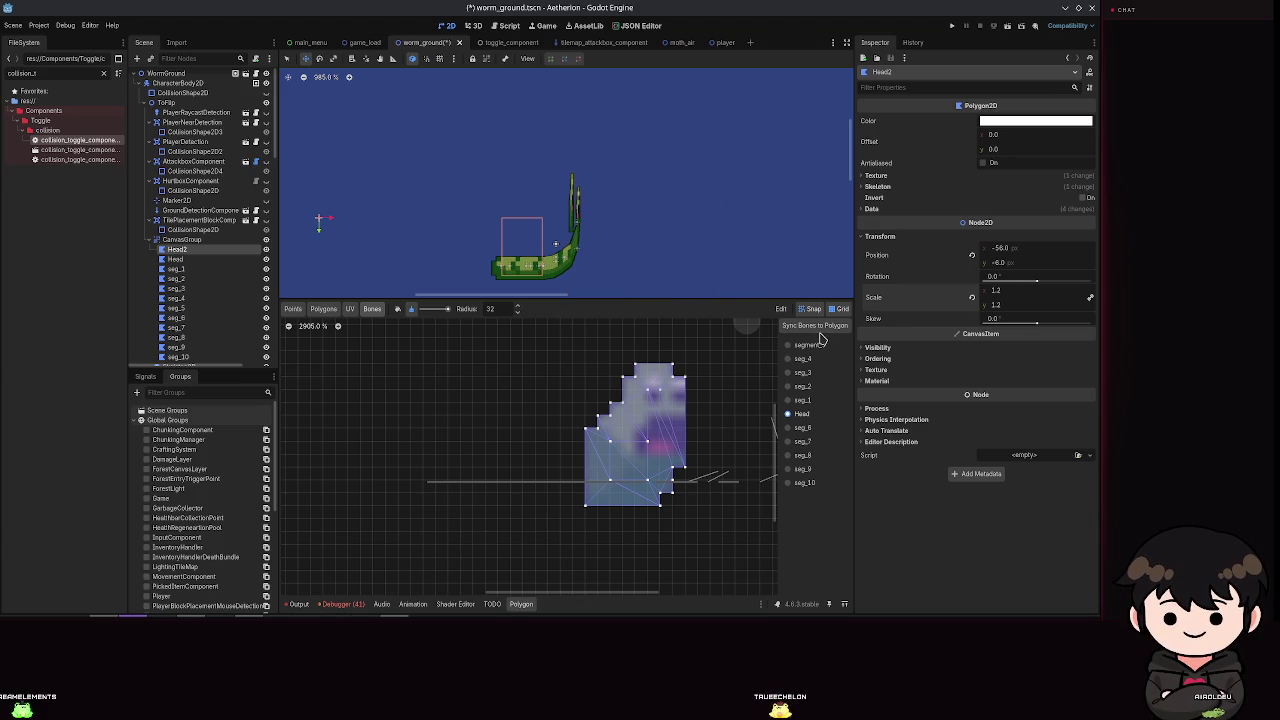
key("ctrl+s")
key("ctrl+z")
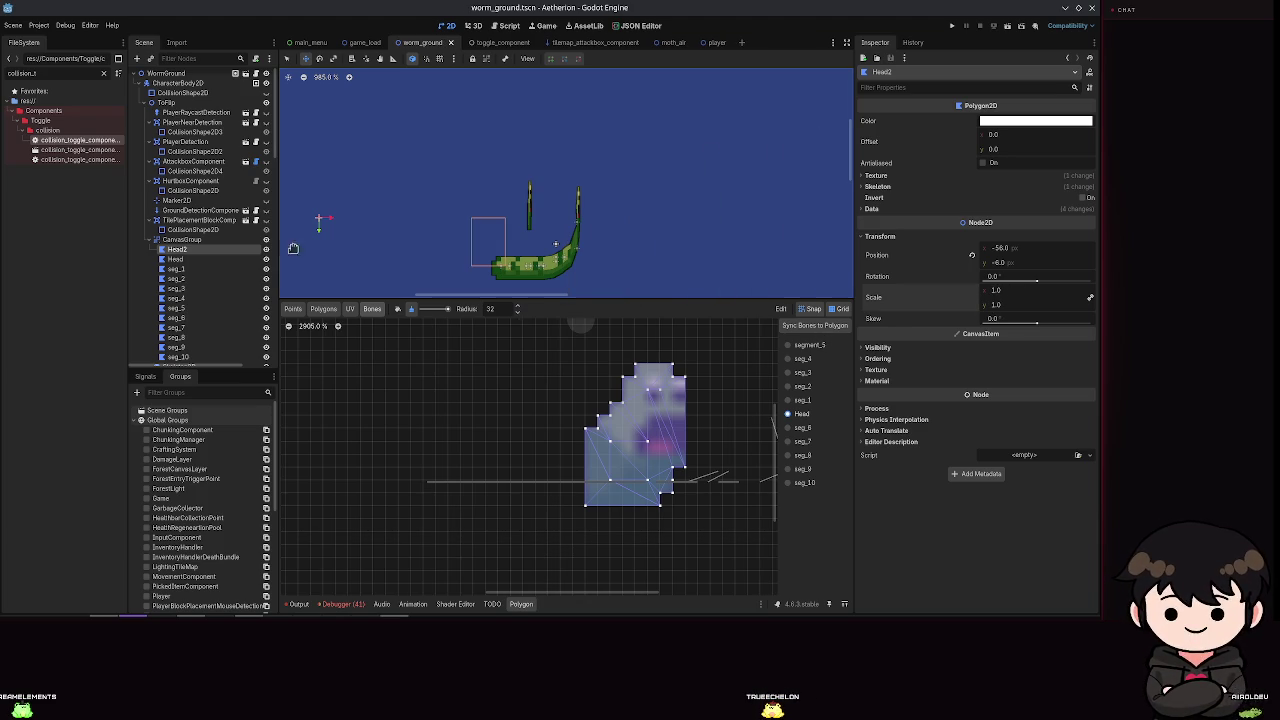
Step: Cancel deleting Head2, clear its Skeleton property, and save the scene
key("Delete")
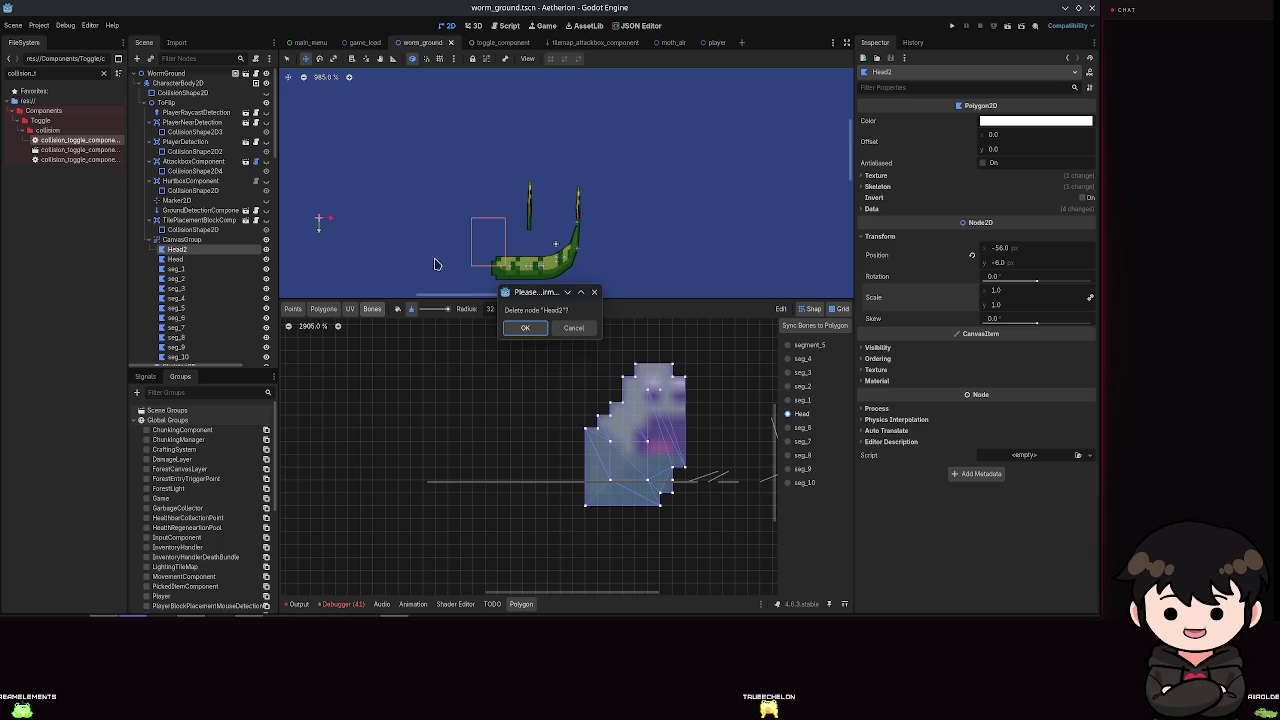
left_click(573, 327)
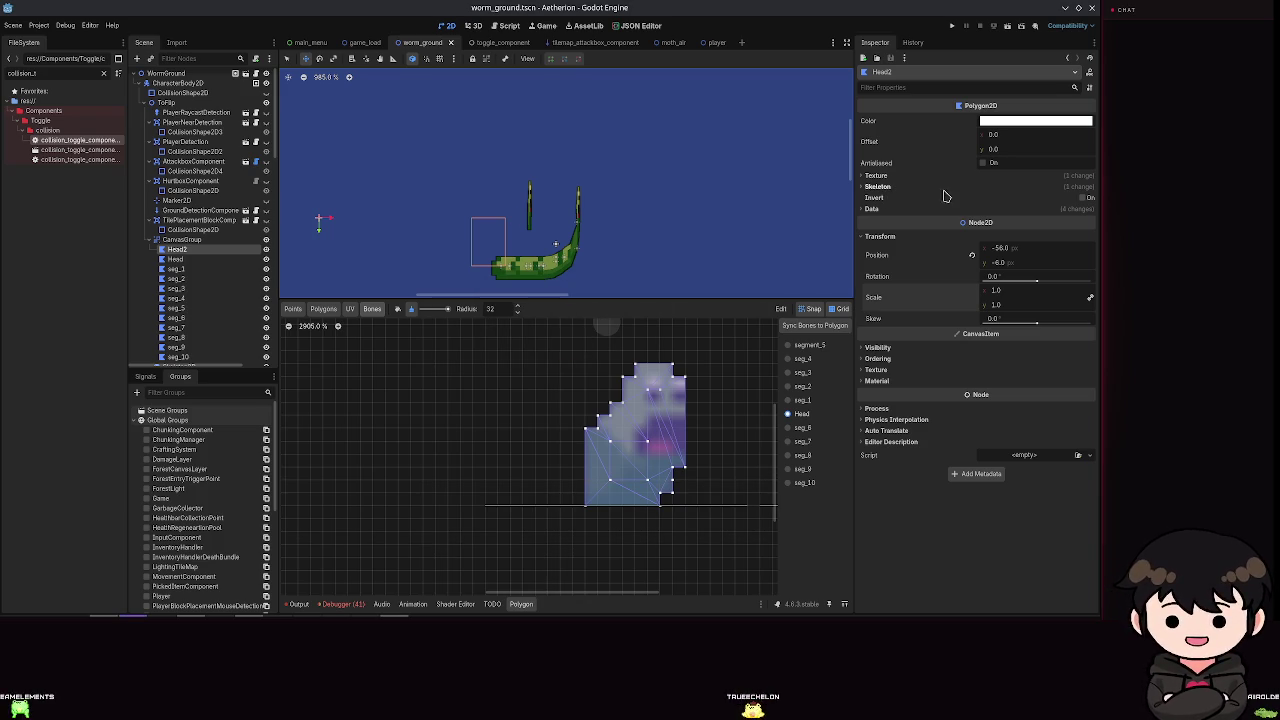
left_click(880, 188)
left_click(971, 199)
key("ctrl+s")
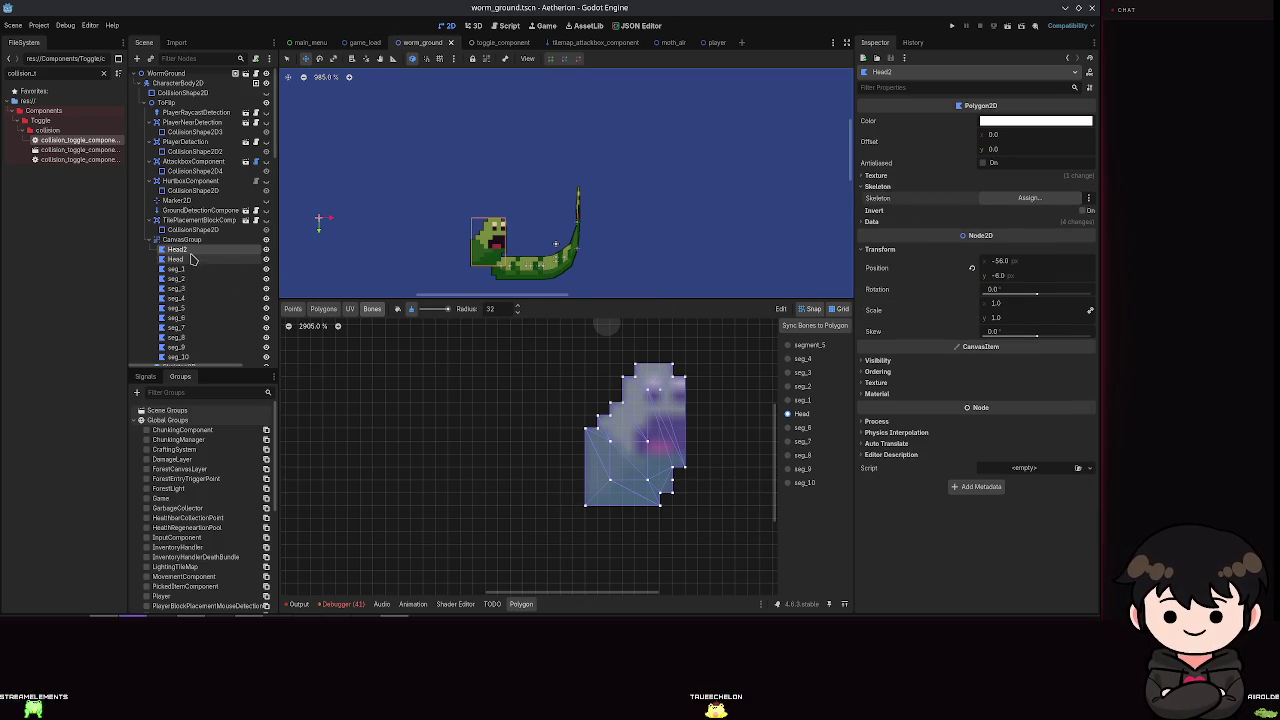
Step: Move Head2 right onto the neck and shrink it to 0.705 scale
mouse_move(489, 241)
left_mouse_down()
mouse_move(553, 237)
mouse_move(594, 209)
left_mouse_up()
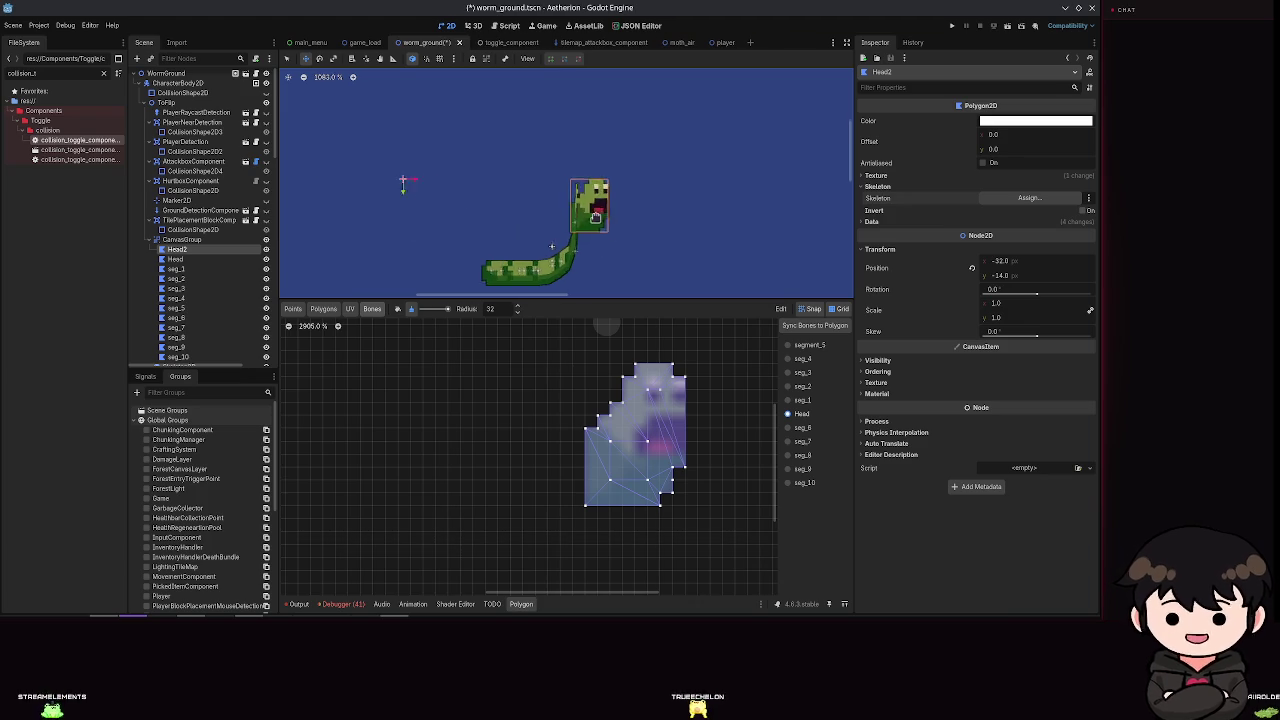
scroll(591, 209, "up", 5)
scroll(603, 242, "down", 2)
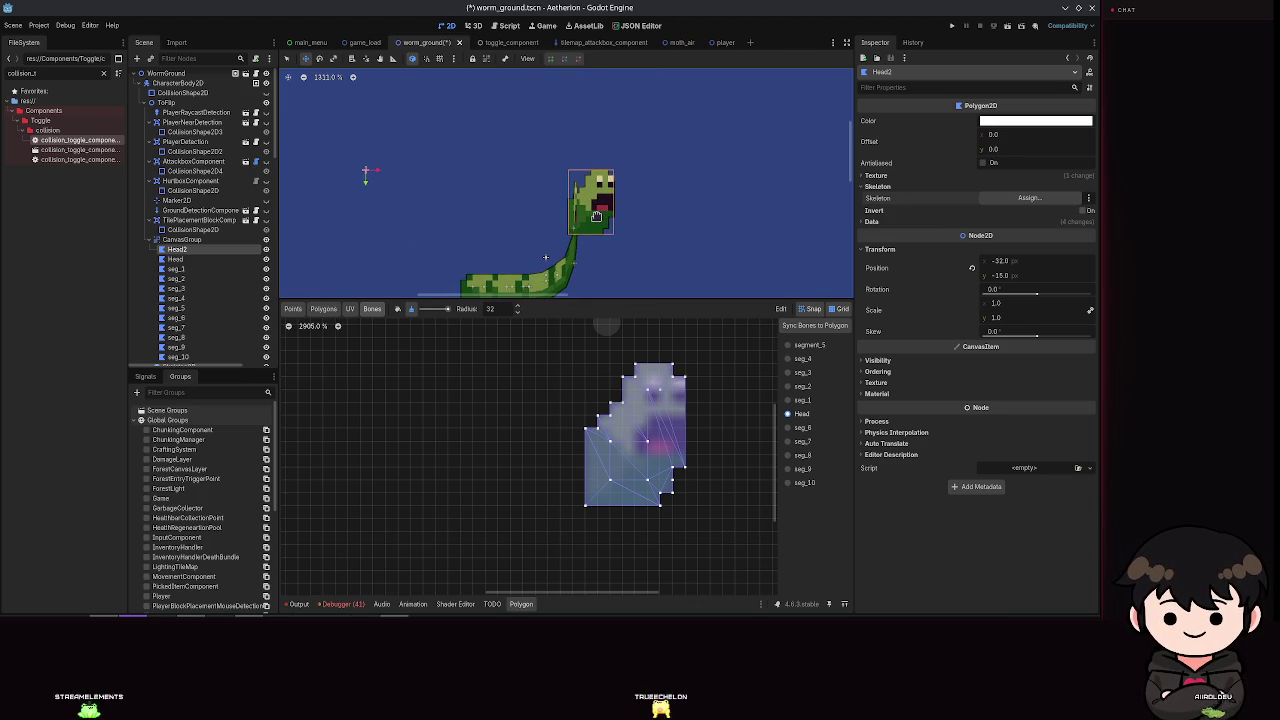
scroll(618, 221, "up", 4)
mouse_move(993, 300)
left_mouse_down()
mouse_move(516, 223)
mouse_move(506, 183)
mouse_move(556, 160)
mouse_move(571, 175)
left_mouse_up()
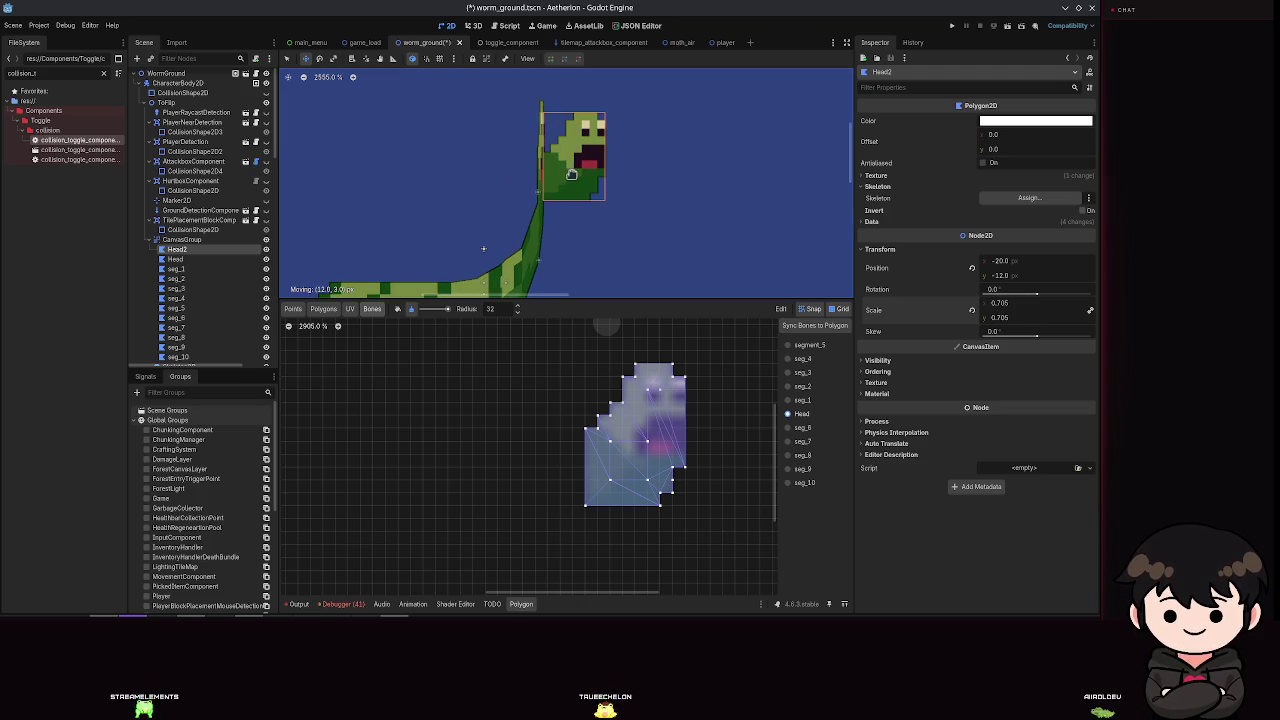
Step: Skew Head2 to about -2.8°, place it at -21.0, -11.8, then request its deletion
left_click_drag(1037, 341, 1030, 343)
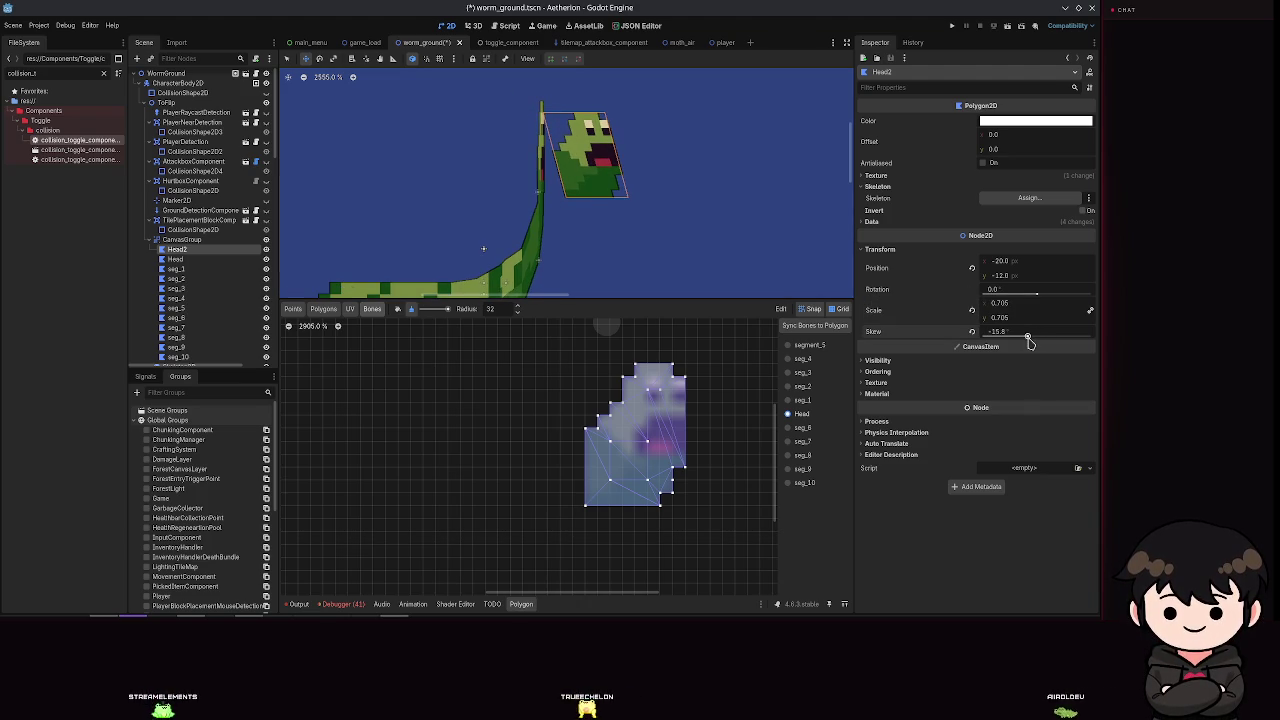
left_click_drag(584, 198, 566, 195)
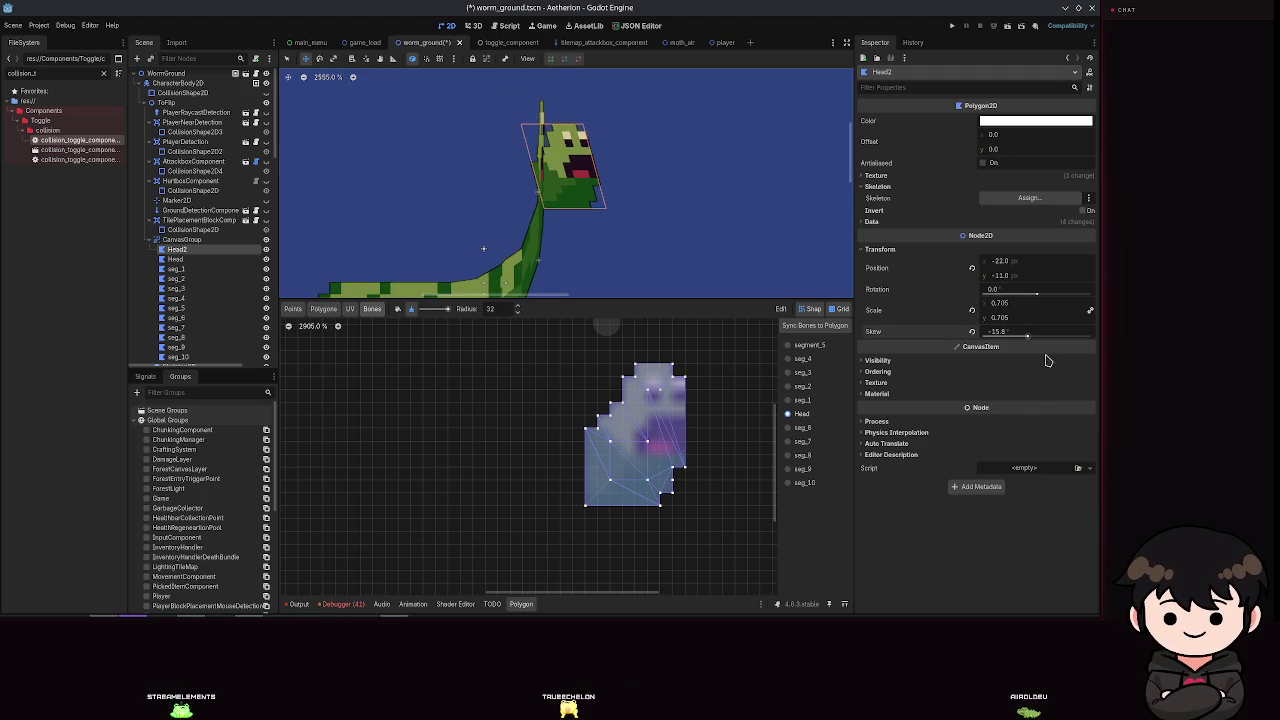
left_click_drag(1030, 341, 1036, 340)
mouse_move(543, 205)
left_mouse_down()
mouse_move(559, 165)
mouse_move(566, 201)
mouse_move(564, 178)
left_mouse_up()
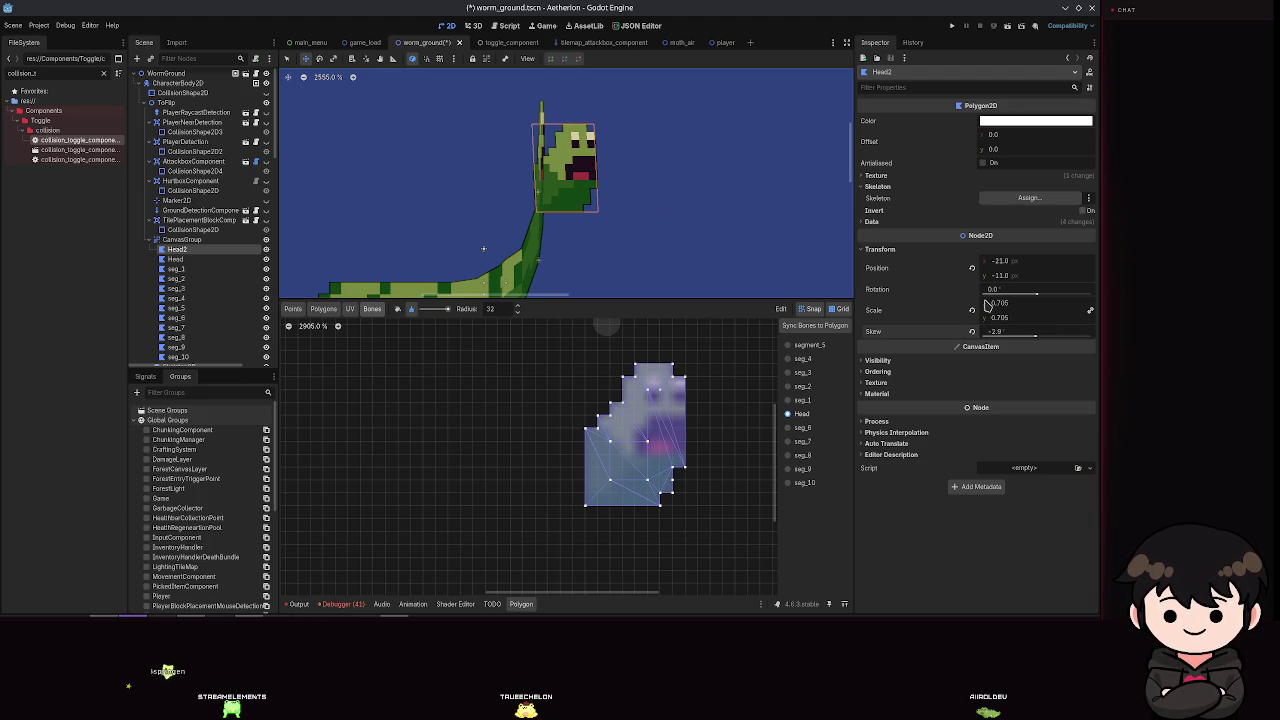
mouse_move(1035, 298)
left_mouse_down()
mouse_move(1057, 290)
mouse_move(1036, 293)
left_mouse_up()
key("Delete")
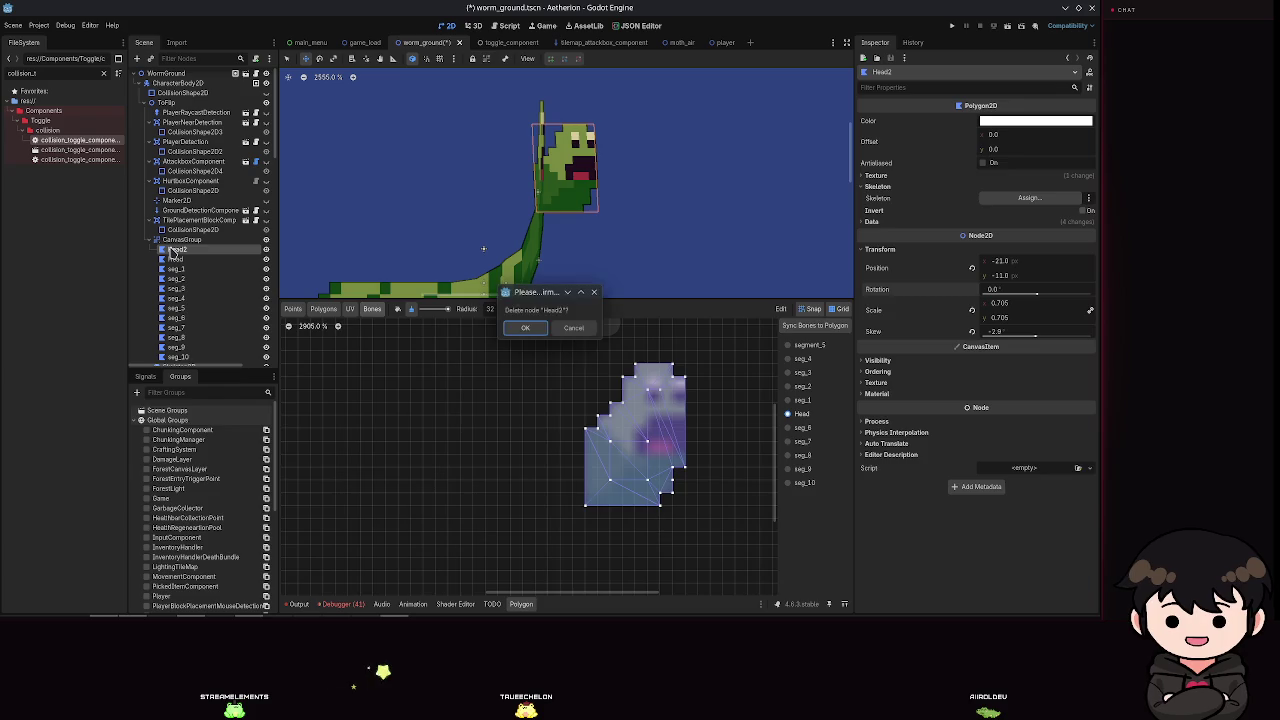
Step: Confirm deleting Head2, save, and preview idle_charge on the AnimationPlayer at 0.4 s
key("Return")
key("ctrl+s")
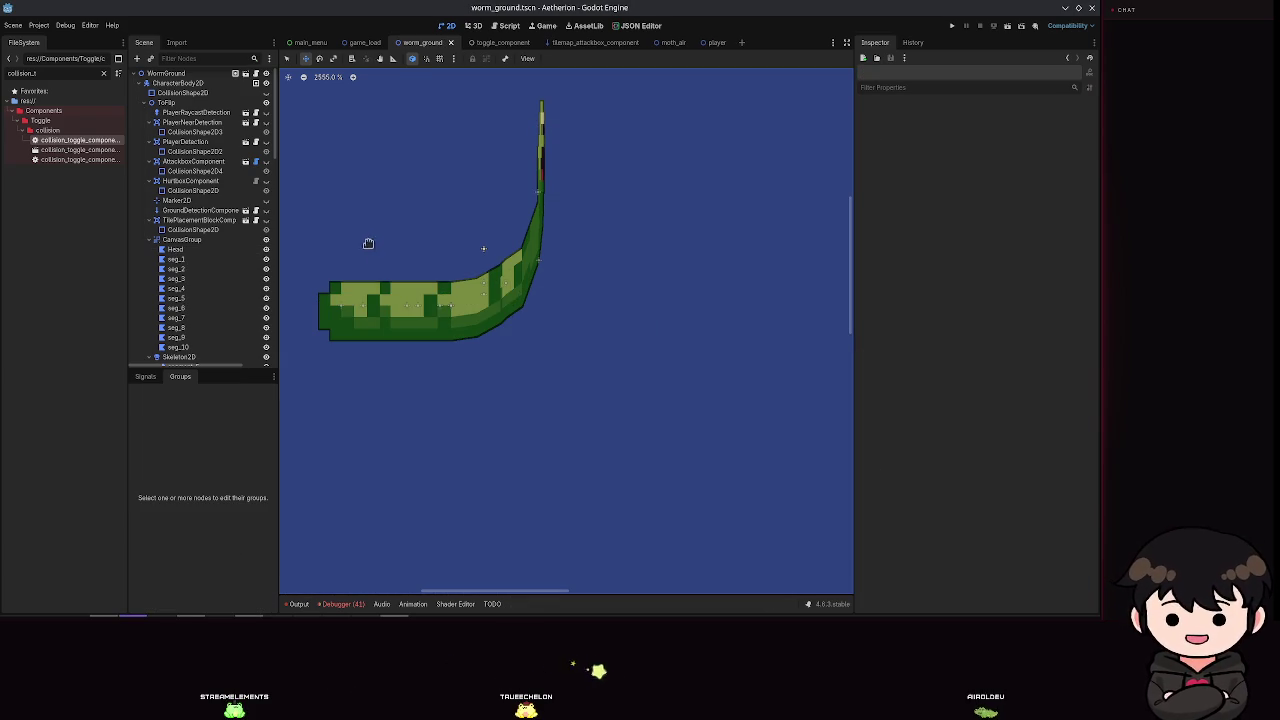
scroll(240, 250, "down", 10)
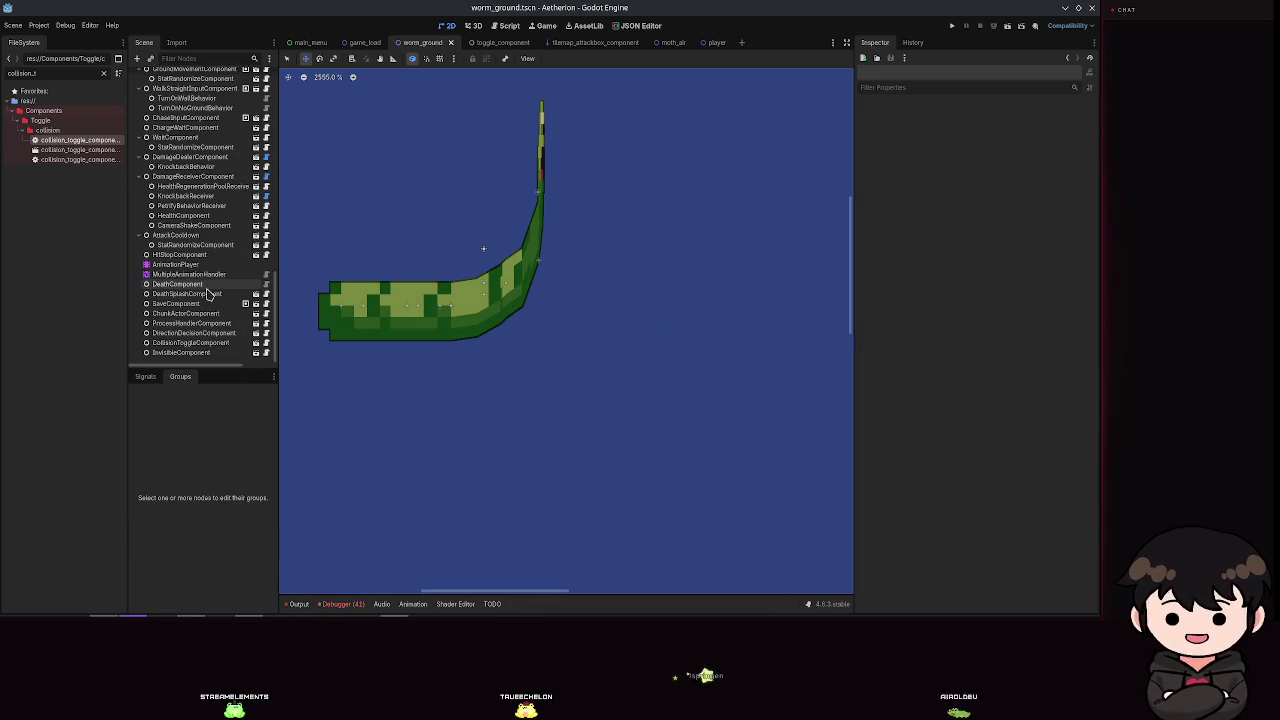
left_click(196, 266)
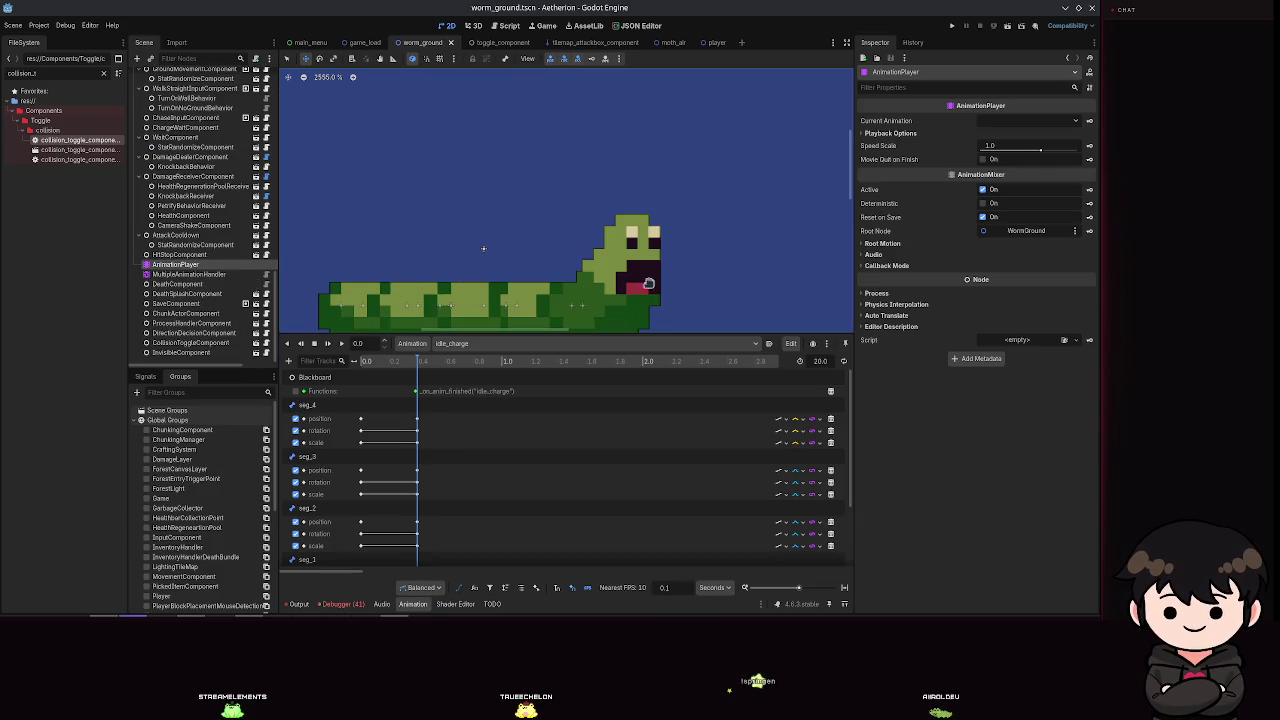
left_click(414, 362)
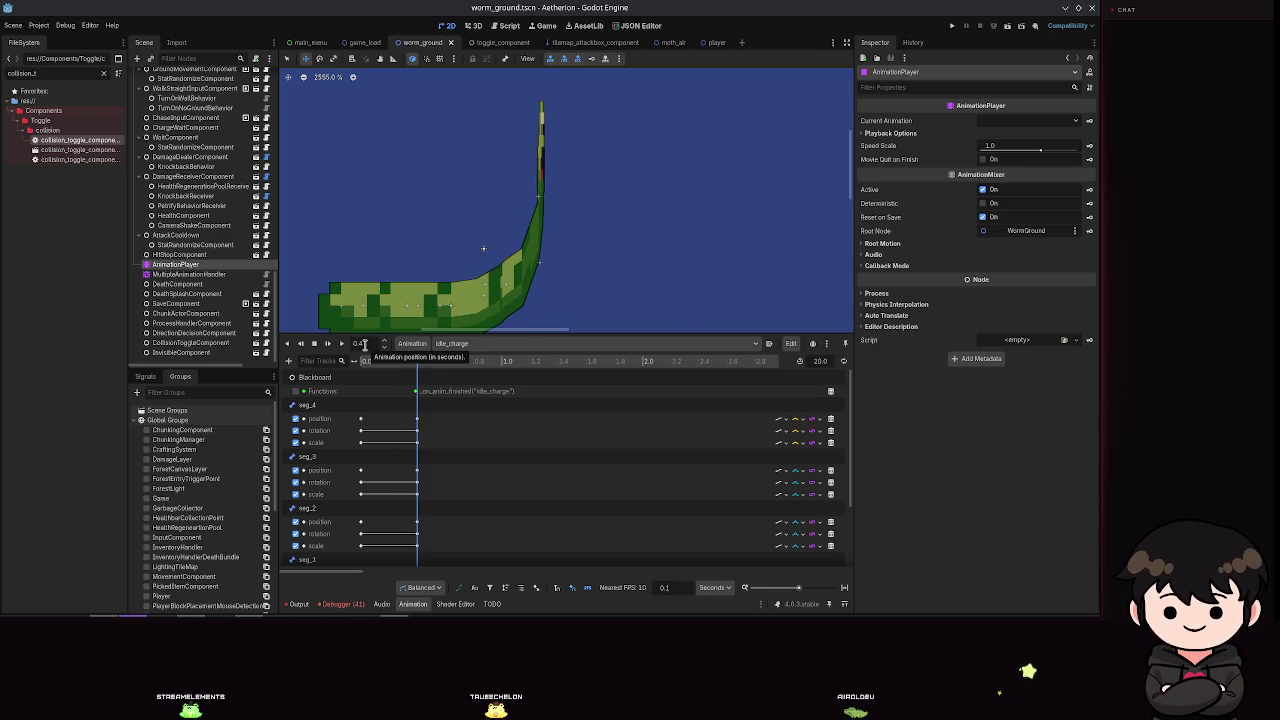
scroll(185, 201, "up", 5)
scroll(185, 201, "up", 3)
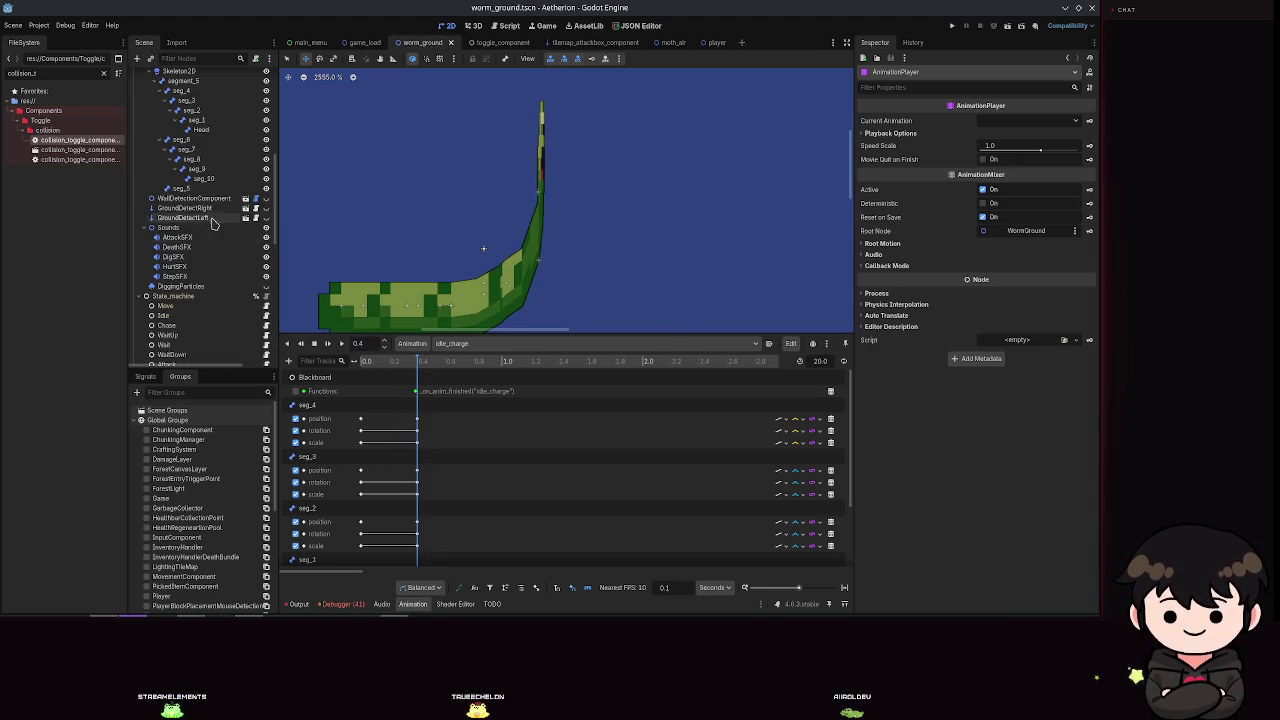
Step: Stretch the worm's Head bone to a horizontal scale of 7.09 and save the scene
left_click(203, 131)
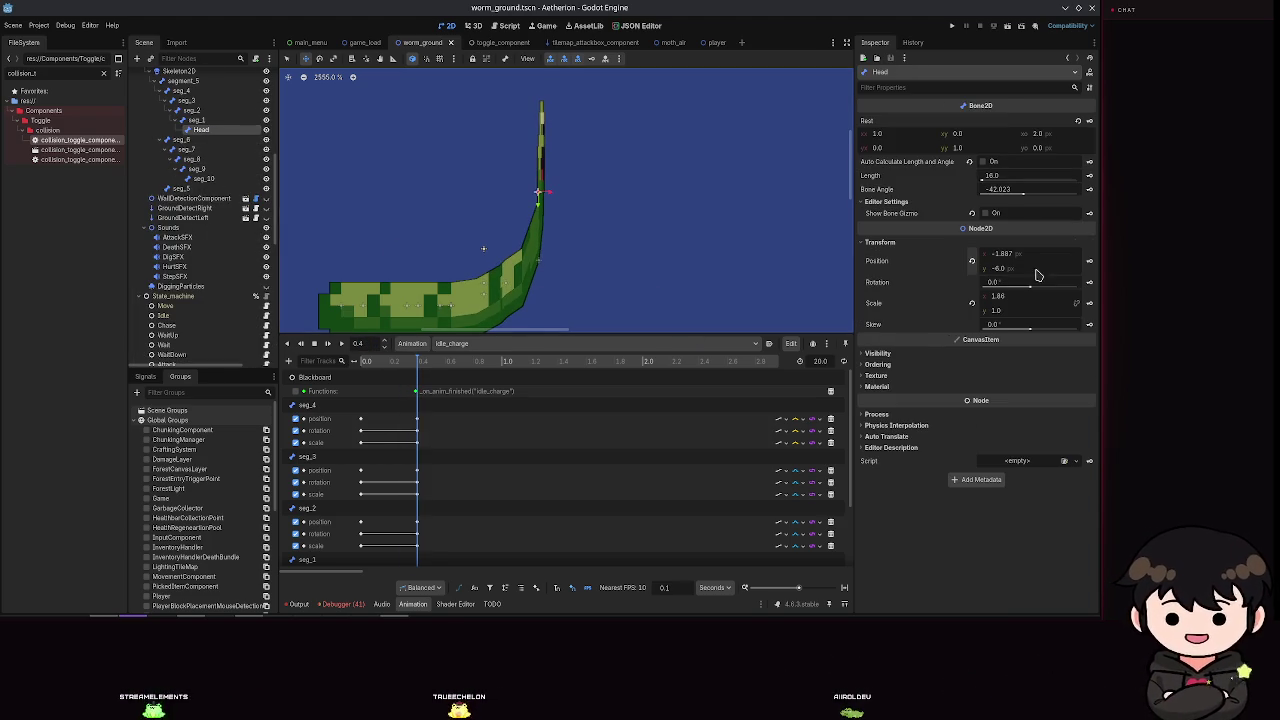
left_click_drag(1000, 297, 1010, 297)
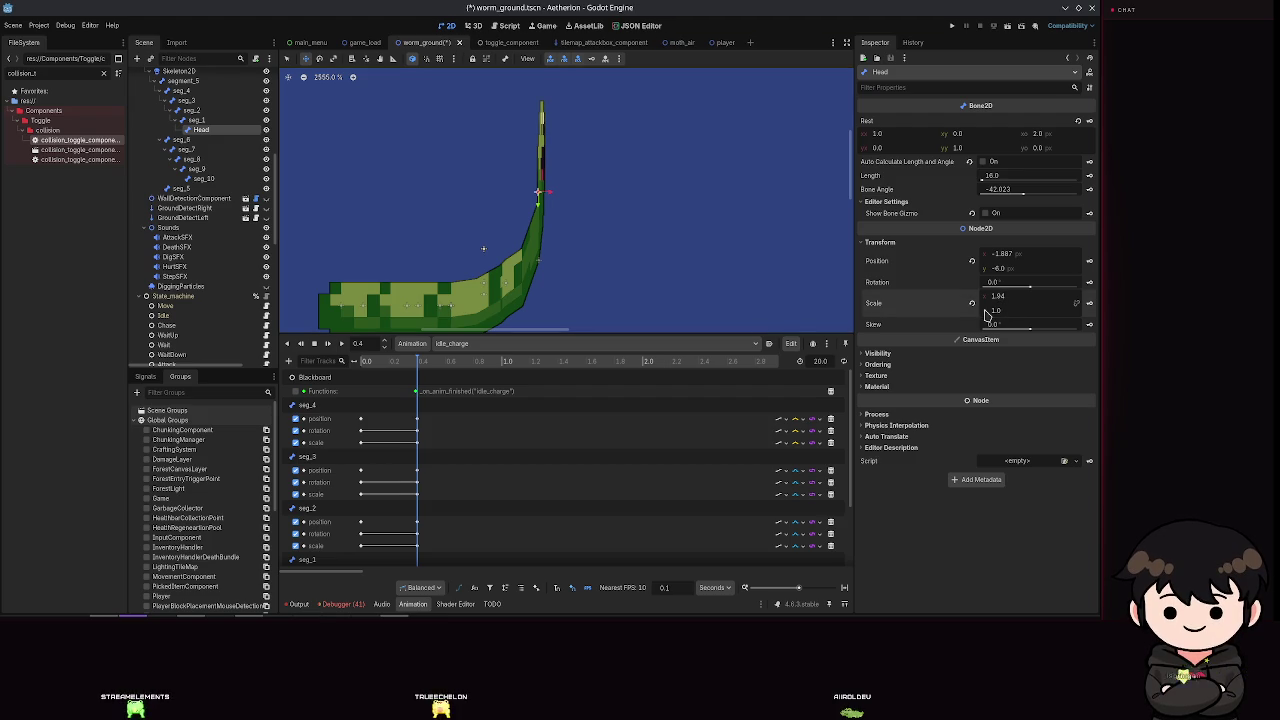
key("ctrl+s")
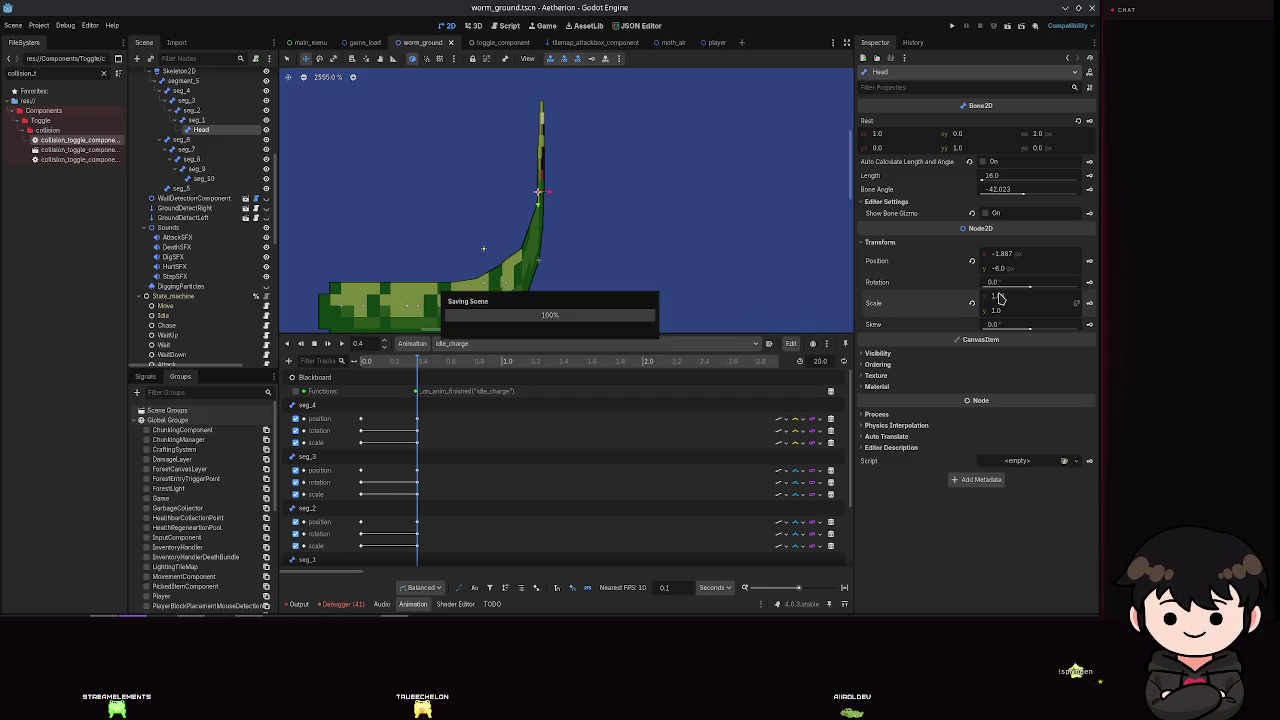
left_click_drag(1000, 296, 1080, 296)
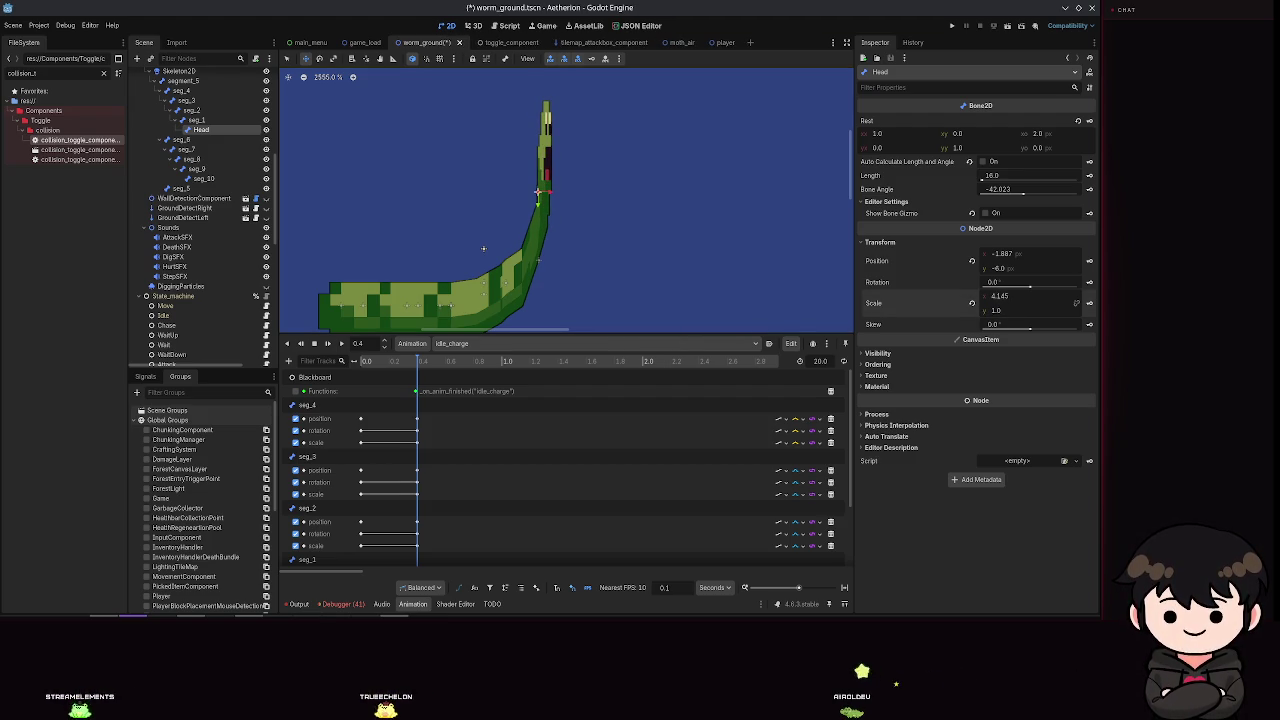
left_click_drag(1000, 296, 1055, 296)
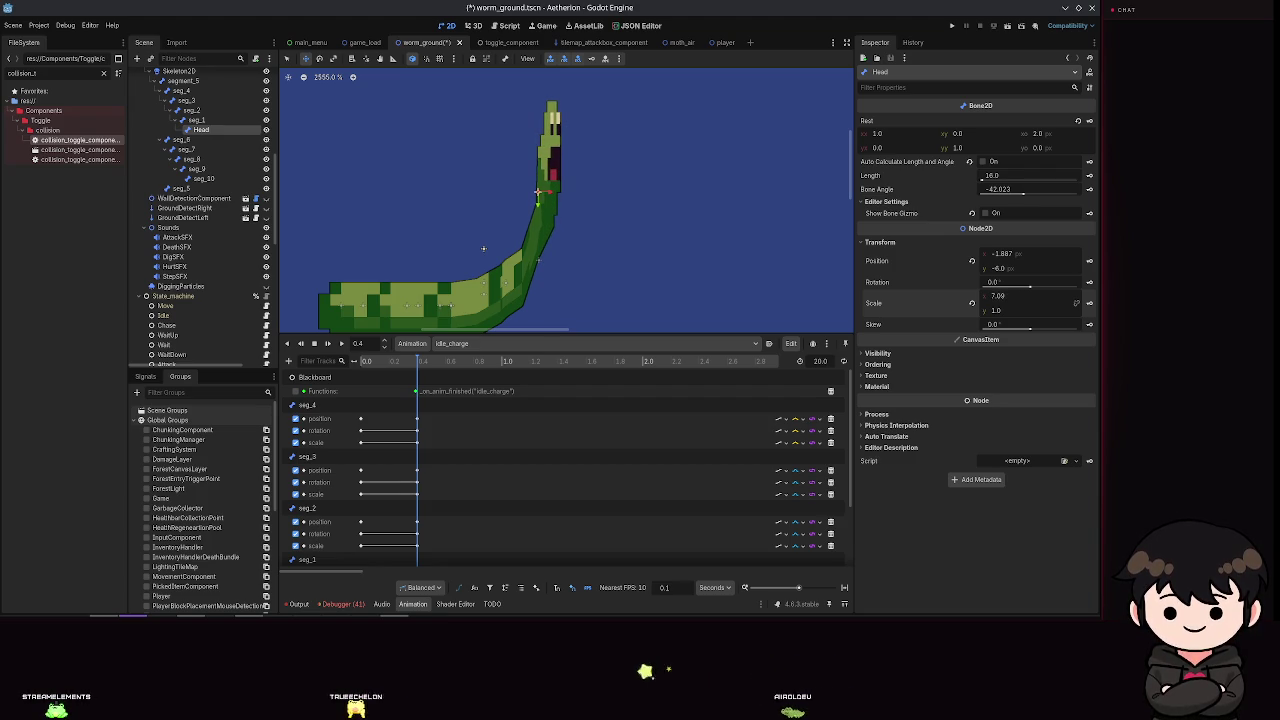
key("ctrl+s")
Step: Try skewing the seg_9 tail bone, then undo the skew
scroll(737, 222, "down", 5)
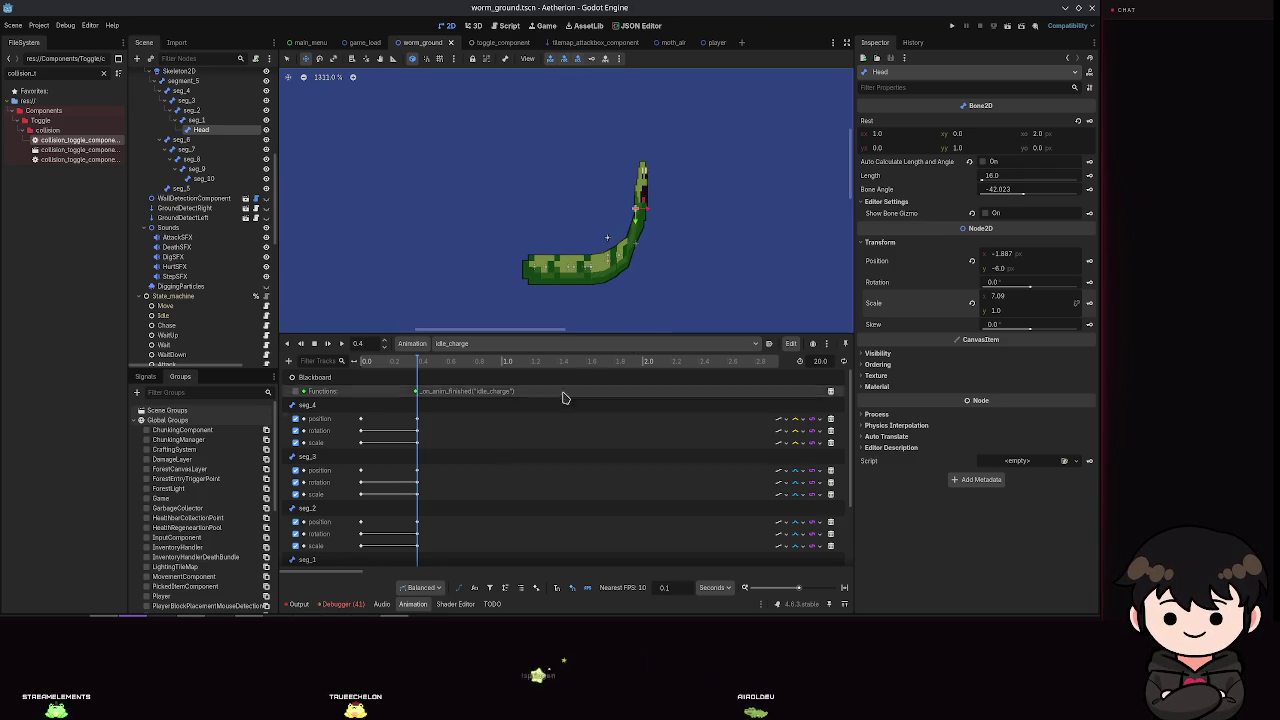
left_click(197, 168)
scroll(646, 240, "up", 5)
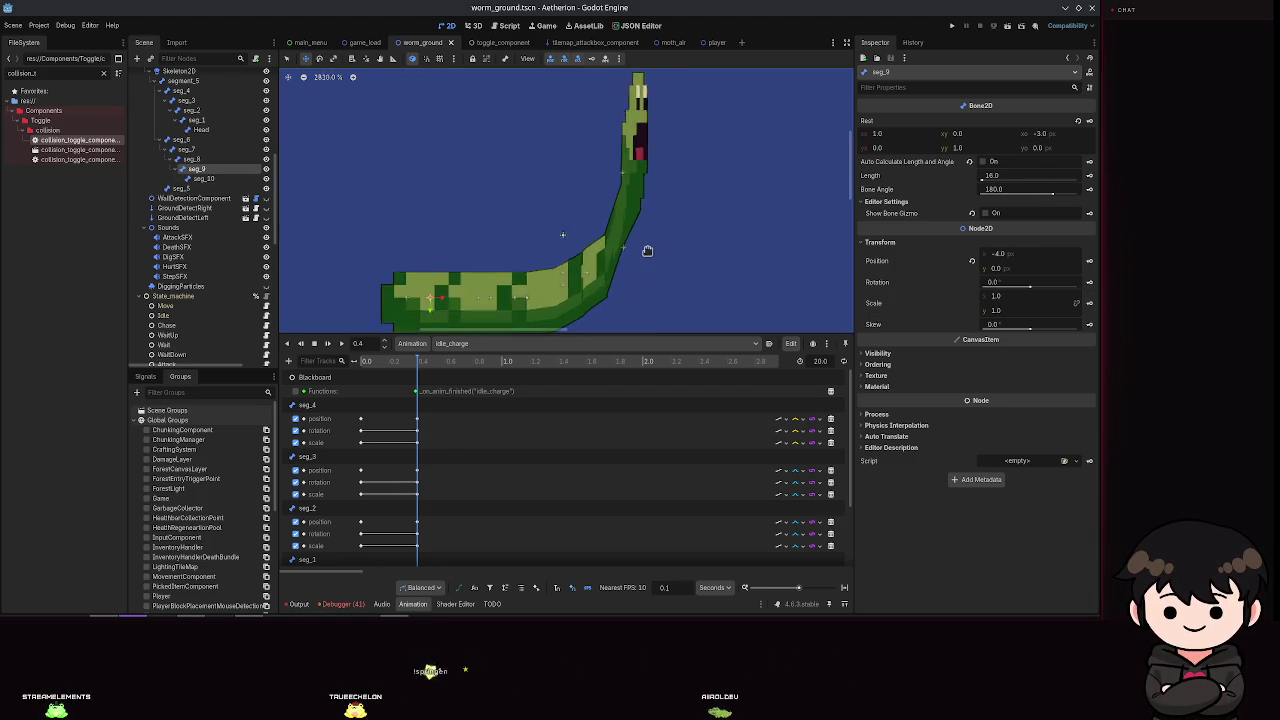
scroll(640, 251, "up", 3)
scroll(583, 220, "down", 4)
left_click_drag(583, 222, 578, 255)
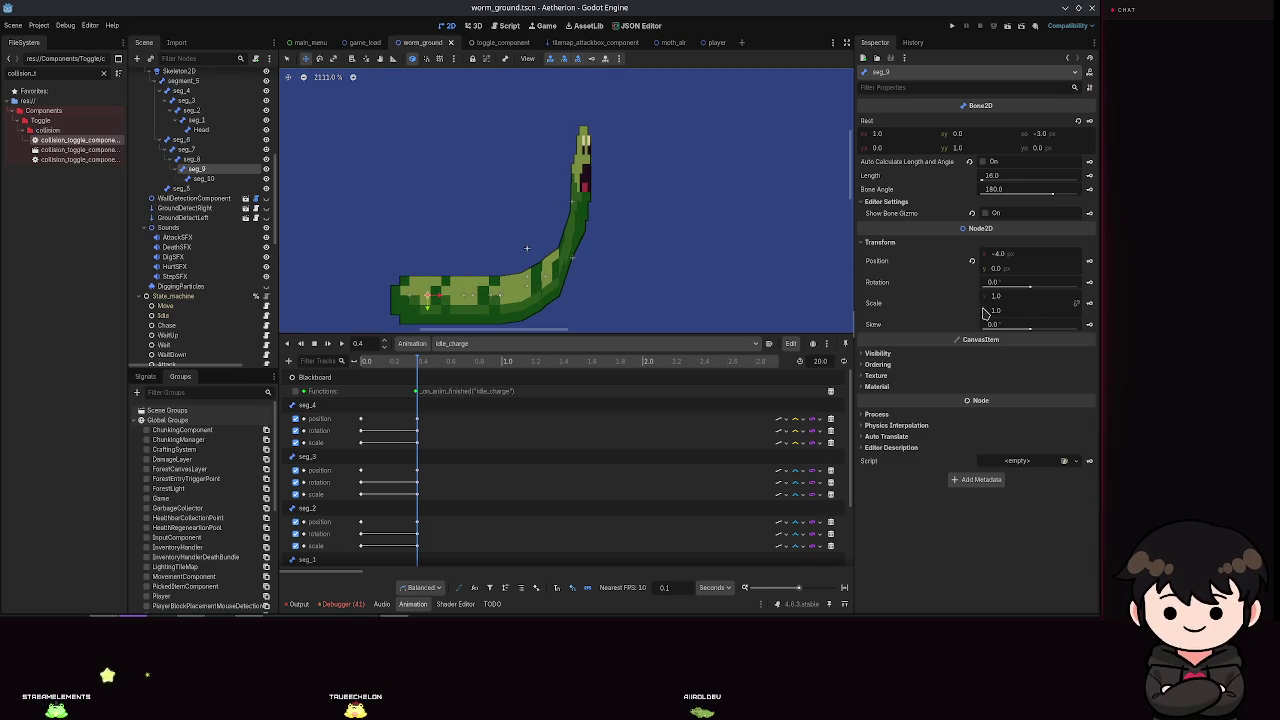
mouse_move(1027, 333)
left_mouse_down()
mouse_move(985, 333)
mouse_move(1075, 333)
left_mouse_up()
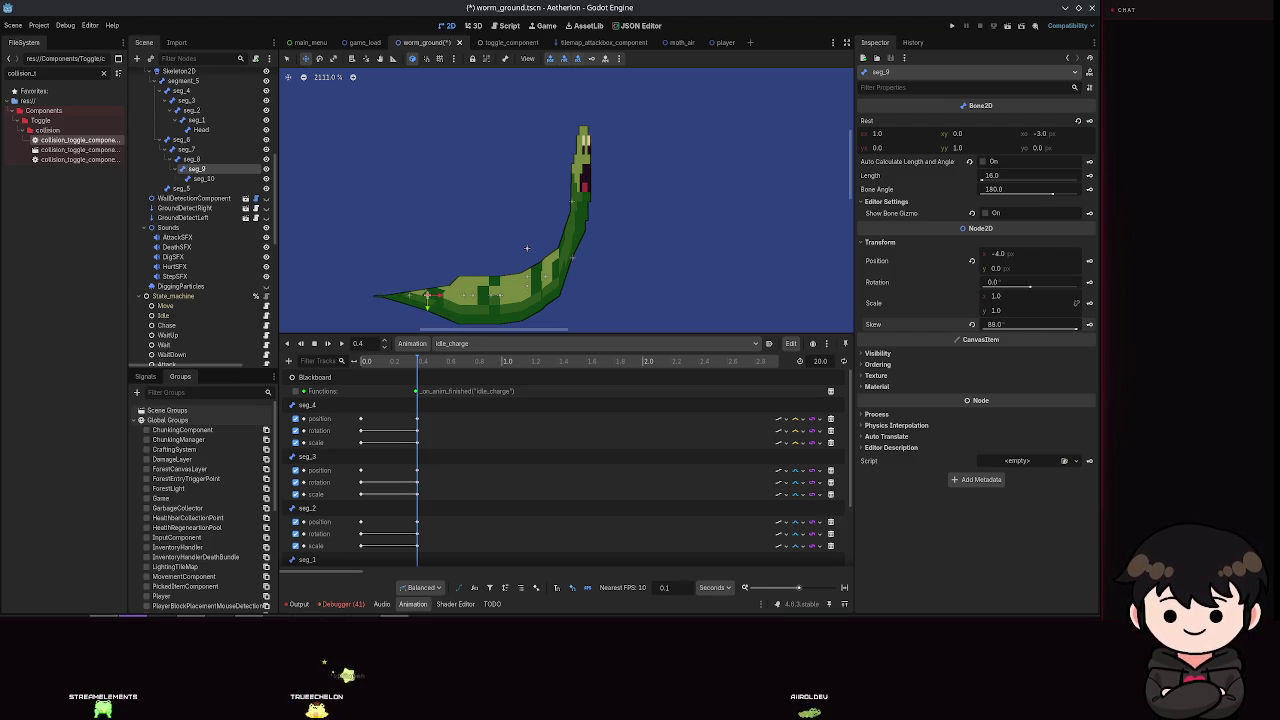
left_click_drag(1075, 333, 1077, 333)
key("ctrl+z")
Step: Skew the Head bone to 23.8°, save, and launch a test run with F5
scroll(211, 196, "up", 3)
left_click(205, 200)
mouse_move(1029, 332)
left_mouse_down()
mouse_move(996, 336)
mouse_move(1071, 330)
mouse_move(1042, 327)
left_mouse_up()
key("ctrl+s")
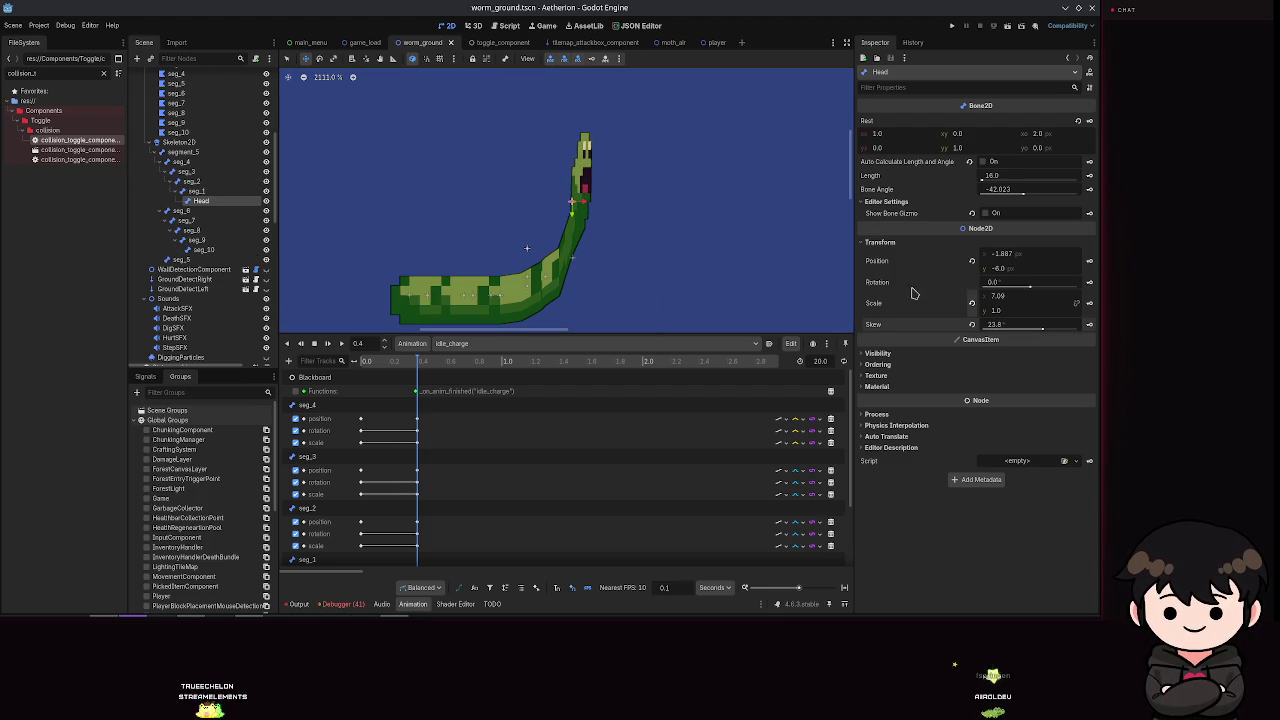
key("F5")
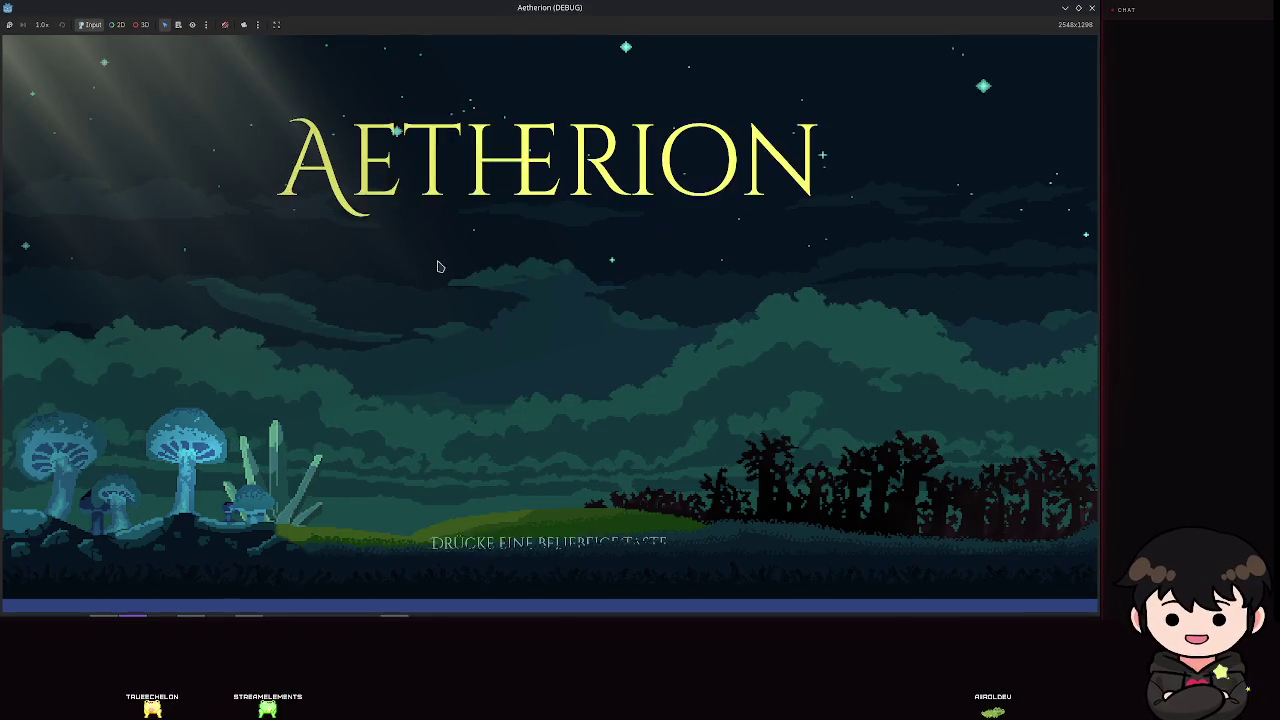
Step: Pass the title, load Spielstand 2 via Spiel laden, jump and walk, then close the game window
key("space")
left_click(527, 307)
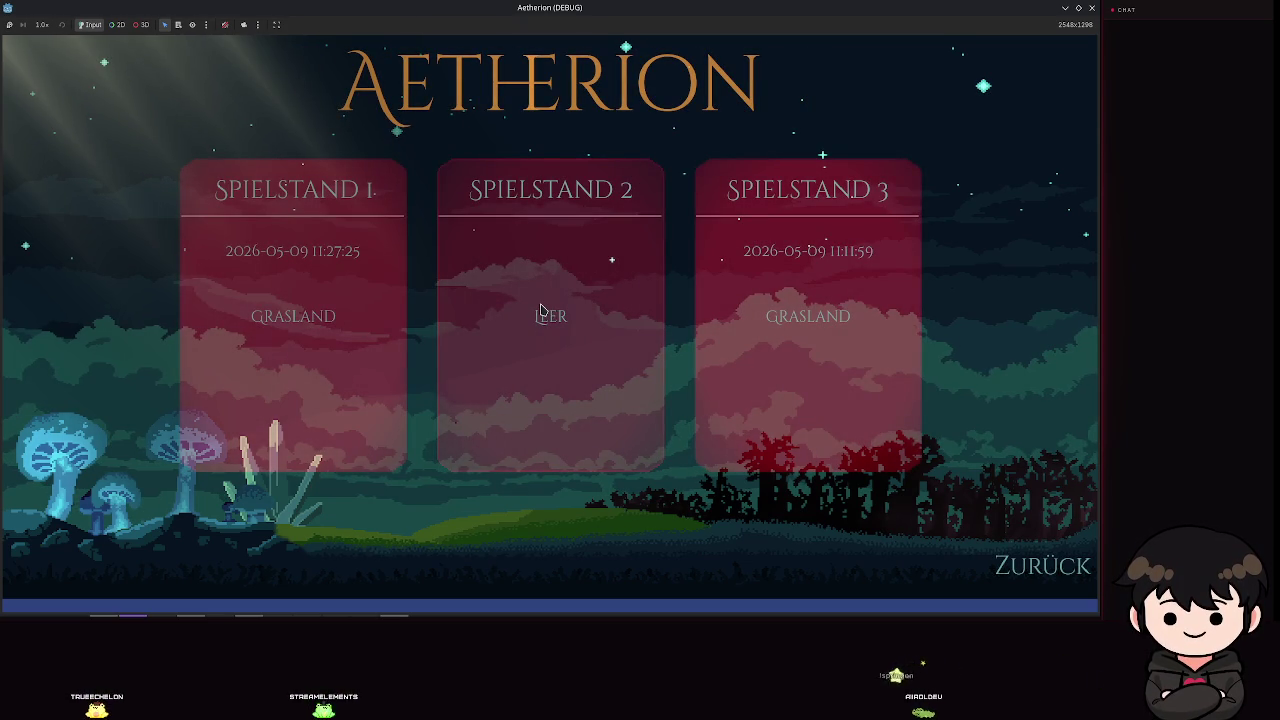
left_click(540, 310)
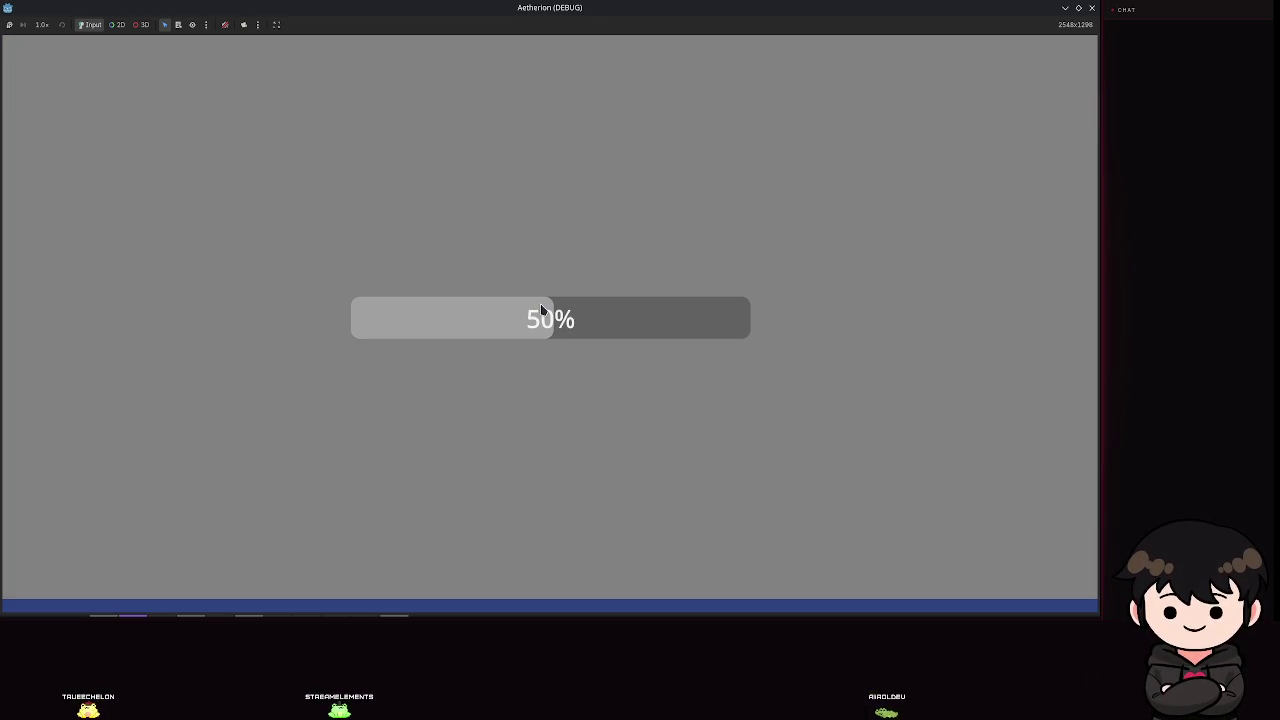
key("a")
key("space")
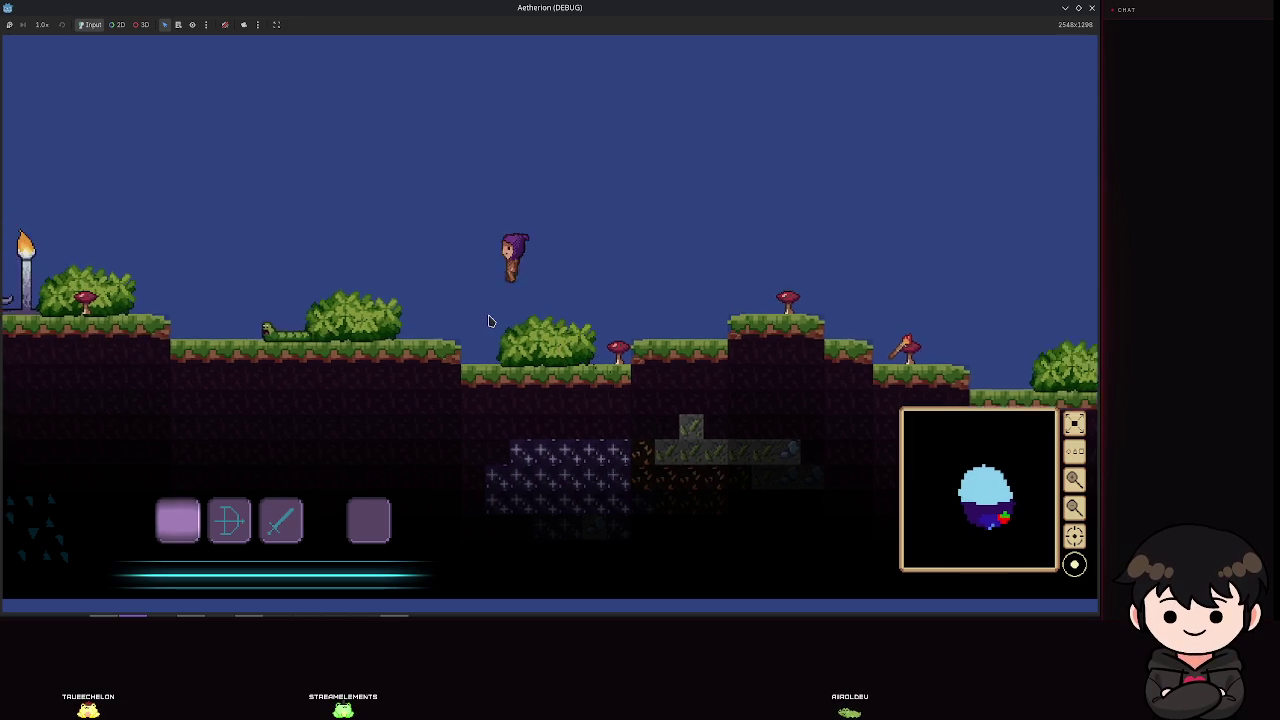
key("Escape")
left_click(1092, 8)
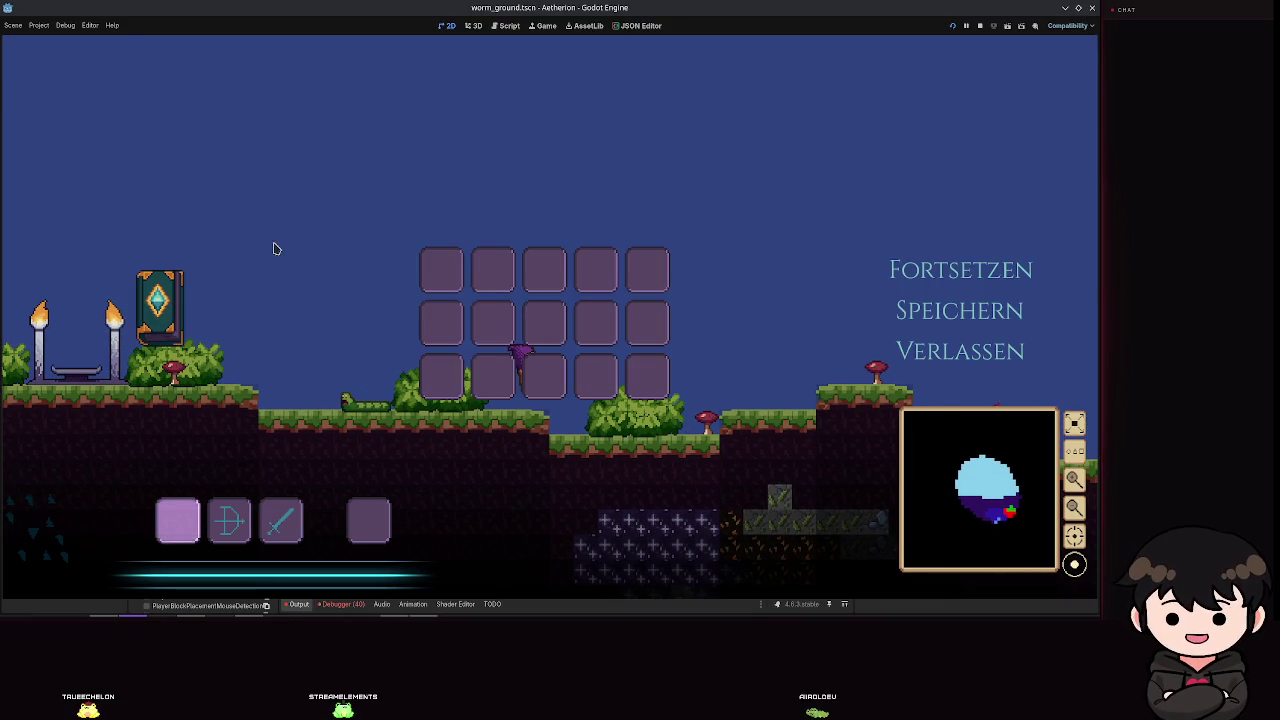
scroll(183, 300, "down", 10)
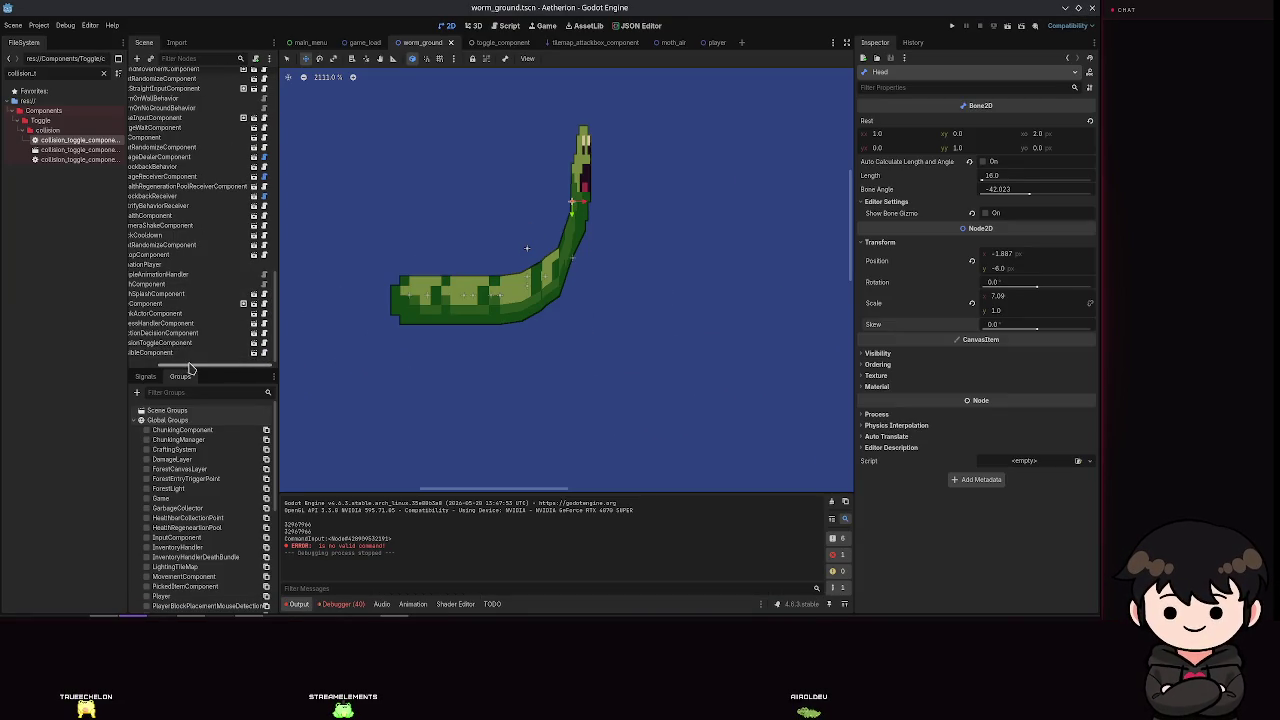
Step: Inspect the AnimationPlayer and MultipleAnimationHandler nodes, then relaunch the game past its title prompt
left_click_drag(190, 368, 160, 368)
left_click(175, 264)
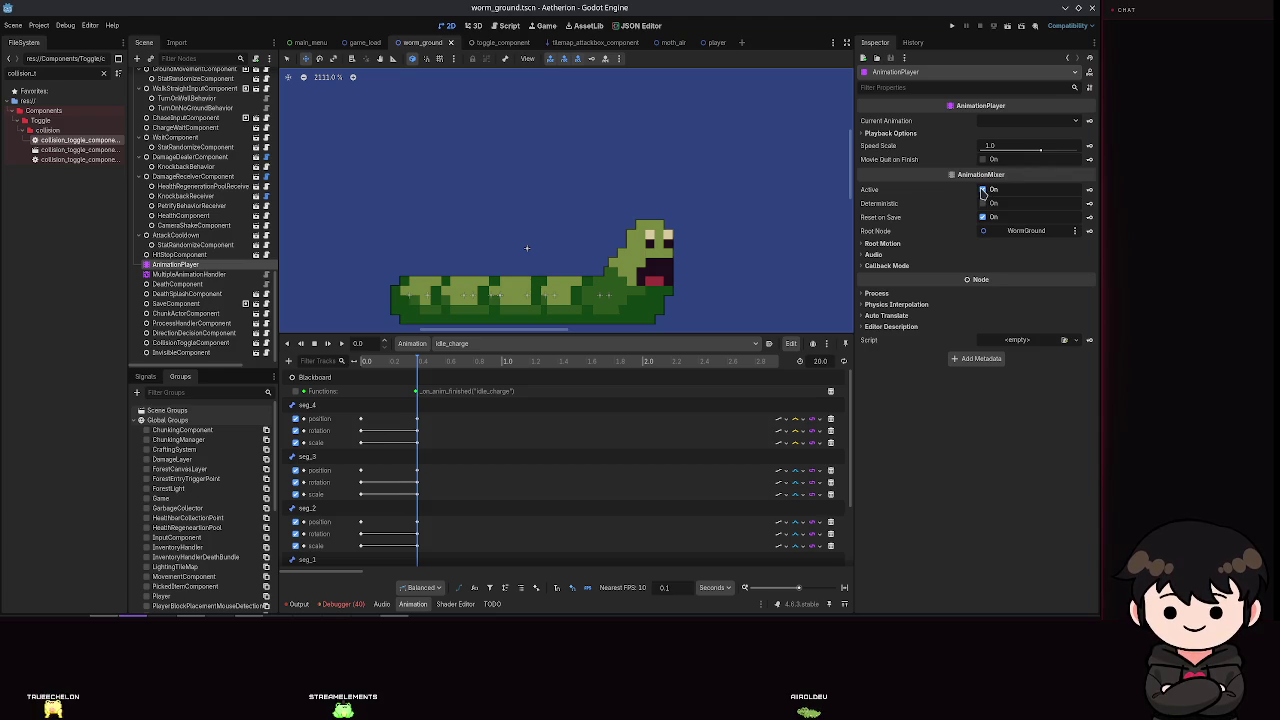
left_click(200, 274)
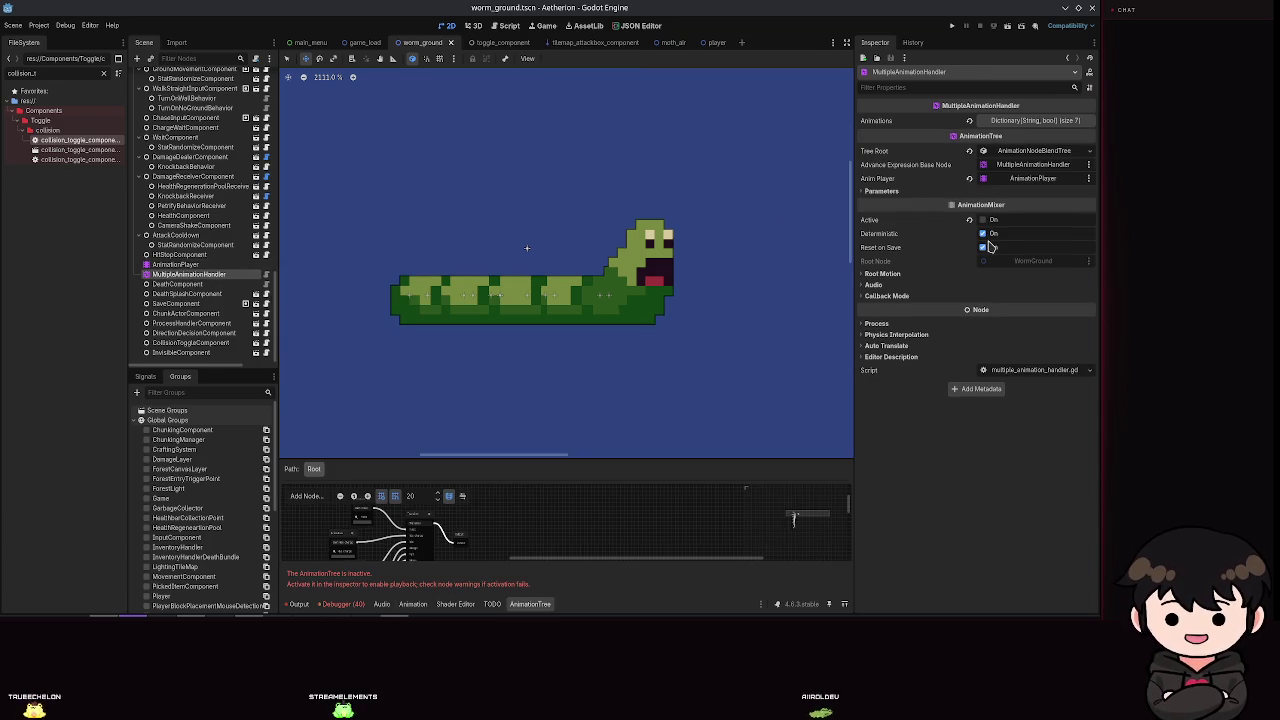
left_click(955, 27)
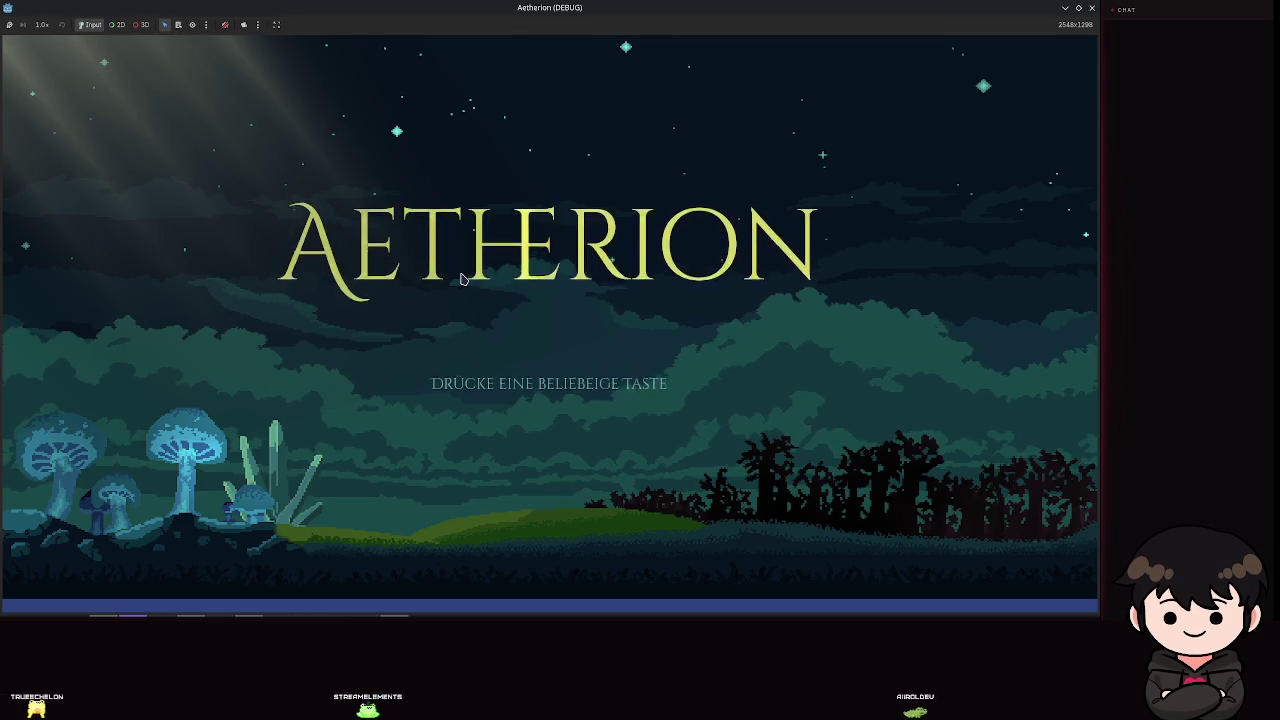
left_click(462, 279)
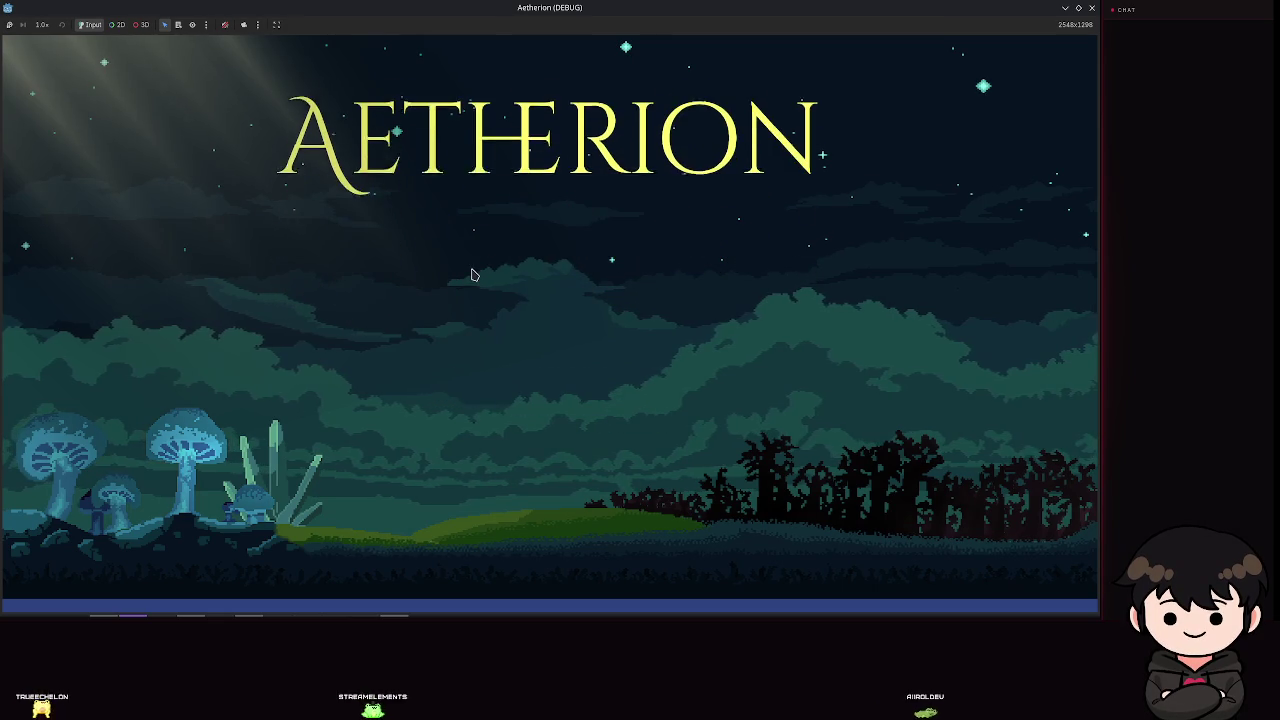
Step: Load Spielstand 2 via Spiel laden, switch to the bow in hotbar slot 2, then close the game
left_click(539, 311)
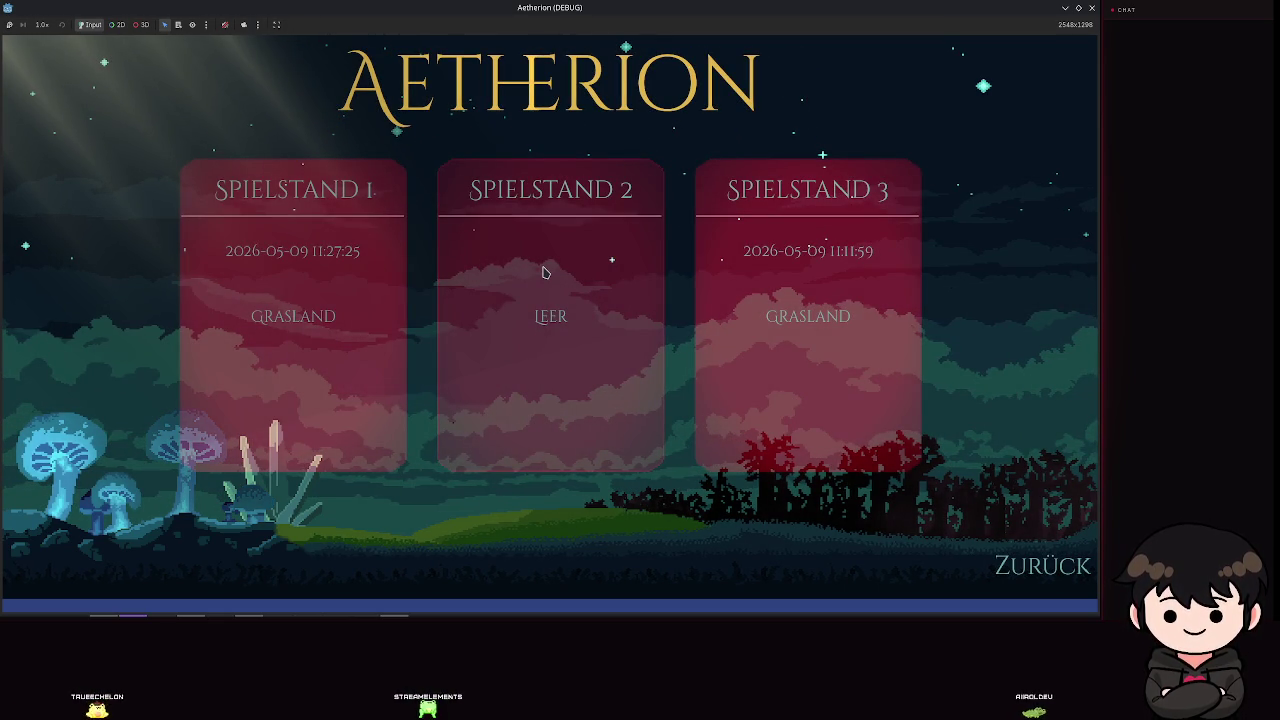
left_click(545, 272)
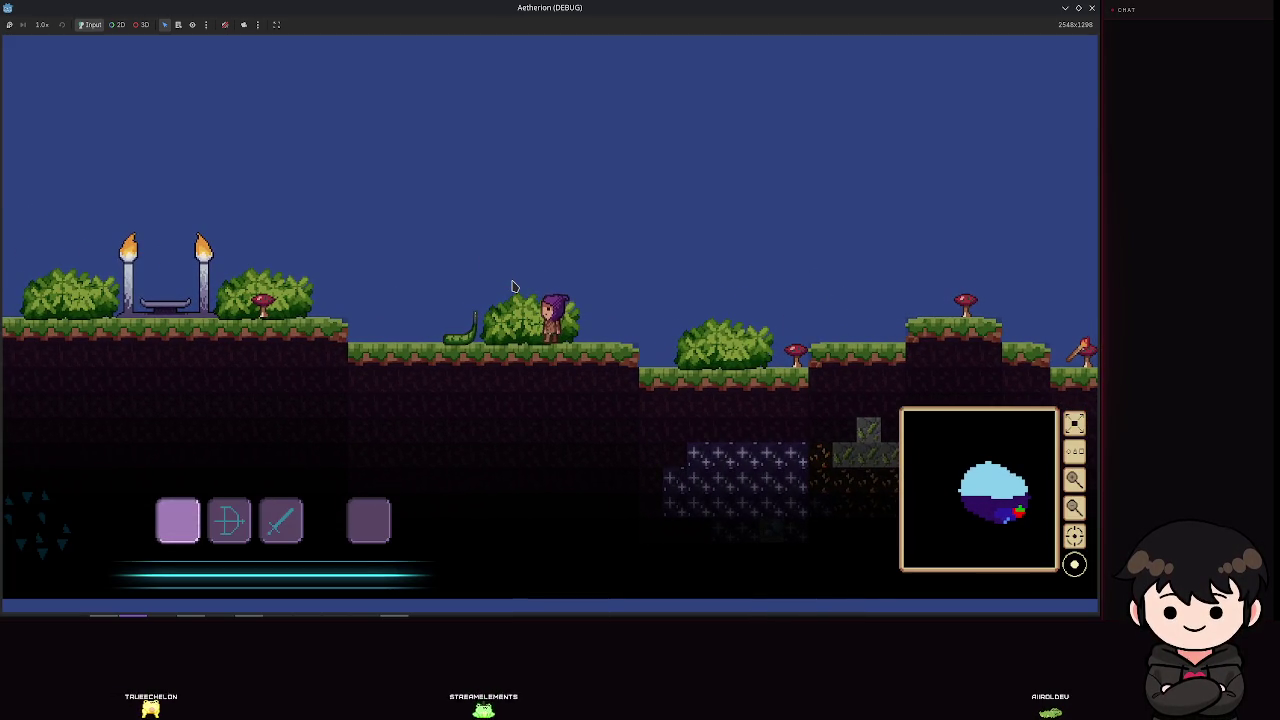
key("2")
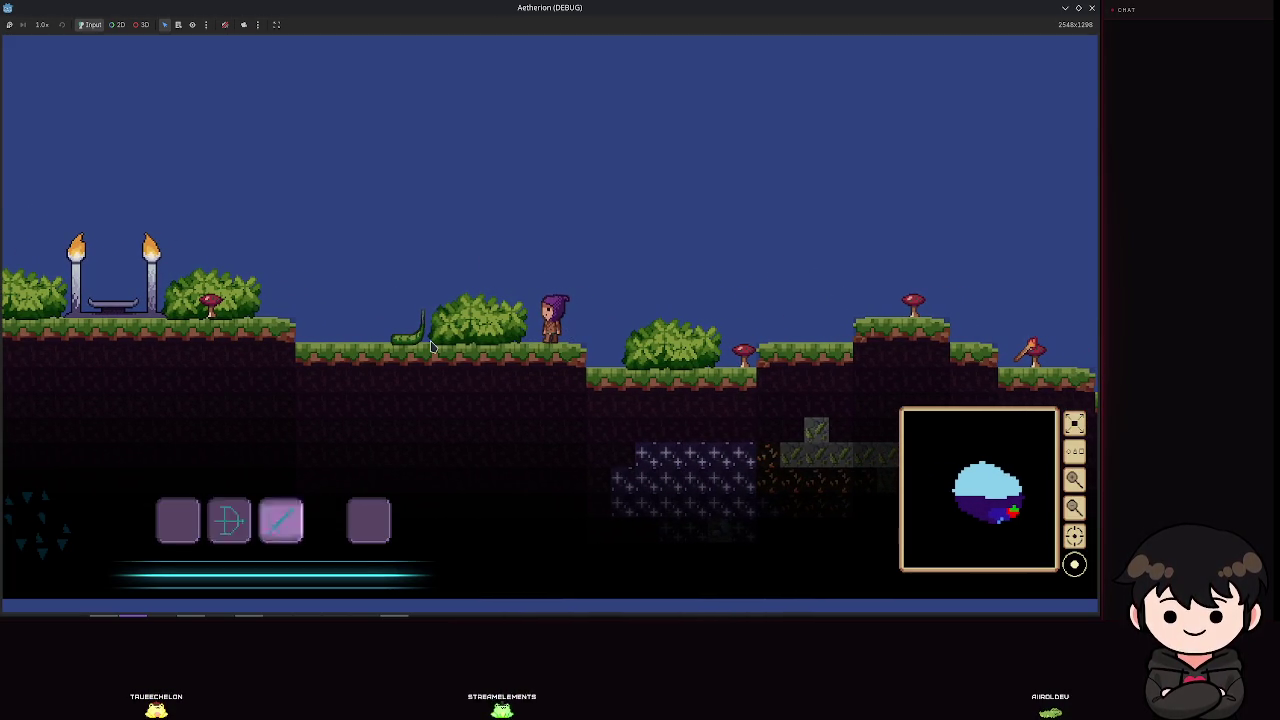
scroll(432, 346, "down", 2)
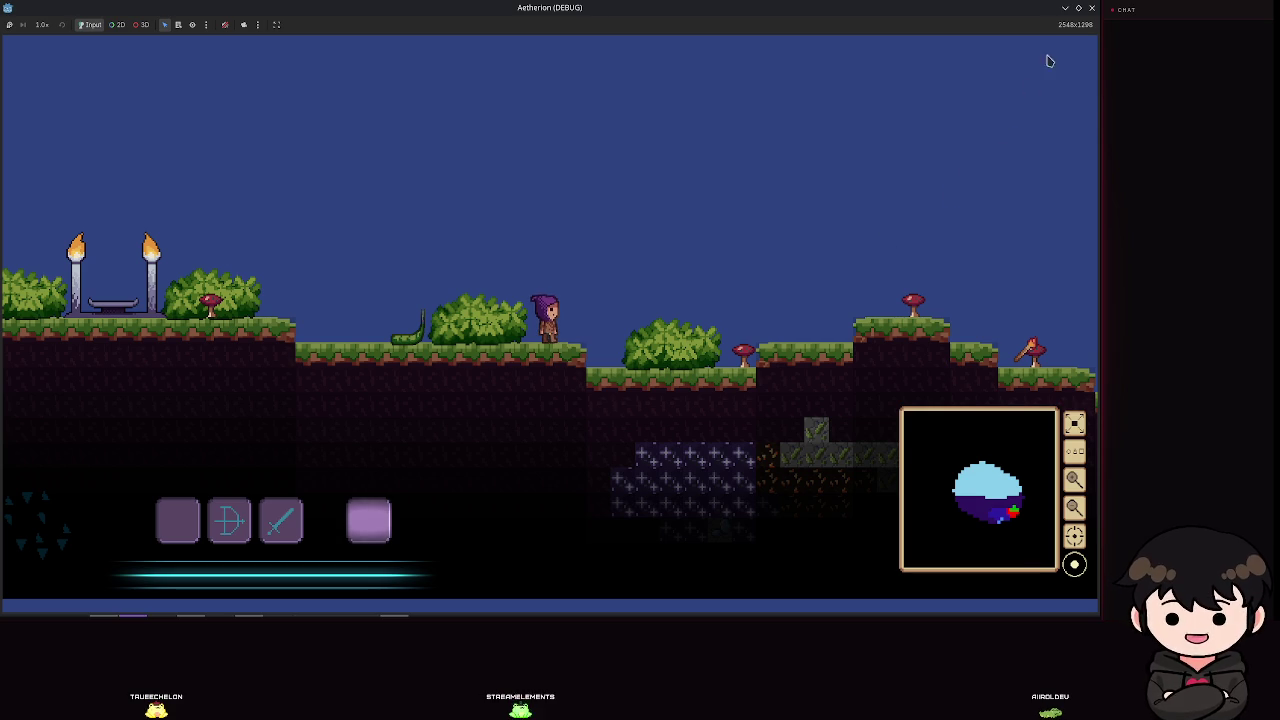
left_click(1092, 7)
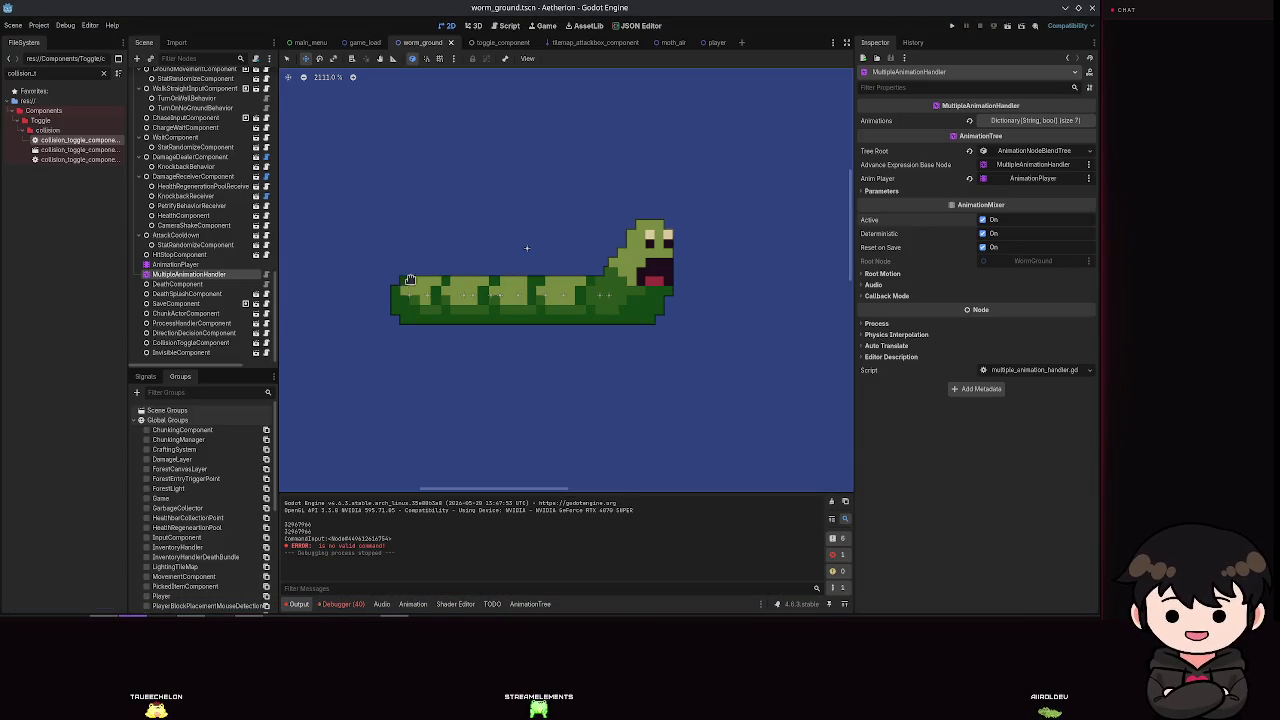
Step: Select the AnimationPlayer, keep idle_charge as the edited animation, and scrub to where the worm curls up
key("Down")
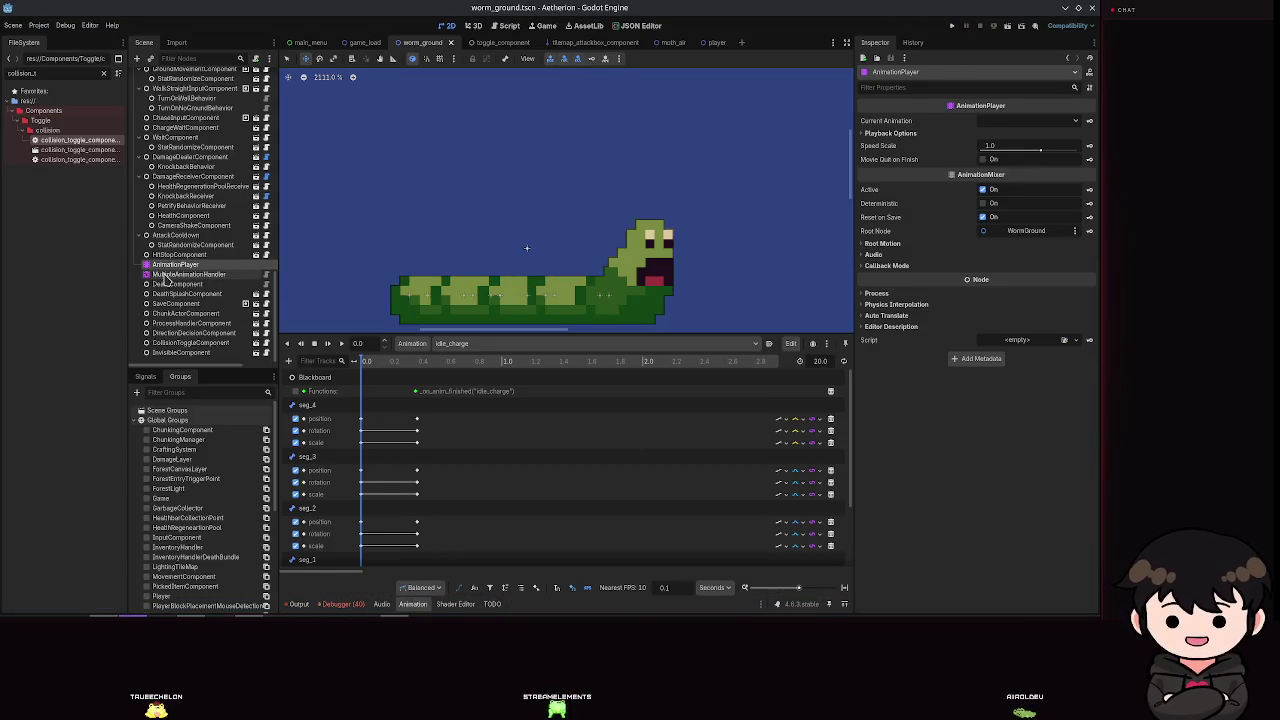
key("Up")
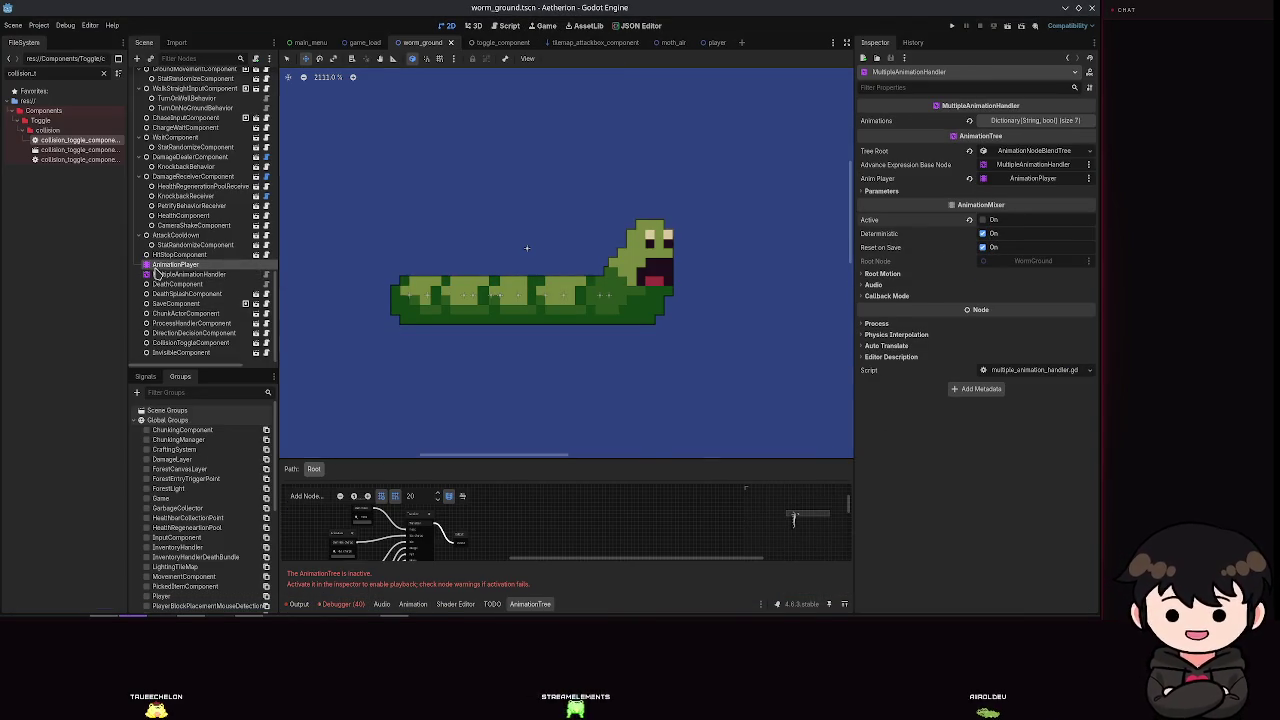
left_click(455, 344)
left_click(365, 362)
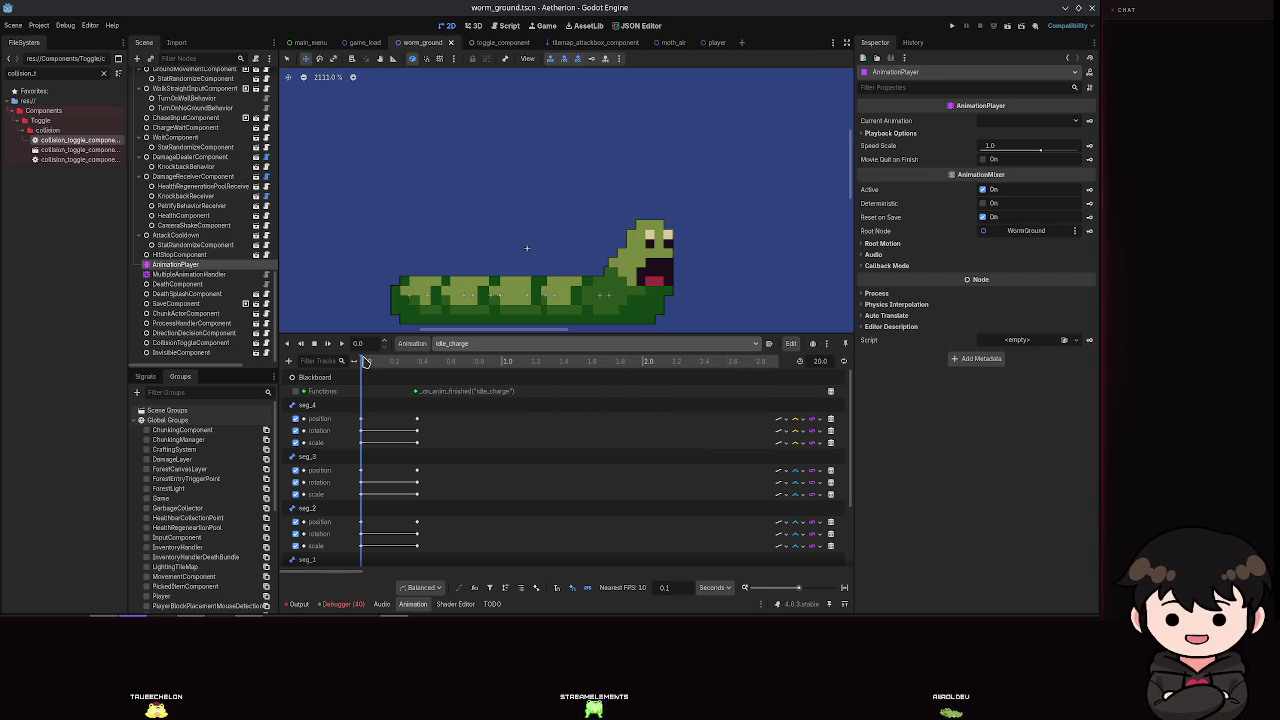
left_click_drag(378, 364, 420, 362)
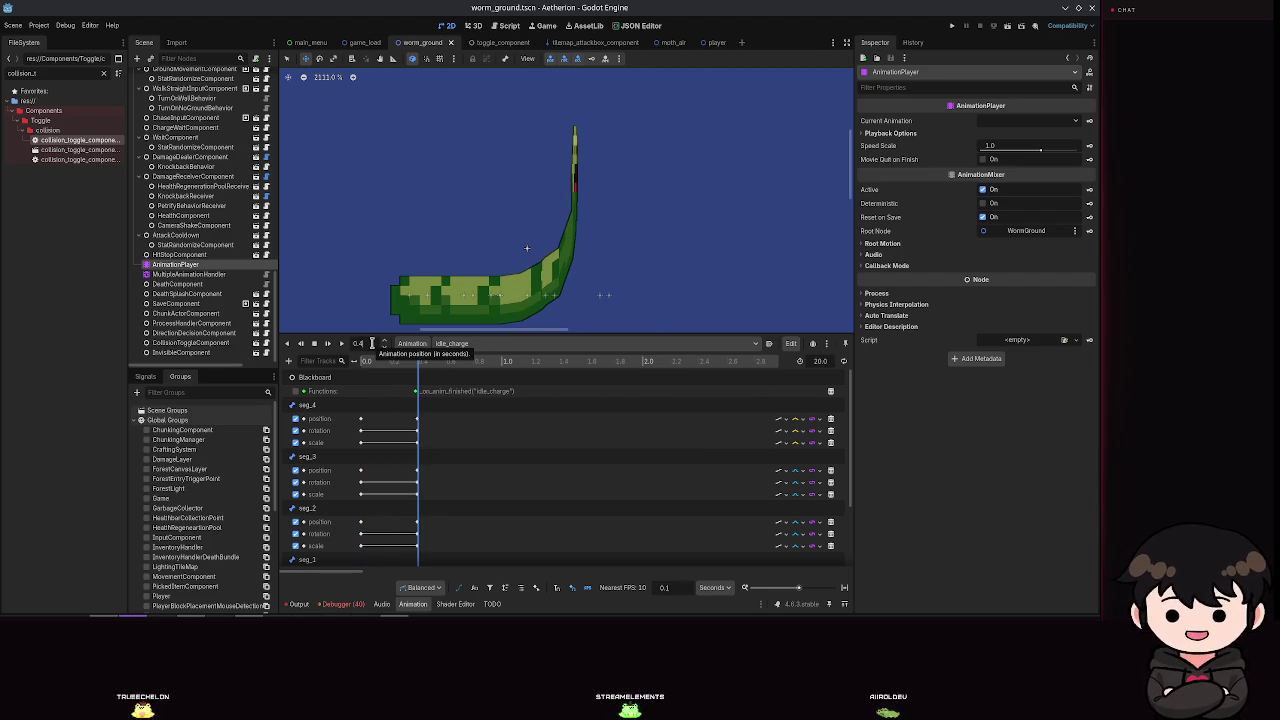
Step: Change the seg_4 and seg_3 tracks' interpolation to Cubic and save the worm scene
scroll(163, 255, "up", 1)
scroll(163, 255, "up", 10)
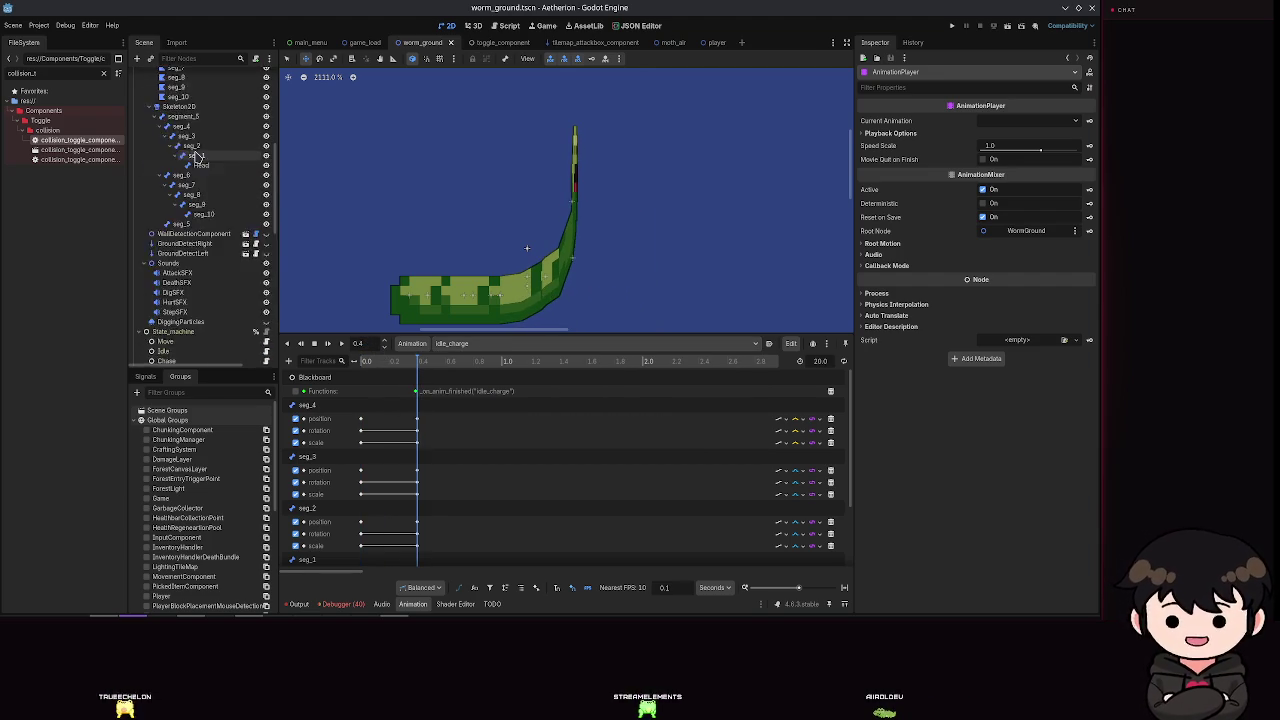
left_click(808, 422)
left_click(818, 440)
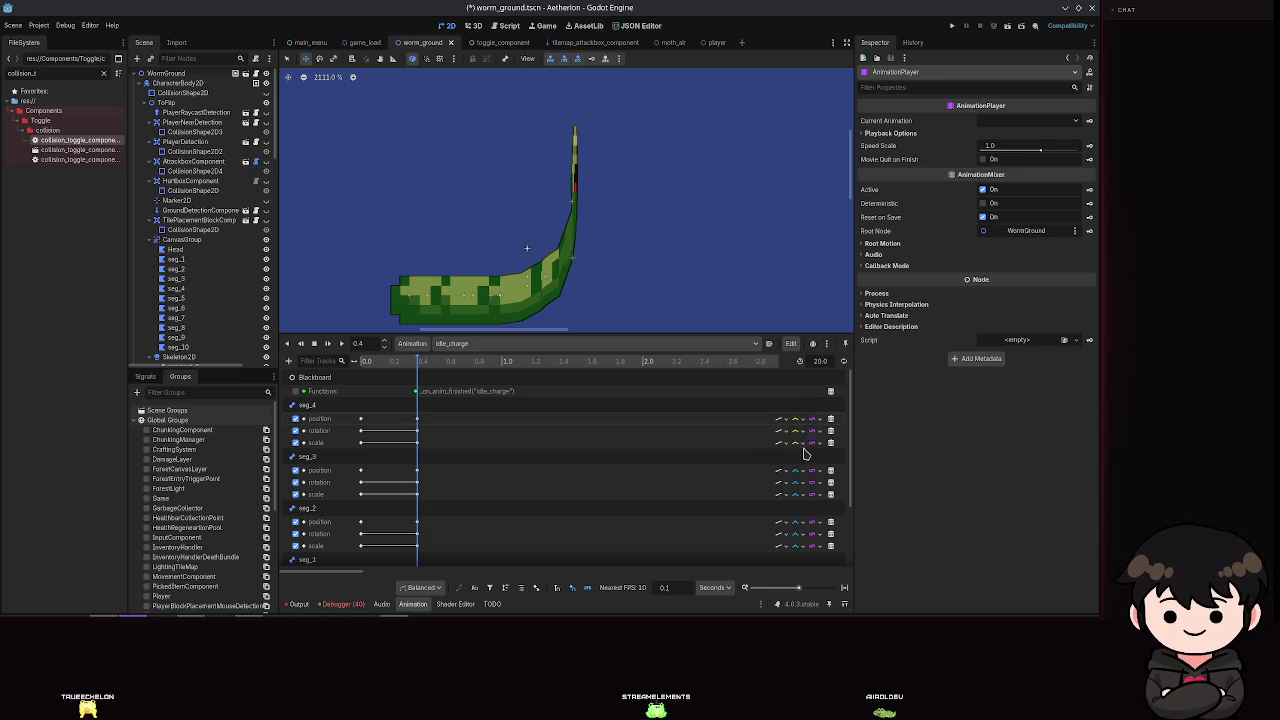
left_click(804, 471)
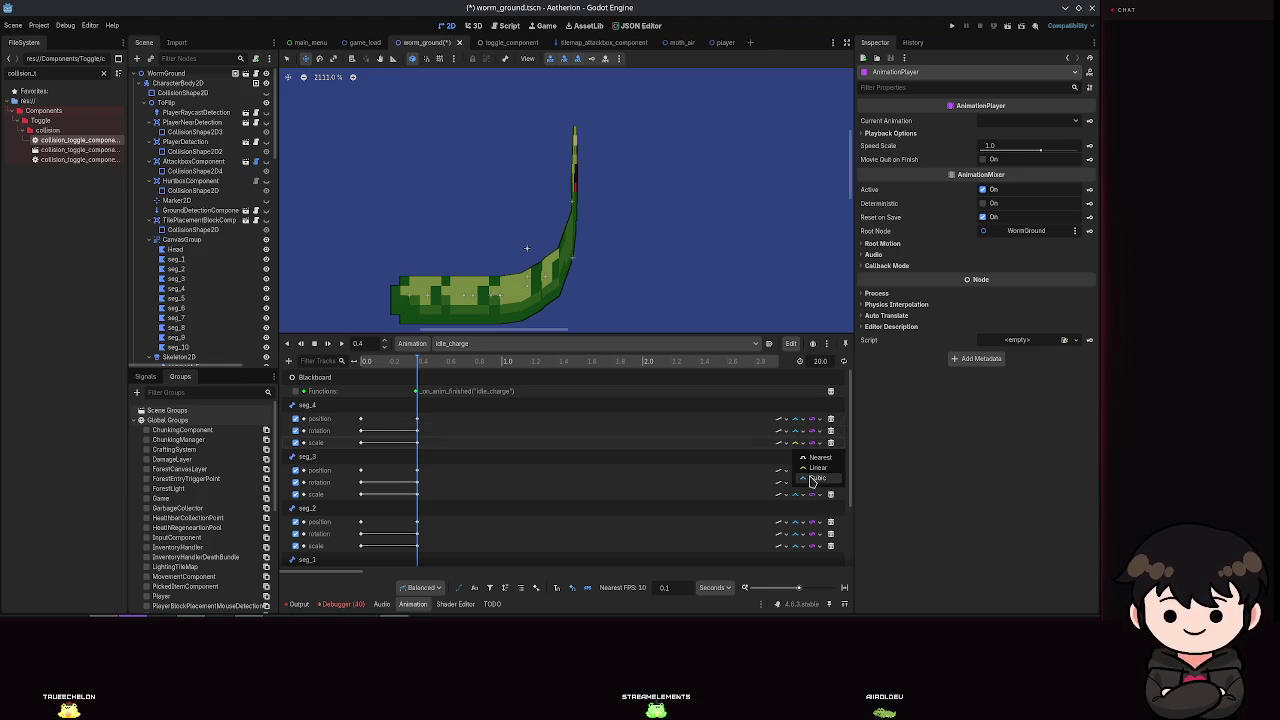
left_click(818, 478)
scroll(580, 200, "down", 3)
scroll(518, 494, "down", 3)
scroll(520, 494, "up", 5)
key("ctrl+s")
Step: Recentre the viewport on the worm and select its Head bone
scroll(600, 251, "up", 3)
scroll(576, 157, "up", 1)
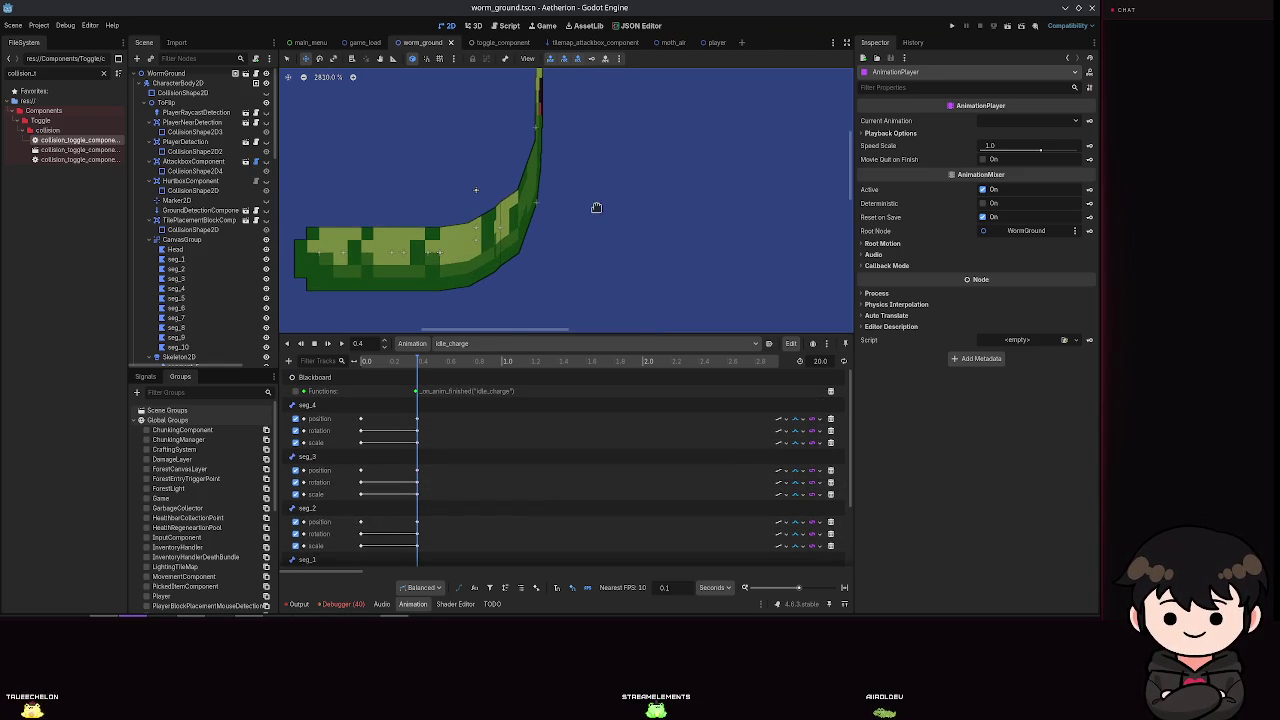
left_click_drag(596, 207, 629, 257)
scroll(195, 207, "down", 5)
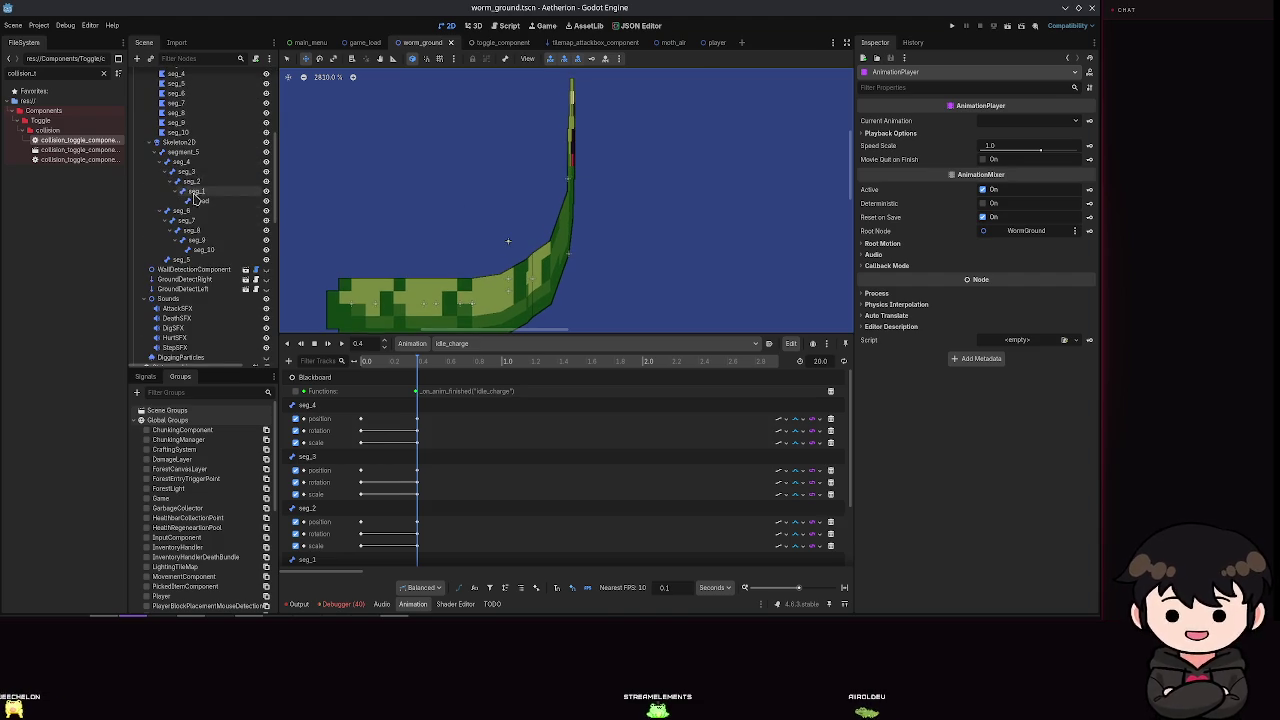
left_click(208, 202)
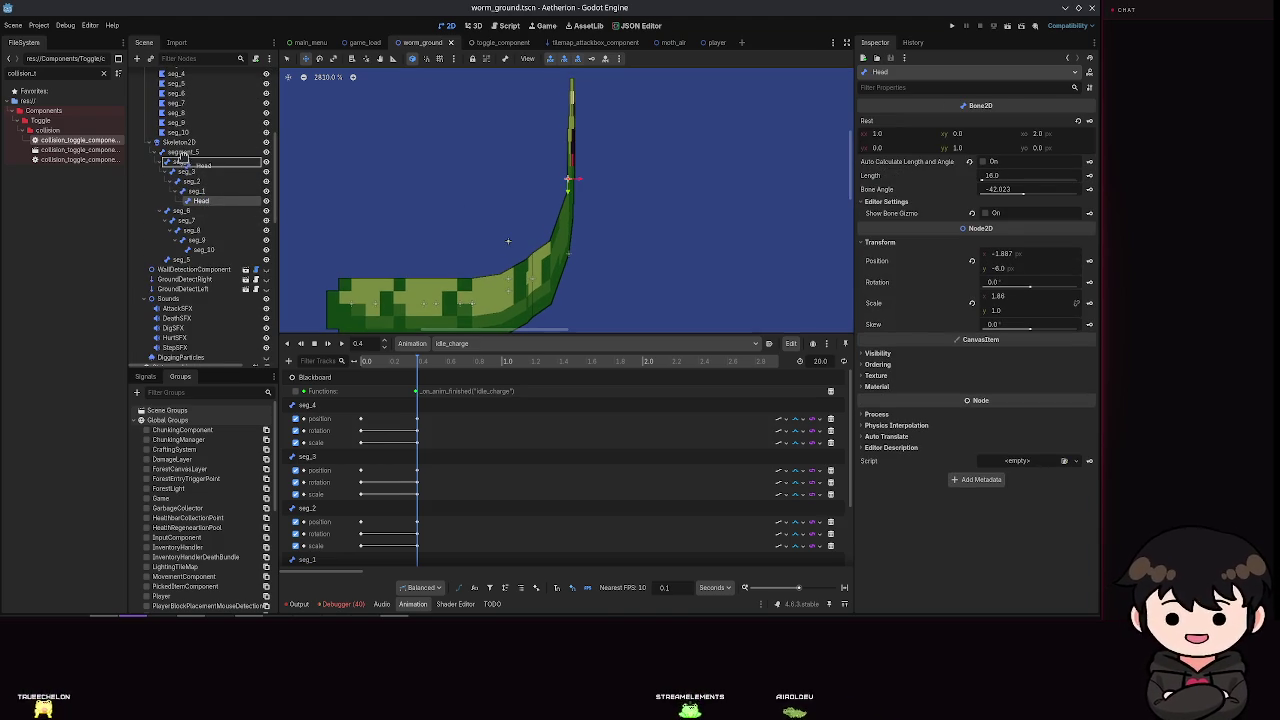
Step: Try rotating and rescaling the Head bone, save, then revert the rotation change
left_click_drag(175, 152, 175, 152)
scroll(593, 225, "down", 9)
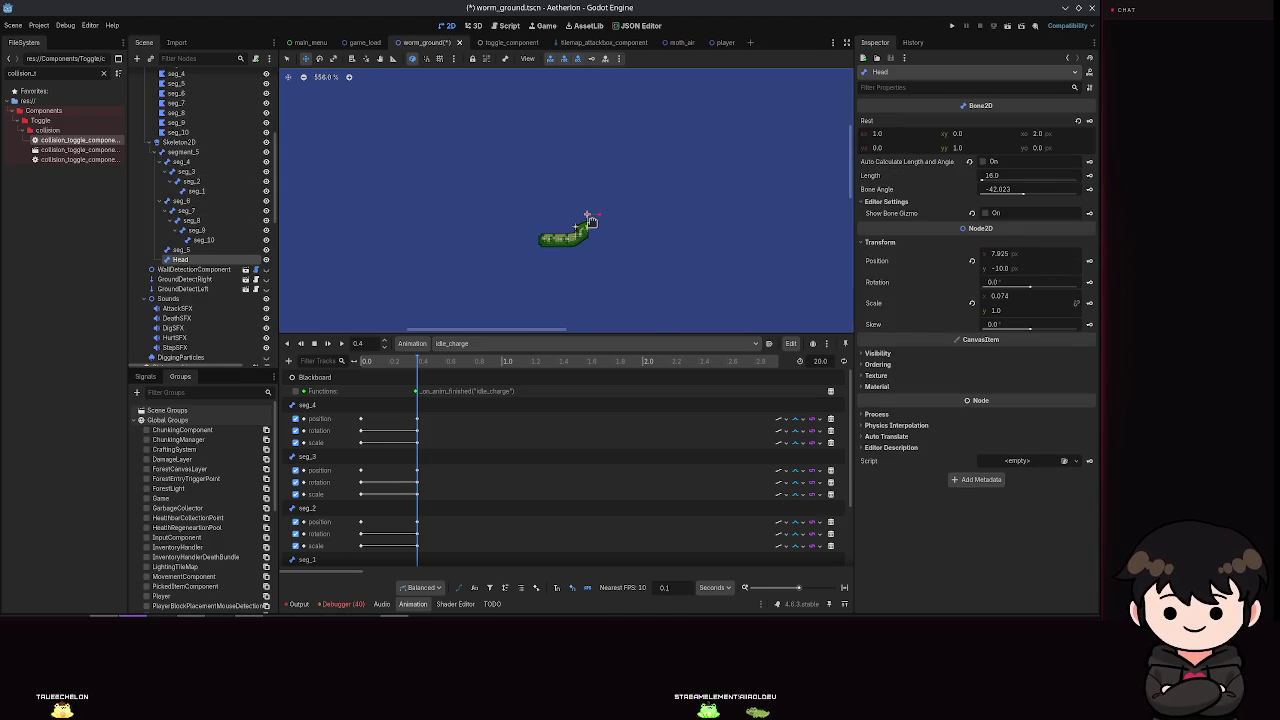
mouse_move(1026, 288)
left_mouse_down()
mouse_move(1039, 289)
mouse_move(990, 260)
left_mouse_up()
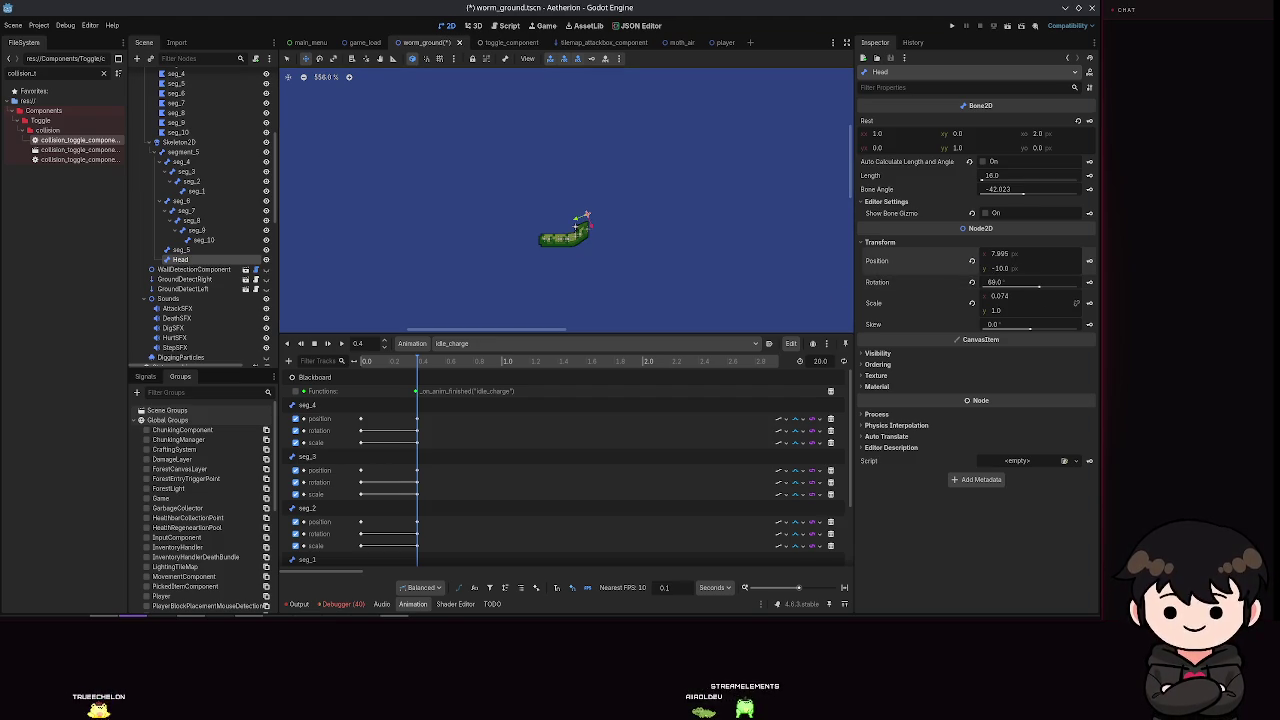
left_click(1011, 298)
key("ctrl+s")
scroll(663, 206, "up", 10)
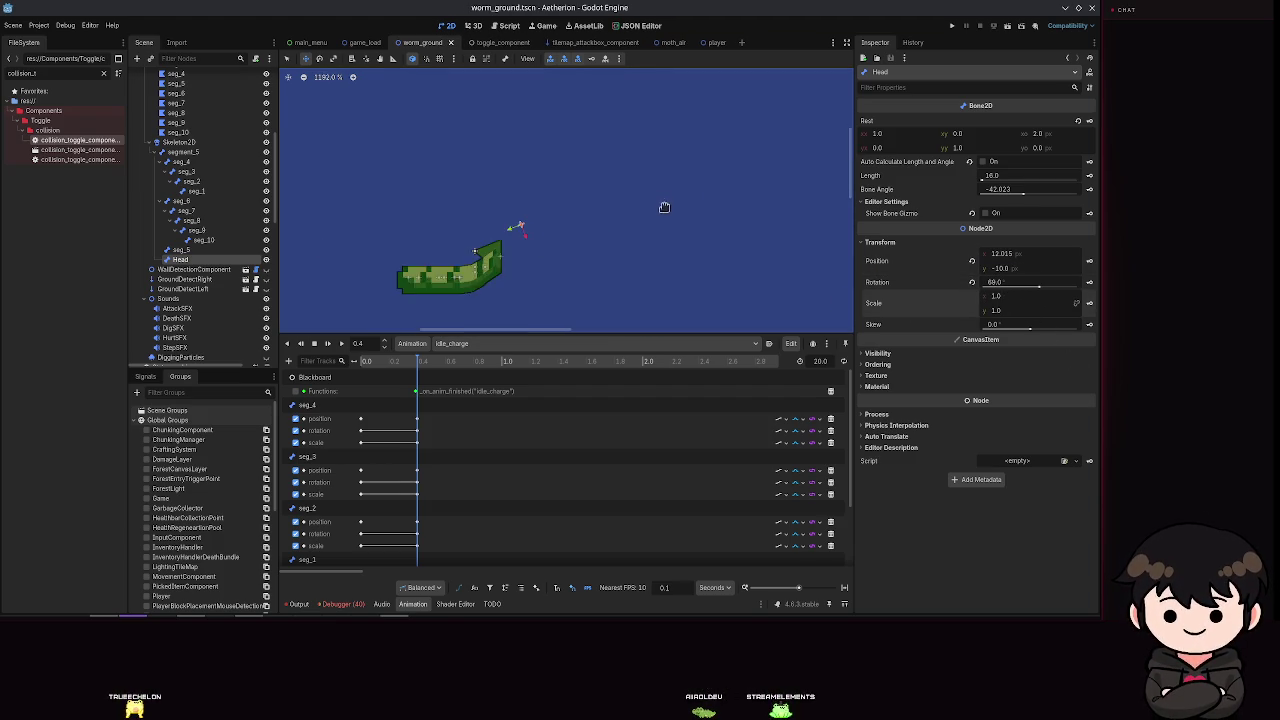
left_click_drag(1038, 289, 1027, 292)
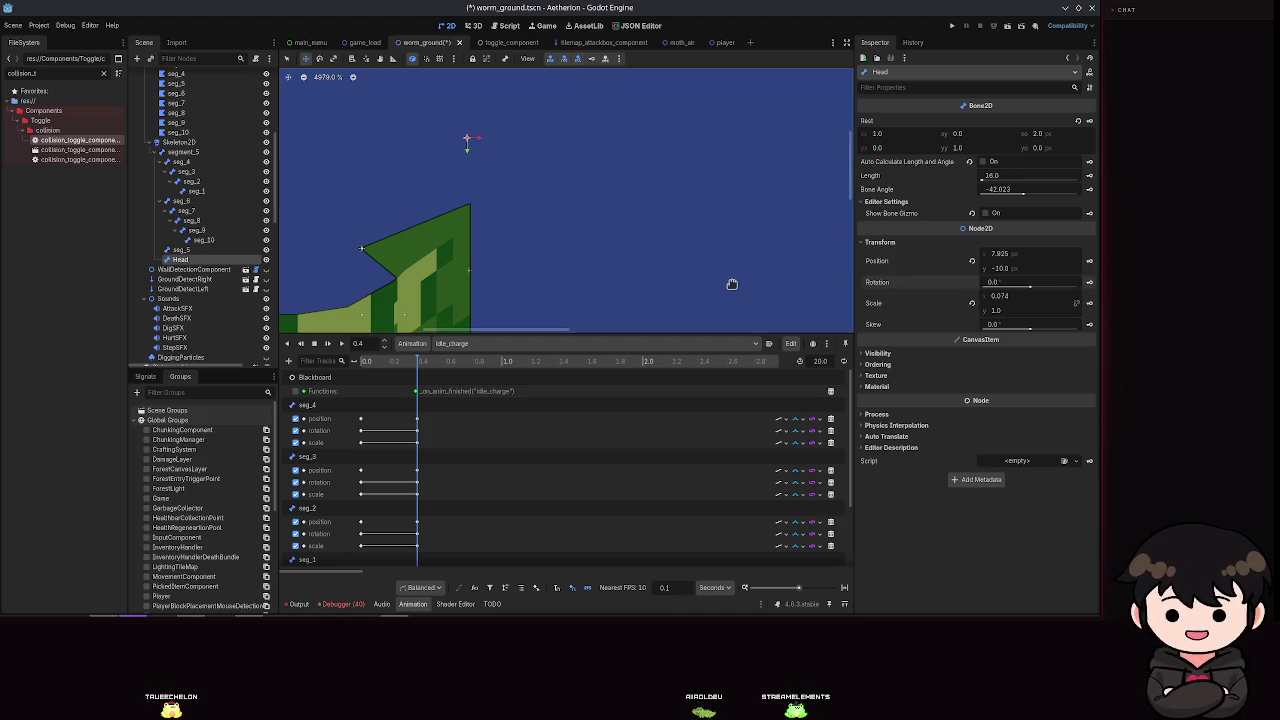
key("ctrl+z")
key("ctrl+z")
key("ctrl+z")
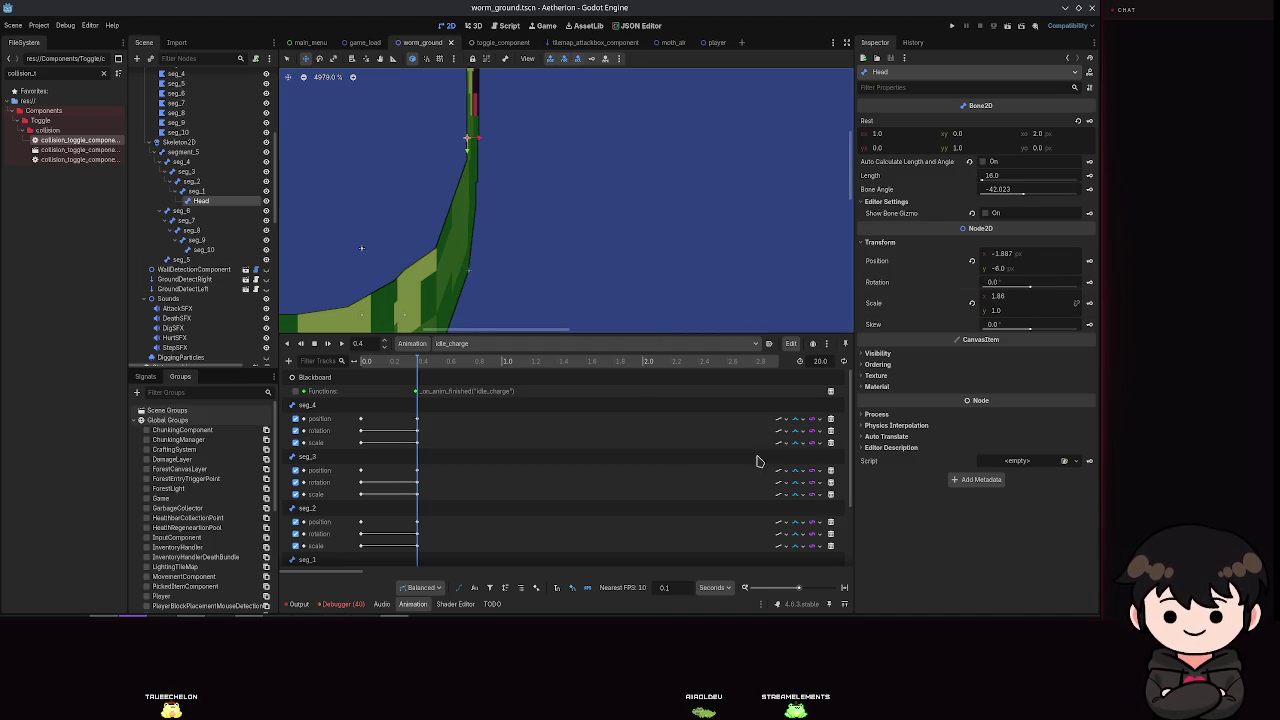
Step: Scrub idle_charge back to about 0.13 s and reposition the head on the raised body
mouse_move(420, 368)
left_mouse_down()
mouse_move(362, 370)
mouse_move(424, 355)
left_mouse_up()
scroll(552, 183, "down", 4)
scroll(545, 130, "down", 3)
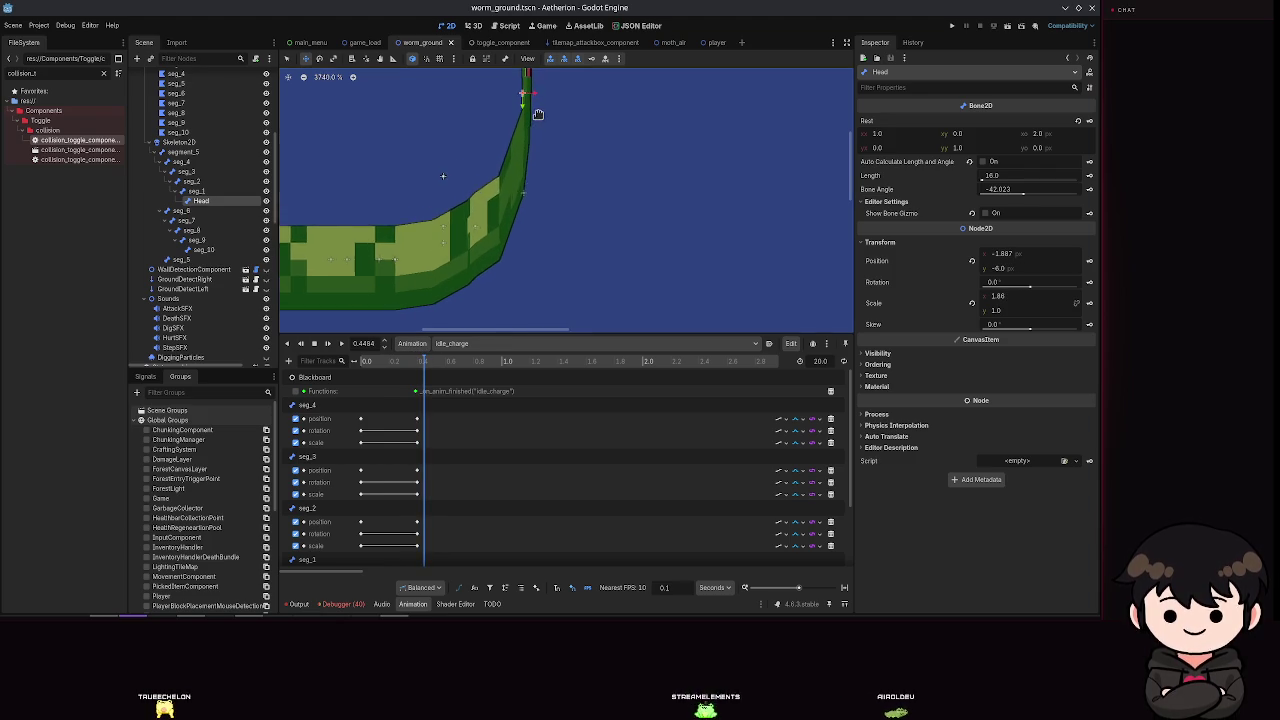
scroll(577, 268, "up", 1)
scroll(576, 255, "up", 2)
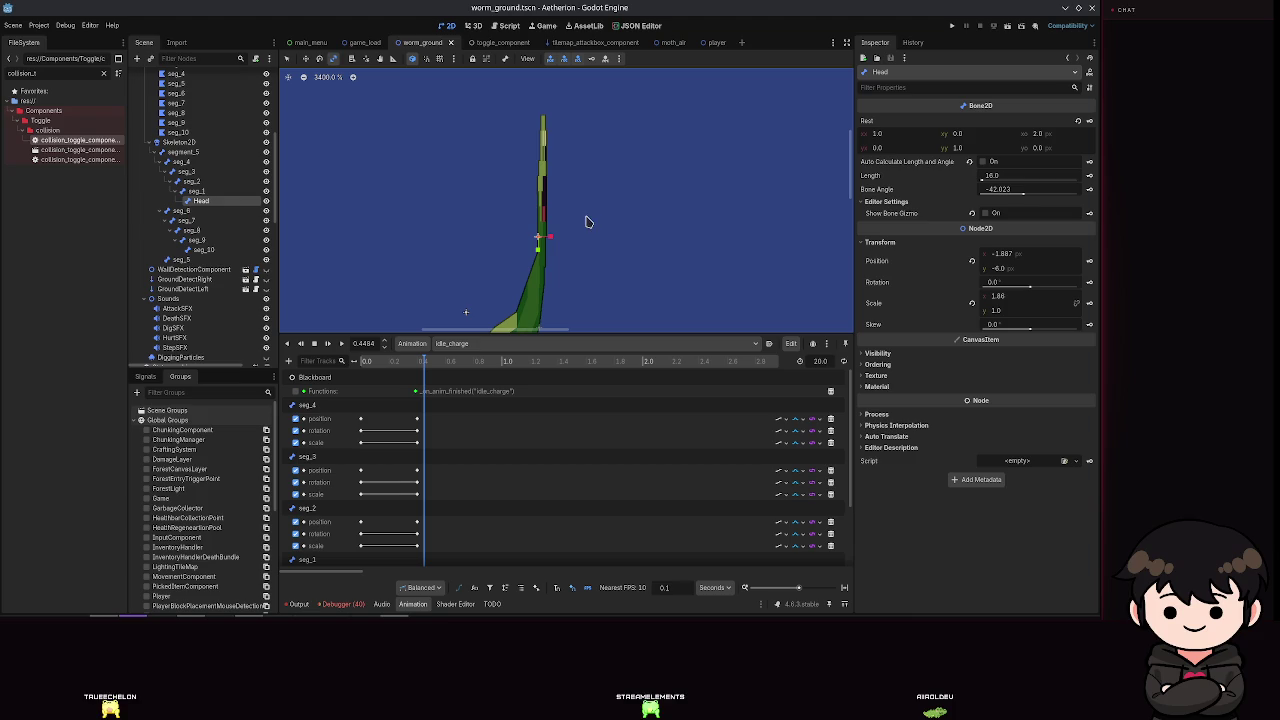
left_click_drag(540, 245, 585, 256)
scroll(585, 256, "down", 1)
scroll(585, 256, "up", 1)
Step: Adjust the head sprite's width, save, and insert a keyframe for the head's pose
left_click_drag(540, 176, 531, 175)
left_click_drag(530, 175, 529, 176)
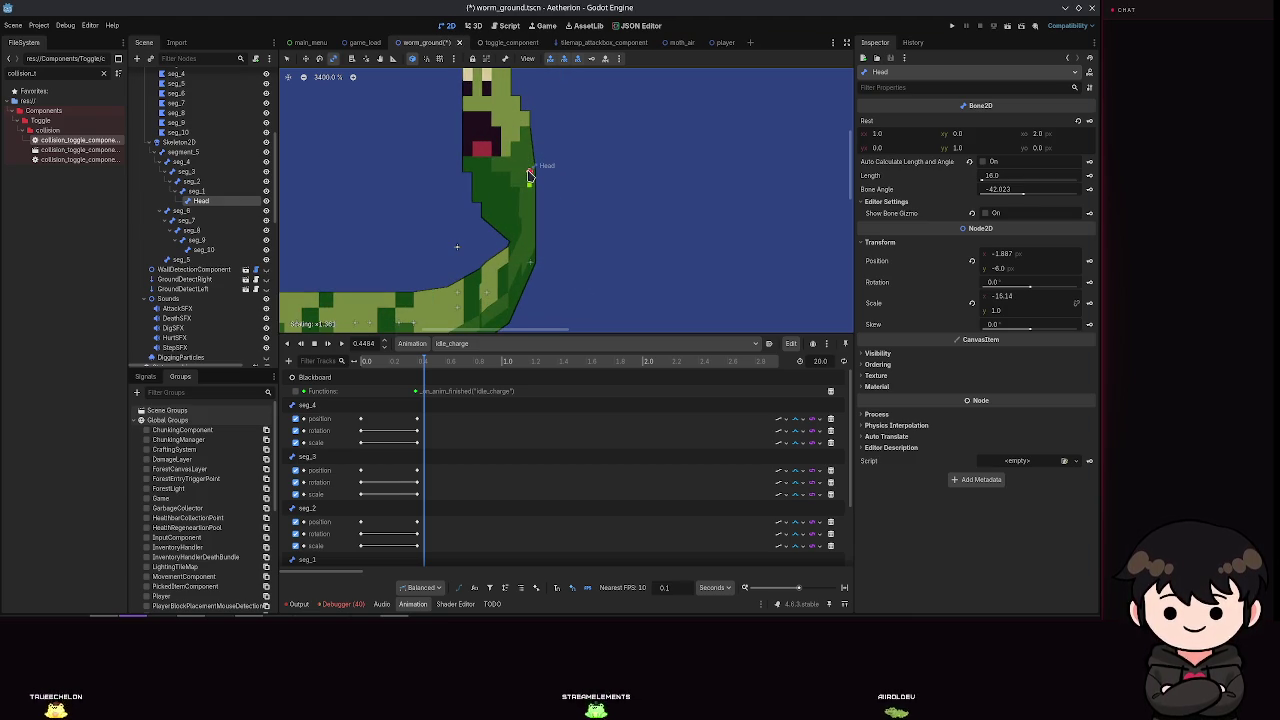
scroll(530, 175, "down", 5)
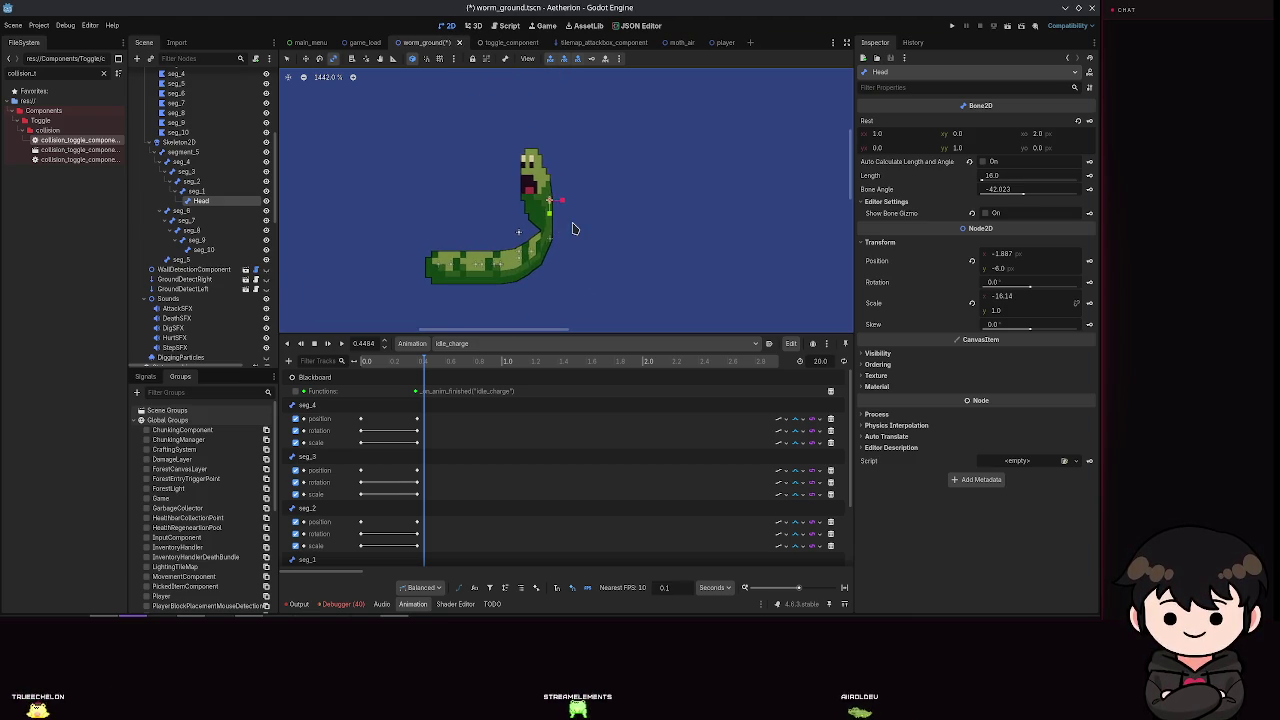
key("ctrl+s")
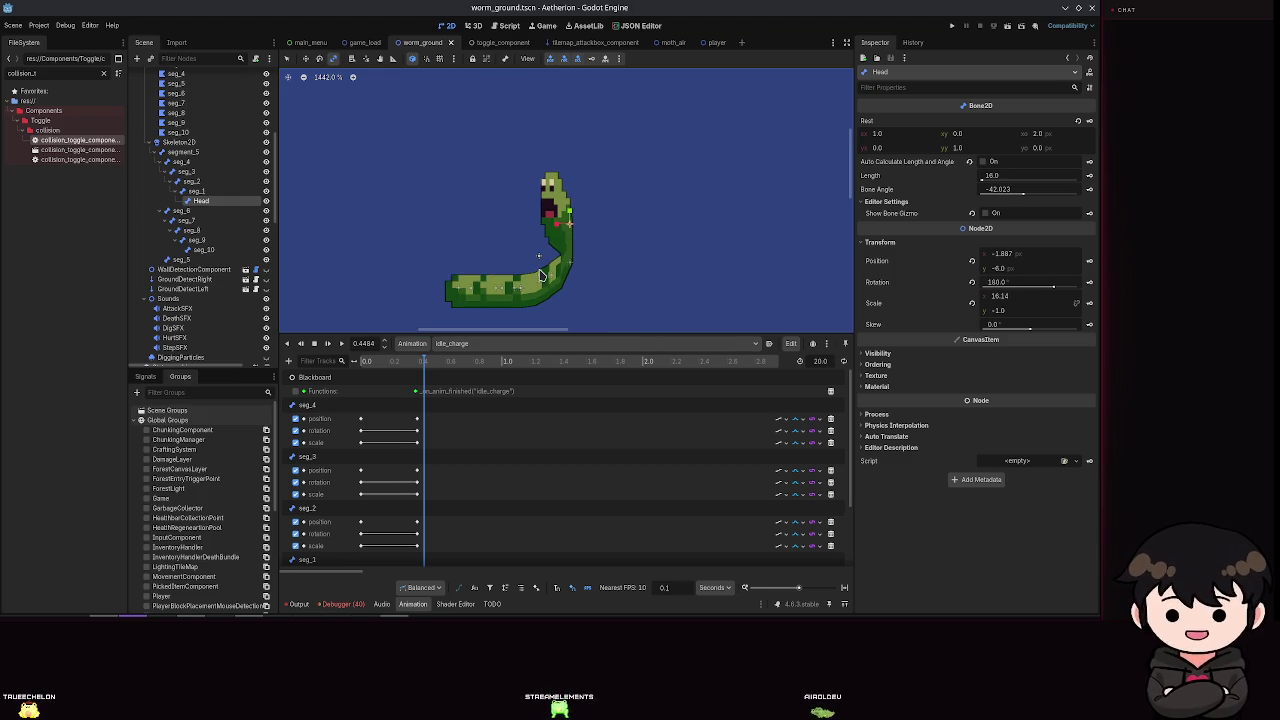
left_click(590, 60)
Step: Run the game, load Spielstand 2, then pause and close the test run
left_click(953, 26)
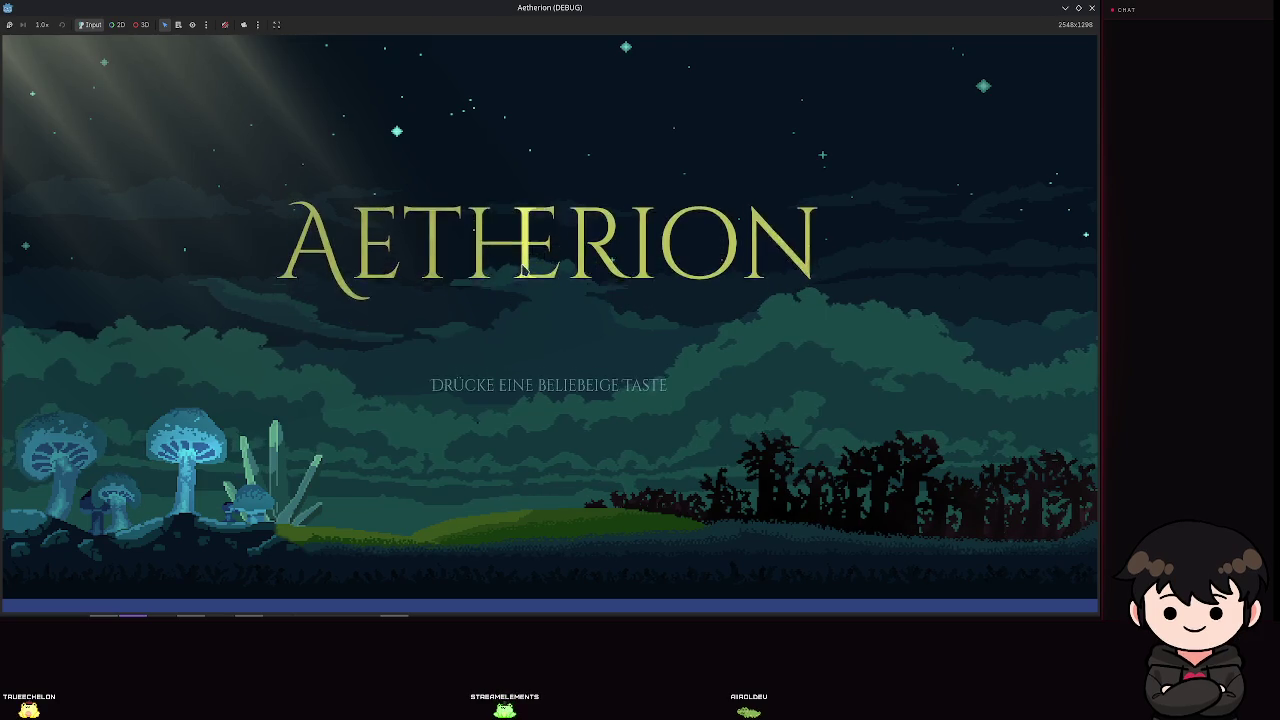
left_click(521, 270)
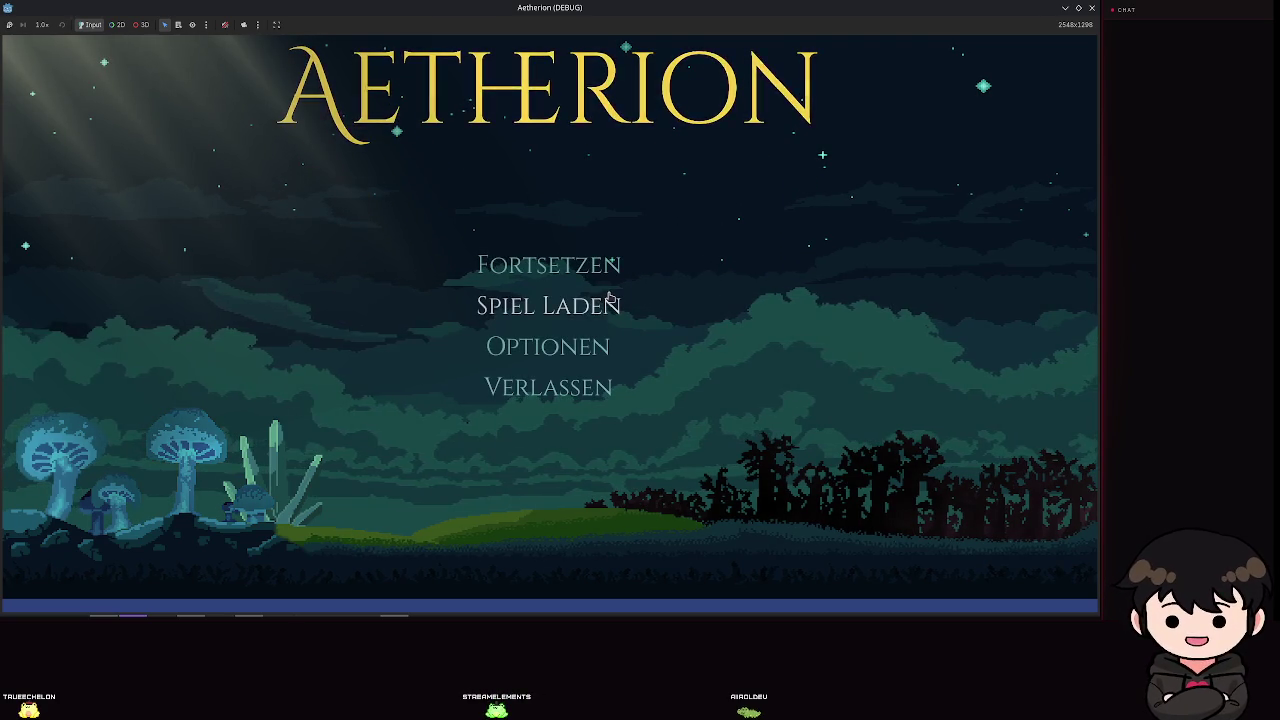
left_click(609, 298)
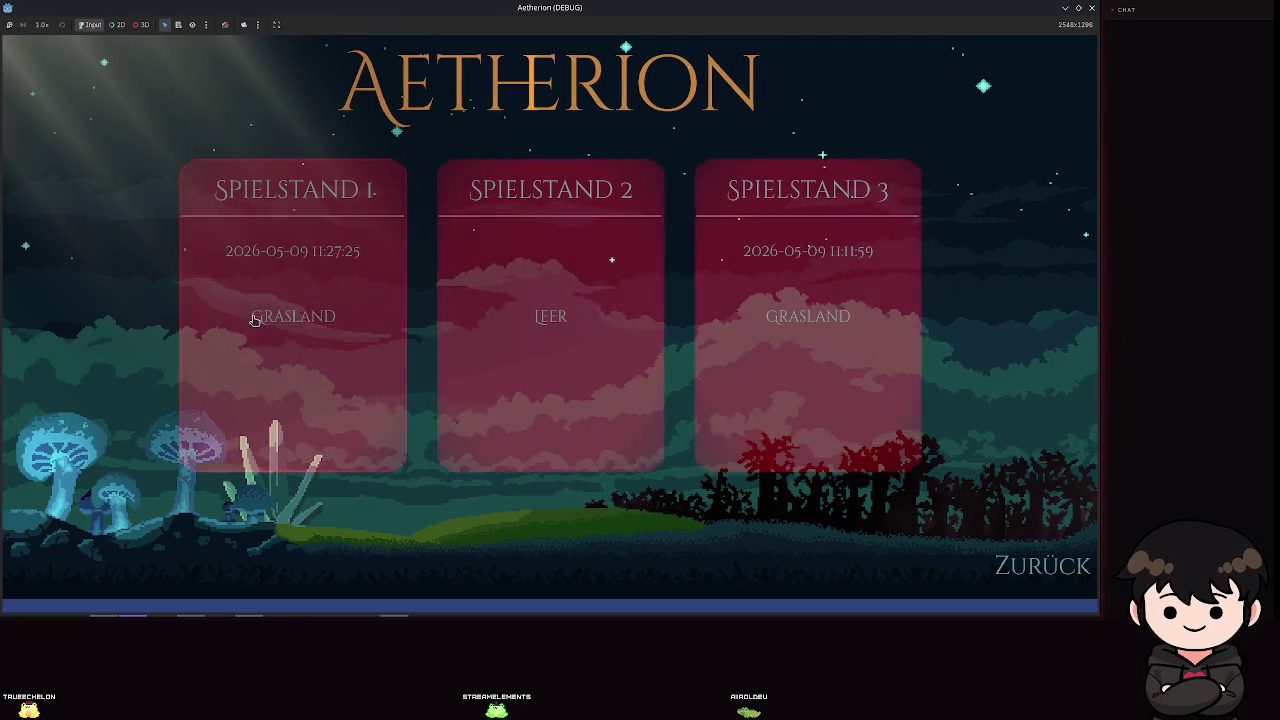
left_click(570, 267)
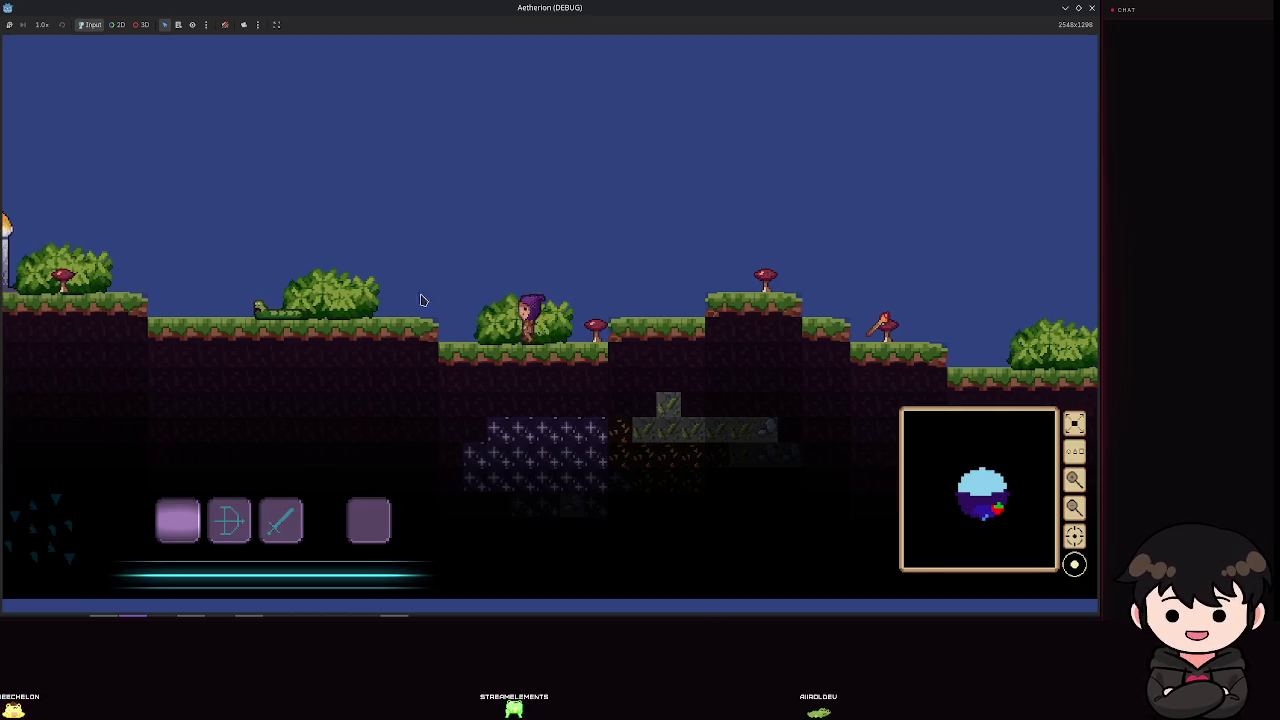
key("Escape")
left_click(1093, 8)
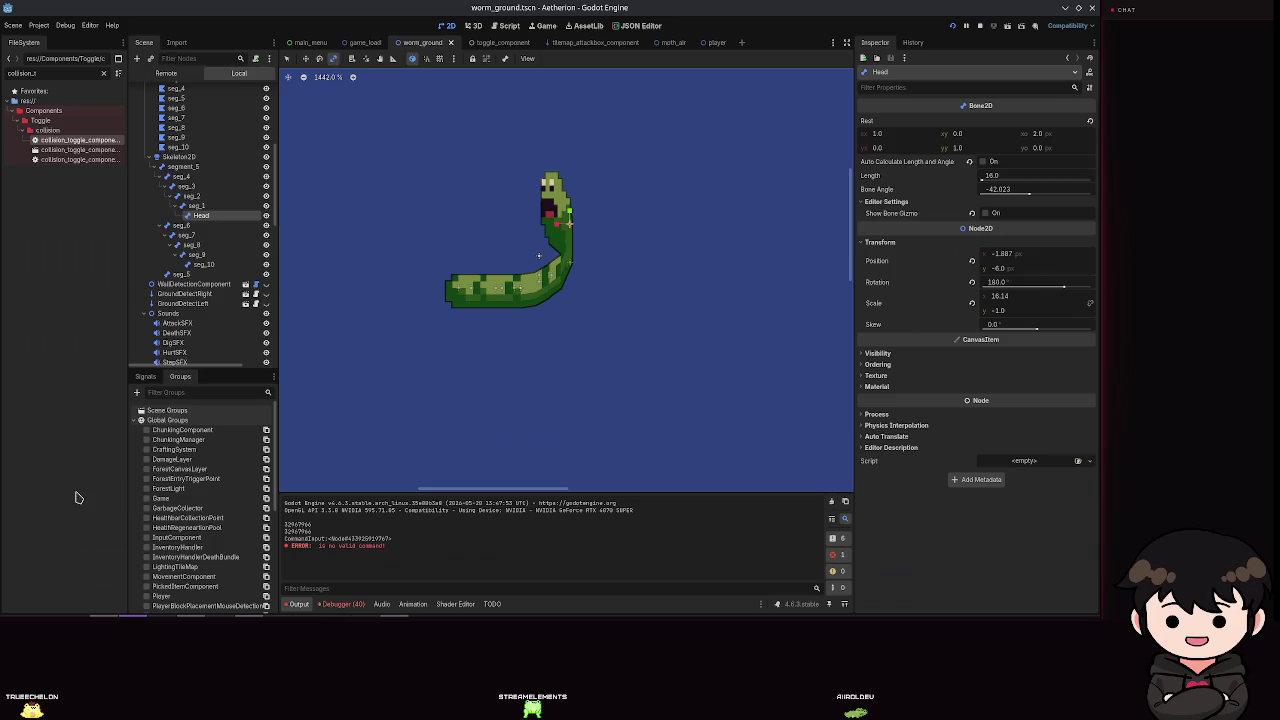
Step: Select MultipleAnimationHandler, rerun the game with F5, and load Spielstand 2 again
scroll(204, 300, "down", 5)
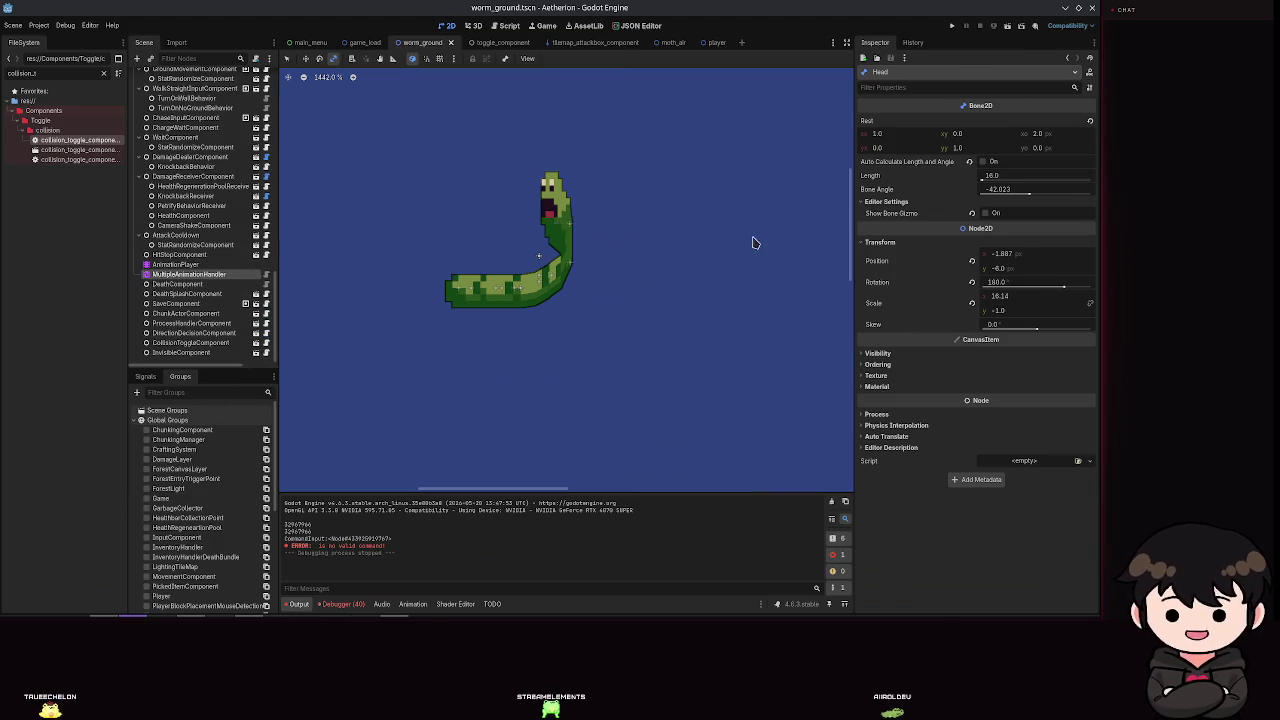
left_click(190, 274)
key("F5")
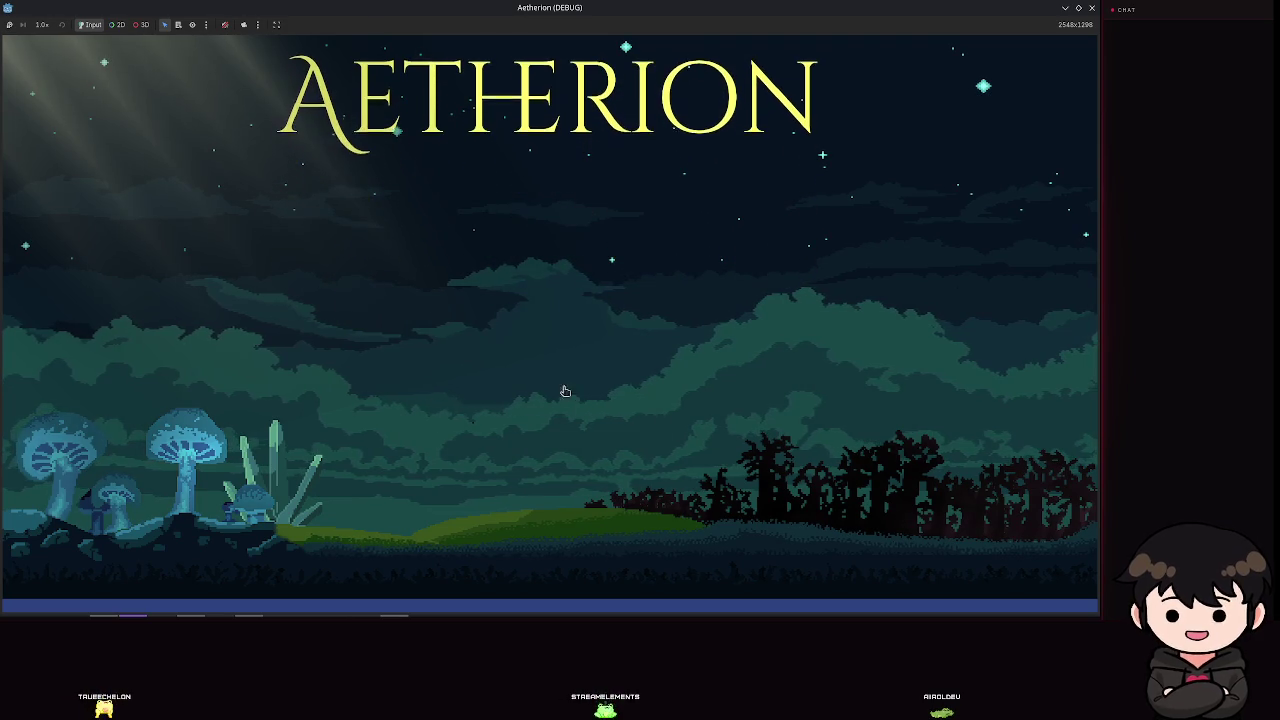
left_click(530, 306)
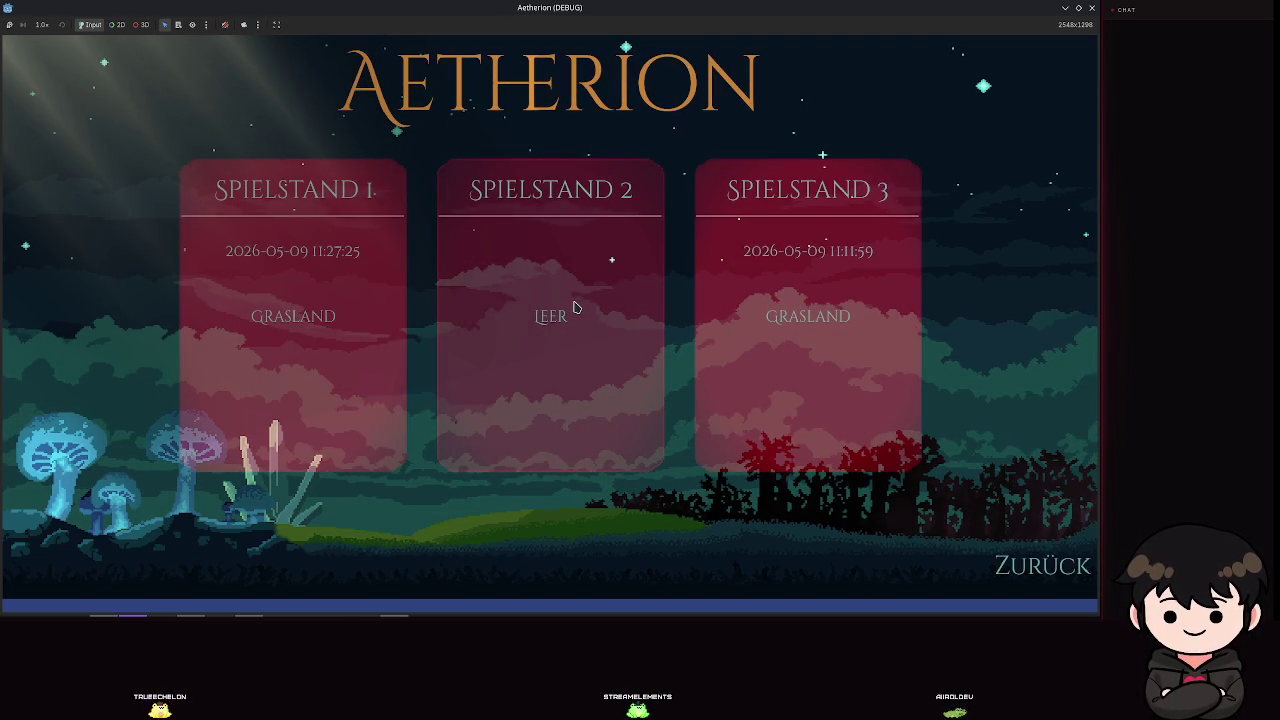
left_click(574, 307)
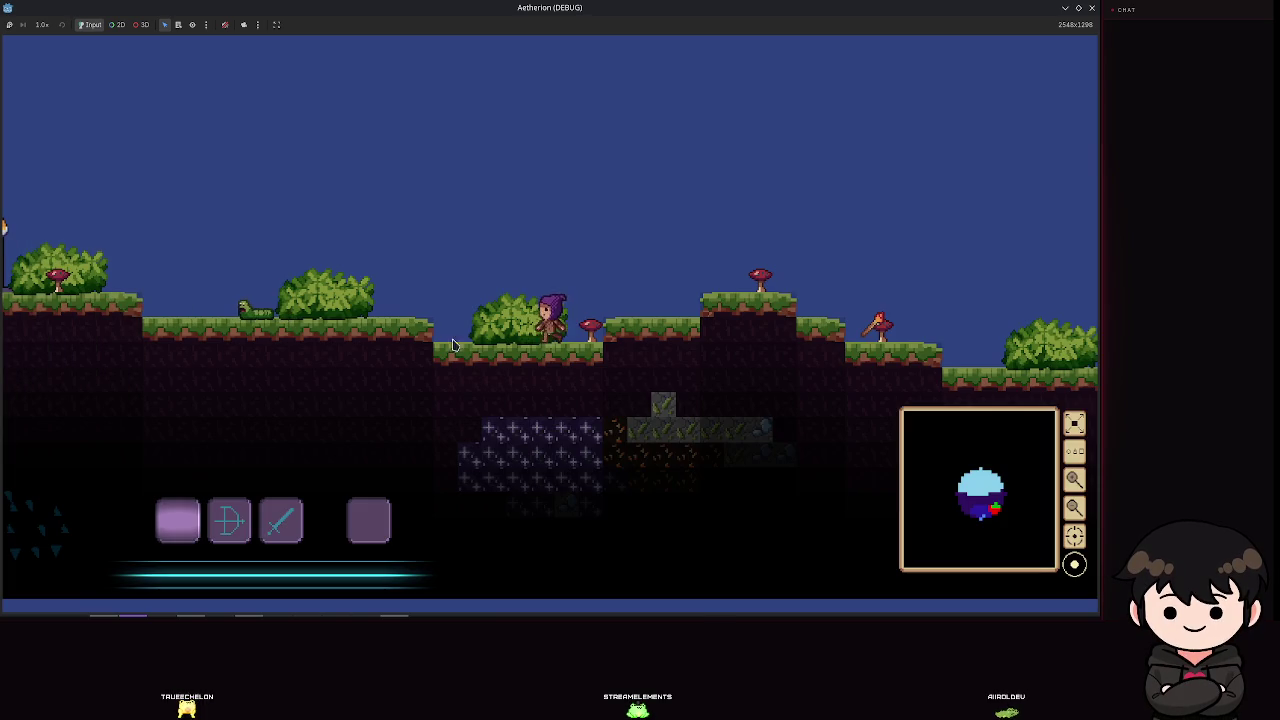
Step: Walk and jump around near the worm, toggle the pause menu, then close the game
key("a")
key("space")
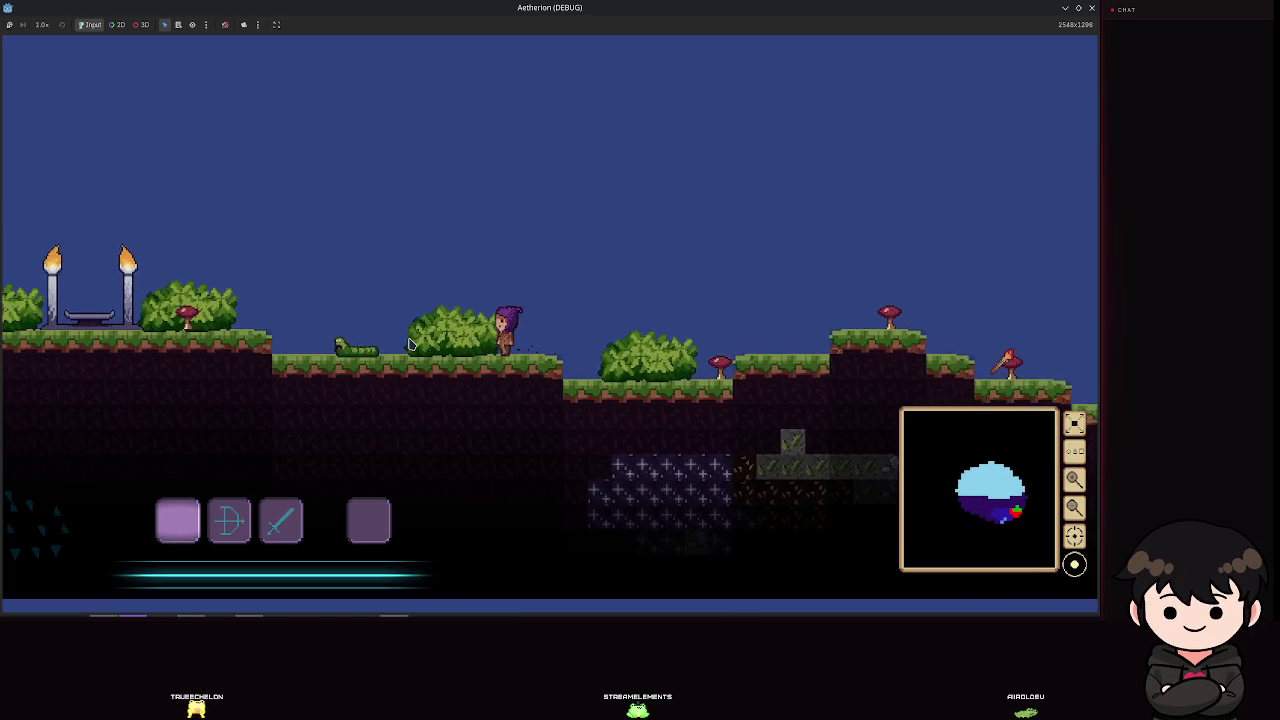
key("space")
key("d")
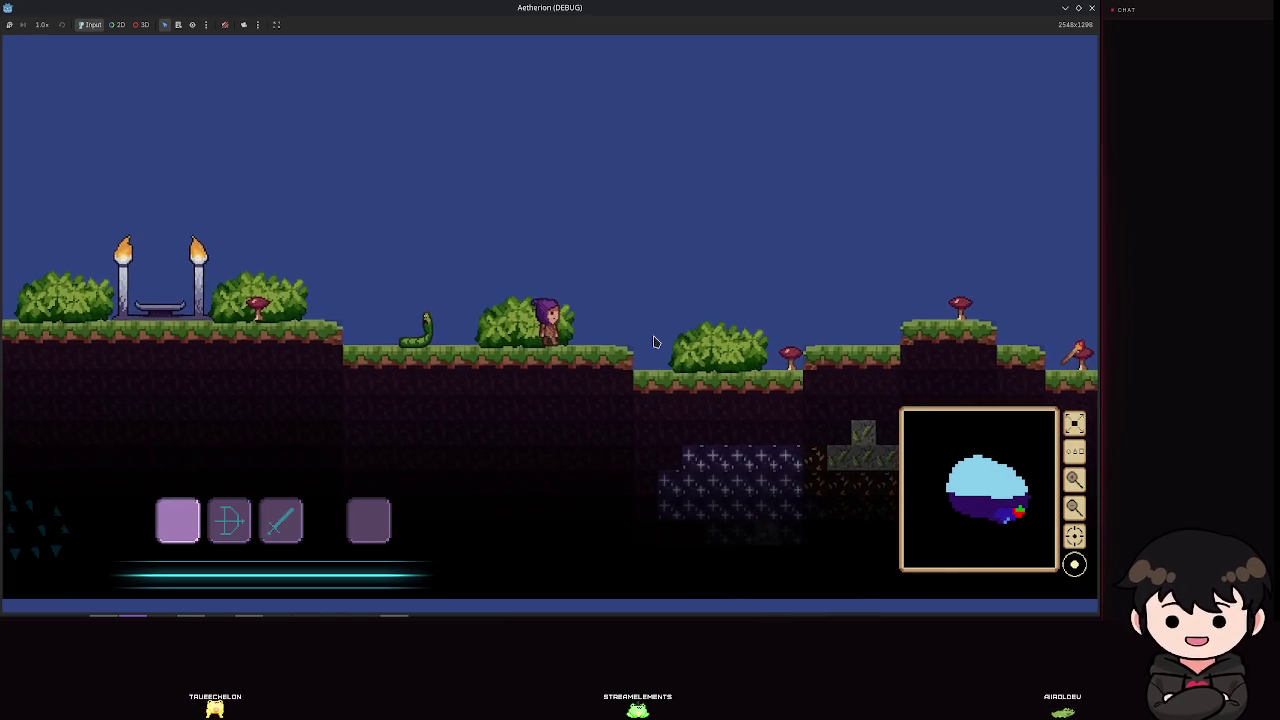
key("Escape")
key("Escape")
key("d")
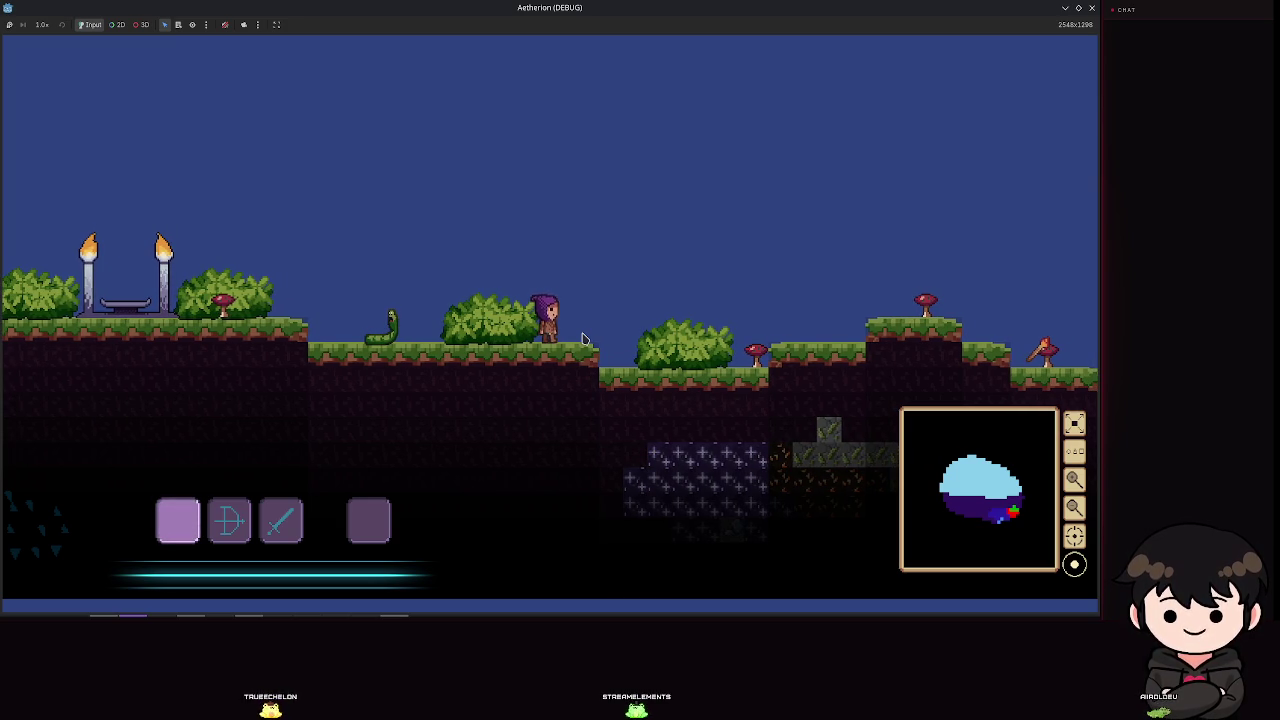
key("Escape")
left_click(1091, 7)
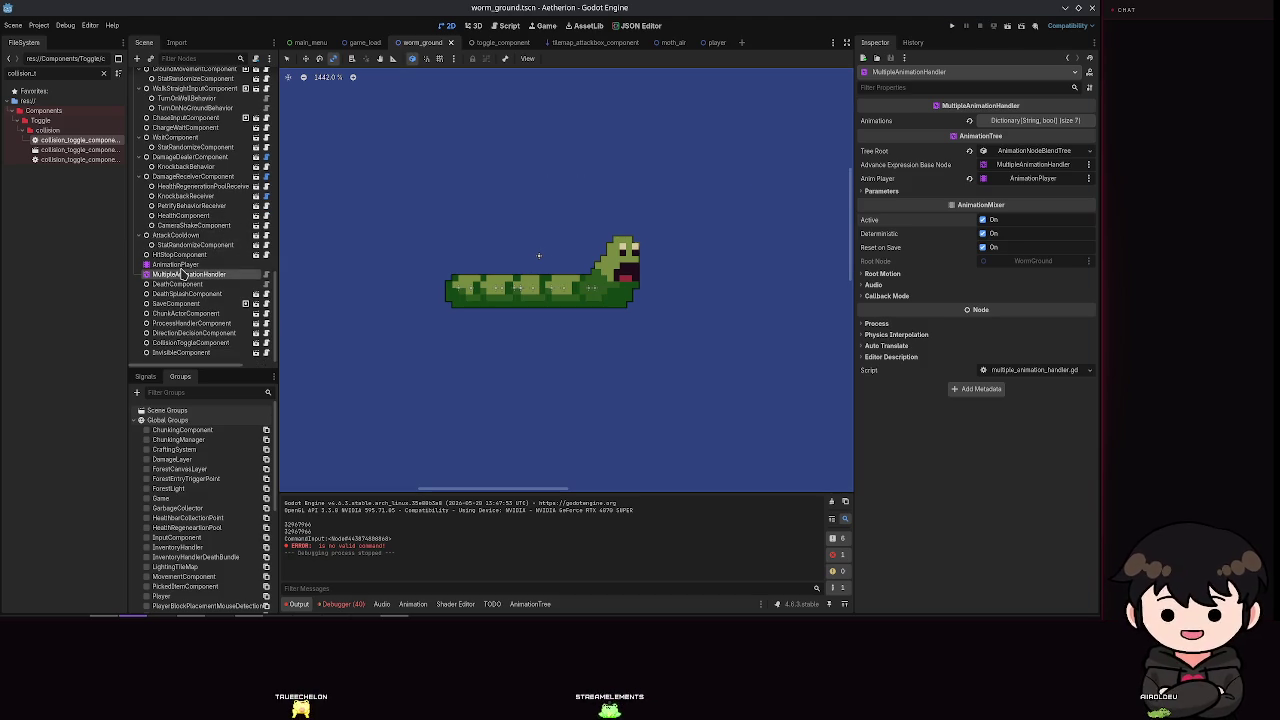
Step: Select the worm's AnimationPlayer, scrub idle_charge, and set the timeline to 0.4 s
left_click(175, 264)
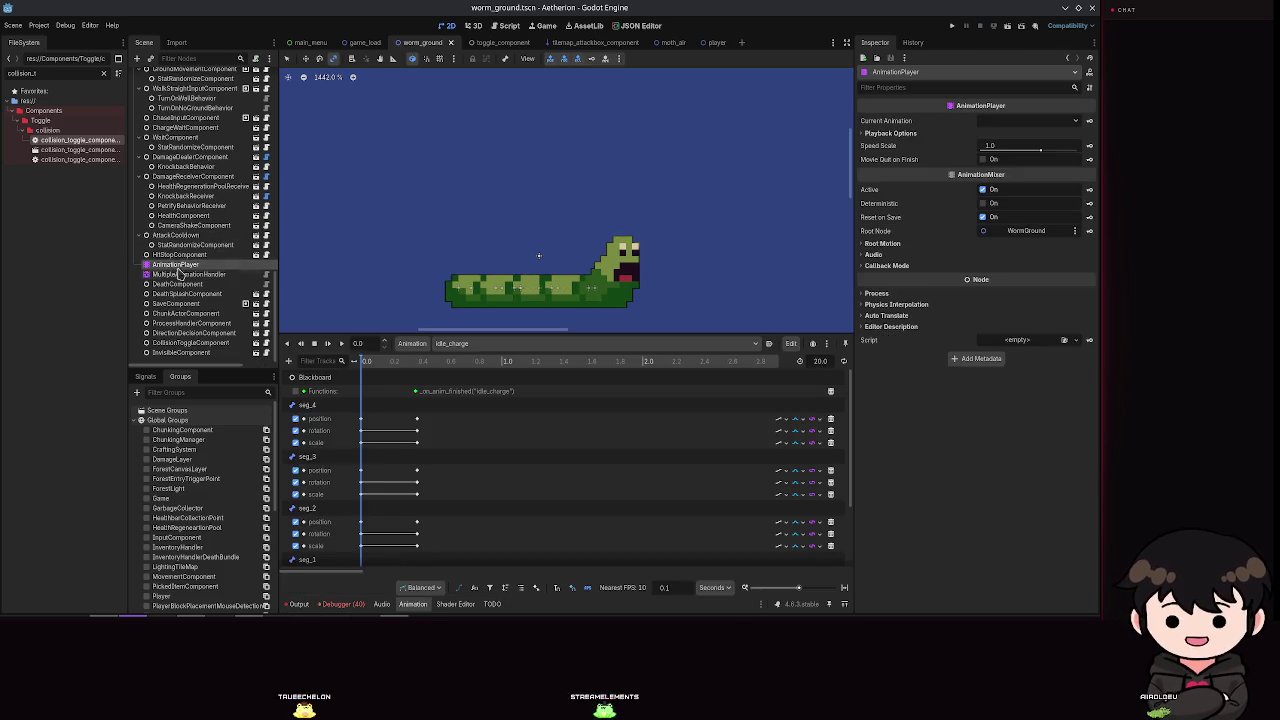
left_click(188, 274)
left_click(196, 264)
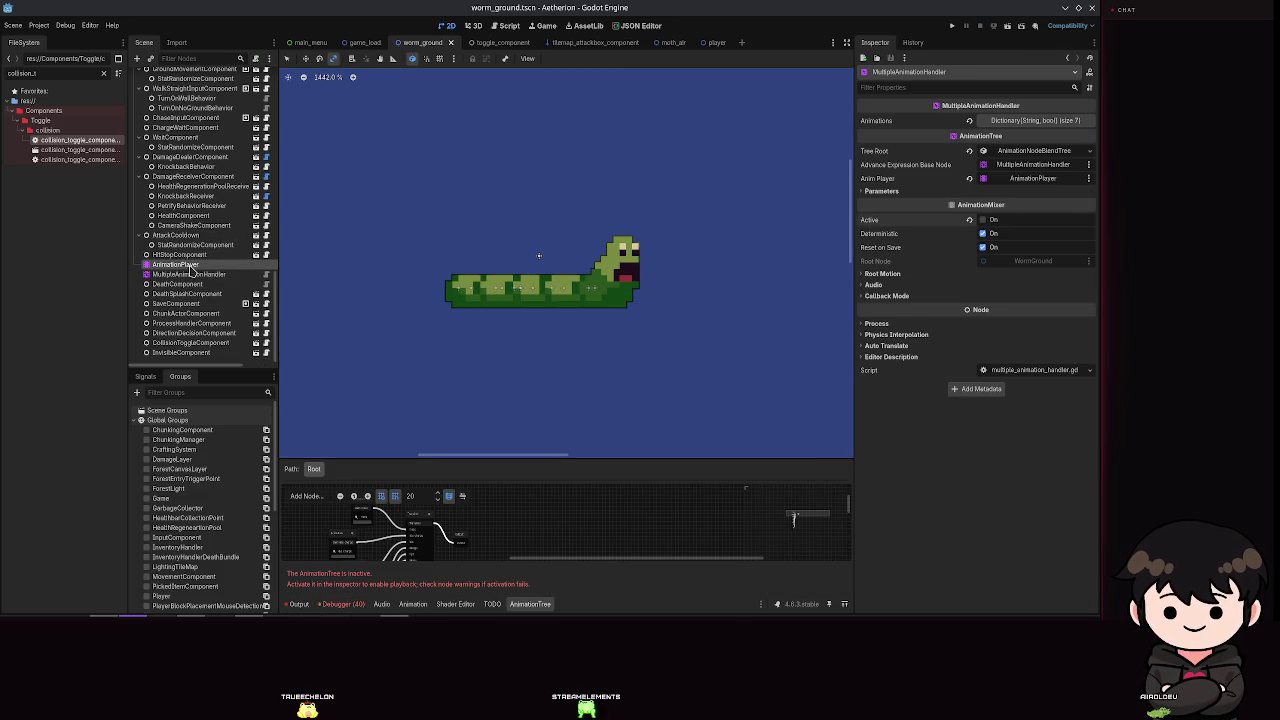
left_click_drag(362, 369, 411, 376)
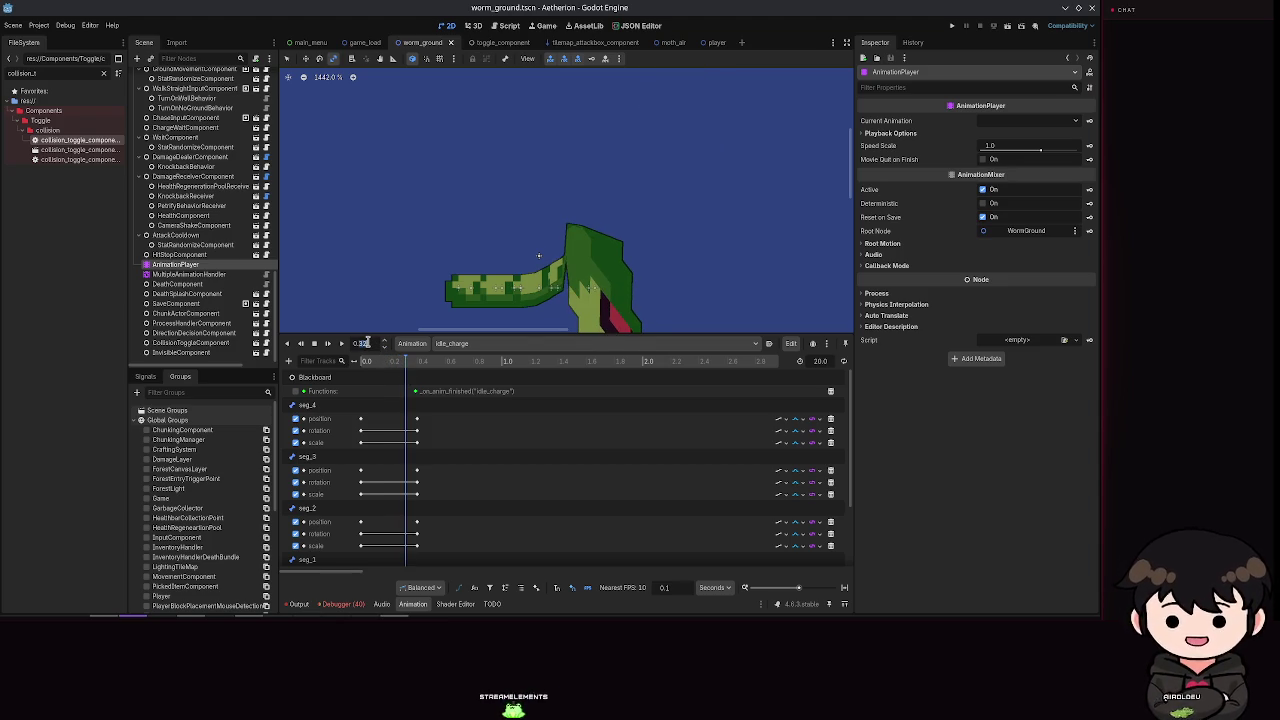
type("0.4")
key("Return")
scroll(205, 220, "up", 5)
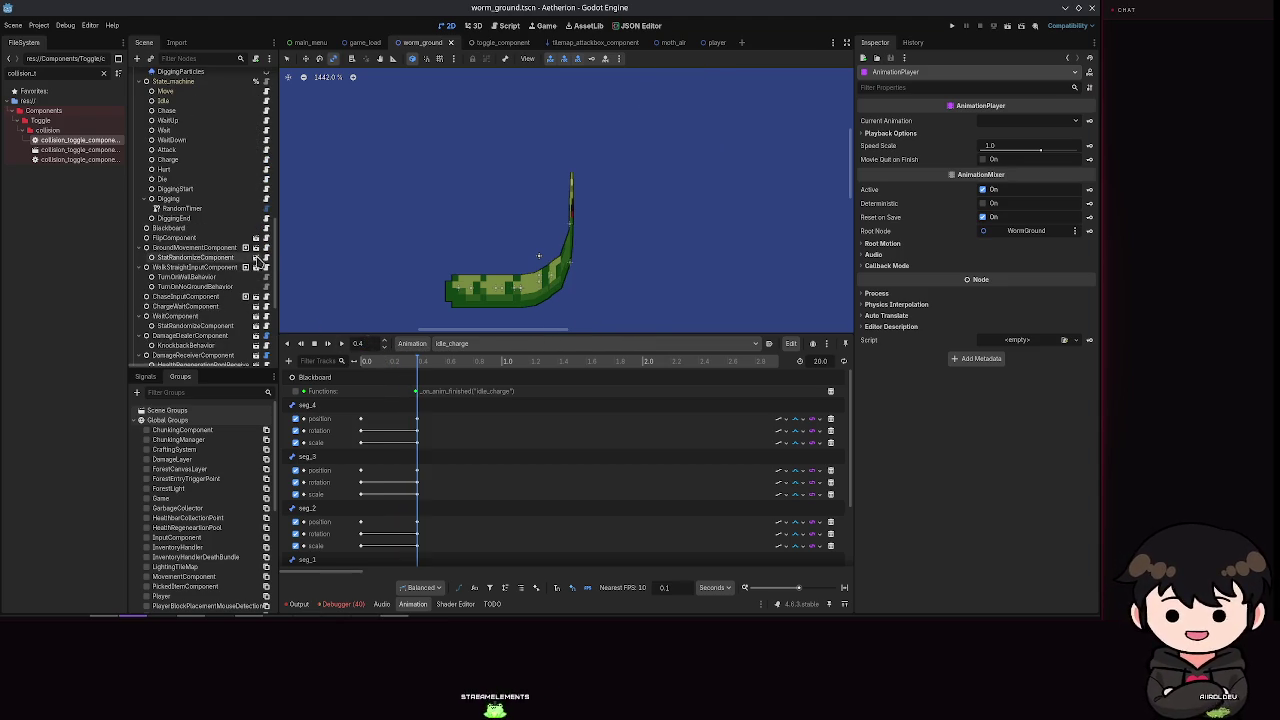
scroll(520, 510, "down", 3)
scroll(460, 538, "down", 2)
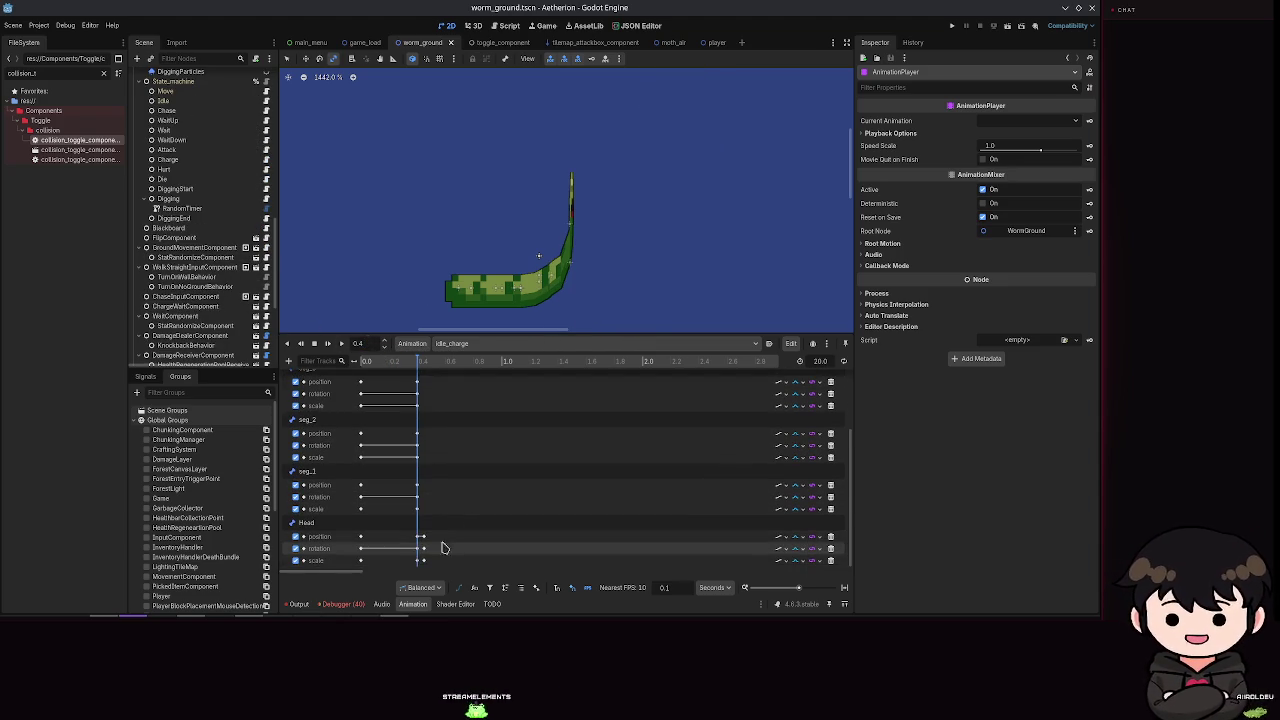
Step: Select the Head's 0.4 s position and scale keyframes, undoing an accidental drag, and save
left_click(425, 539)
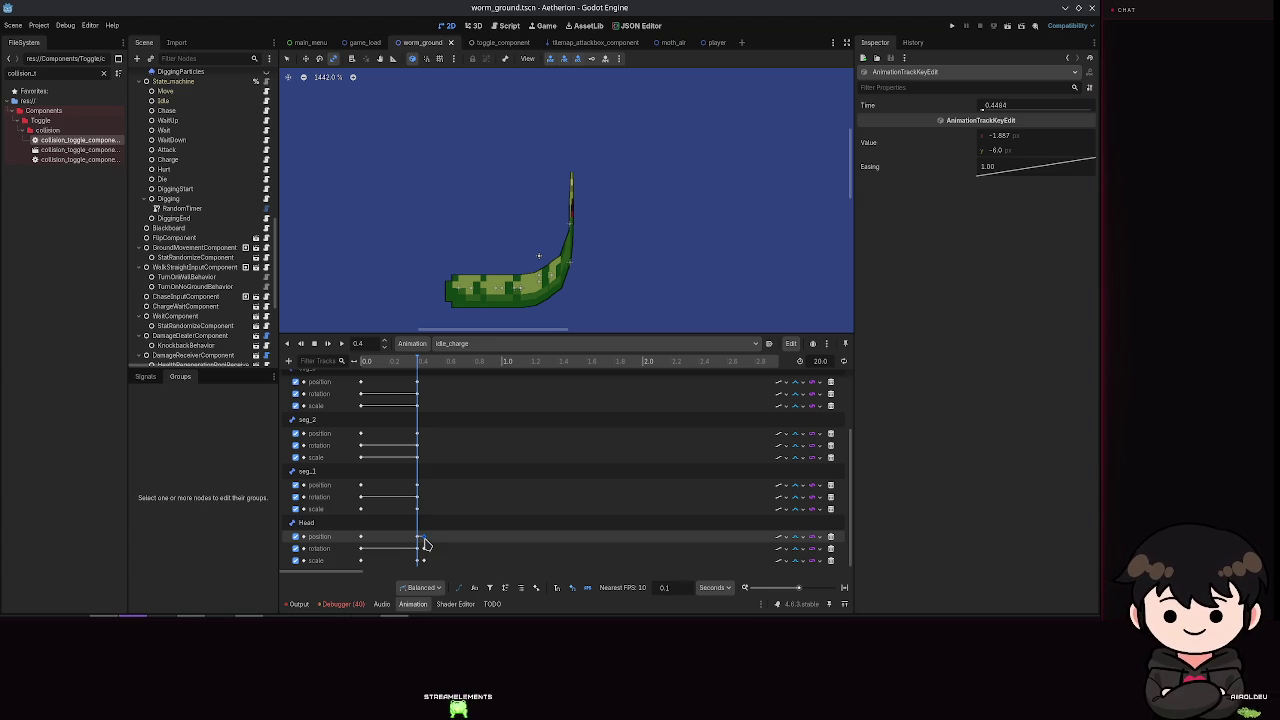
left_click_drag(417, 537, 422, 554)
key("ctrl+z")
key("ctrl+z")
key("ctrl+z")
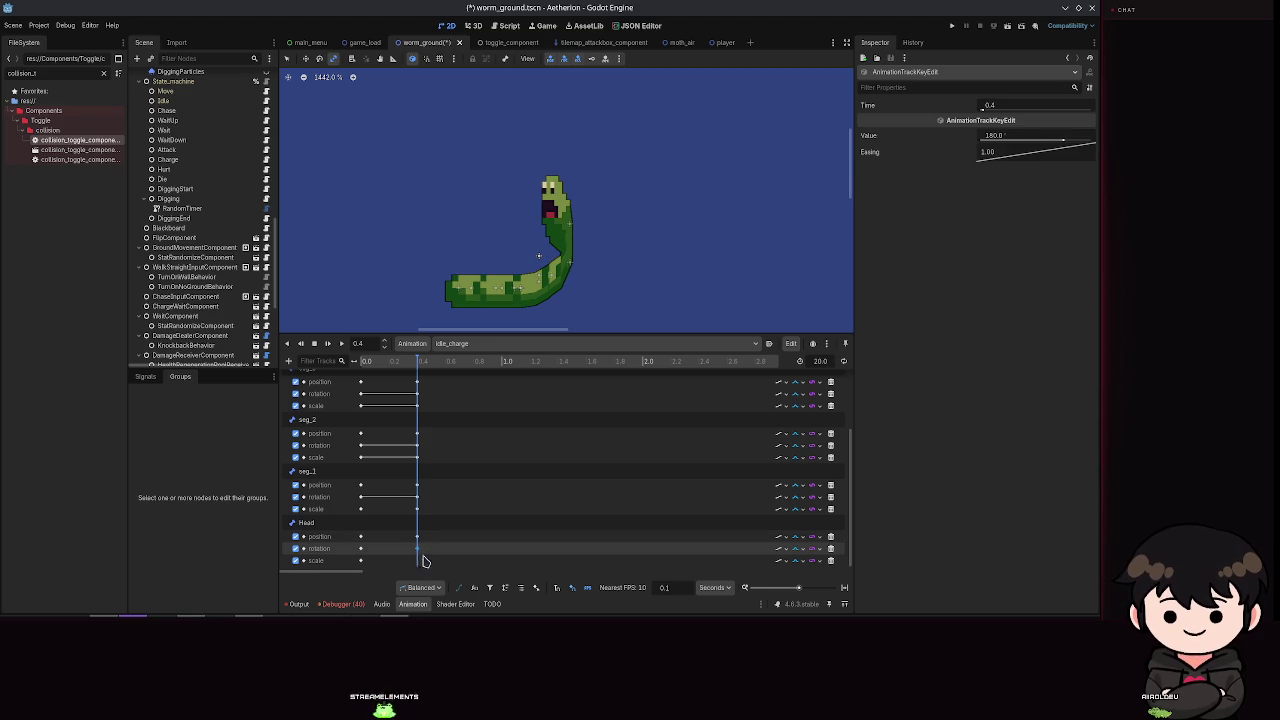
left_click(421, 559)
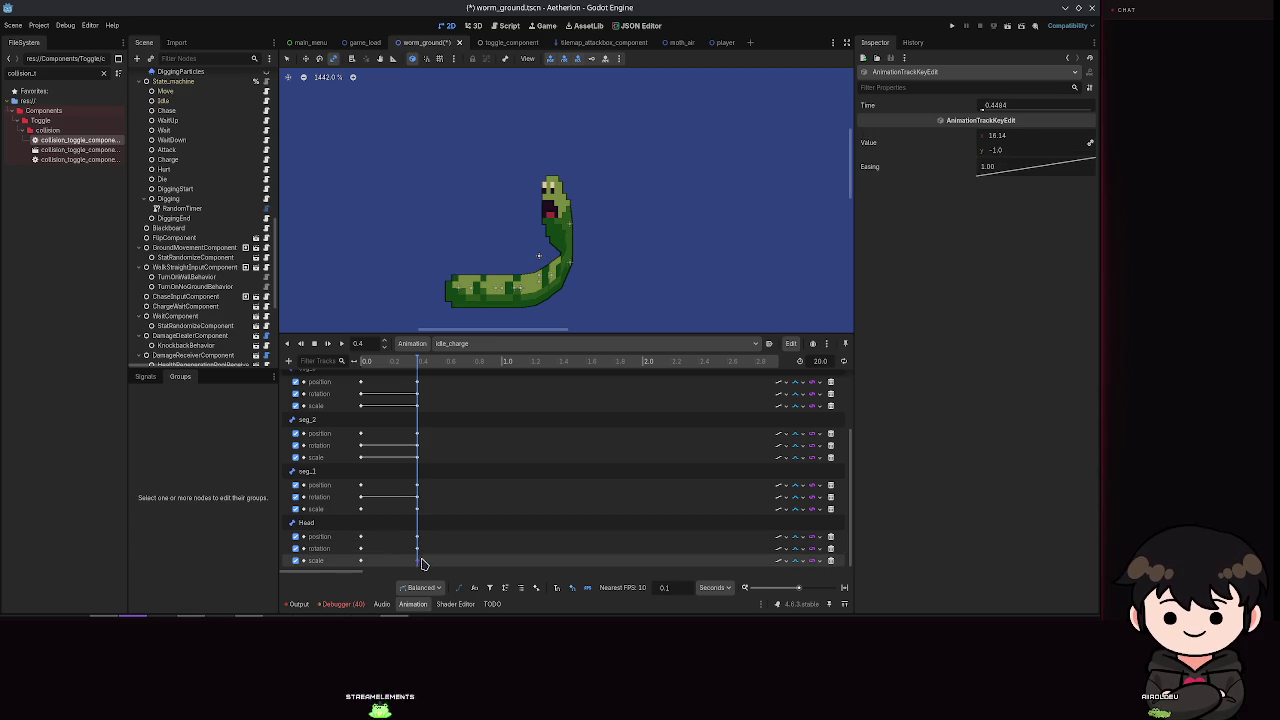
key("ctrl+s")
Step: Preview the head pose between 0.35 and 0.39 s, then select the Head bone
left_click(409, 364)
mouse_move(409, 370)
left_mouse_down()
mouse_move(390, 372)
mouse_move(416, 383)
left_mouse_up()
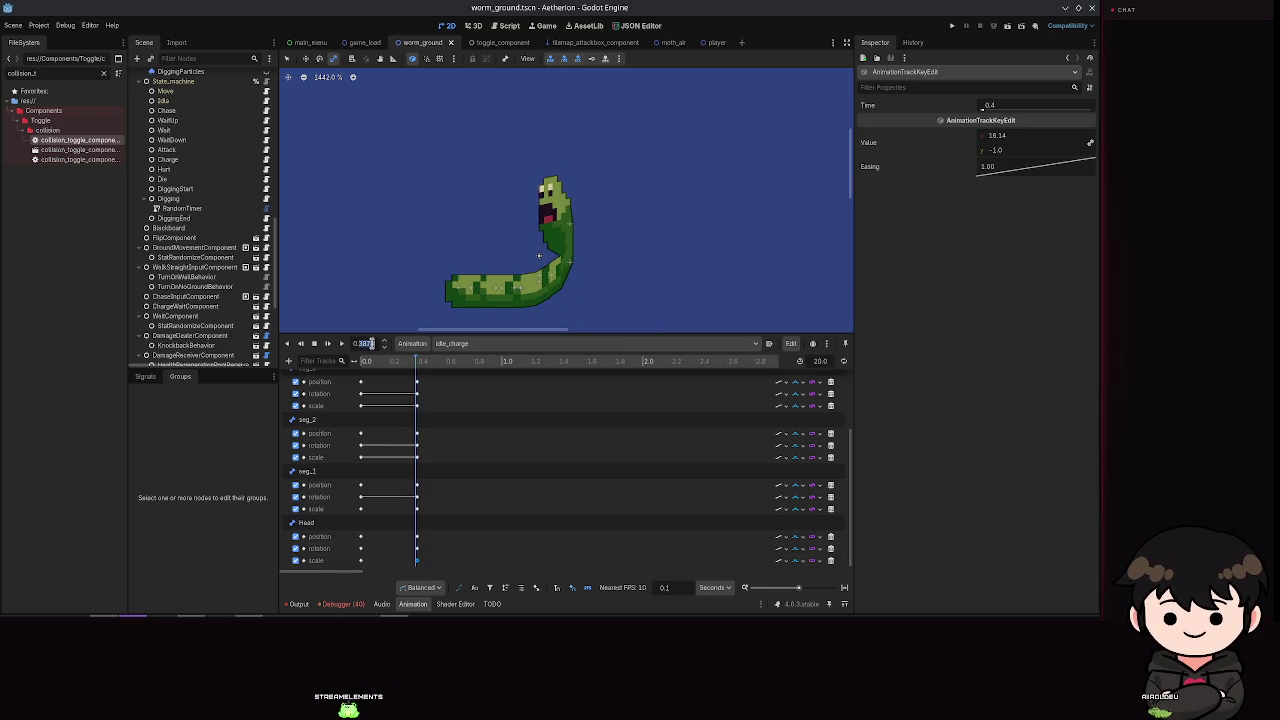
scroll(188, 192, "up", 10)
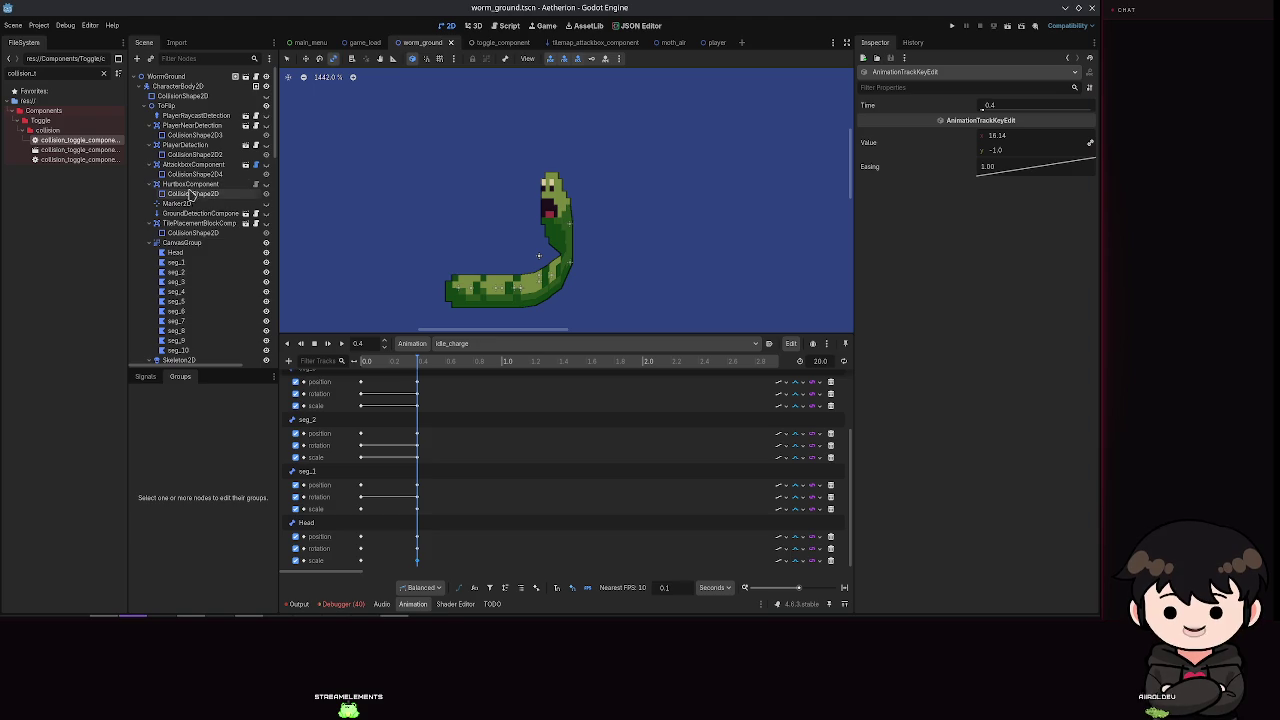
scroll(198, 242, "down", 5)
left_click(200, 241)
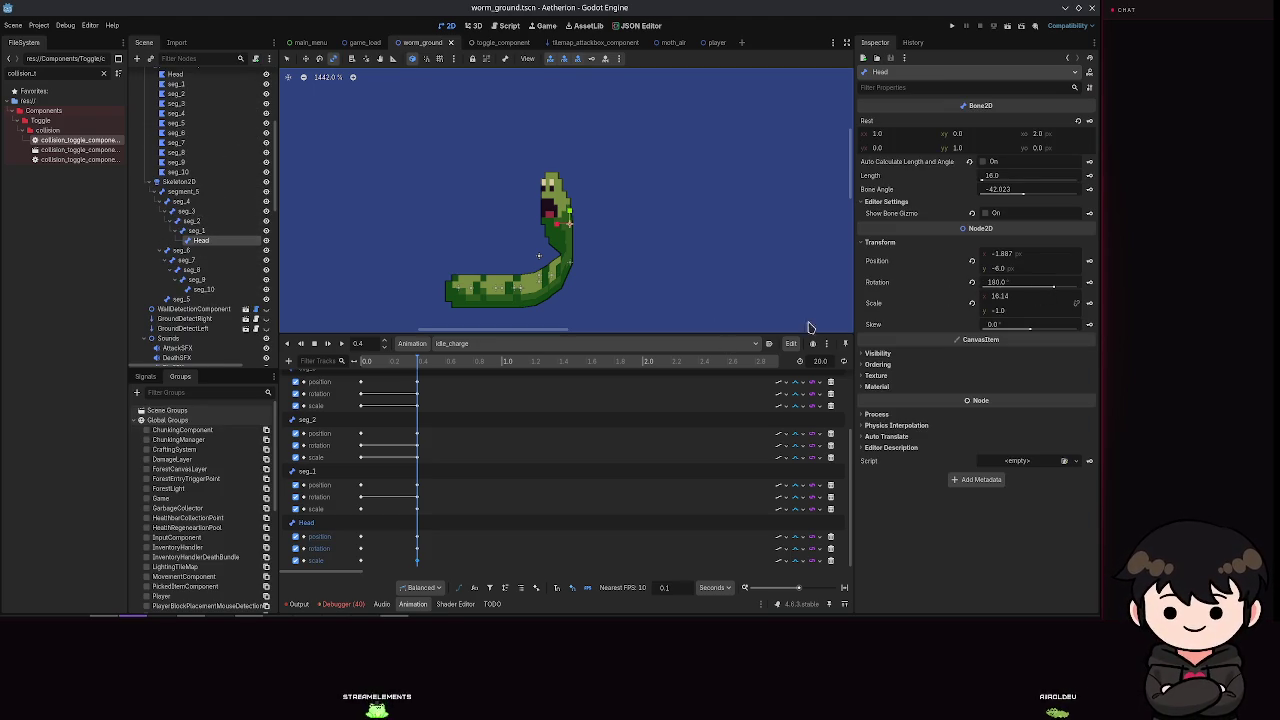
mouse_move(417, 362)
left_mouse_down()
mouse_move(352, 355)
mouse_move(416, 351)
left_mouse_up()
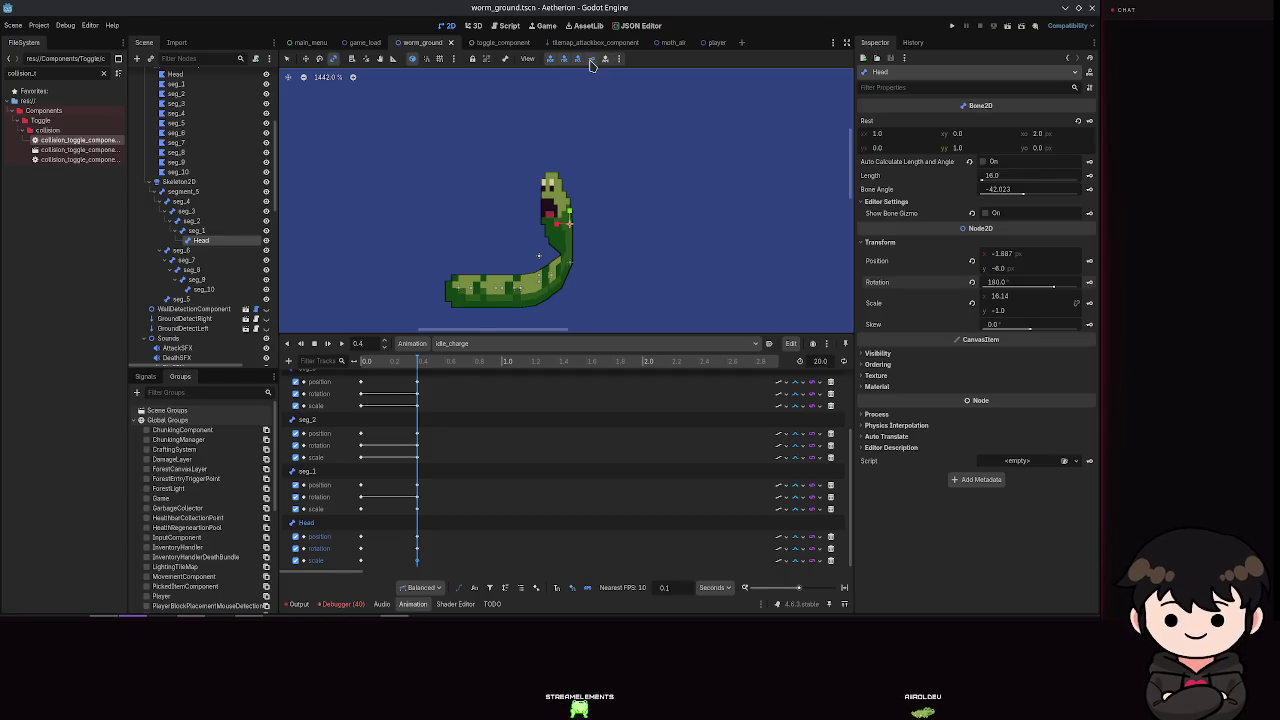
left_click(418, 394)
left_click_drag(406, 362, 404, 366)
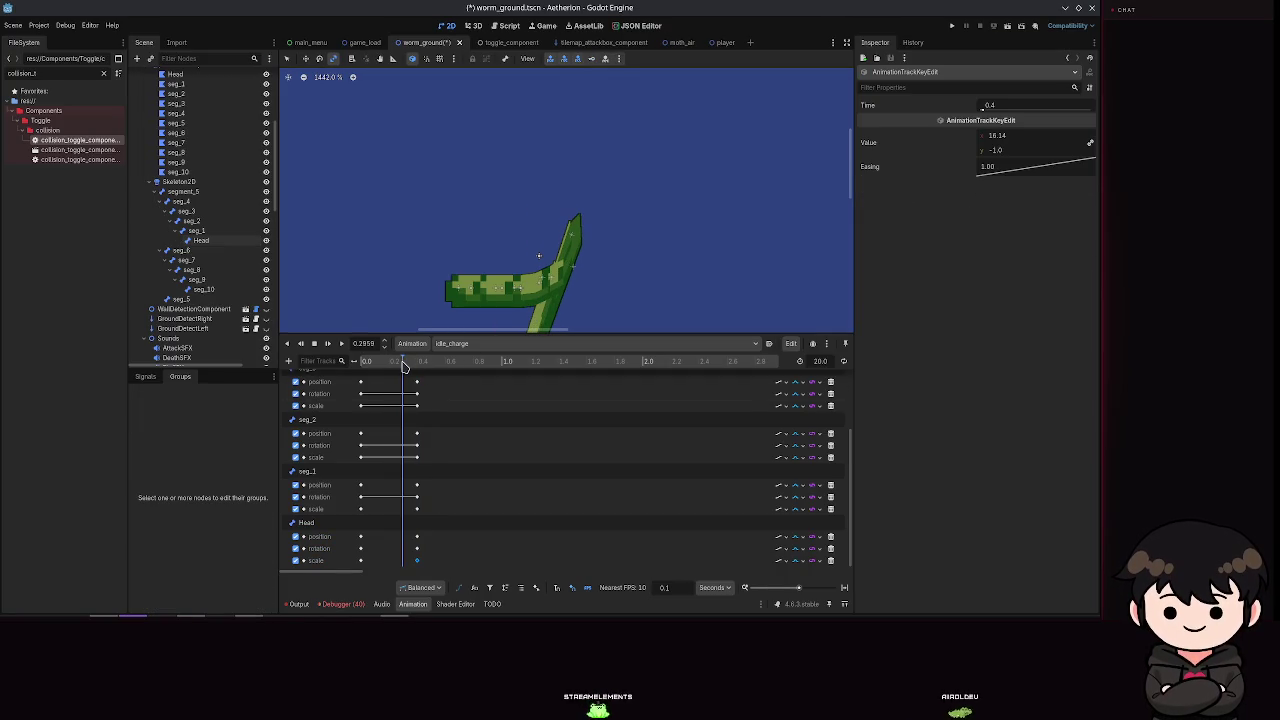
key("ctrl+s")
key("ctrl+s")
key("Escape")
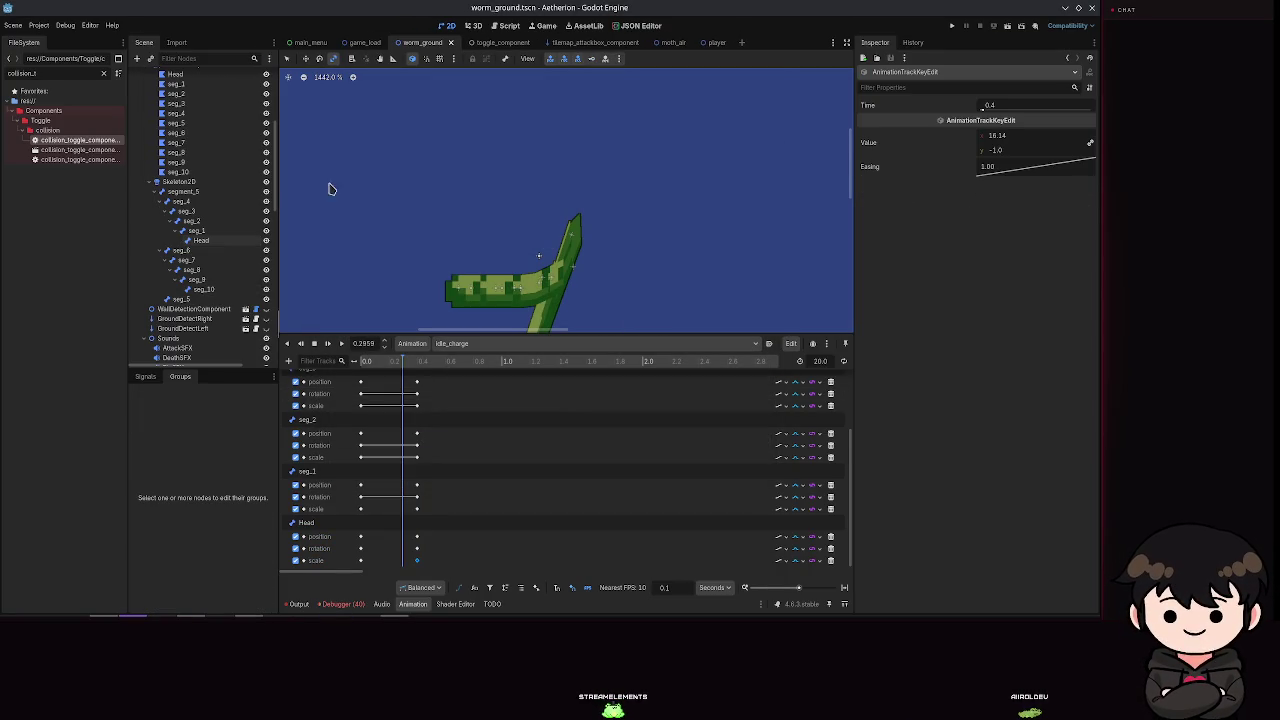
left_click(196, 230)
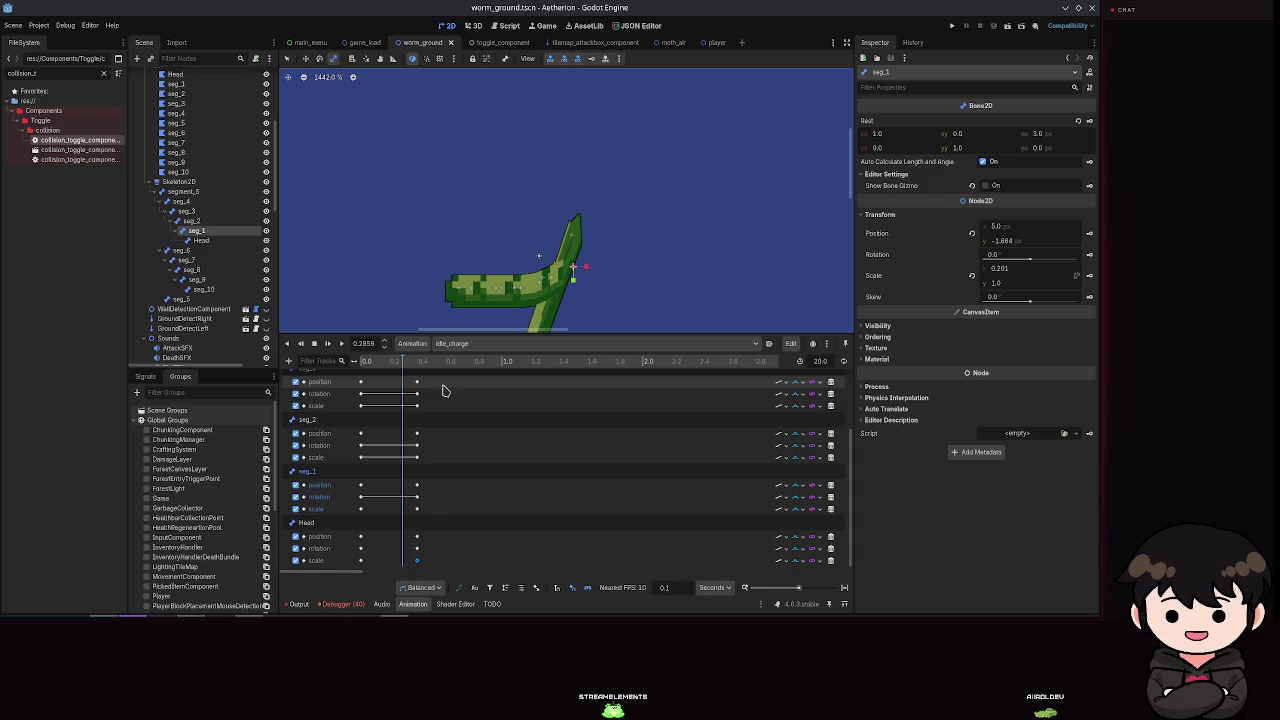
mouse_move(404, 362)
left_mouse_down()
mouse_move(420, 365)
mouse_move(337, 372)
mouse_move(405, 368)
left_mouse_up()
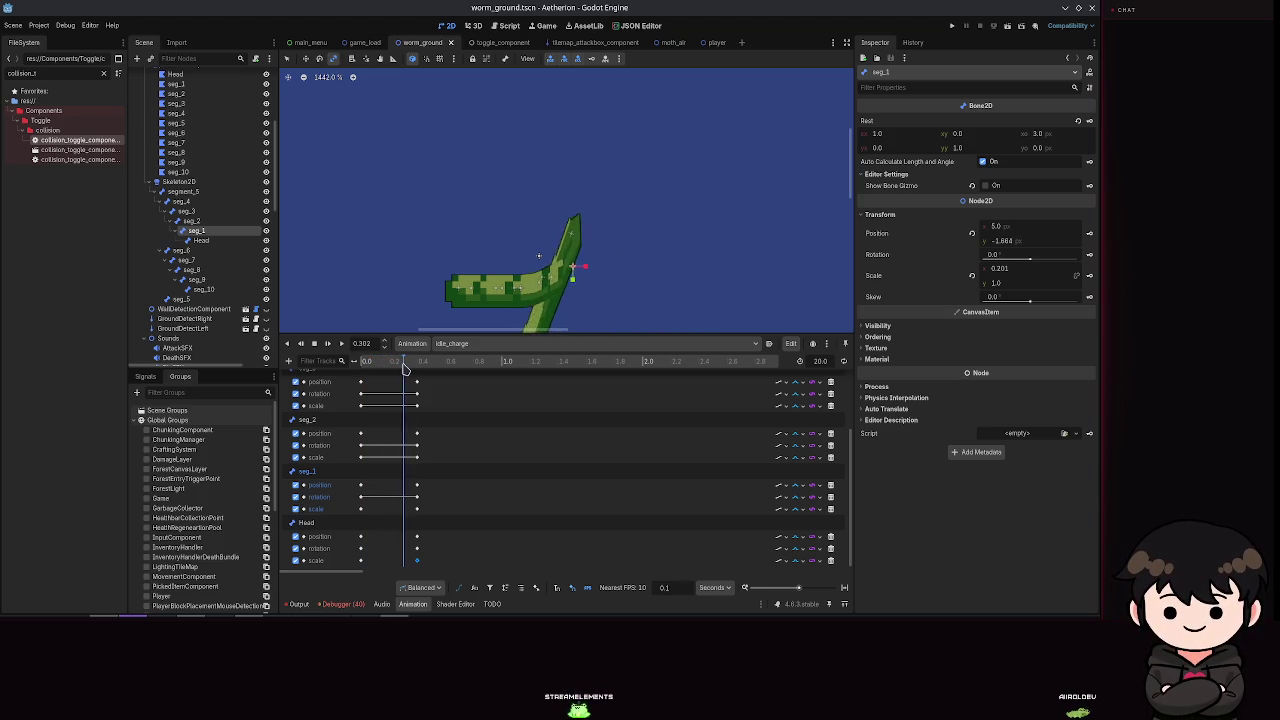
key("shift+d")
key("s")
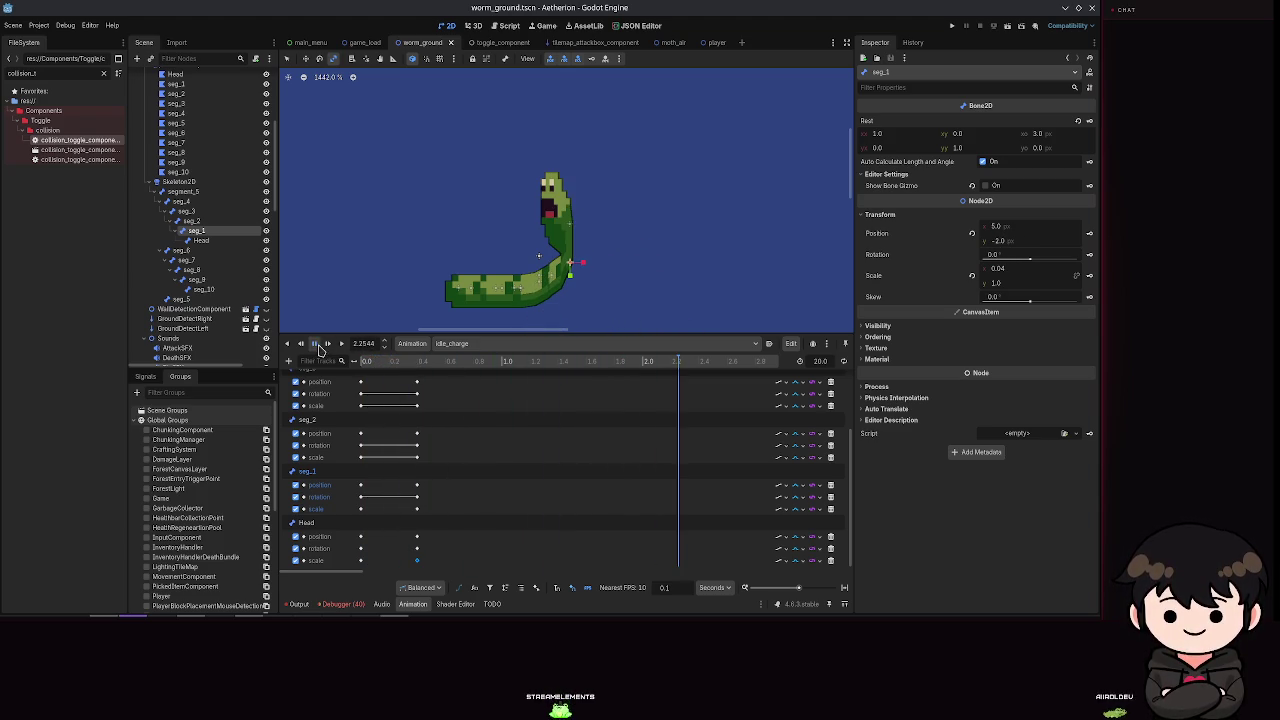
mouse_move(679, 367)
left_mouse_down()
mouse_move(449, 368)
mouse_move(418, 381)
left_mouse_up()
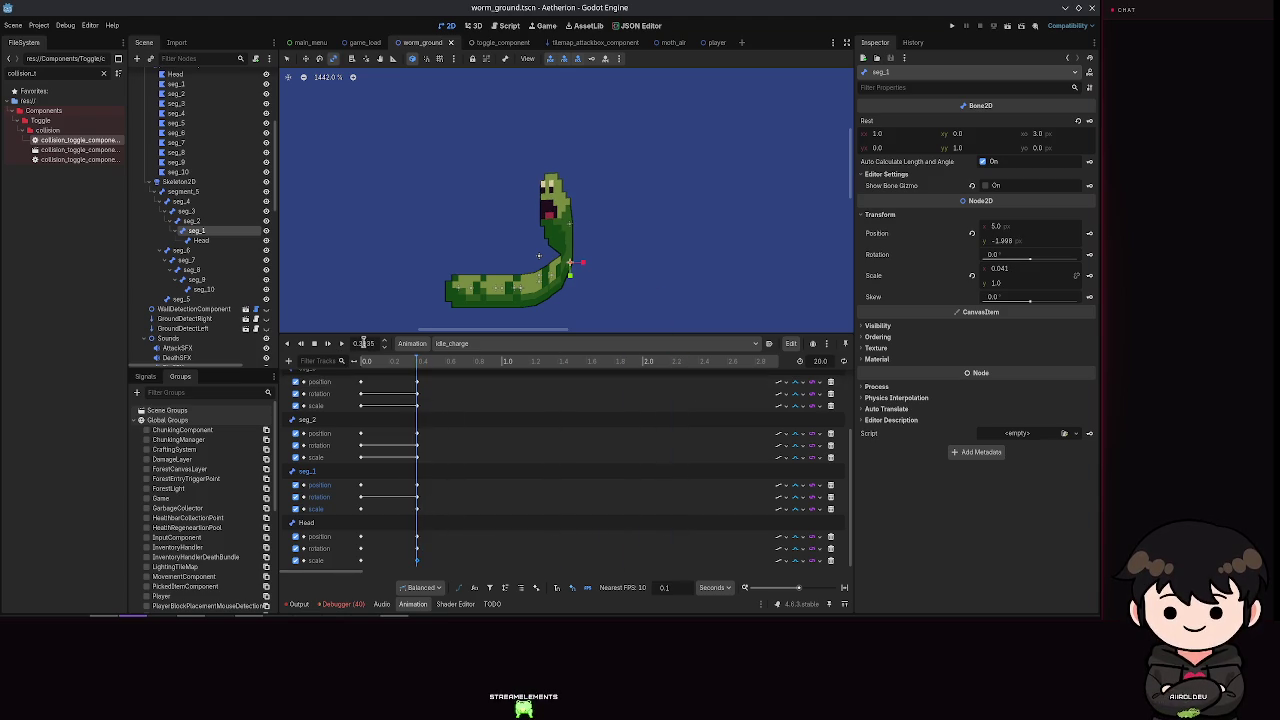
type("0.4")
key("Return")
key("ctrl+s")
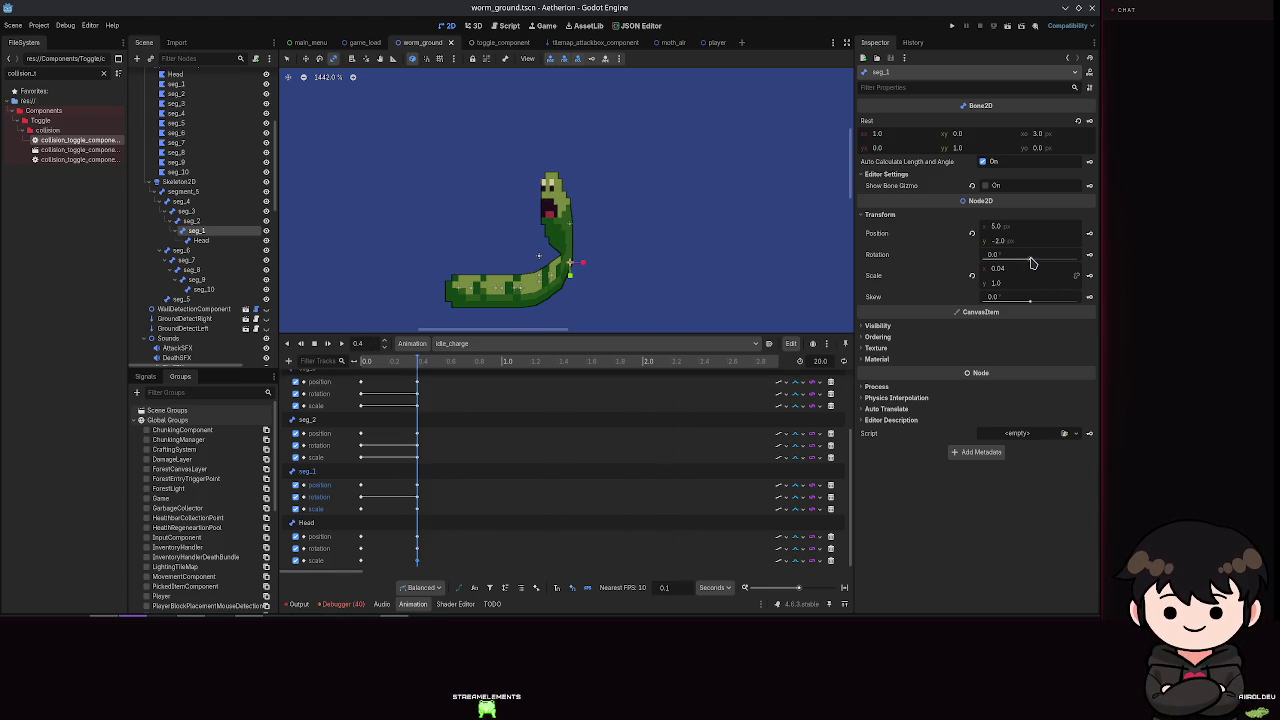
left_click_drag(1032, 262, 1077, 263)
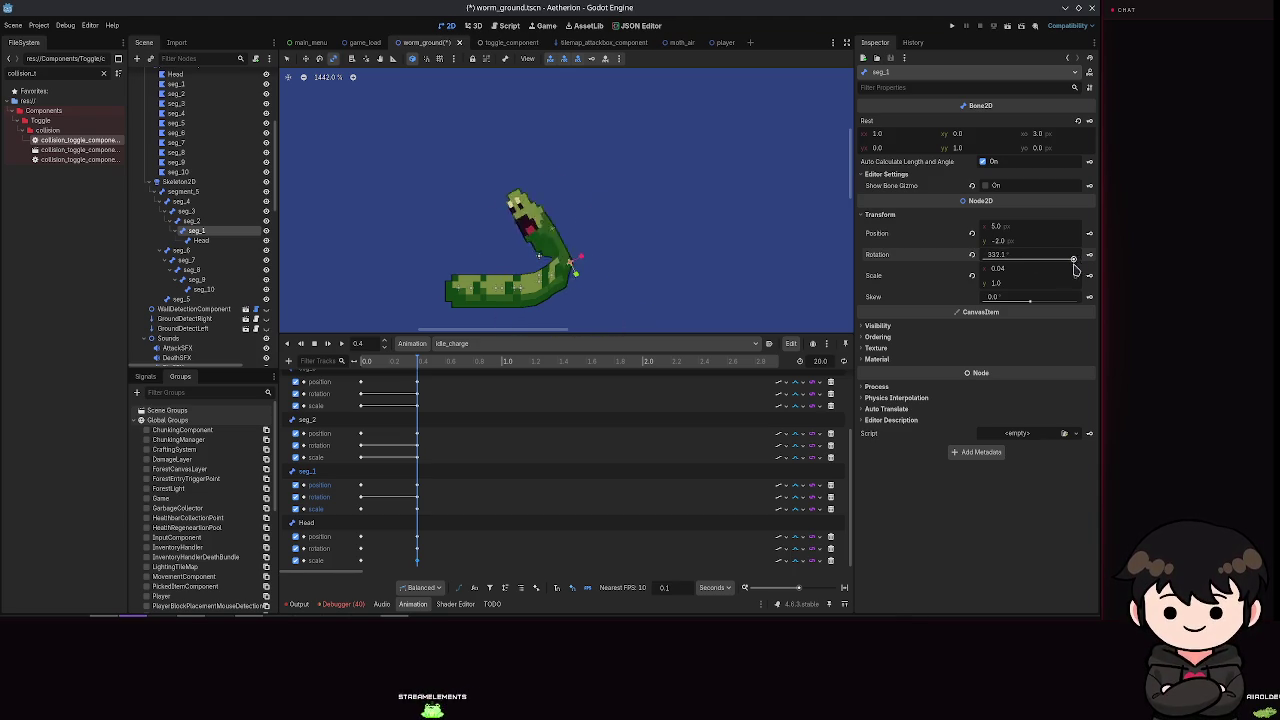
Step: Save, then change the Head rotation keyframe at 0.4 s to -180°
key("ctrl+s")
left_click(417, 550)
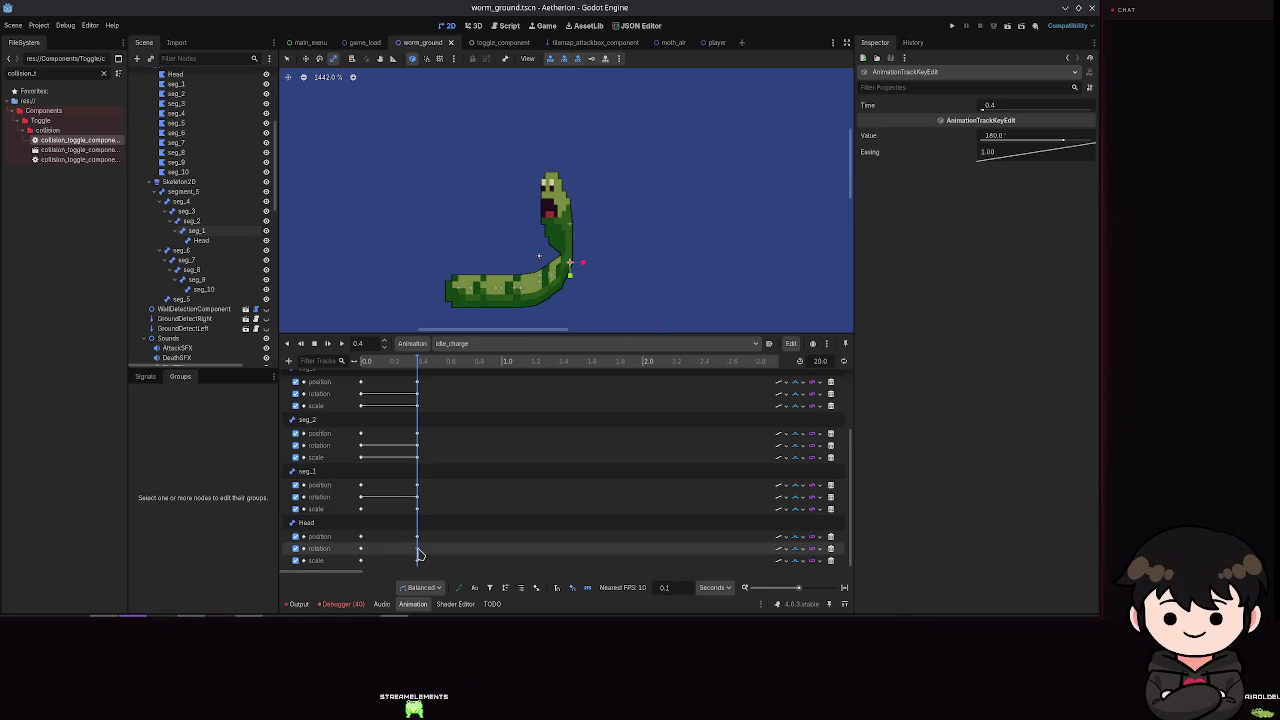
left_click(995, 136)
type("-180")
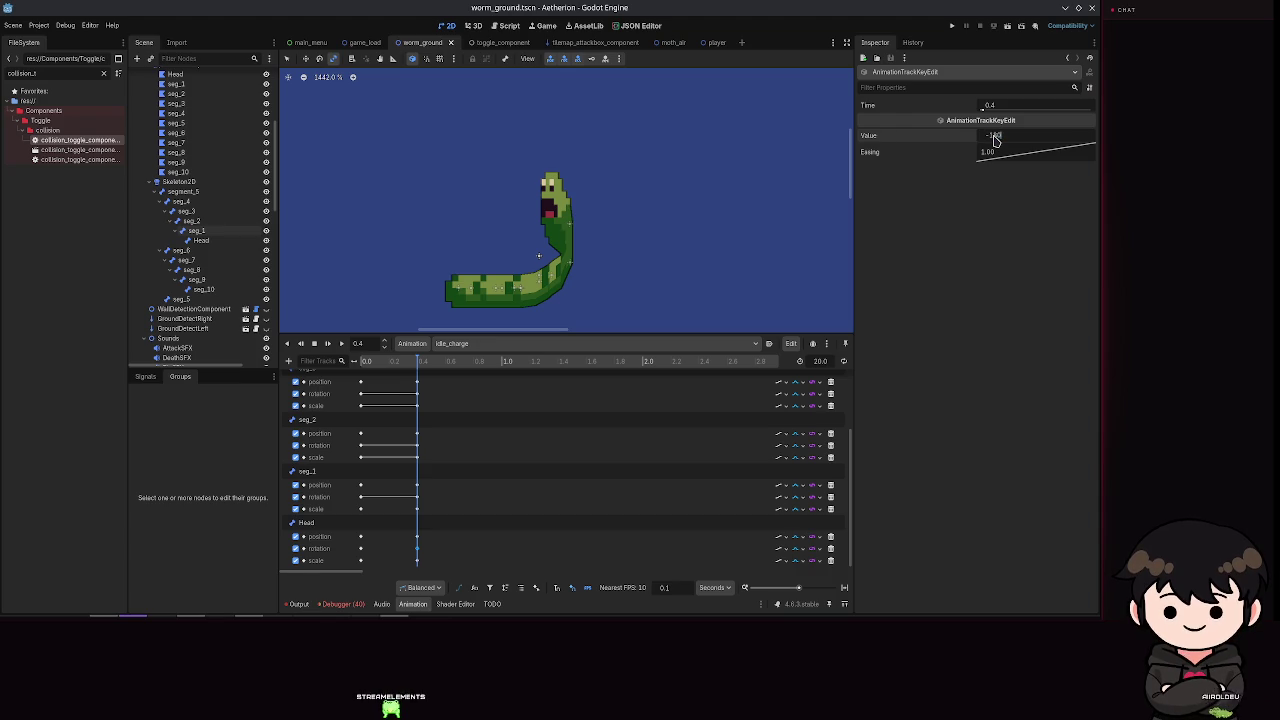
key("Return")
Step: Preview from the start, confirm the -180° value via undo/redo, and return to 0.4 s
mouse_move(418, 365)
left_mouse_down()
mouse_move(365, 361)
mouse_move(430, 360)
mouse_move(362, 360)
mouse_move(417, 360)
left_mouse_up()
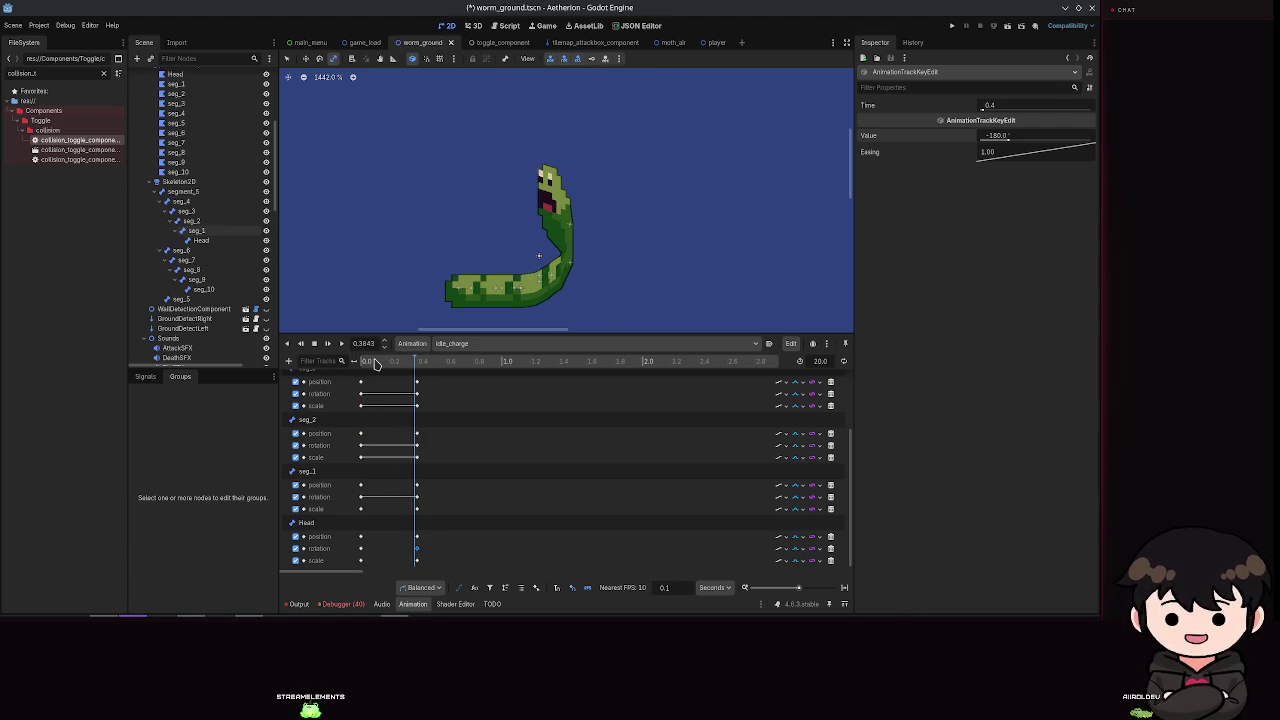
key("ctrl+z")
key("ctrl+shift+z")
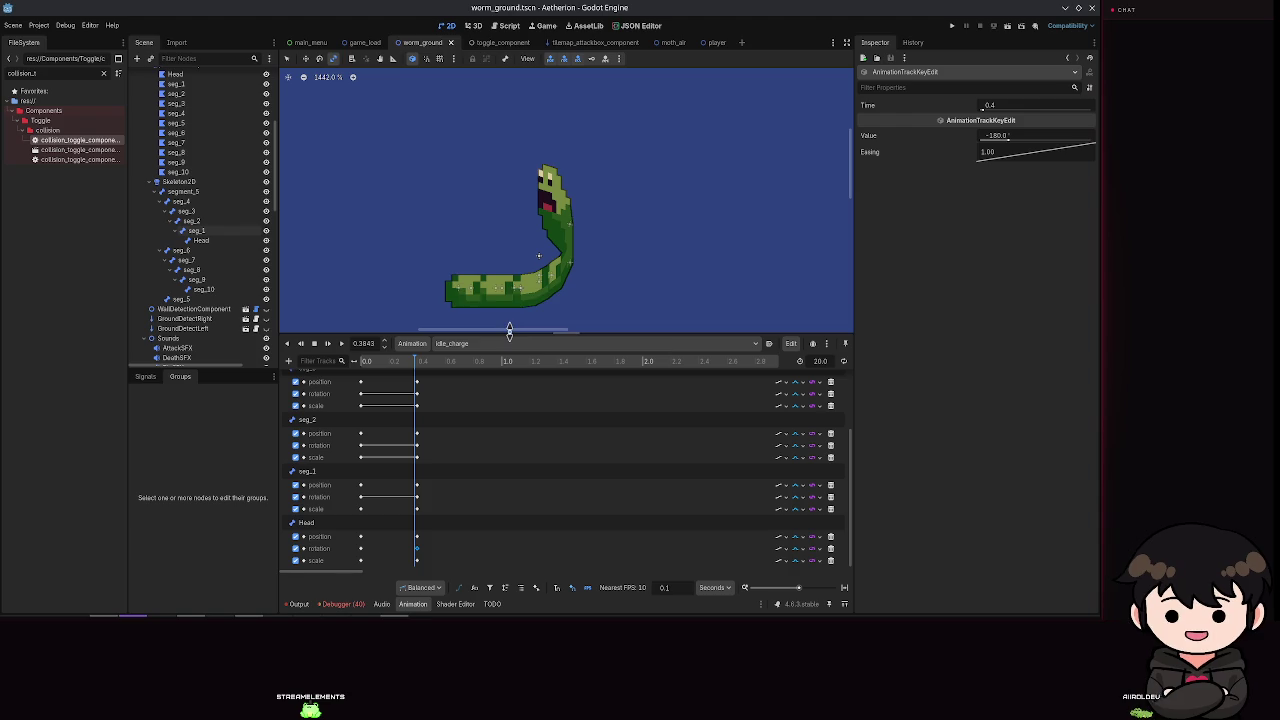
type("0.4")
key("Return")
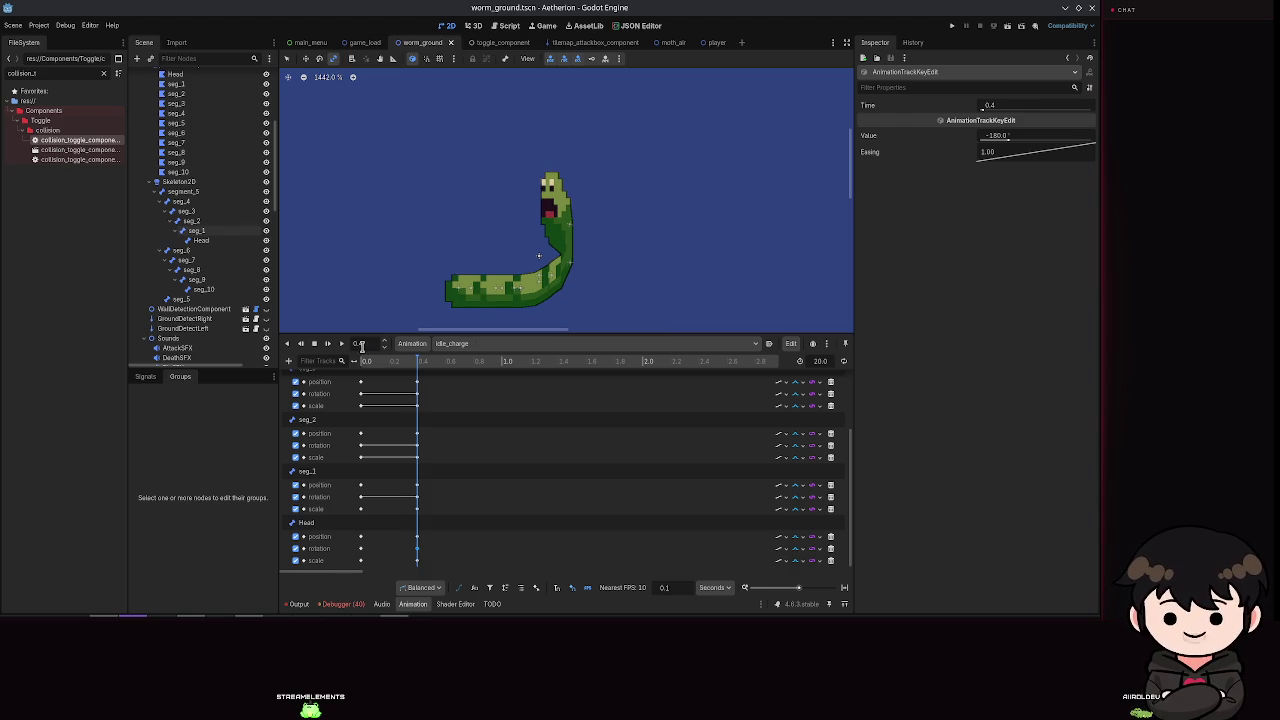
Step: Reset seg_1 and Head horizontal scale to 1 and save the worm scene
left_click(201, 240)
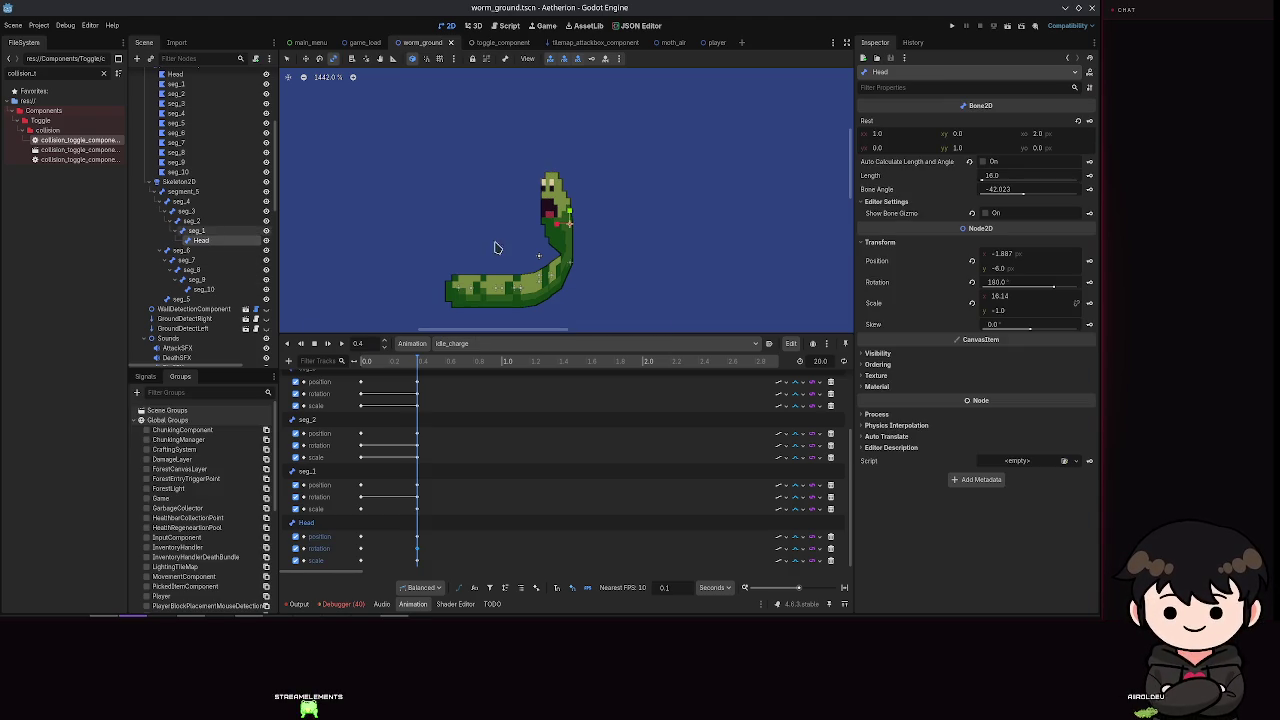
left_click(195, 231)
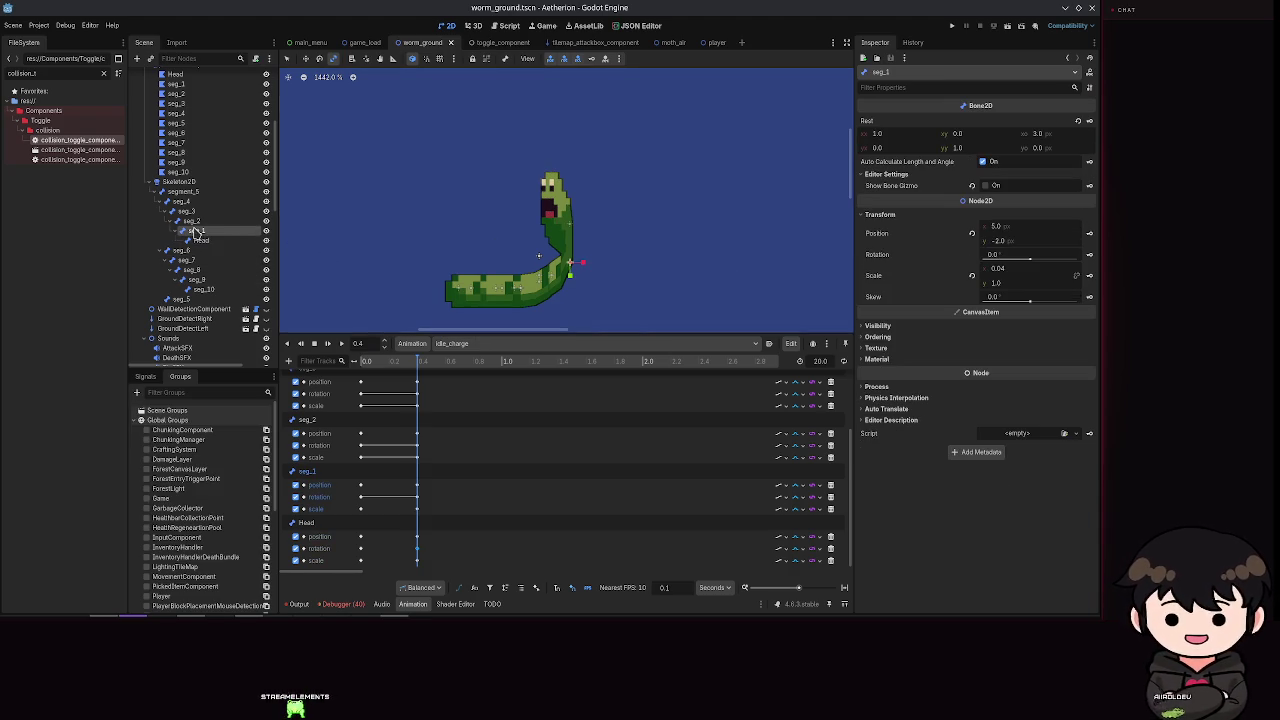
left_click(1021, 270)
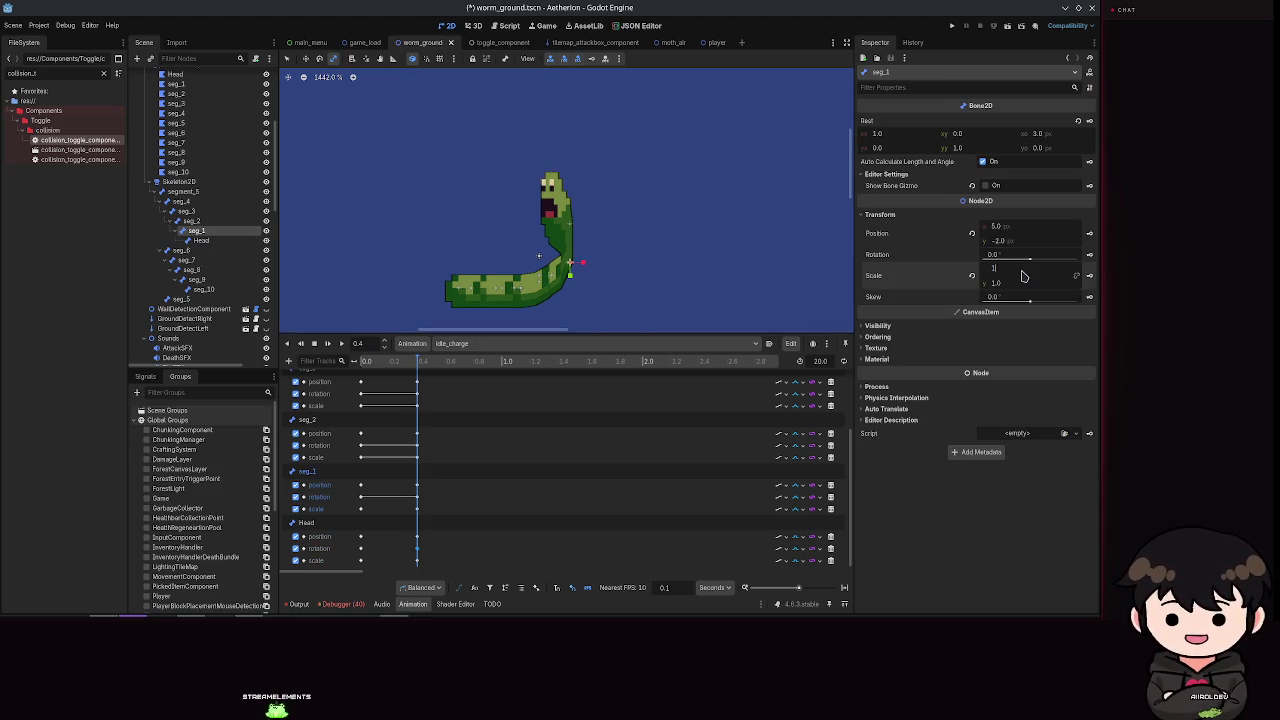
key("Return")
left_click(205, 242)
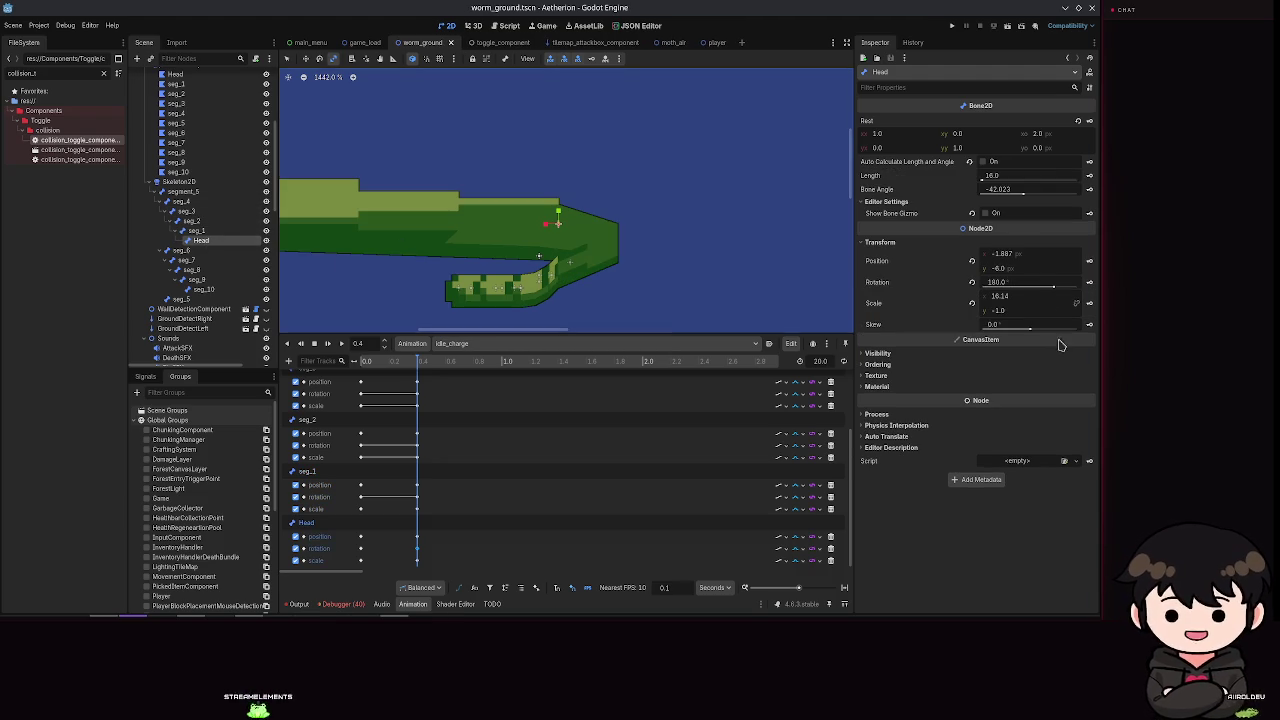
type("1")
key("Return")
key("ctrl+s")
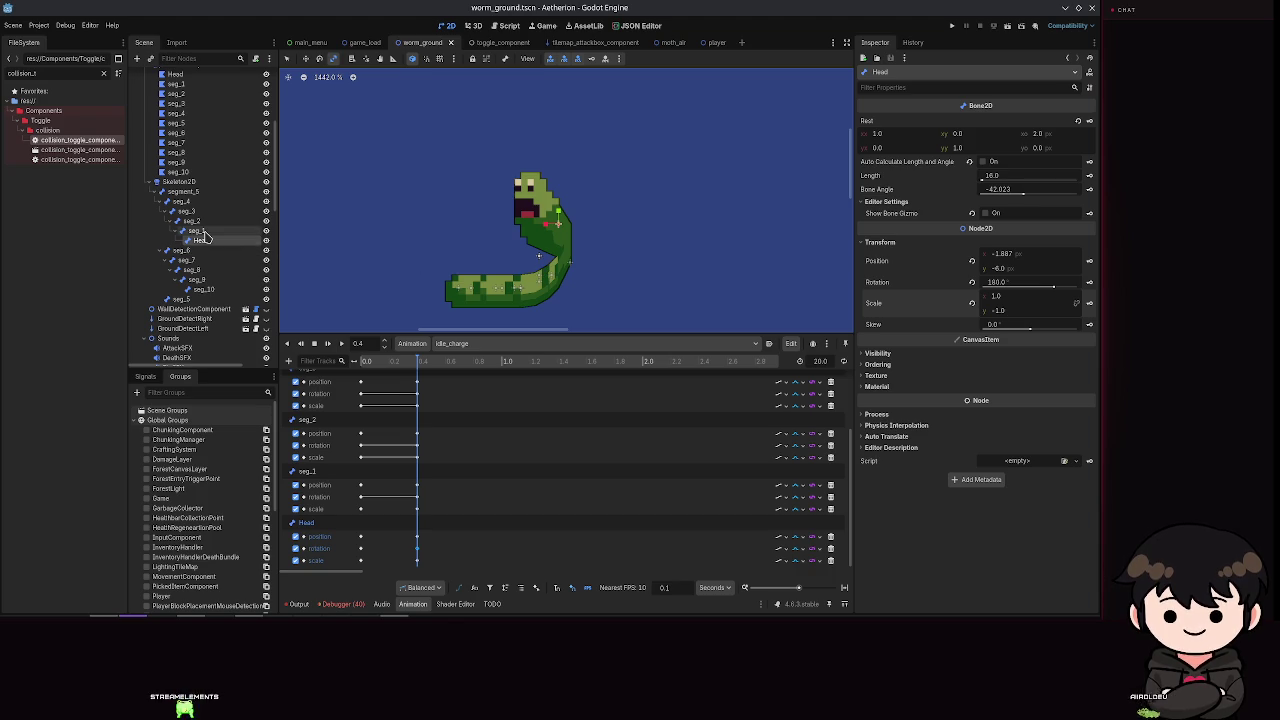
Step: Set the Head rotation to 180°, key it at 0.4 s, then change that keyframe to -180°
left_click(420, 197)
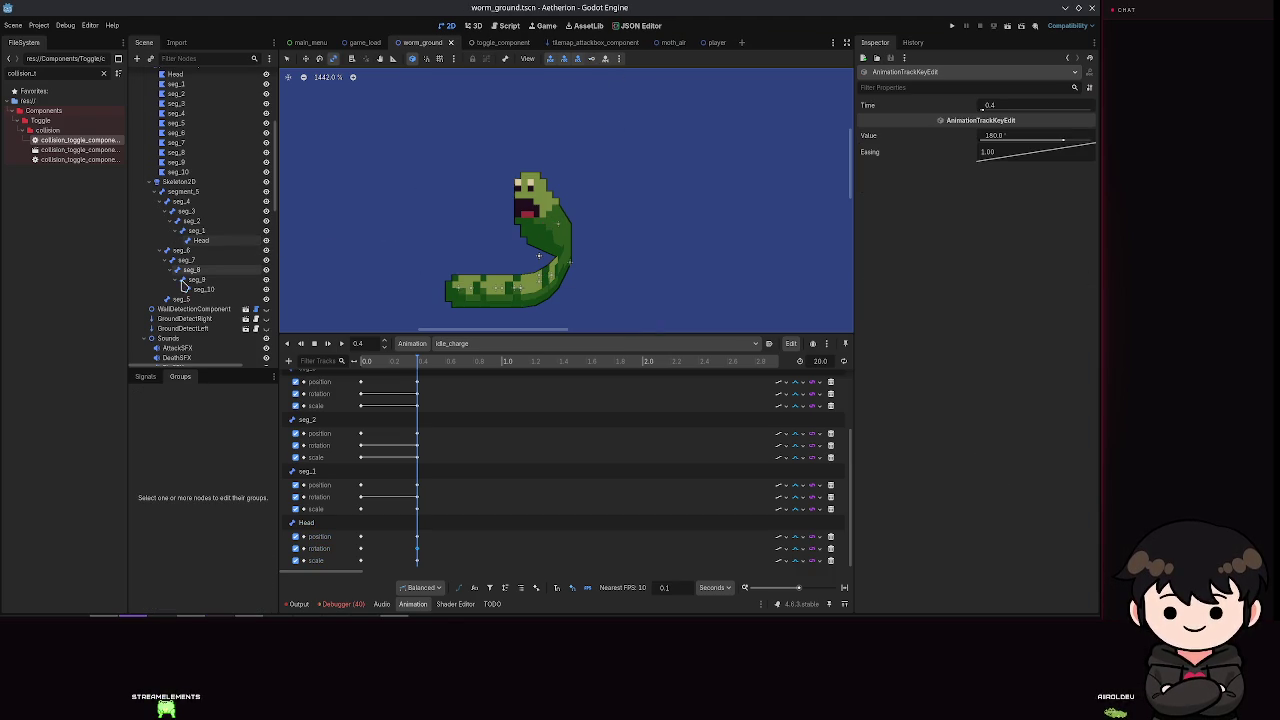
left_click(205, 242)
left_click(998, 281)
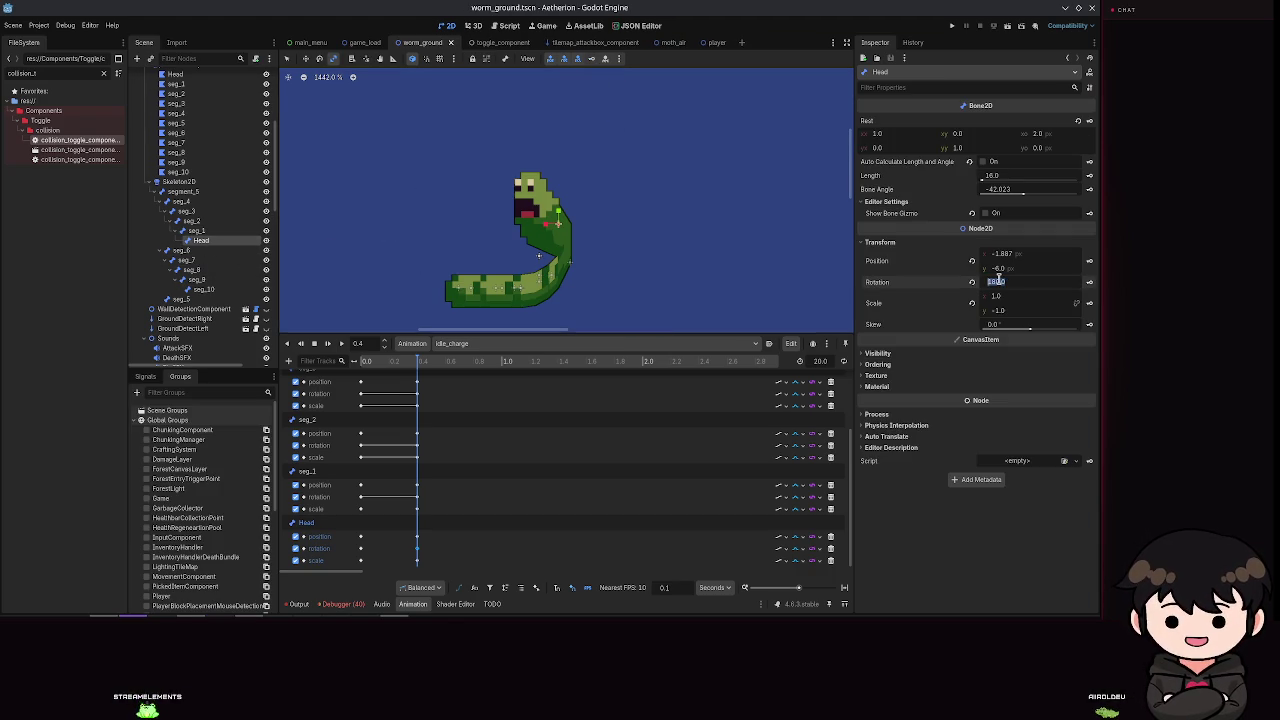
key("Return")
key("ctrl+s")
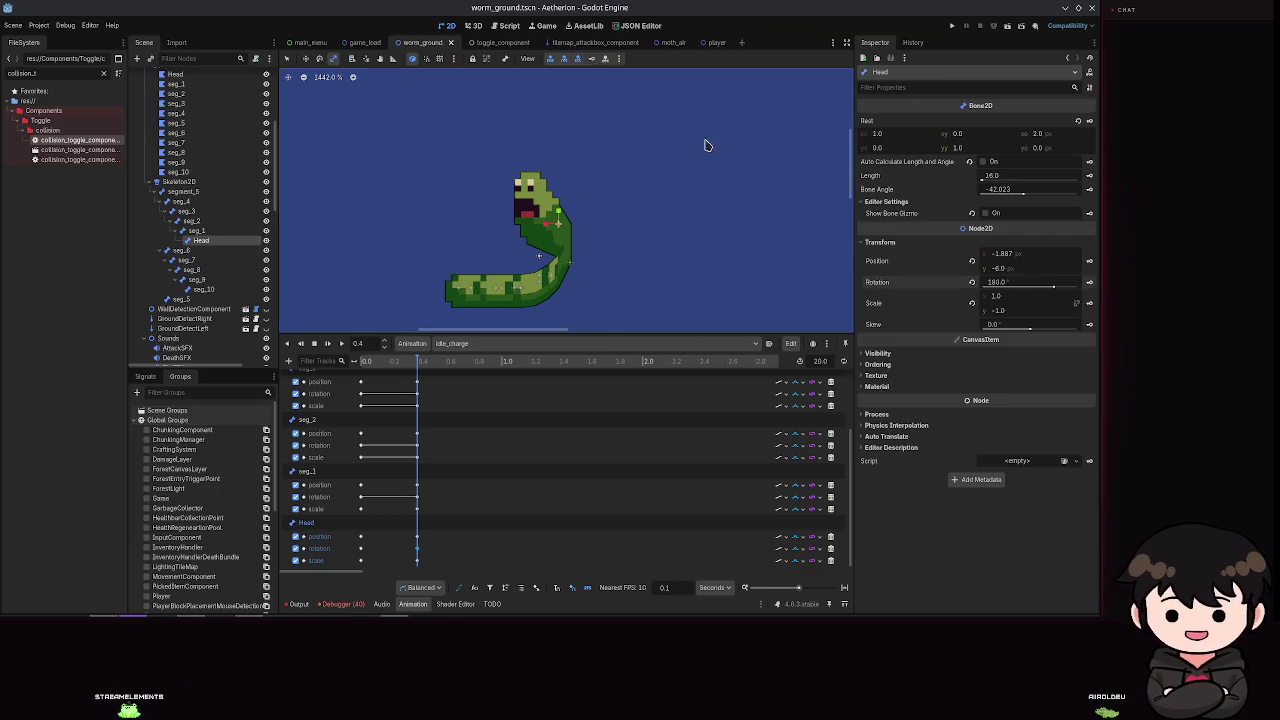
left_click(600, 62)
key("ctrl+s")
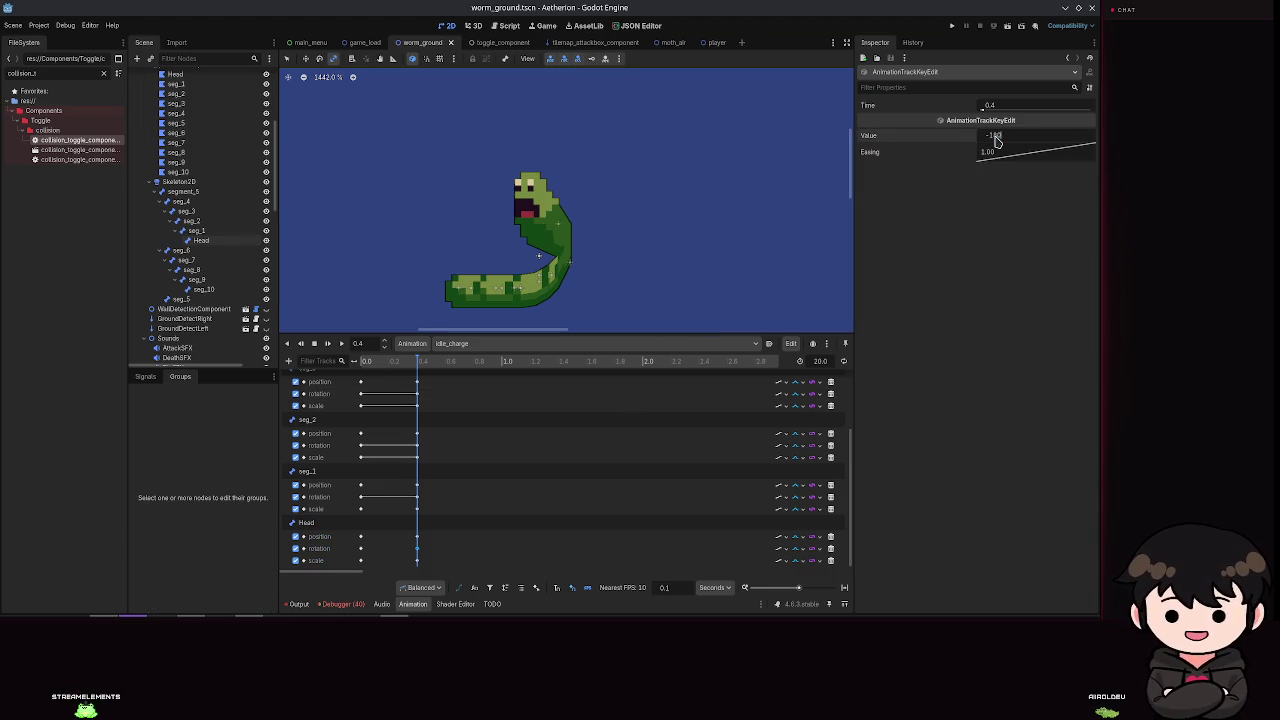
key("Return")
Step: Set seg_1's horizontal scale back to 1, save, and launch the game
left_click(196, 230)
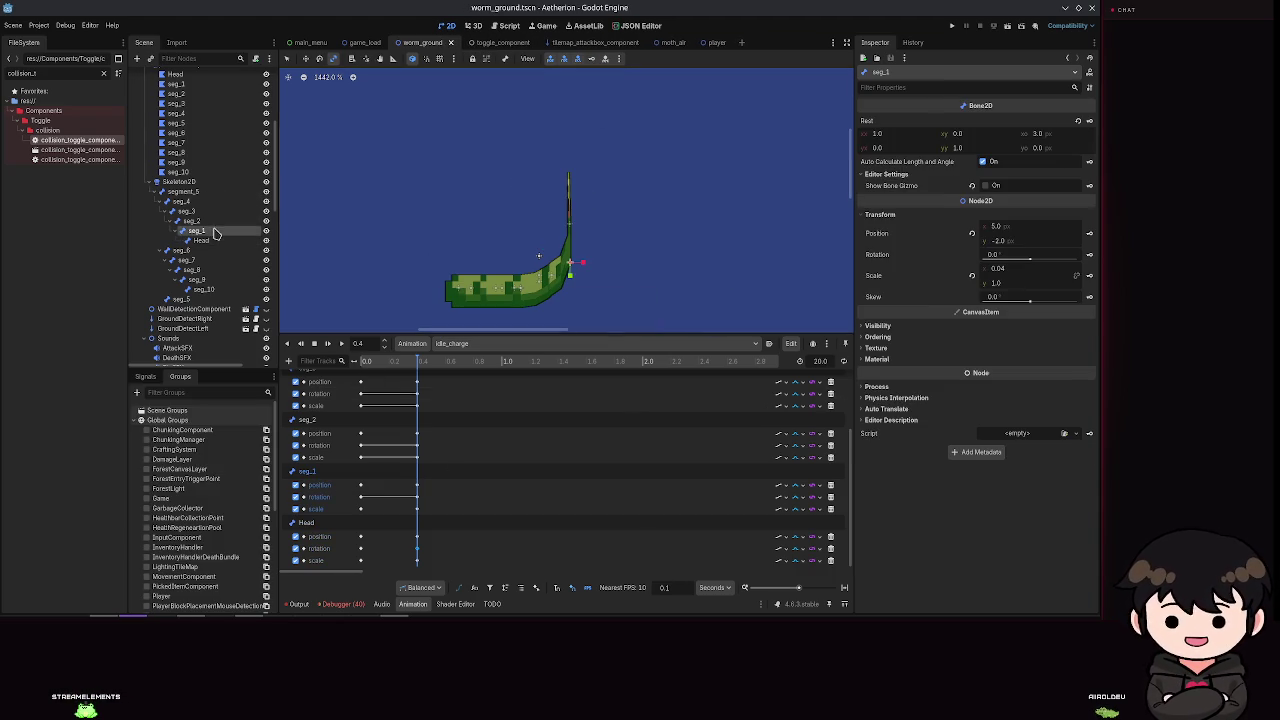
left_click(995, 268)
type("1")
key("Return")
key("ctrl+s")
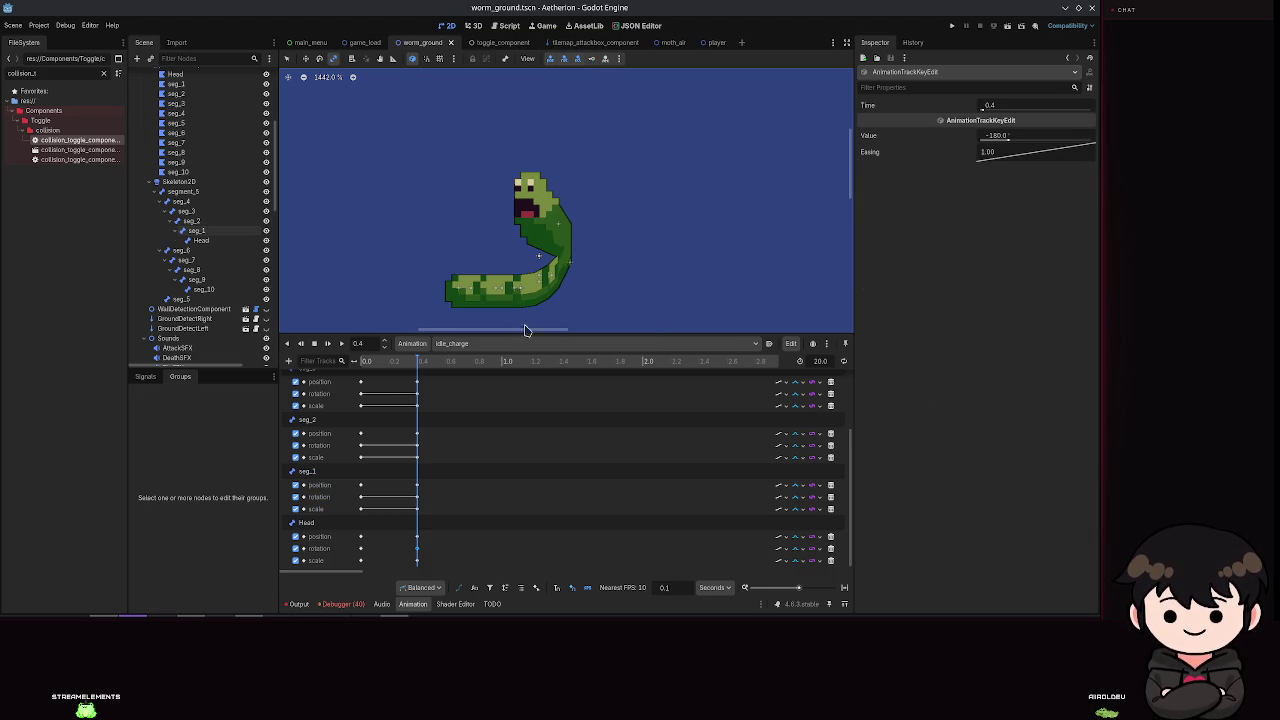
left_click(955, 26)
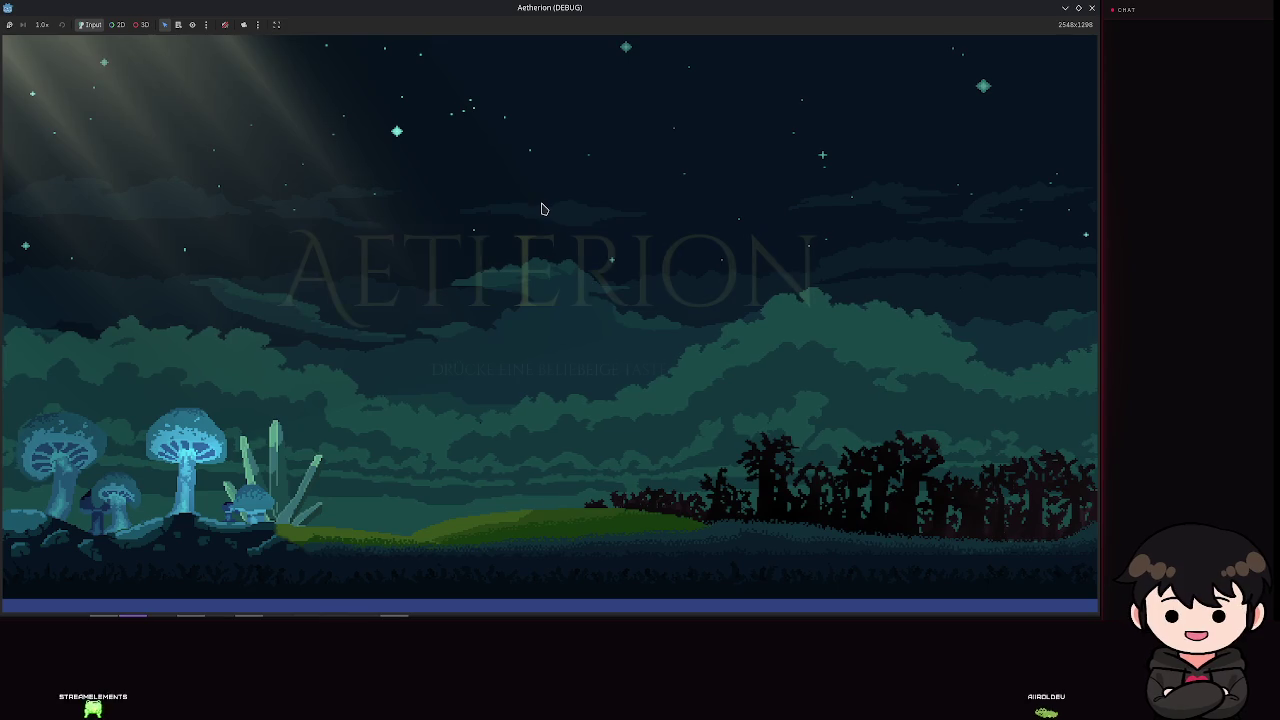
Step: Restart the game, pass the title prompt, choose Spiel Laden and load Spielstand 2
left_click(1094, 10)
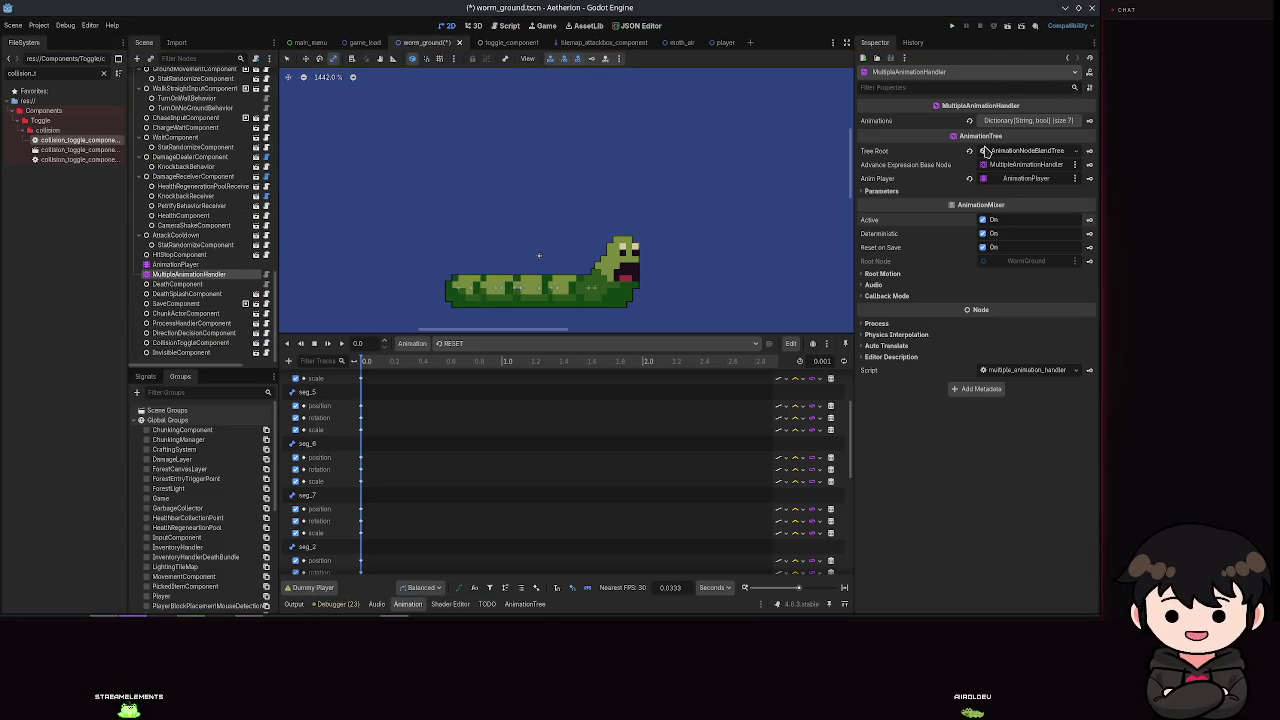
left_click(955, 26)
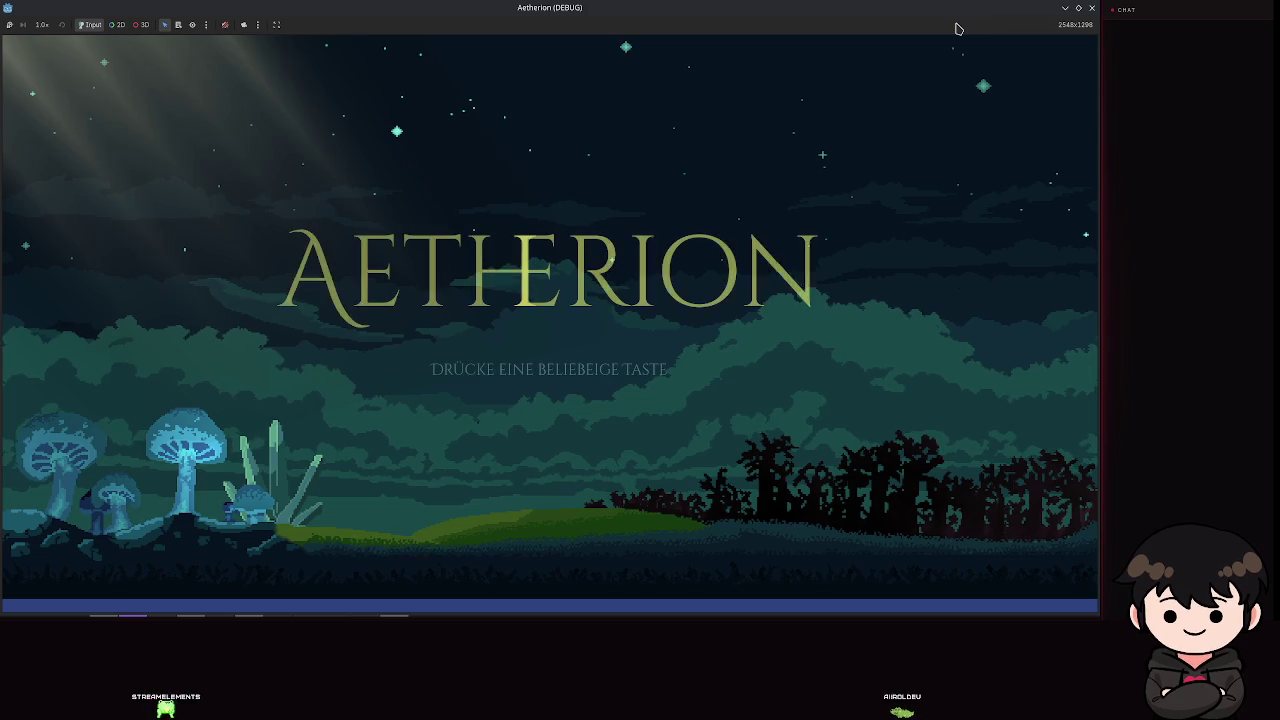
left_click(843, 249)
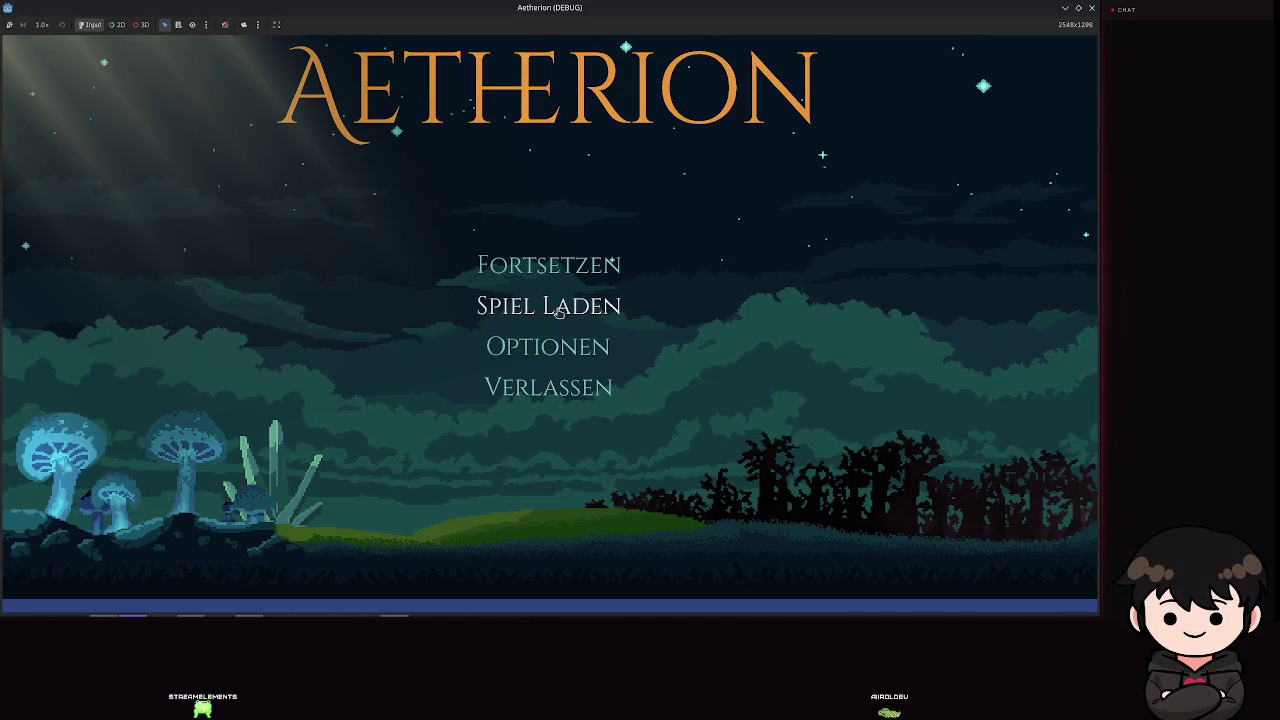
left_click(559, 310)
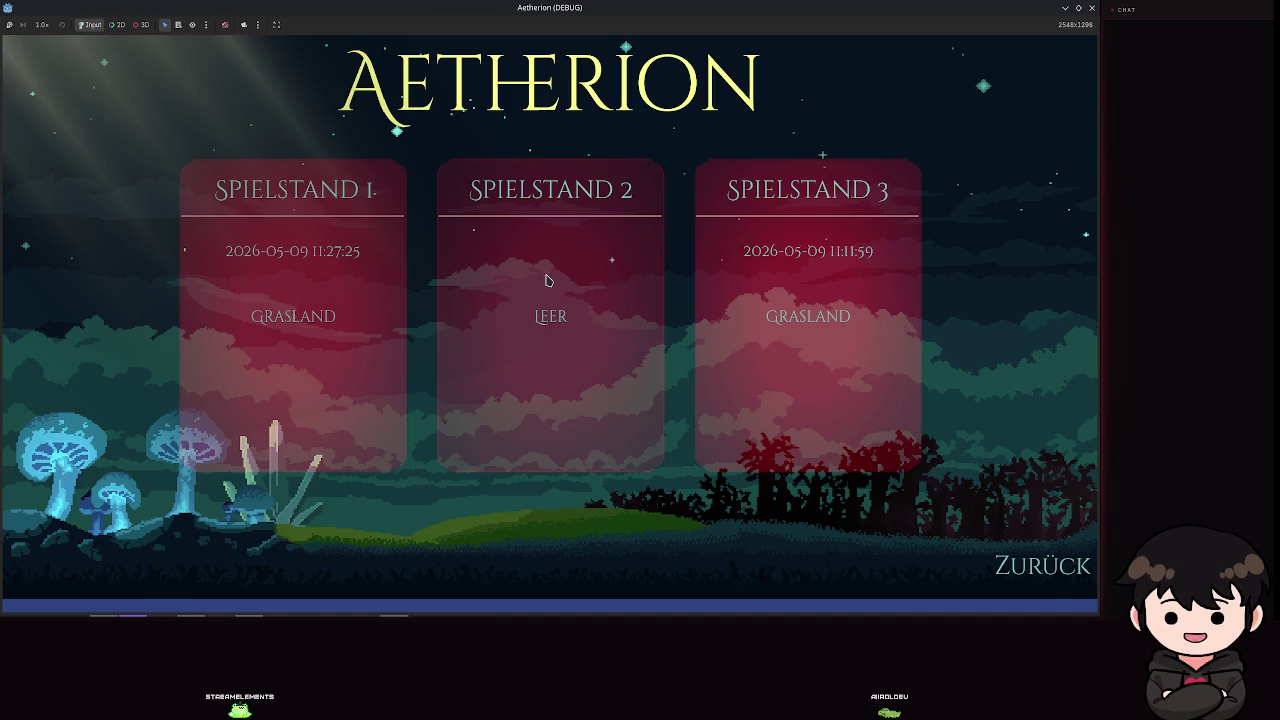
left_click(546, 280)
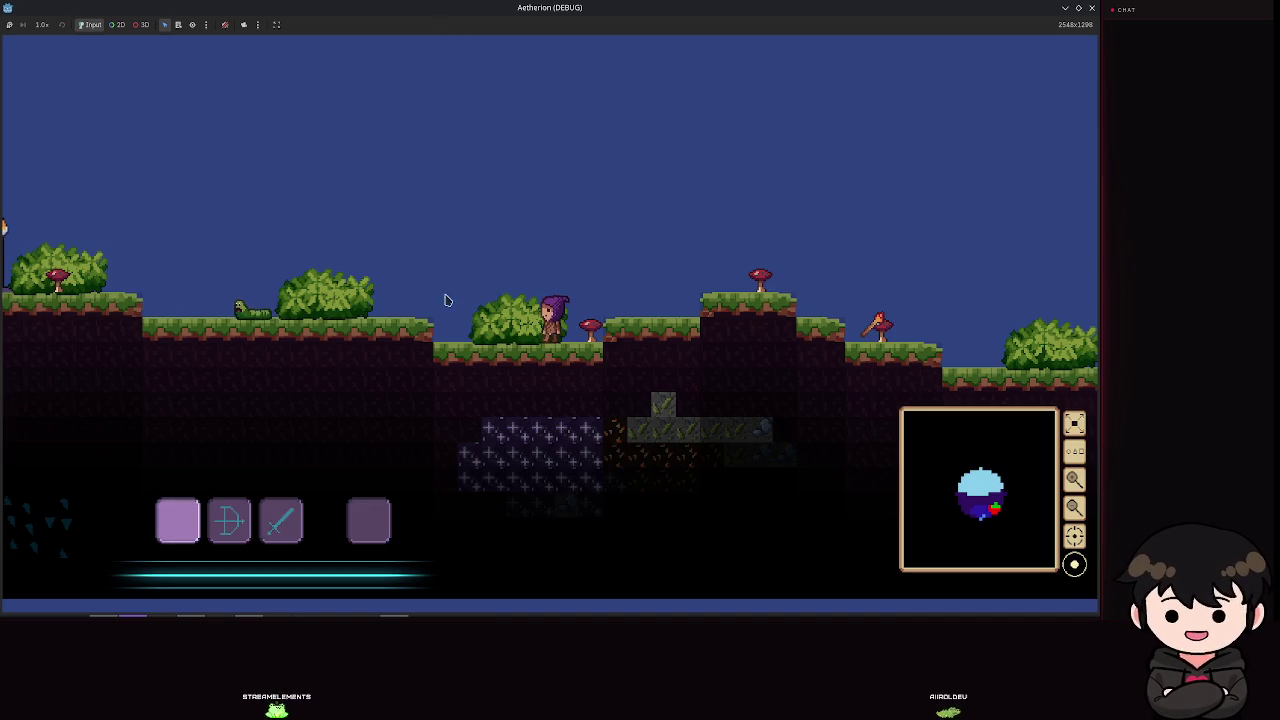
Step: Run and jump right over the hills up to the ledge by the torches
key("a")
key("space")
key("space")
key("d")
key("a")
key("d")
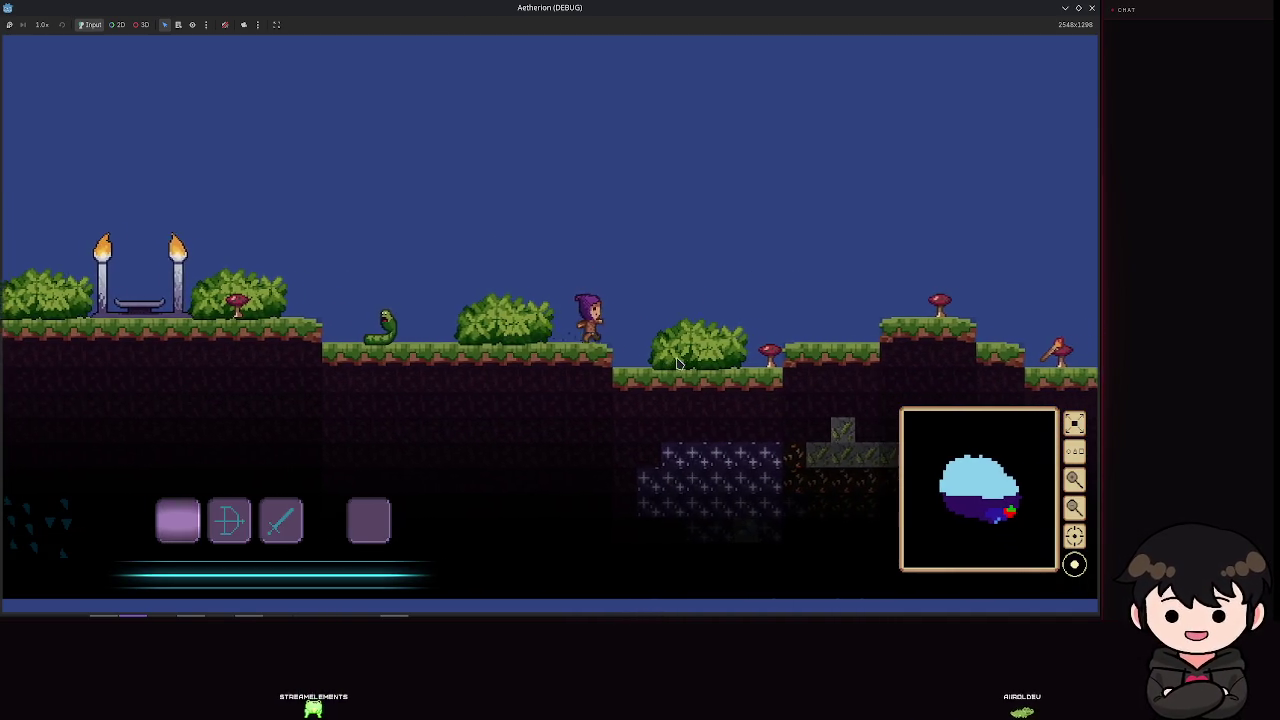
key("space")
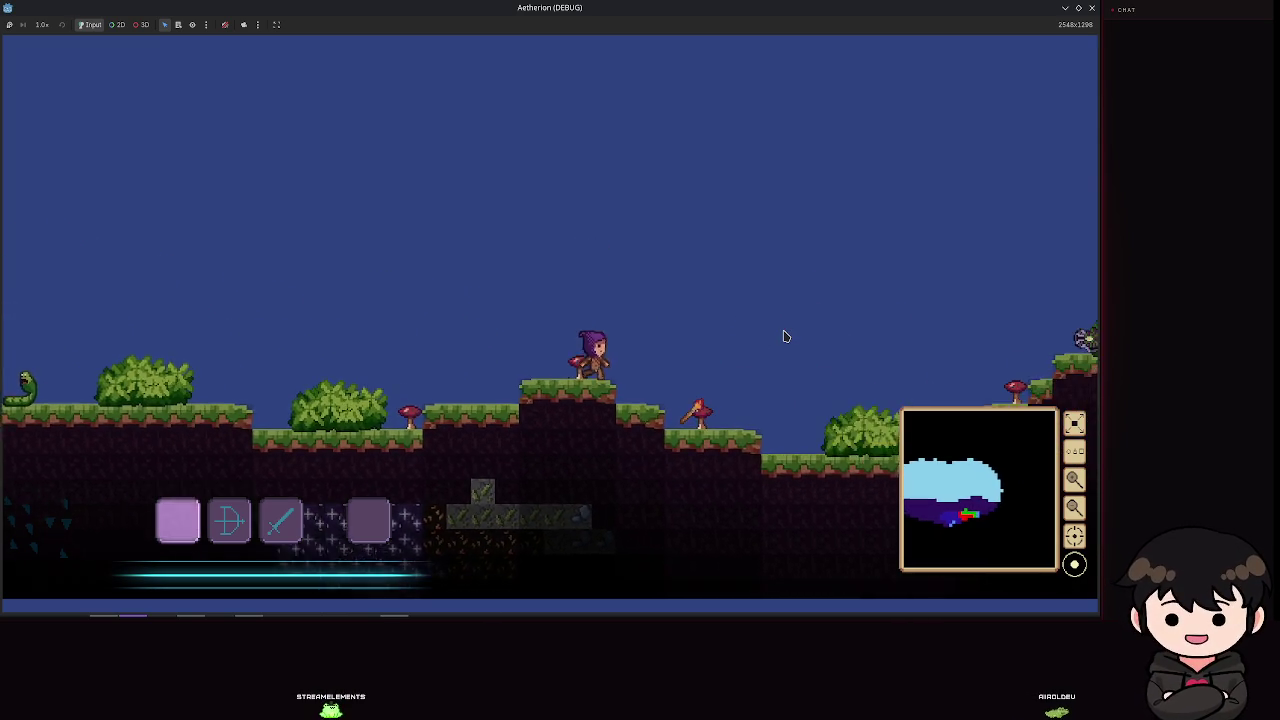
key("3")
key("space")
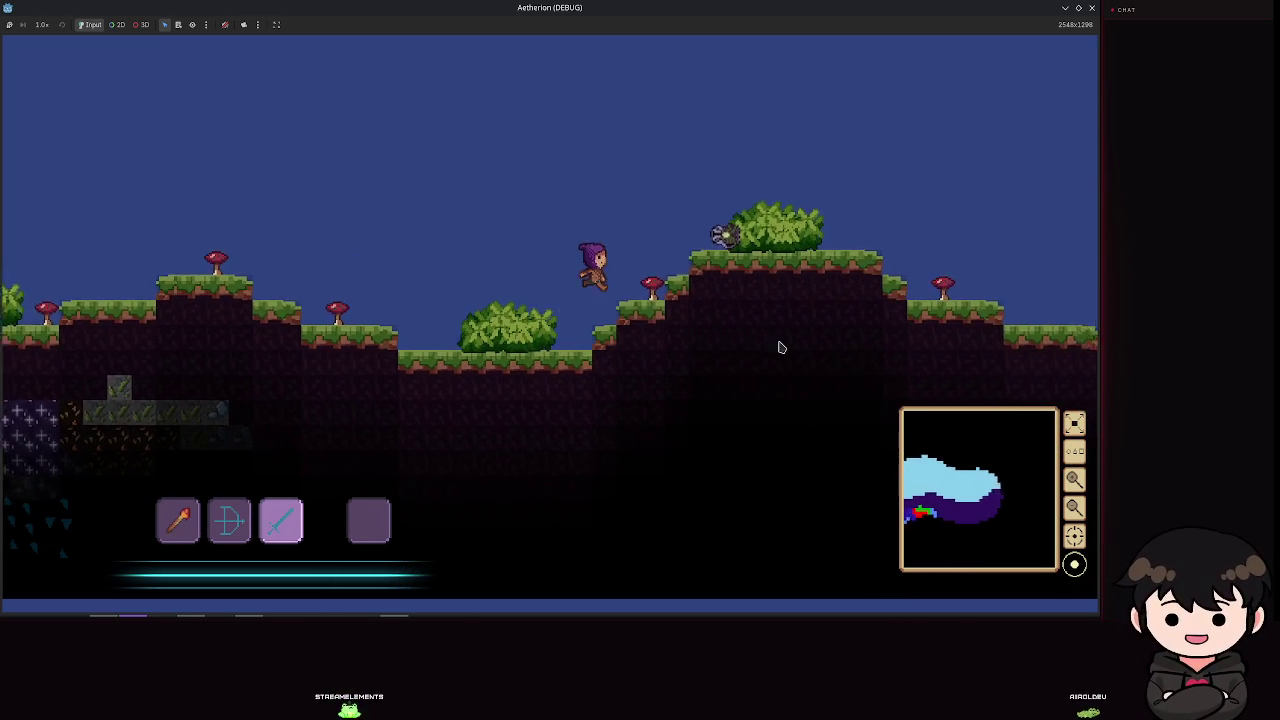
key("d")
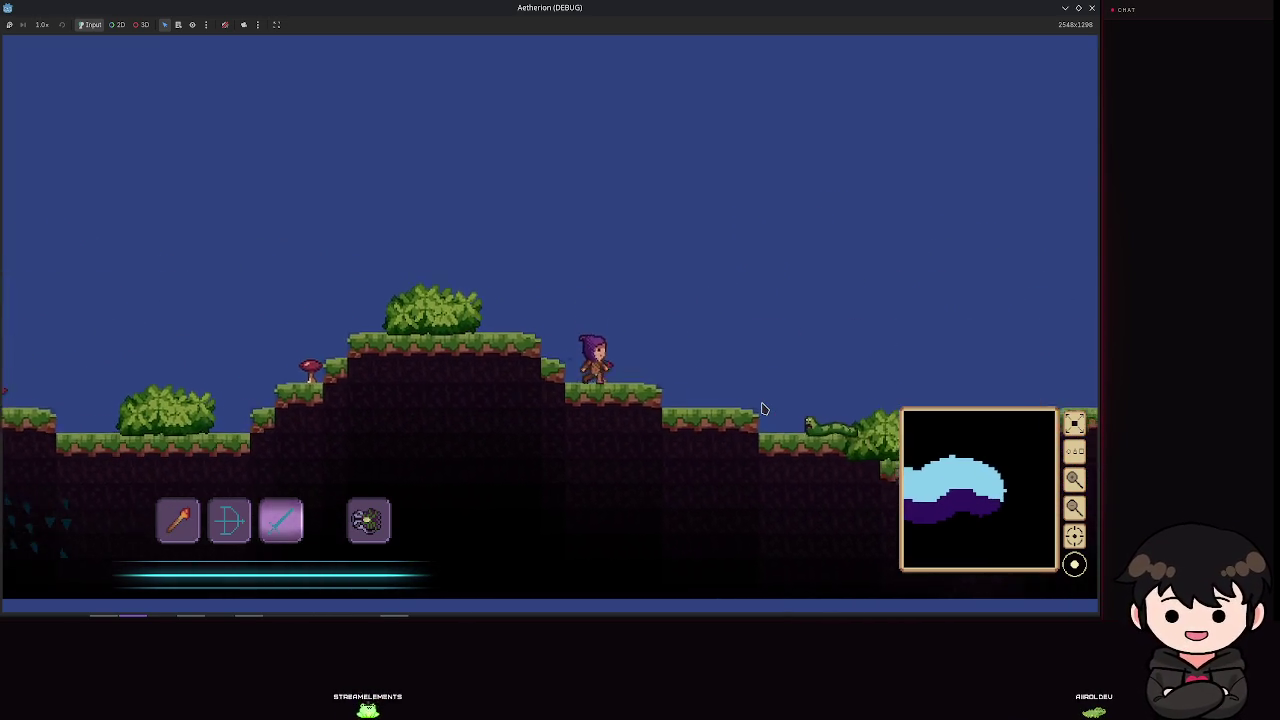
key("space")
key("d")
key("space")
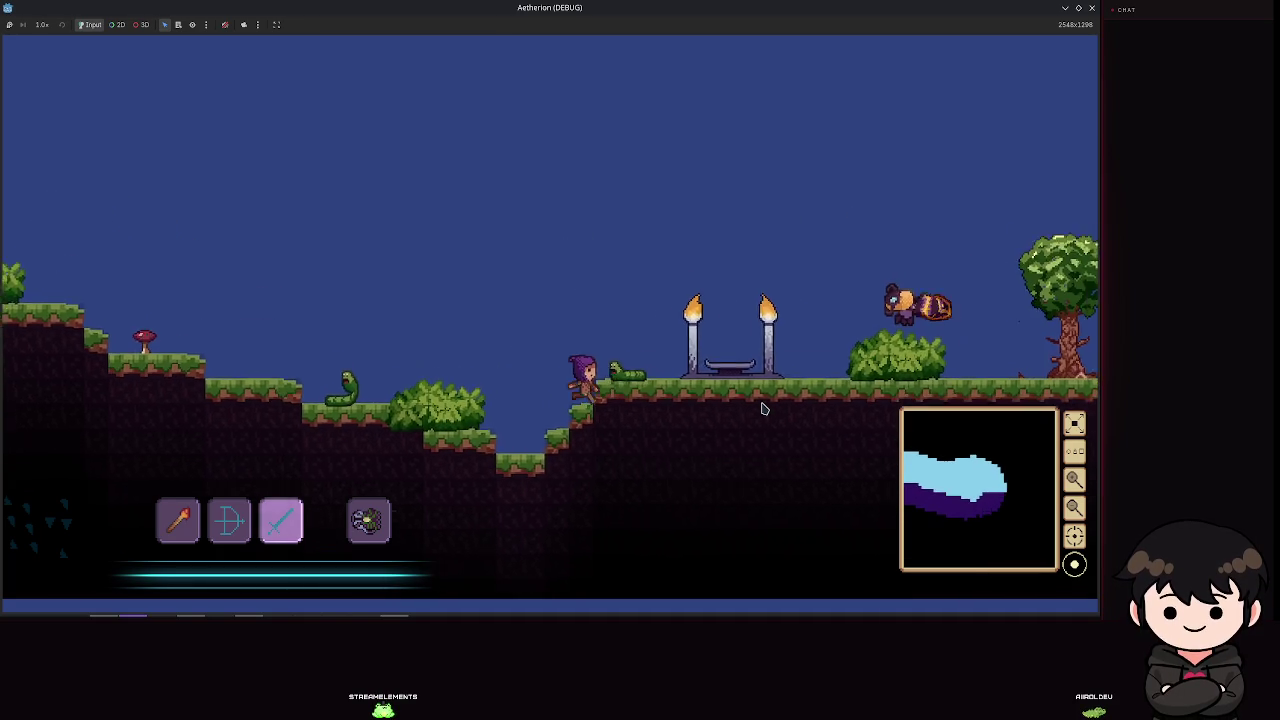
Step: Continue past the torches and big tree, down the grass steps onto the pillar near the worms
key("d")
key("space")
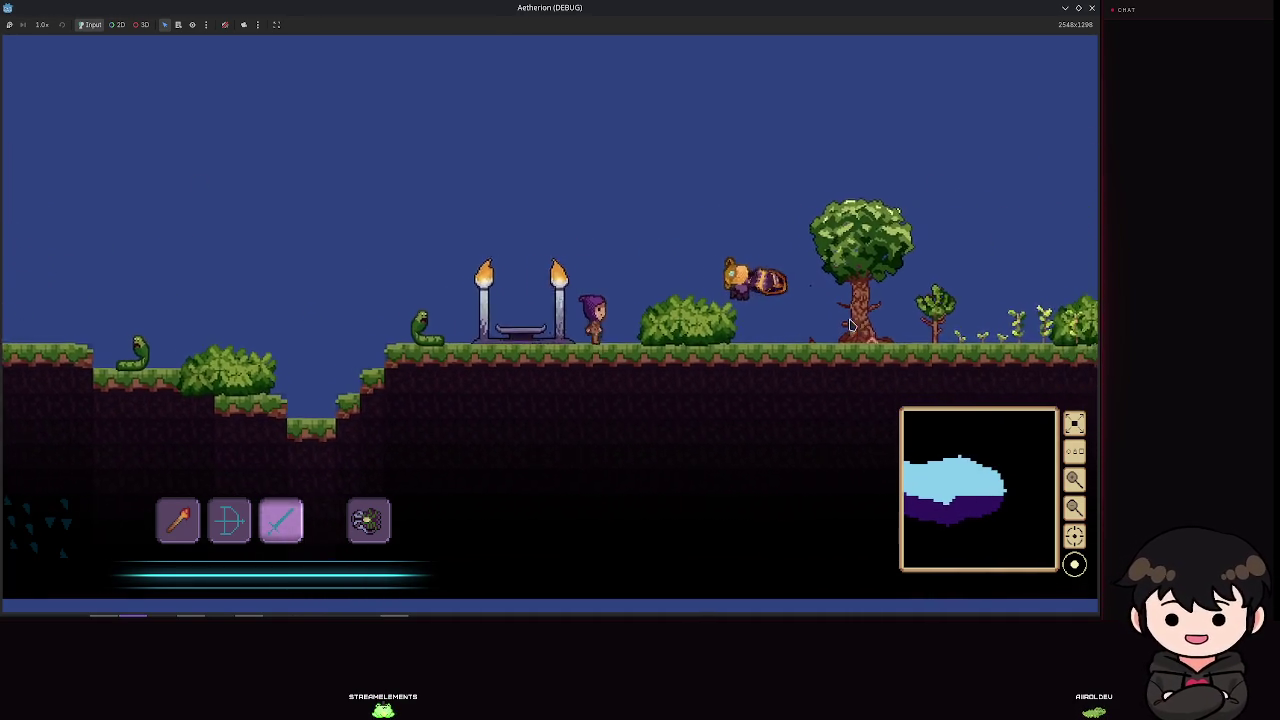
key("space")
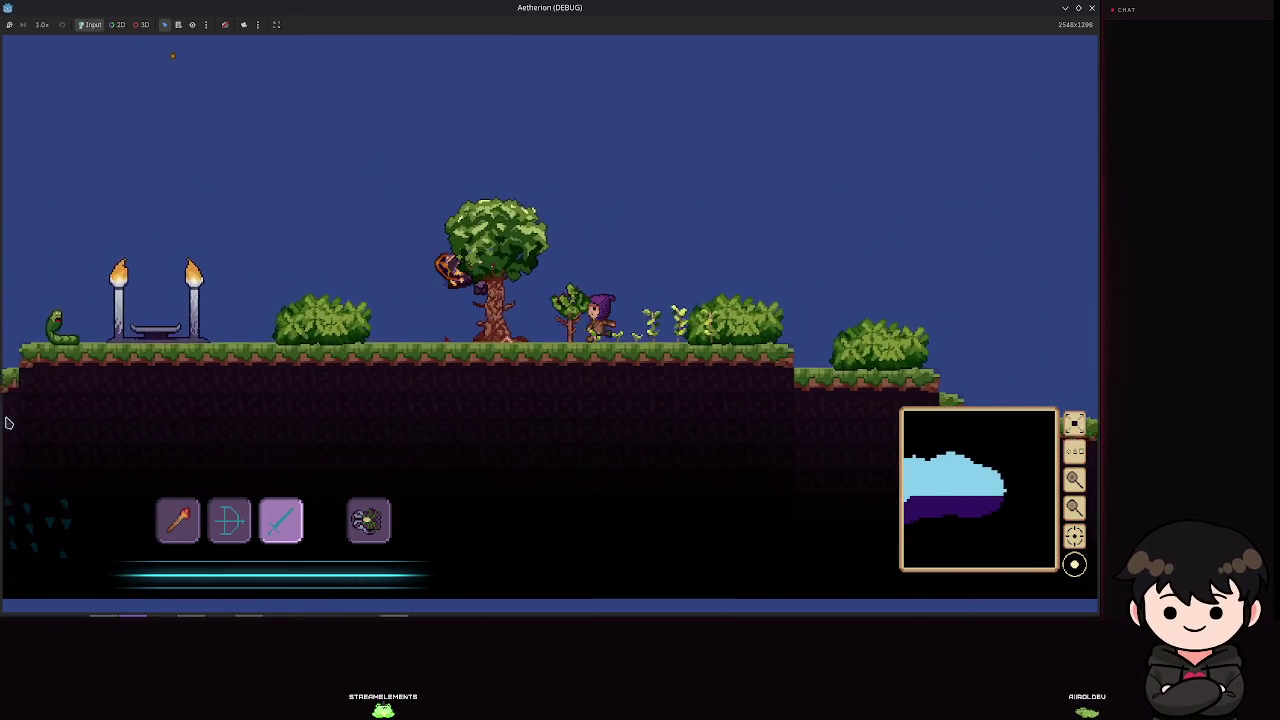
key("d")
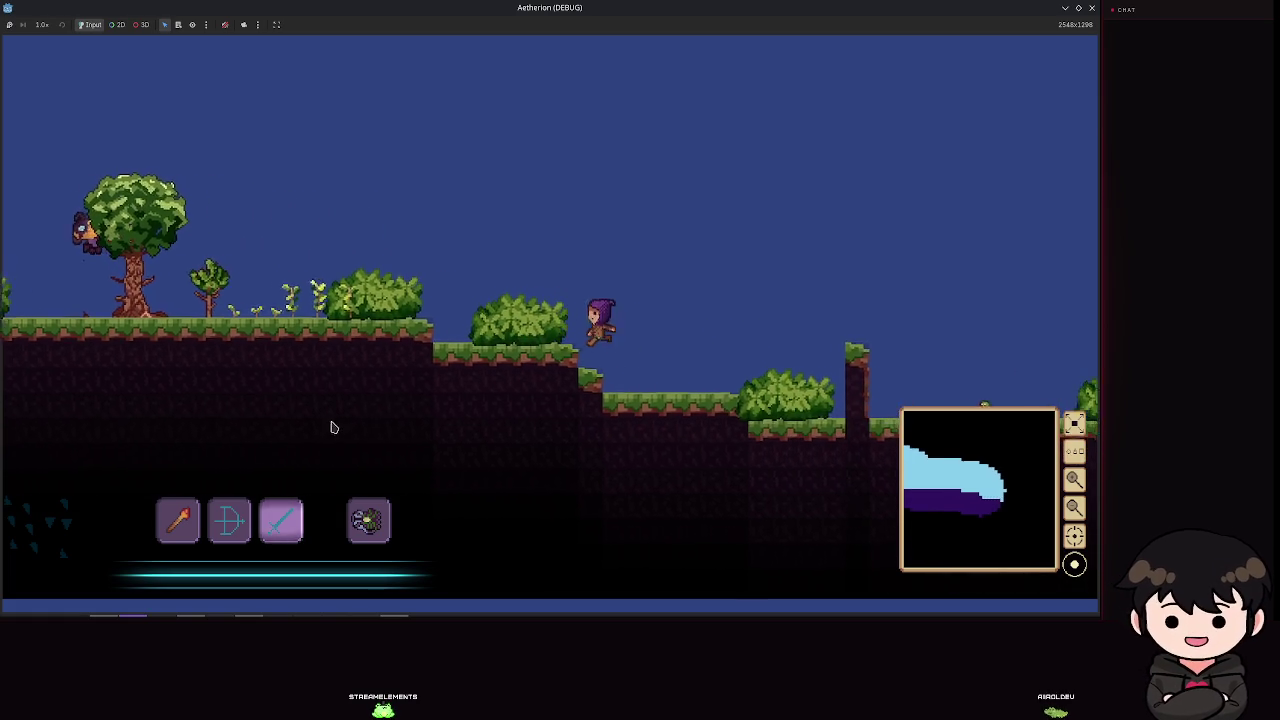
key("space")
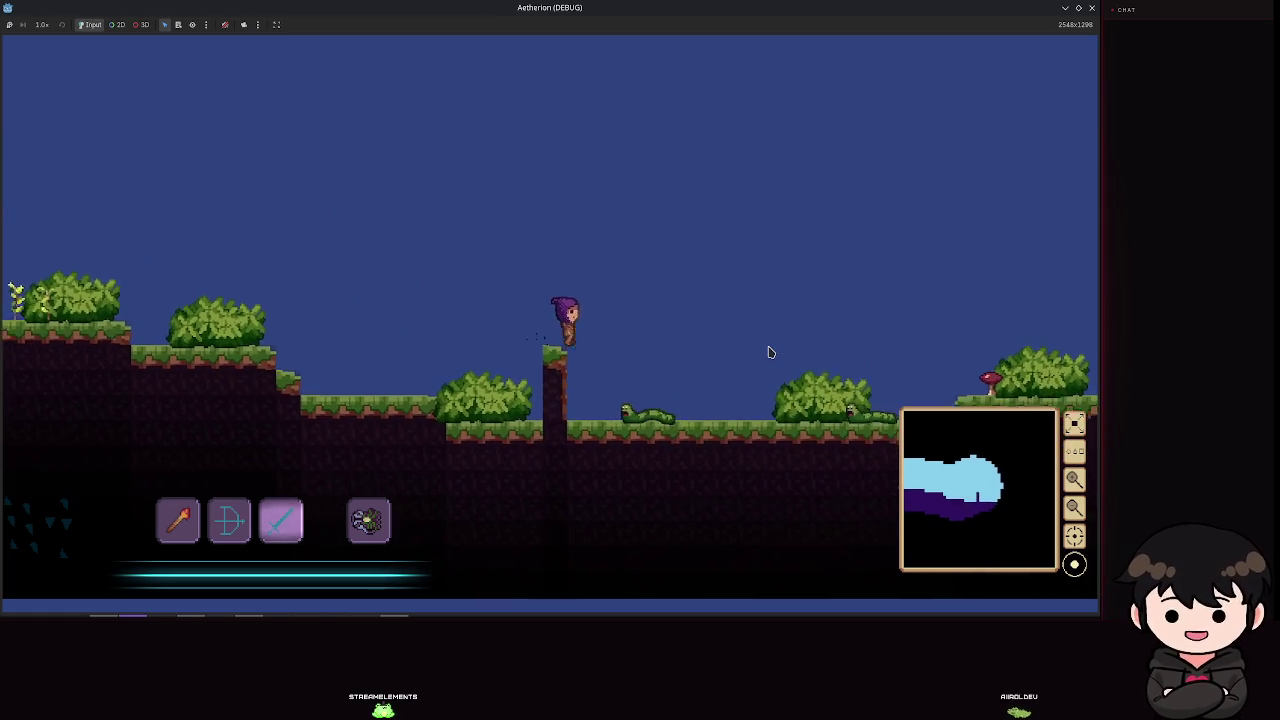
key("a")
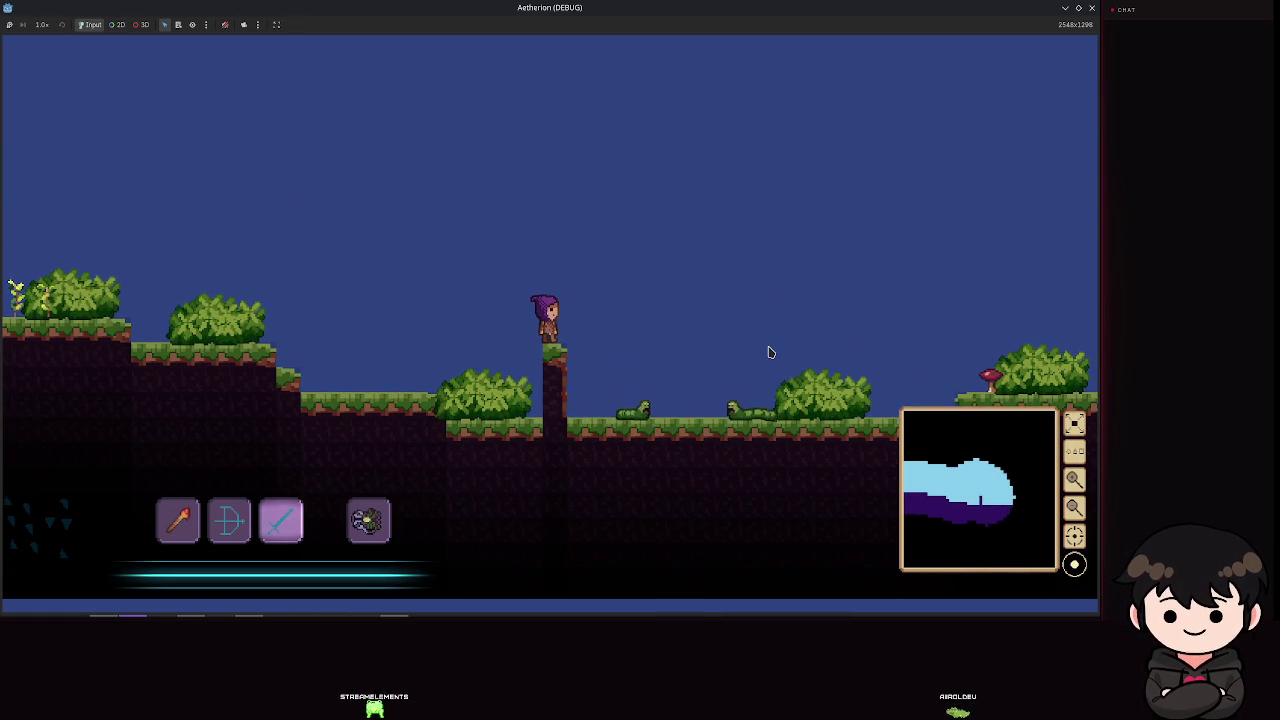
key("d")
key("space")
key("a")
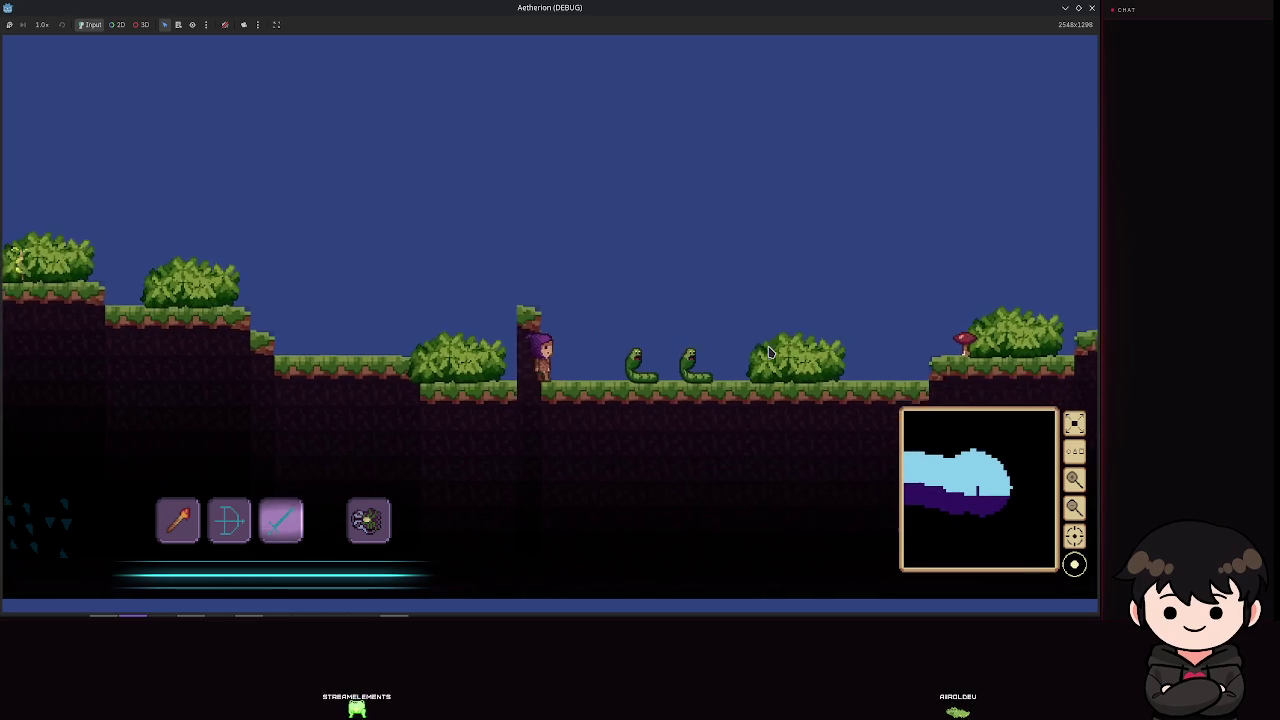
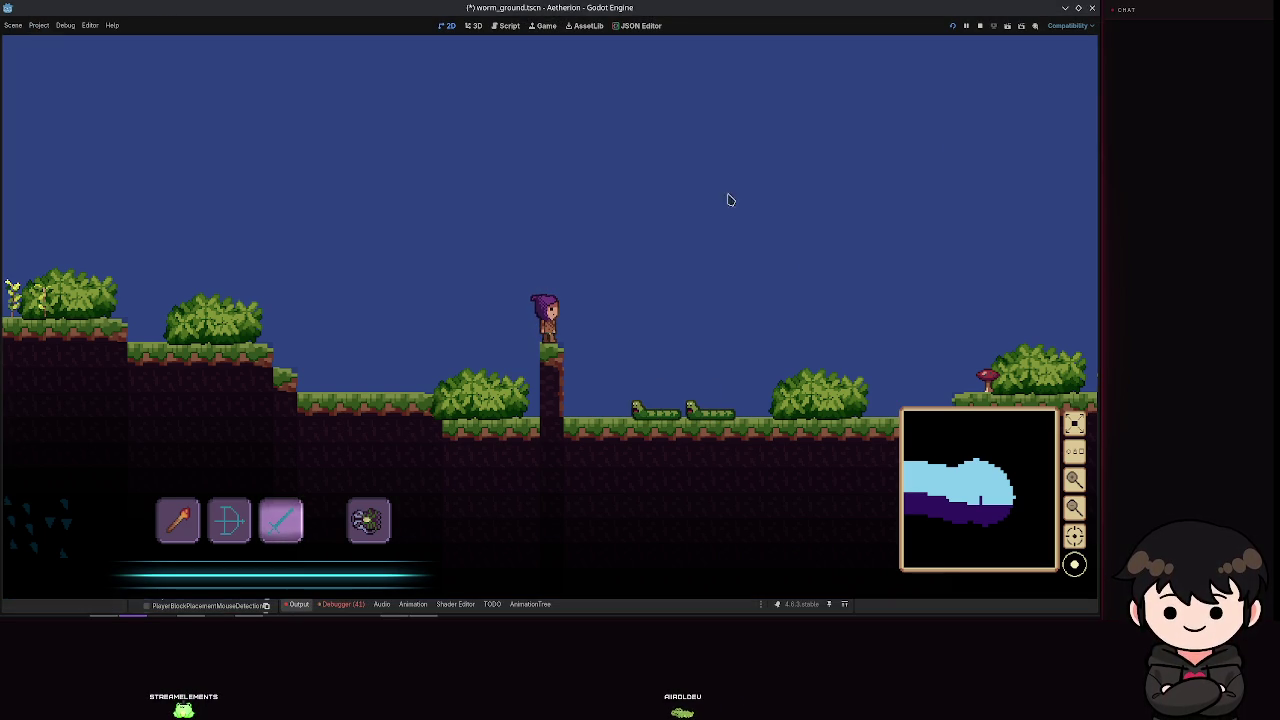
Step: Stop the game, save worm_ground, and open idle_charge with the worm's Head bone selected
key("F8")
key("ctrl+s")
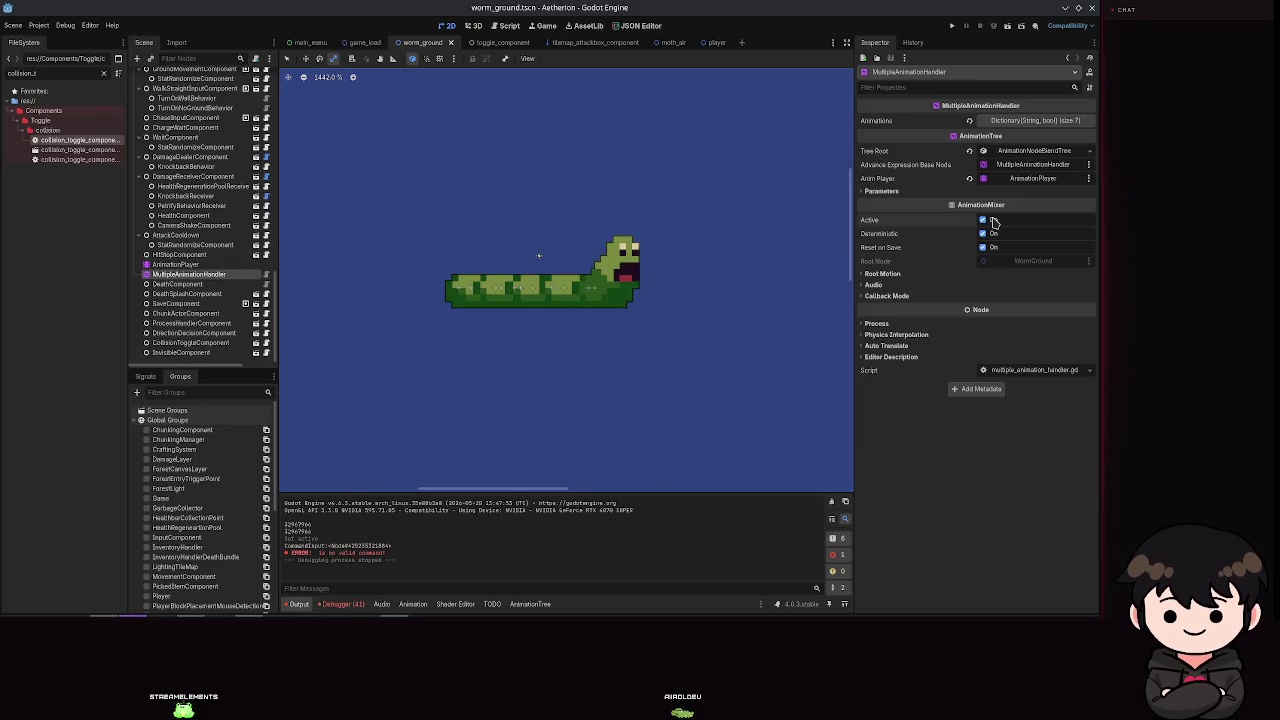
left_click(185, 264)
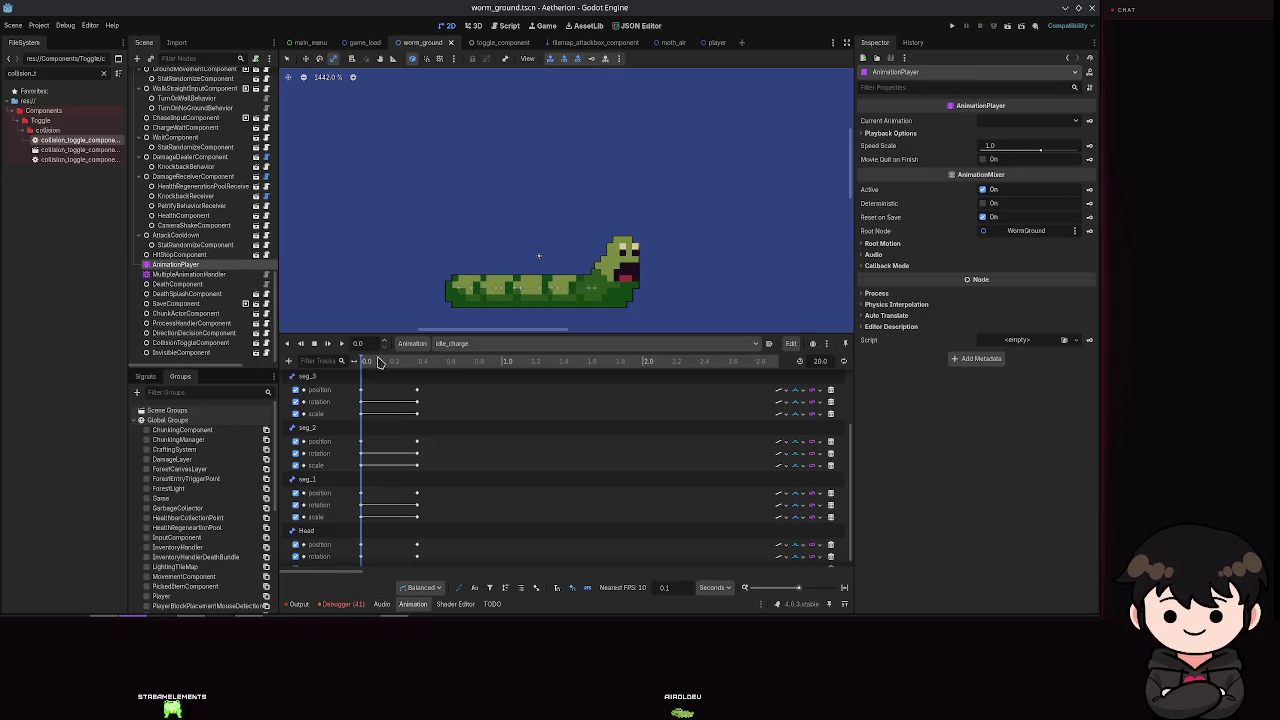
scroll(364, 343, "up", 4)
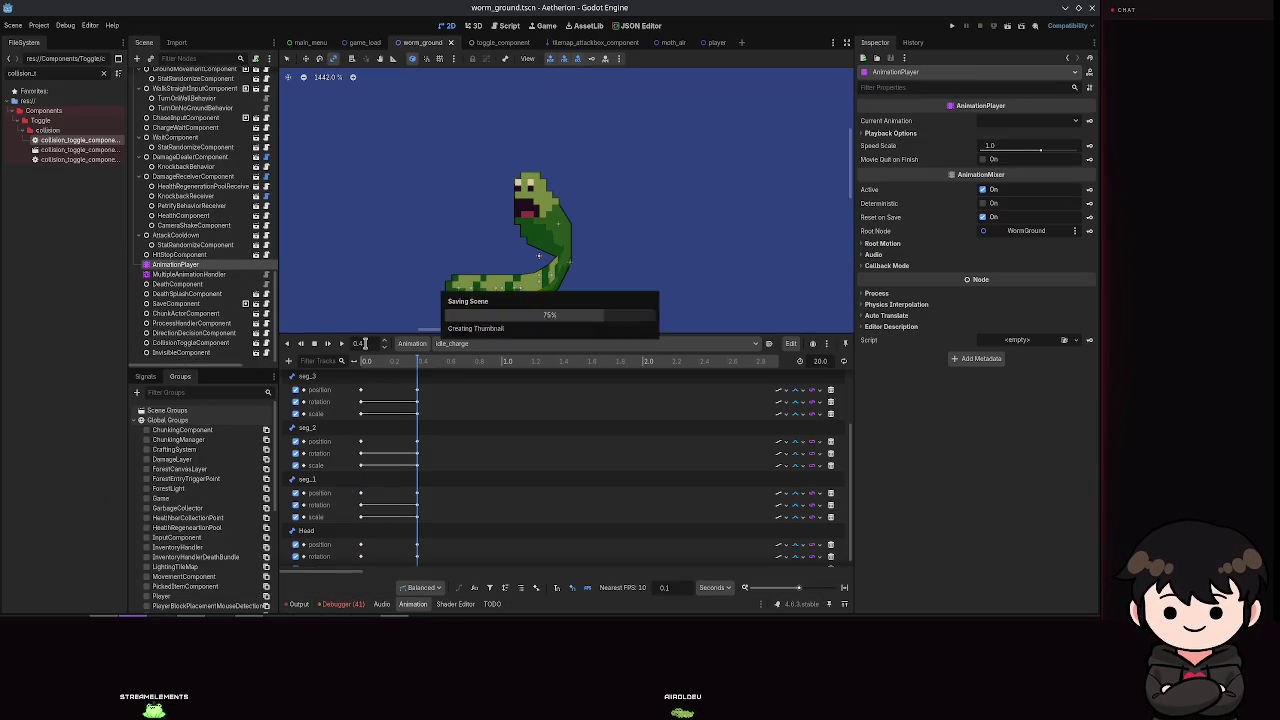
scroll(200, 200, "up", 6)
scroll(188, 172, "up", 4)
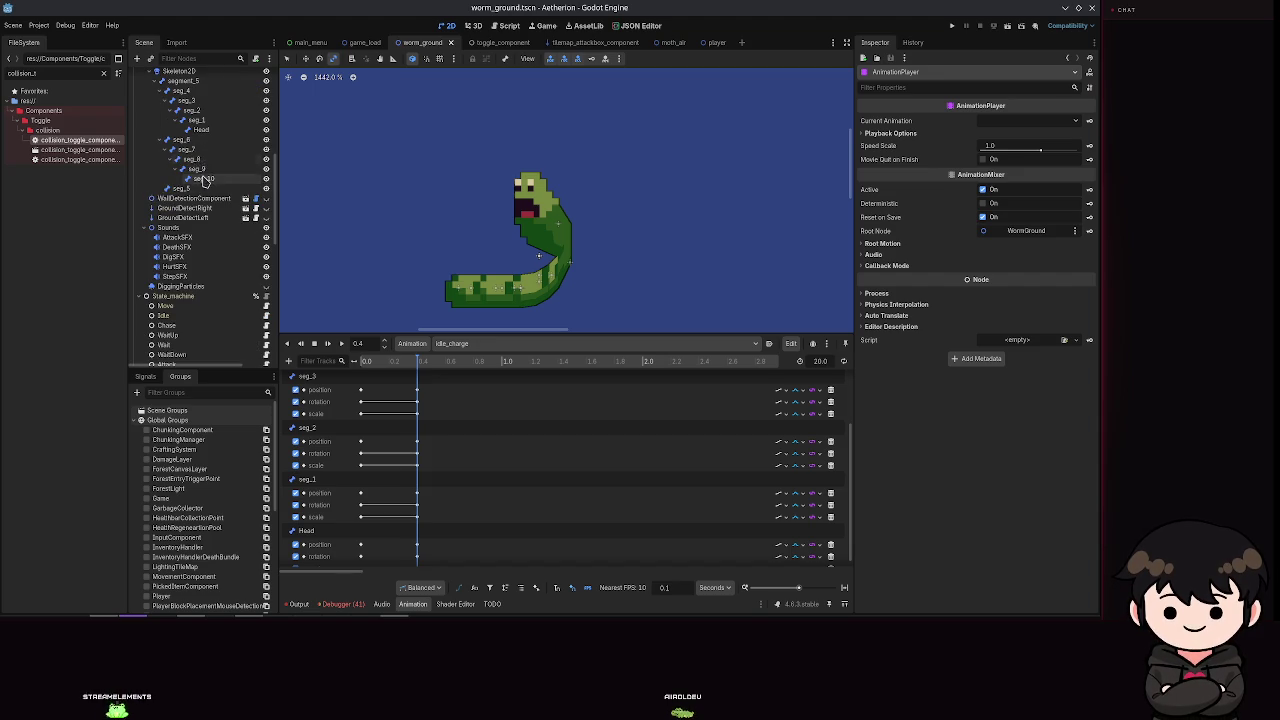
left_click(201, 129)
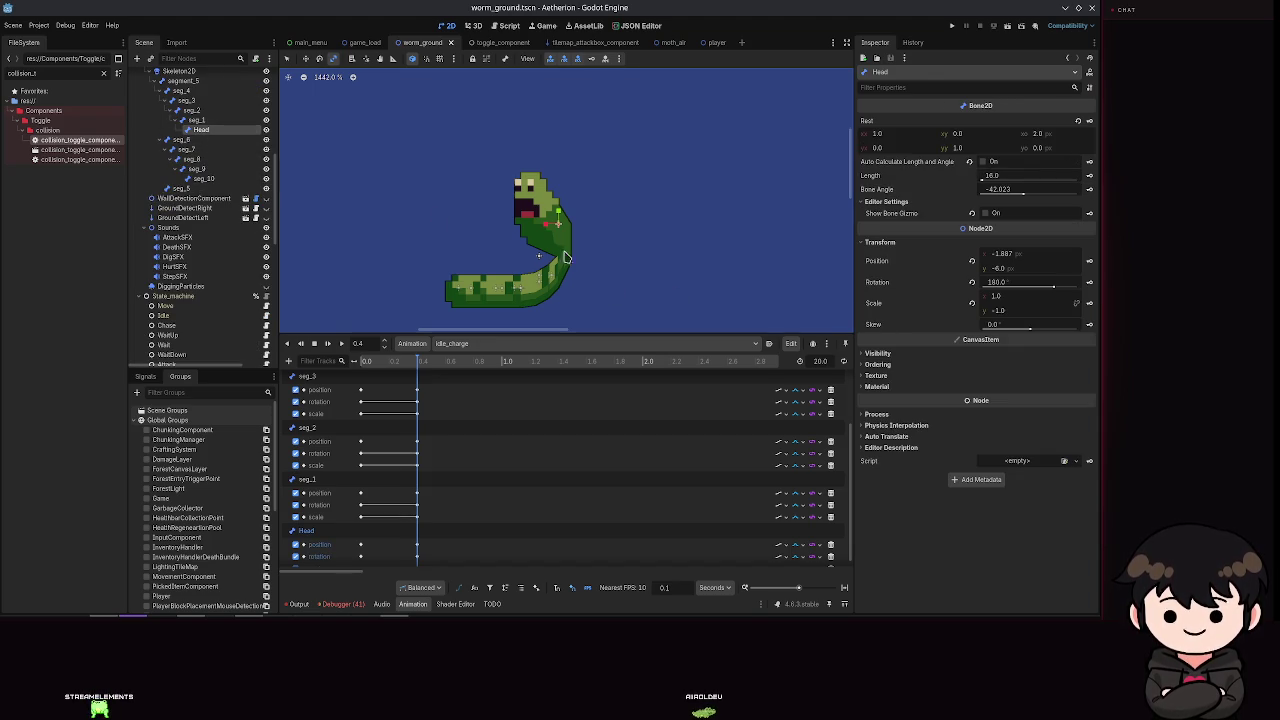
Step: Shrink the worm's Head slightly and preview idle_charge from the start
left_click_drag(546, 229, 546, 229)
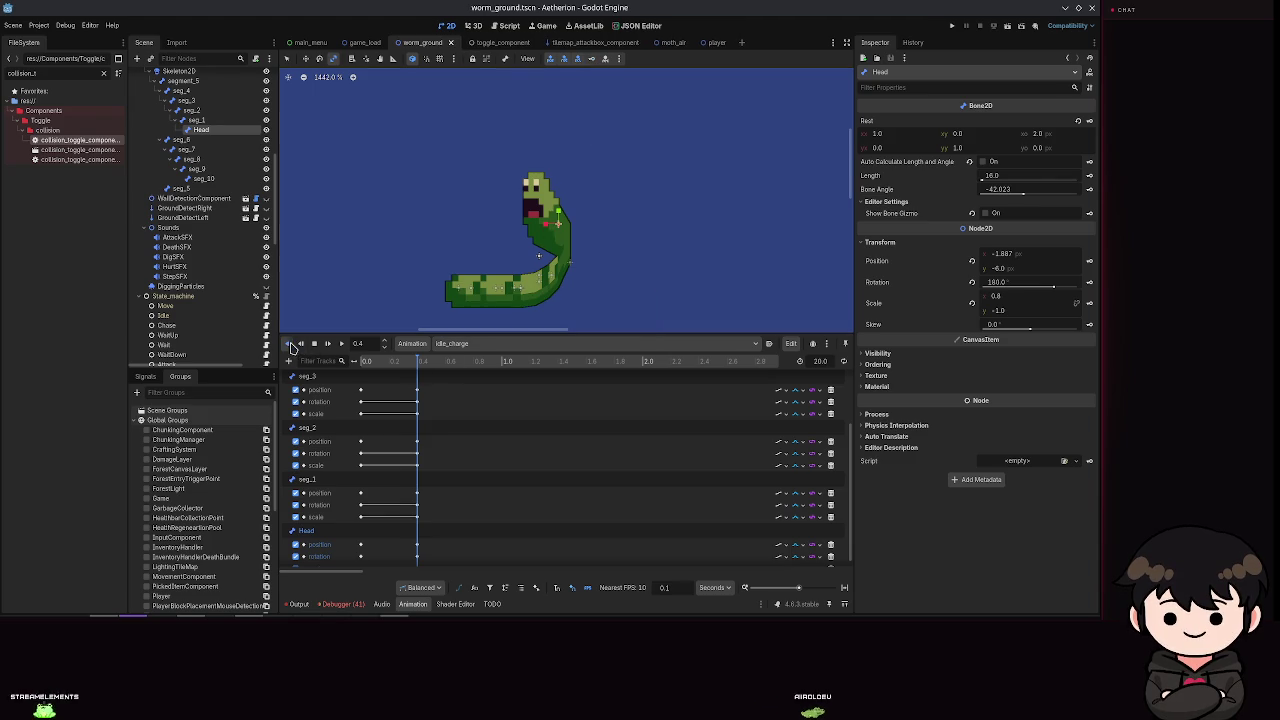
left_click(289, 344)
left_click(341, 344)
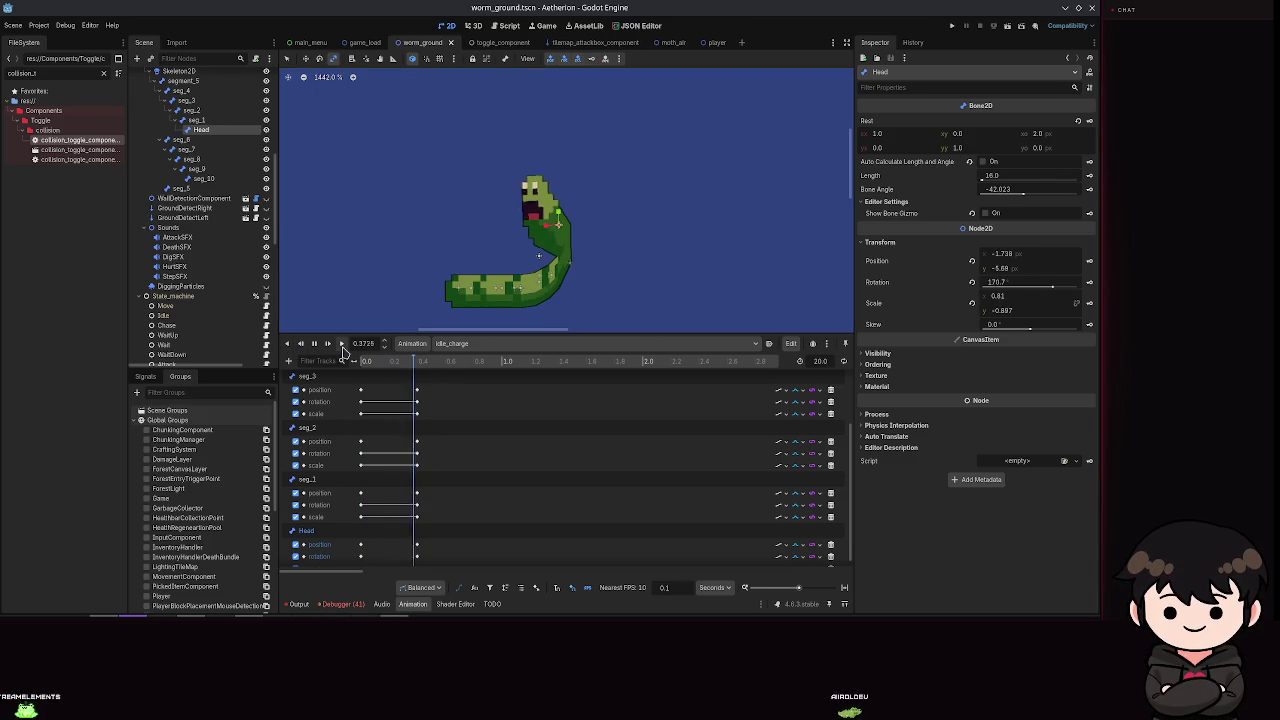
mouse_move(618, 368)
left_mouse_down()
mouse_move(330, 381)
mouse_move(390, 381)
left_mouse_up()
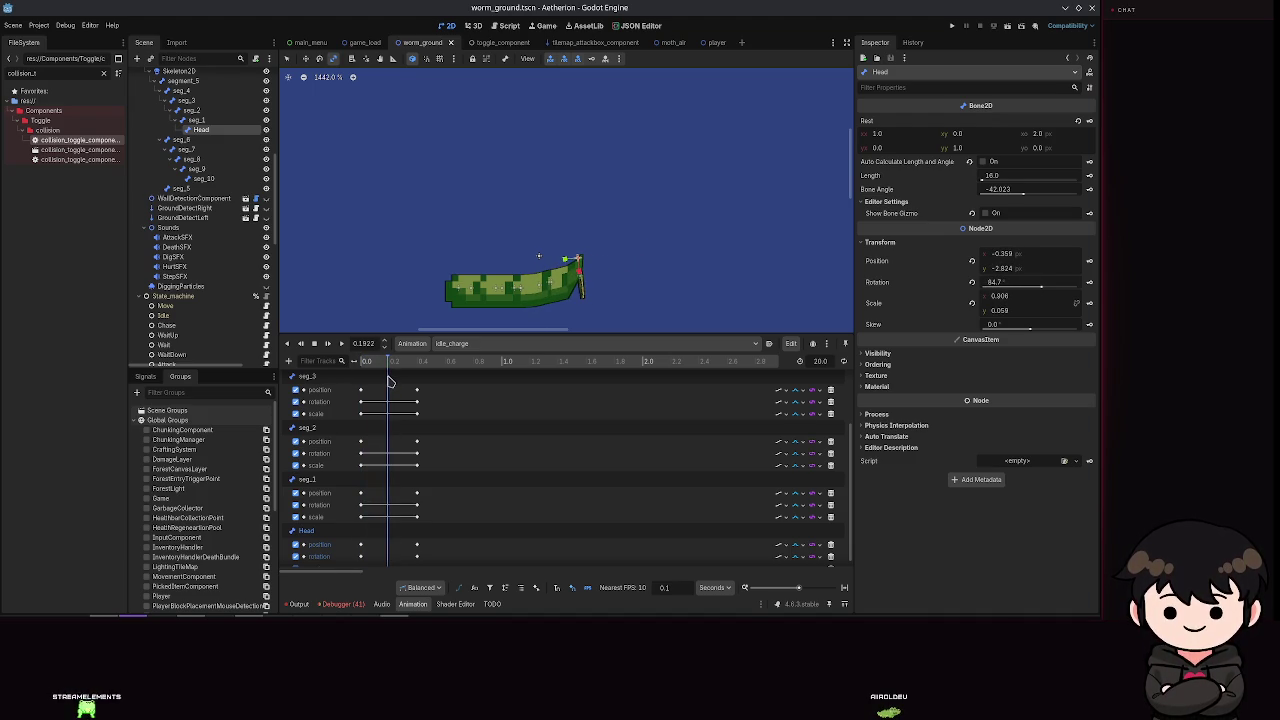
Step: Set the playhead to 0.2 s and move the Head position, rotation and scale keys there
scroll(390, 400, "down", 1)
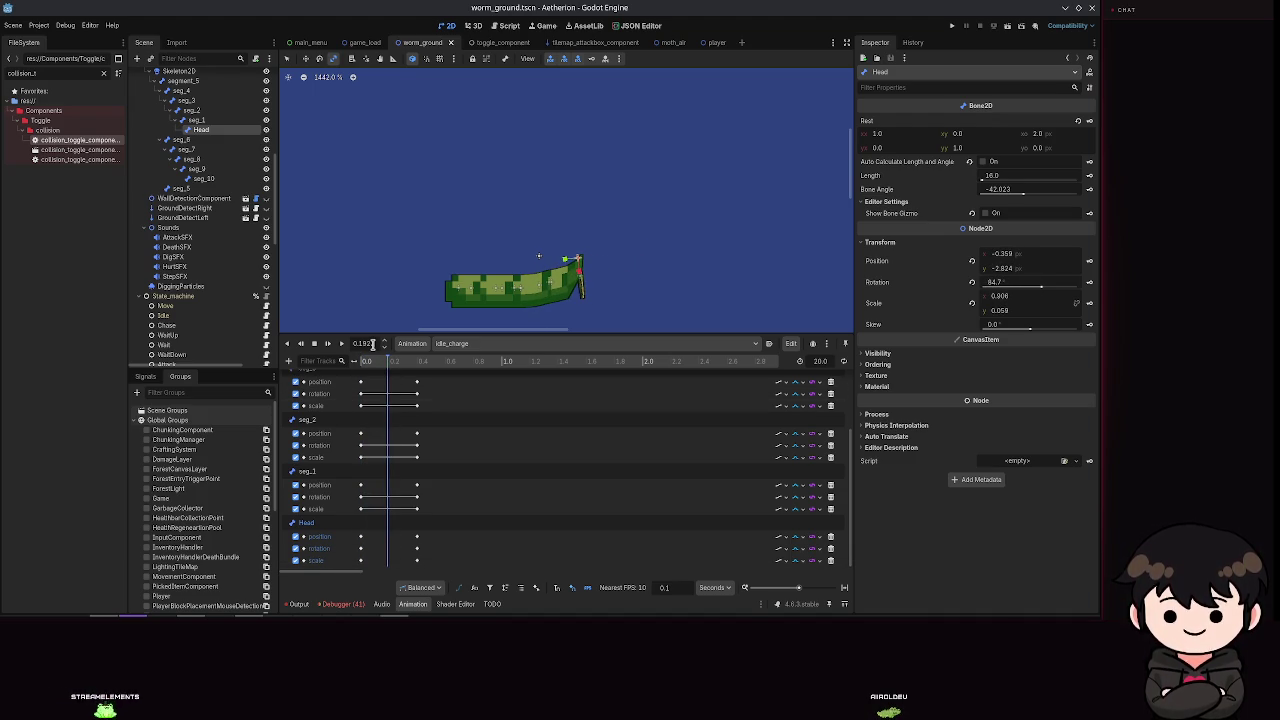
type("0.2")
key("Return")
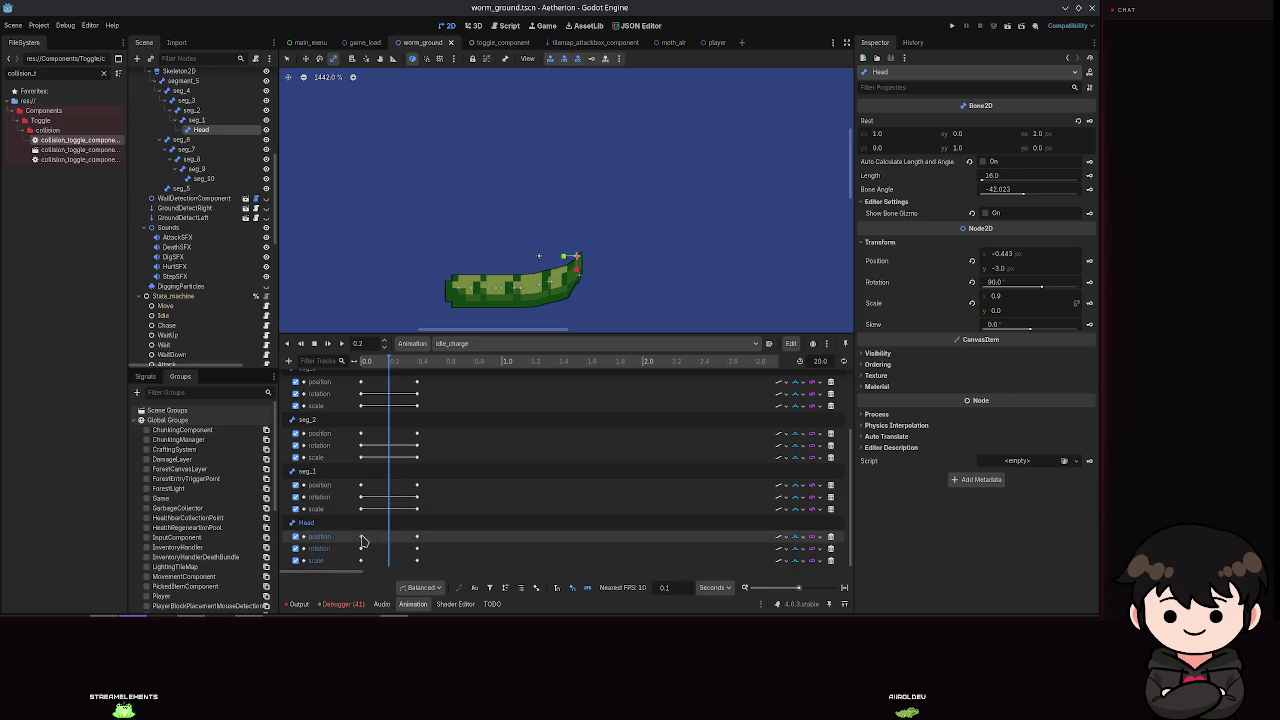
left_click(375, 536)
left_click_drag(380, 548, 388, 560)
left_click(355, 360)
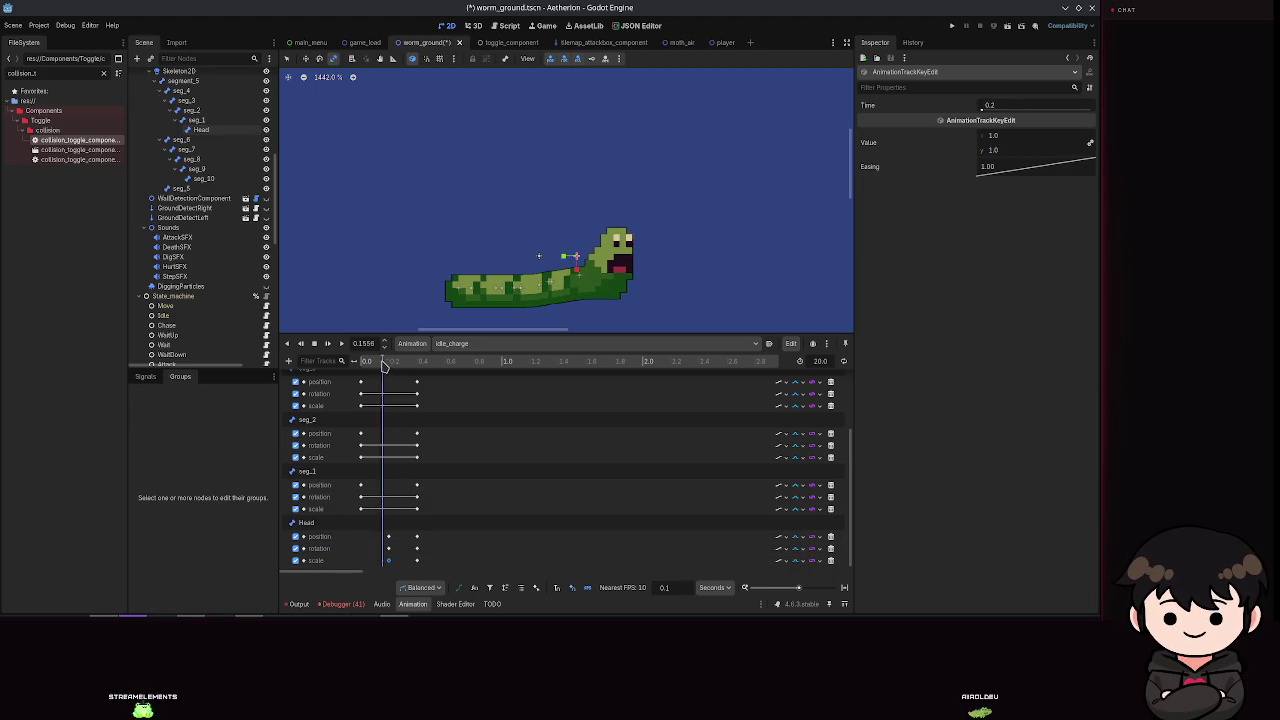
Step: Preview idle_charge and undo the Head key move, returning the keys to 0.0
left_click(341, 343)
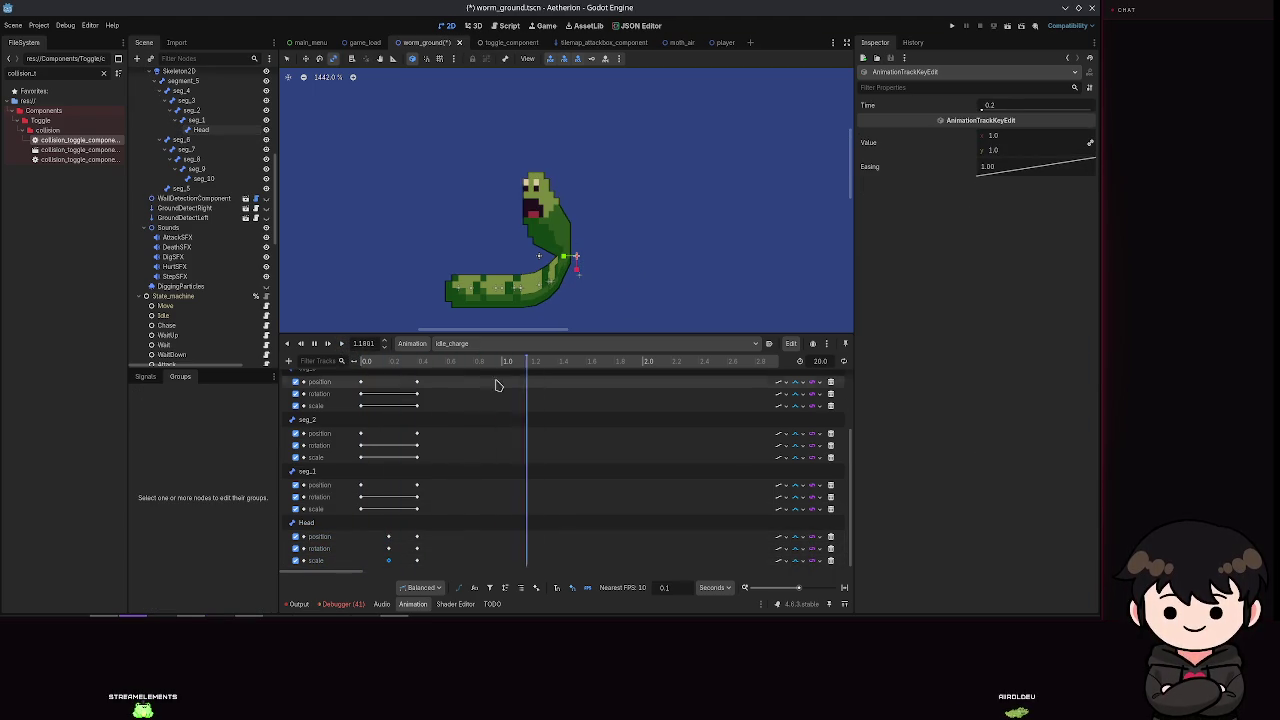
left_click_drag(688, 361, 388, 361)
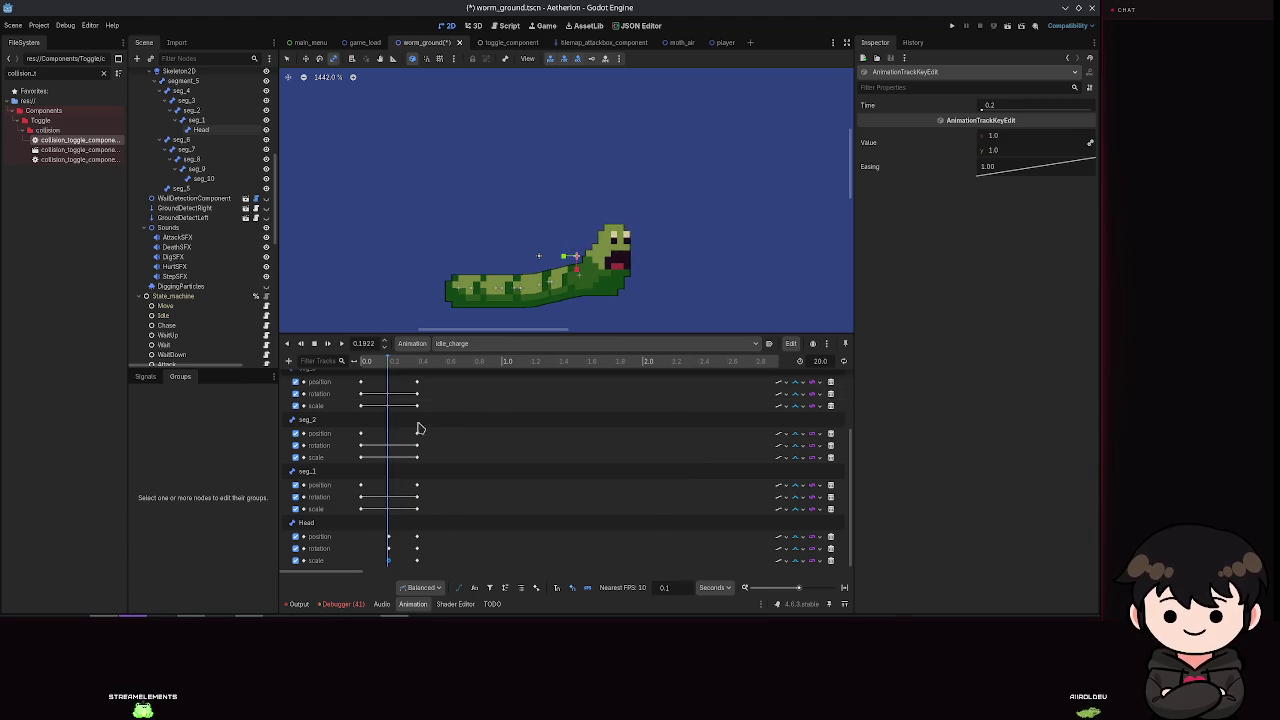
left_click(389, 536)
left_click(390, 560)
key("ctrl+z")
key("ctrl+z")
key("ctrl+z")
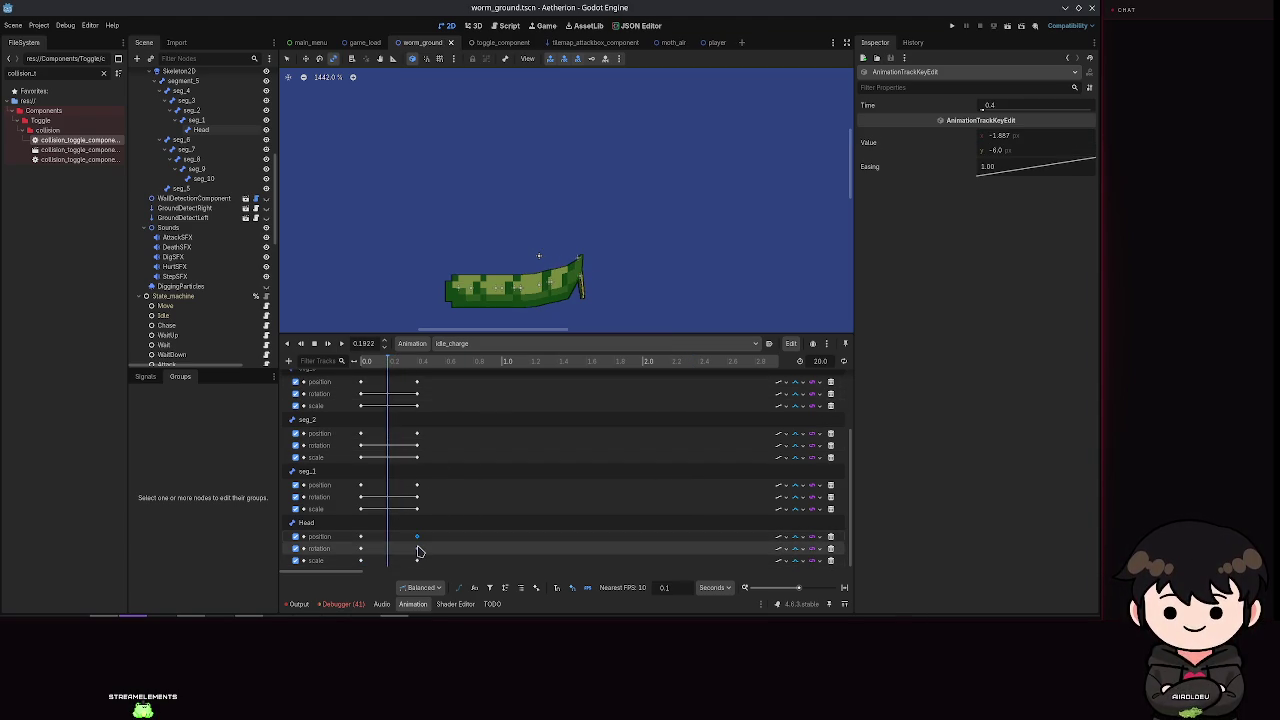
Step: Set the Head rotation key at 0.4 s to -180° and place the playhead at 0.4
left_click(417, 560)
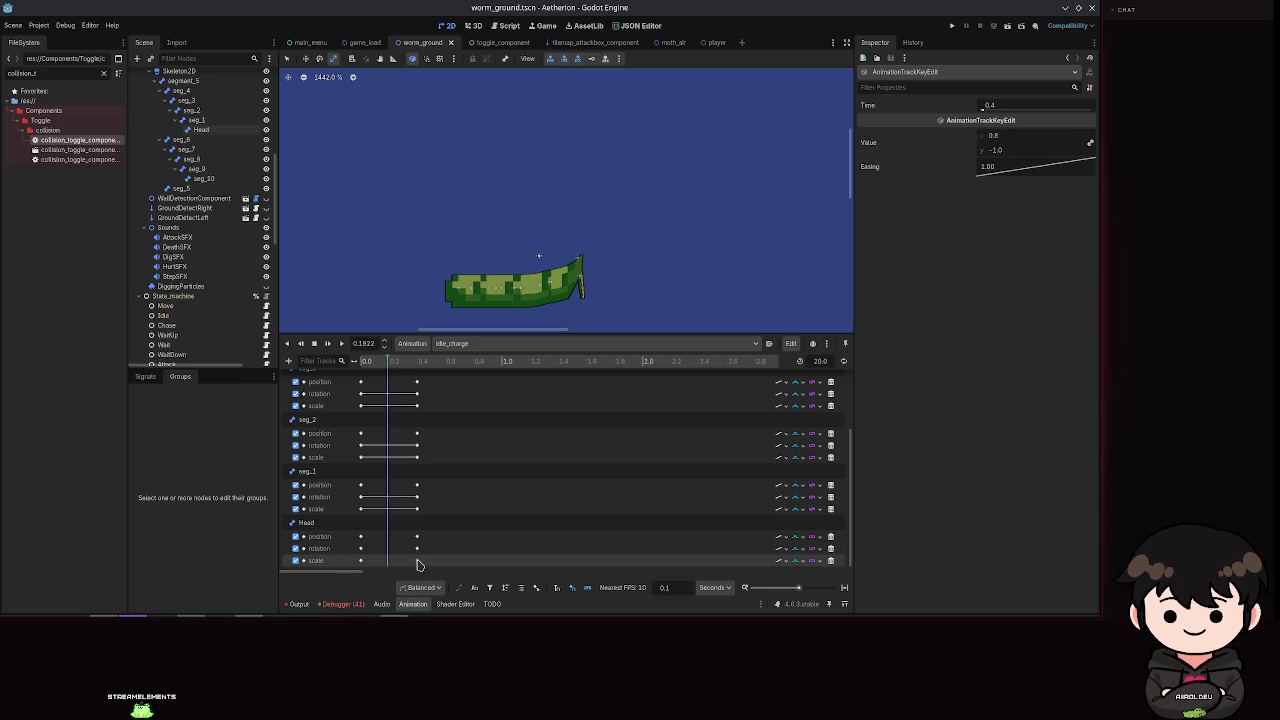
left_click(417, 548)
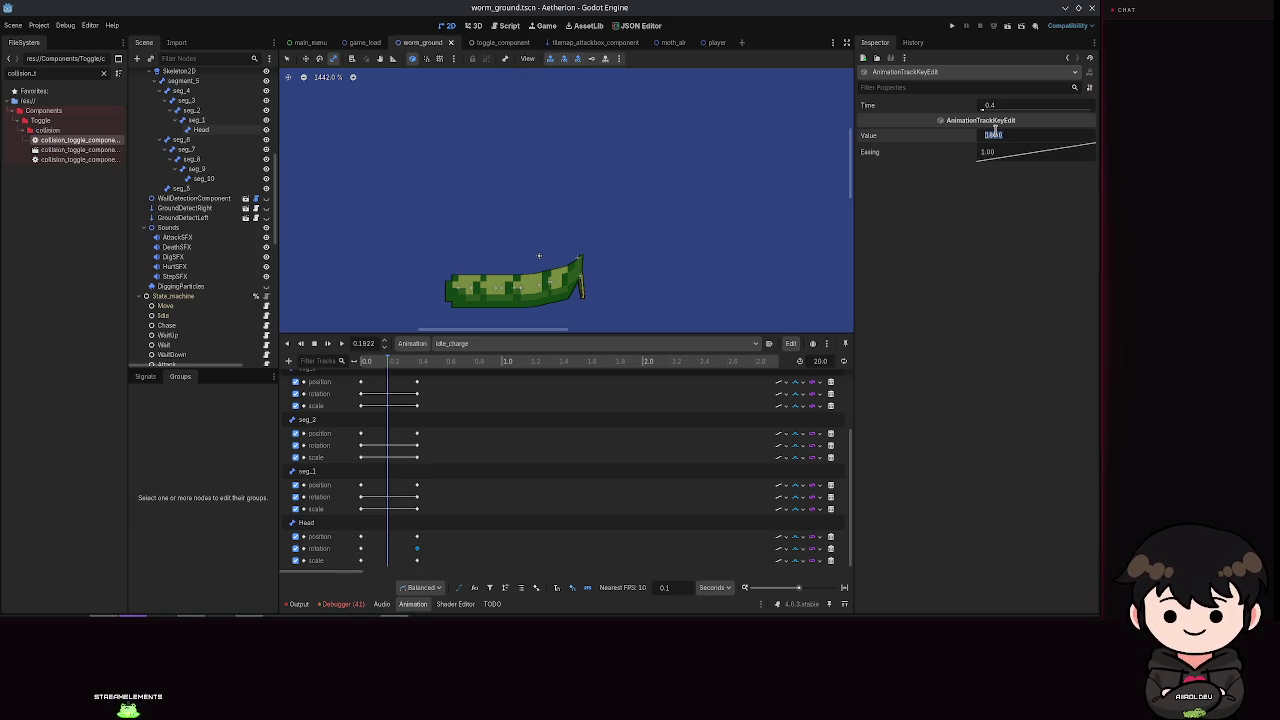
key("Return")
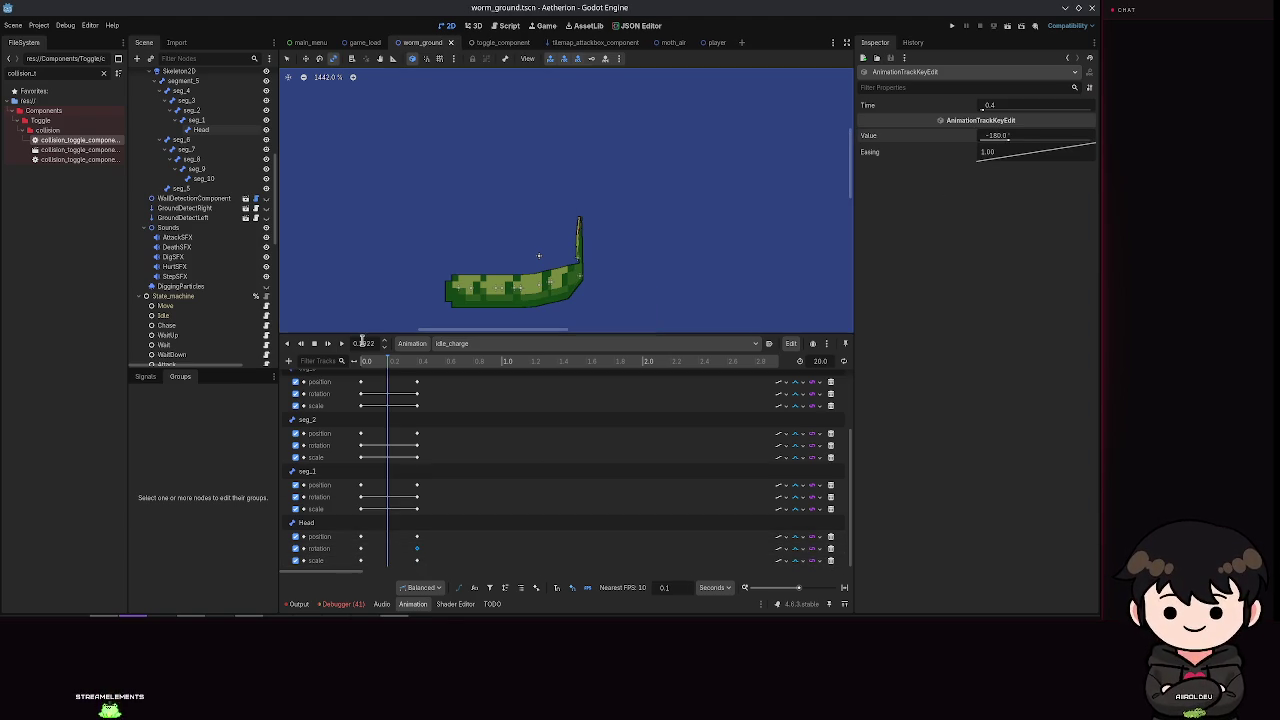
mouse_move(387, 371)
left_mouse_down()
mouse_move(376, 372)
mouse_move(427, 374)
mouse_move(370, 376)
mouse_move(418, 382)
mouse_move(418, 418)
left_mouse_up()
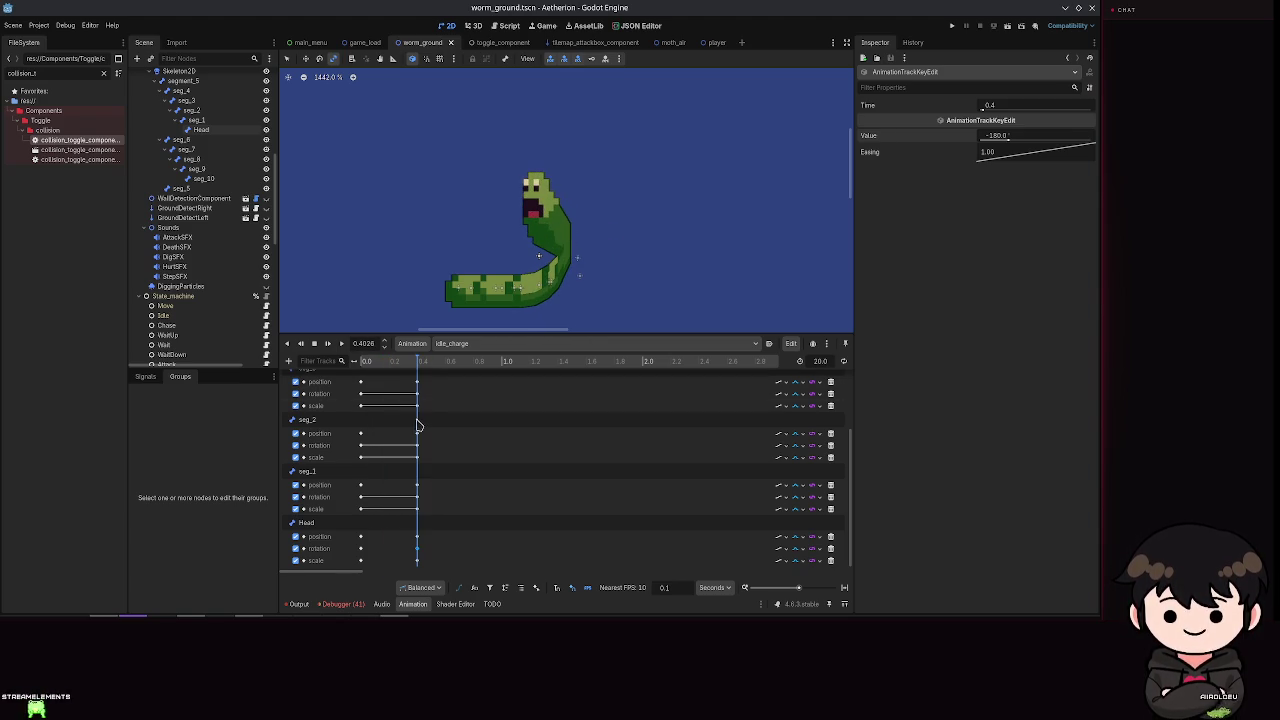
type("0.4")
key("Return")
type("360")
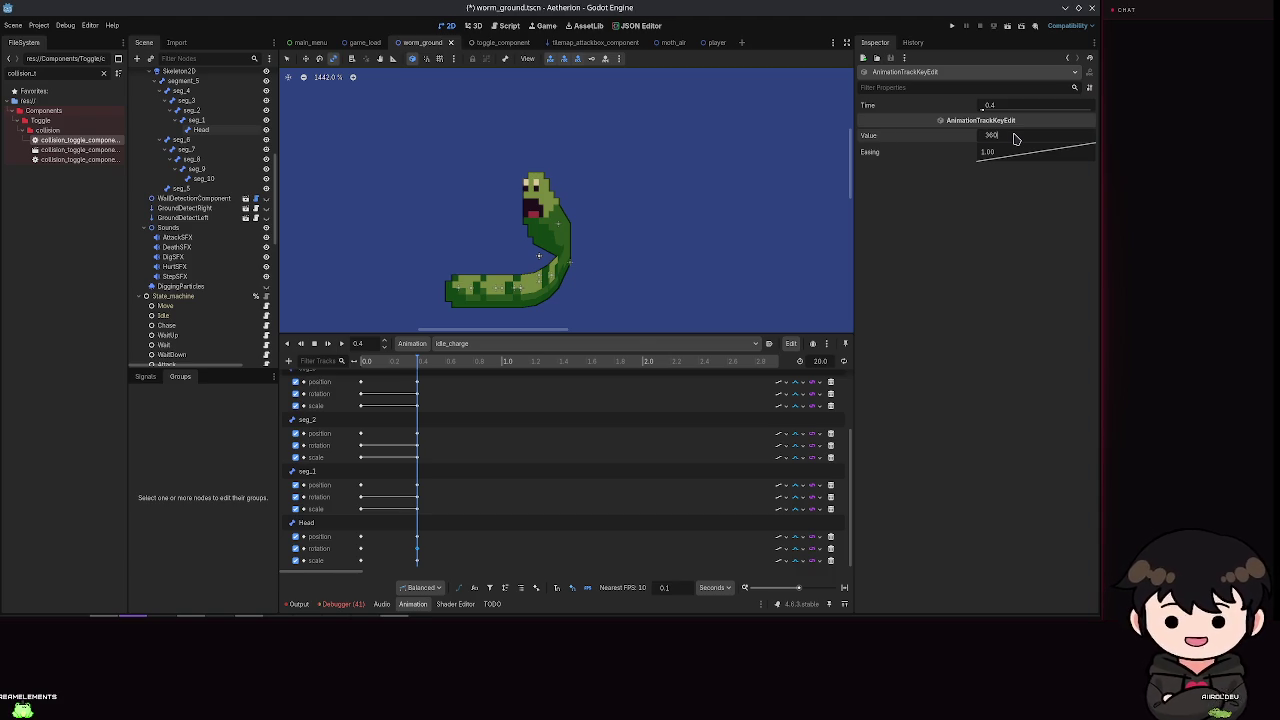
Step: Try 360° and 270° for the Head rotation, settle on -180°, save and run the project
key("Return")
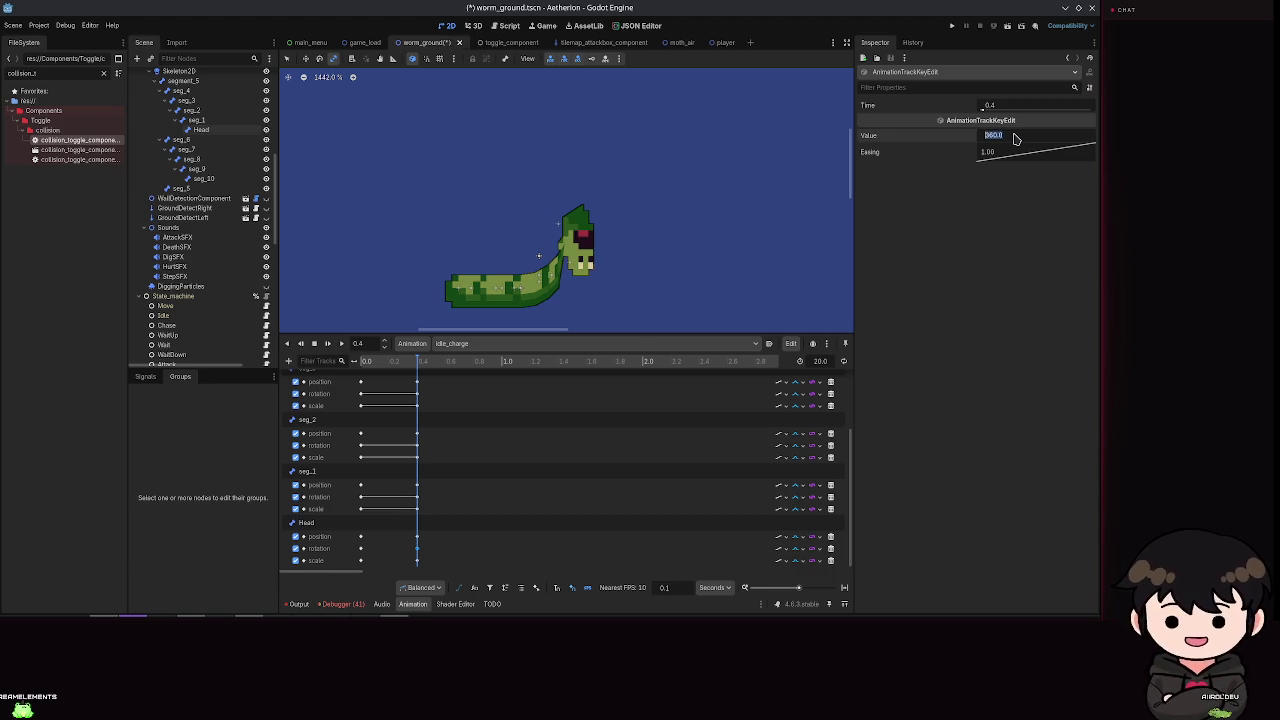
type("18")
key("Return")
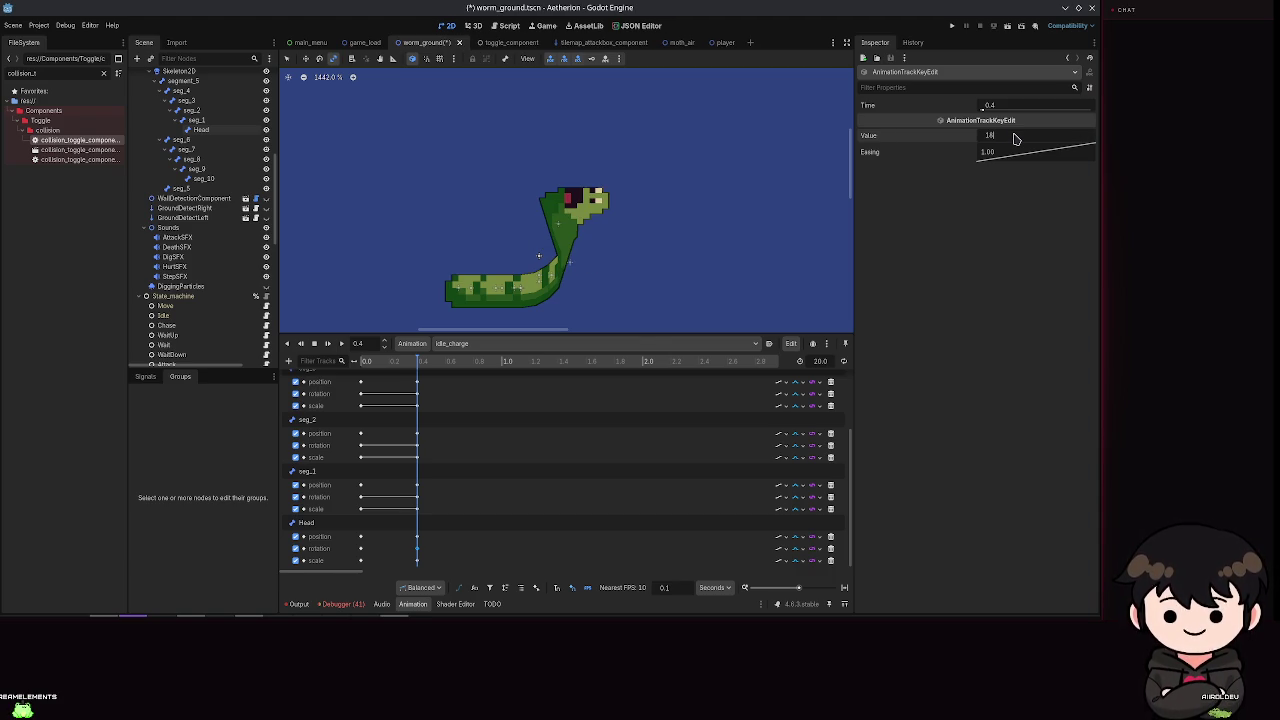
type("0")
key("Return")
key("ctrl+s")
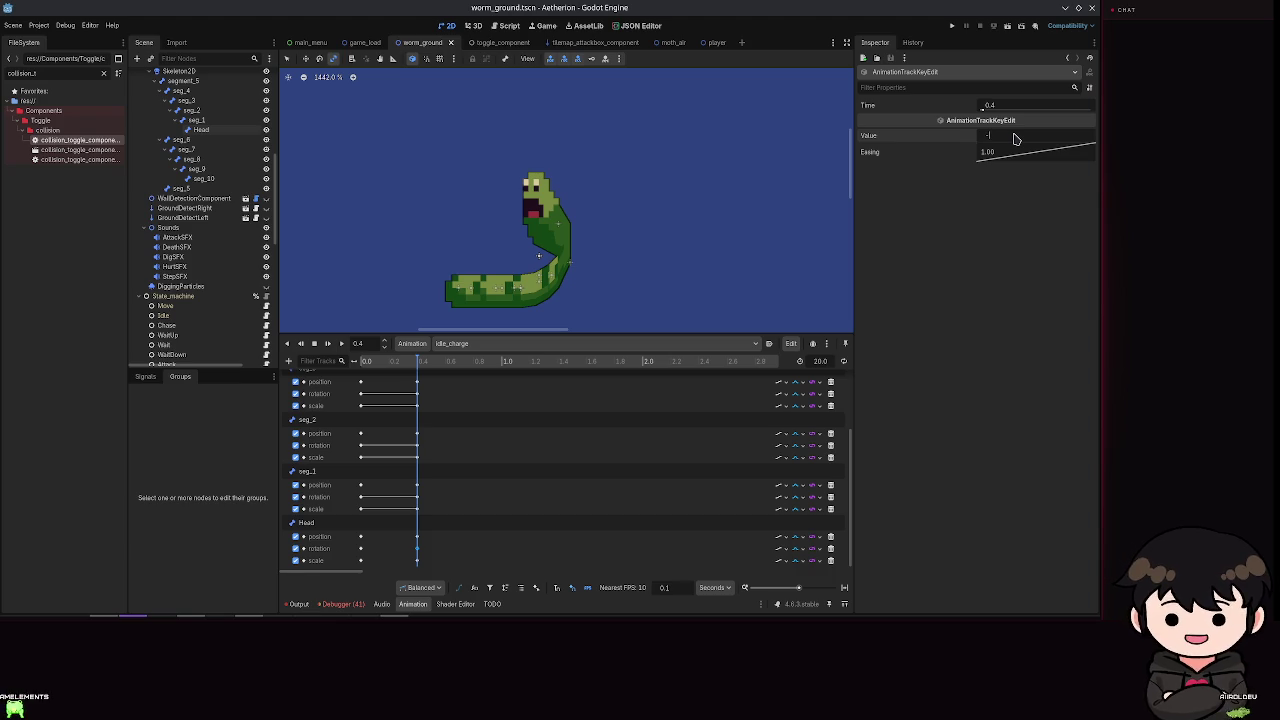
key("Return")
key("ctrl+s")
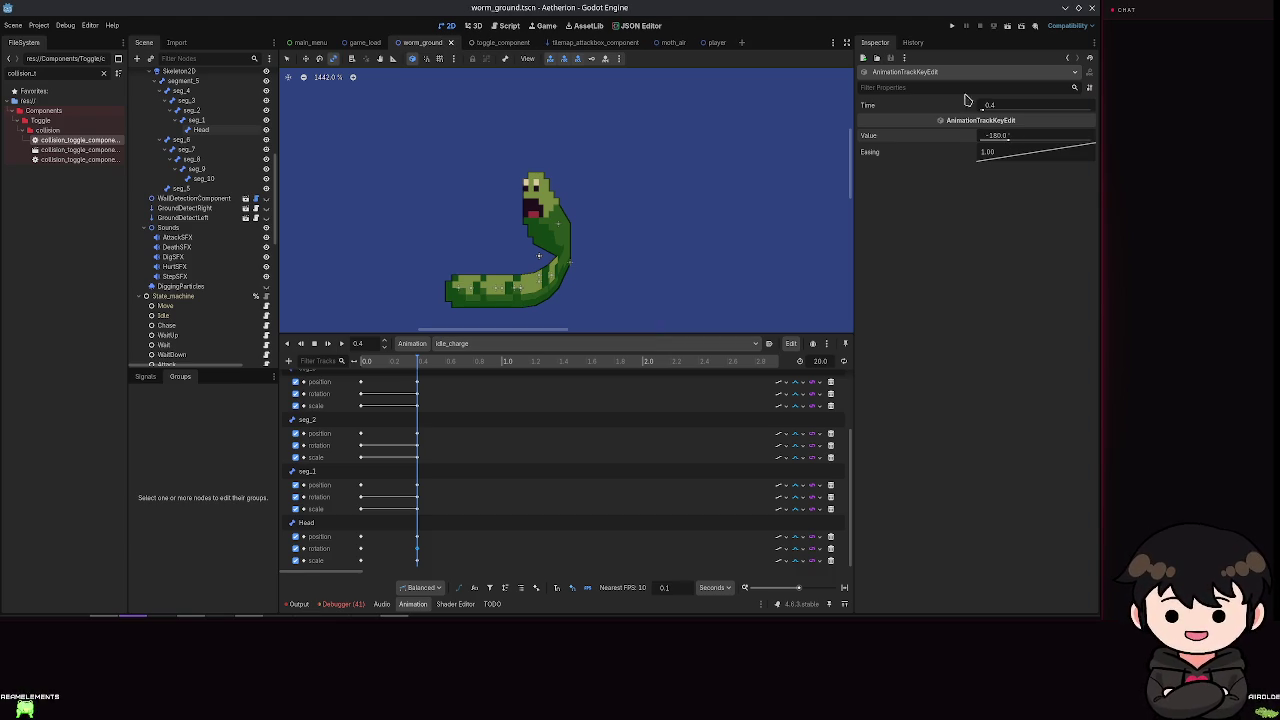
left_click(956, 24)
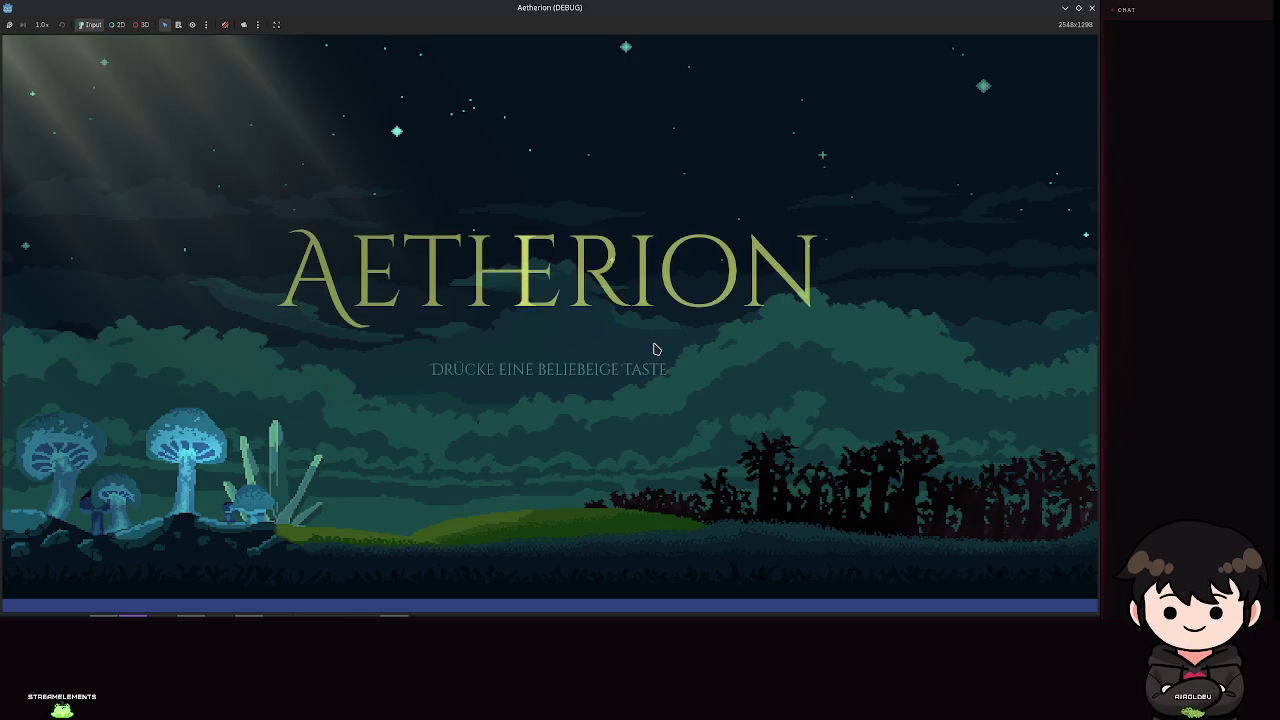
Step: In Aetherion, go from the title screen through Spiel laden to start Spielstand 2
left_click(648, 349)
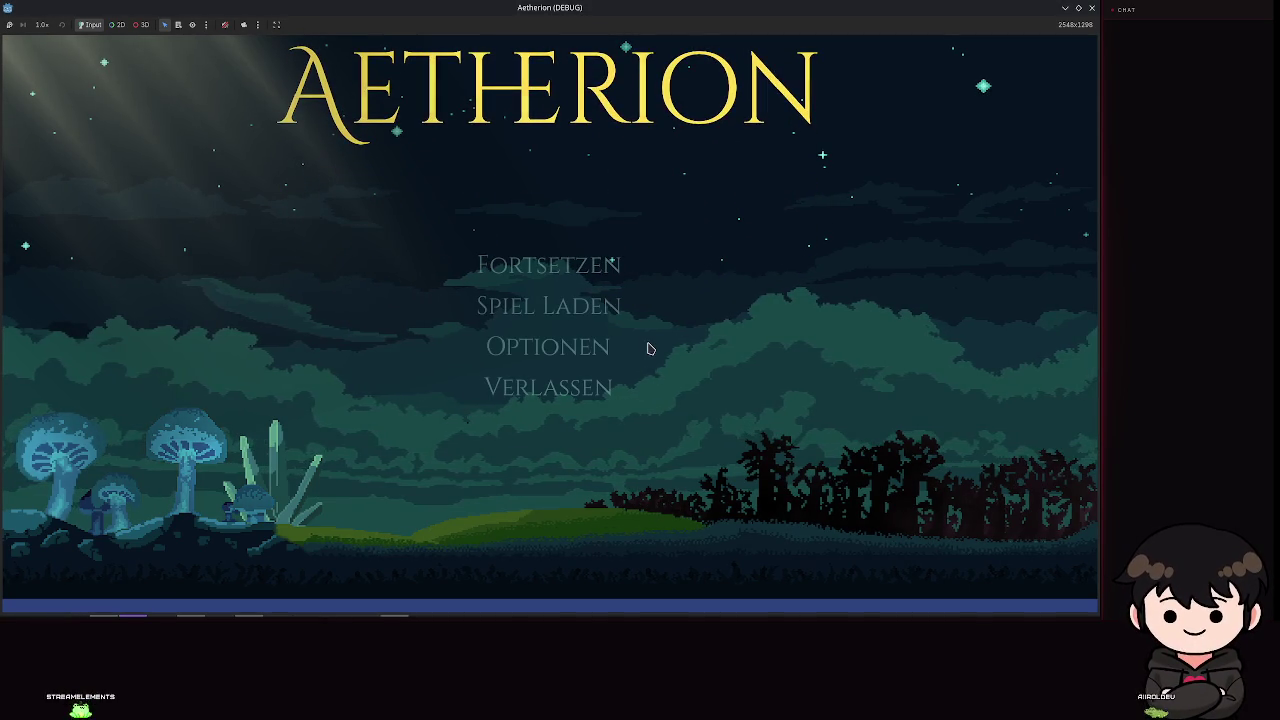
left_click(549, 316)
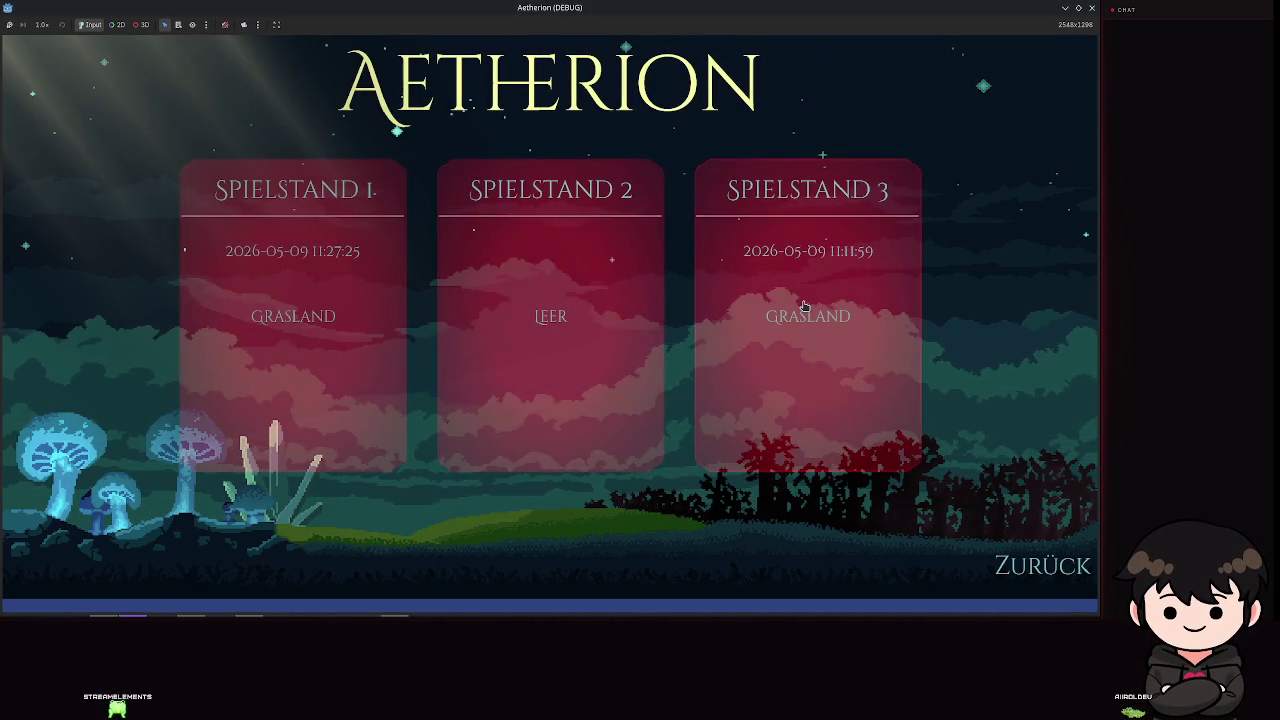
left_click(614, 316)
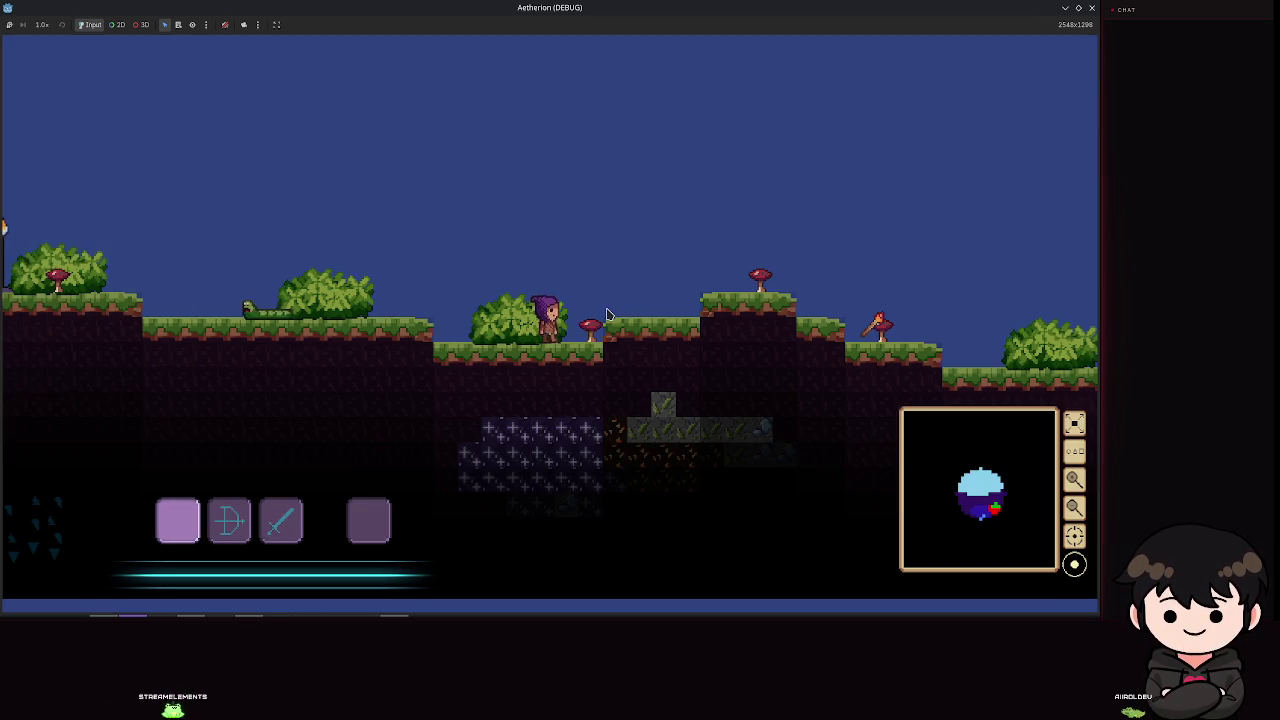
Step: Close the Aetherion window and select the MultipleAnimationHandler node in Godot
left_click(1078, 8)
left_click(1090, 11)
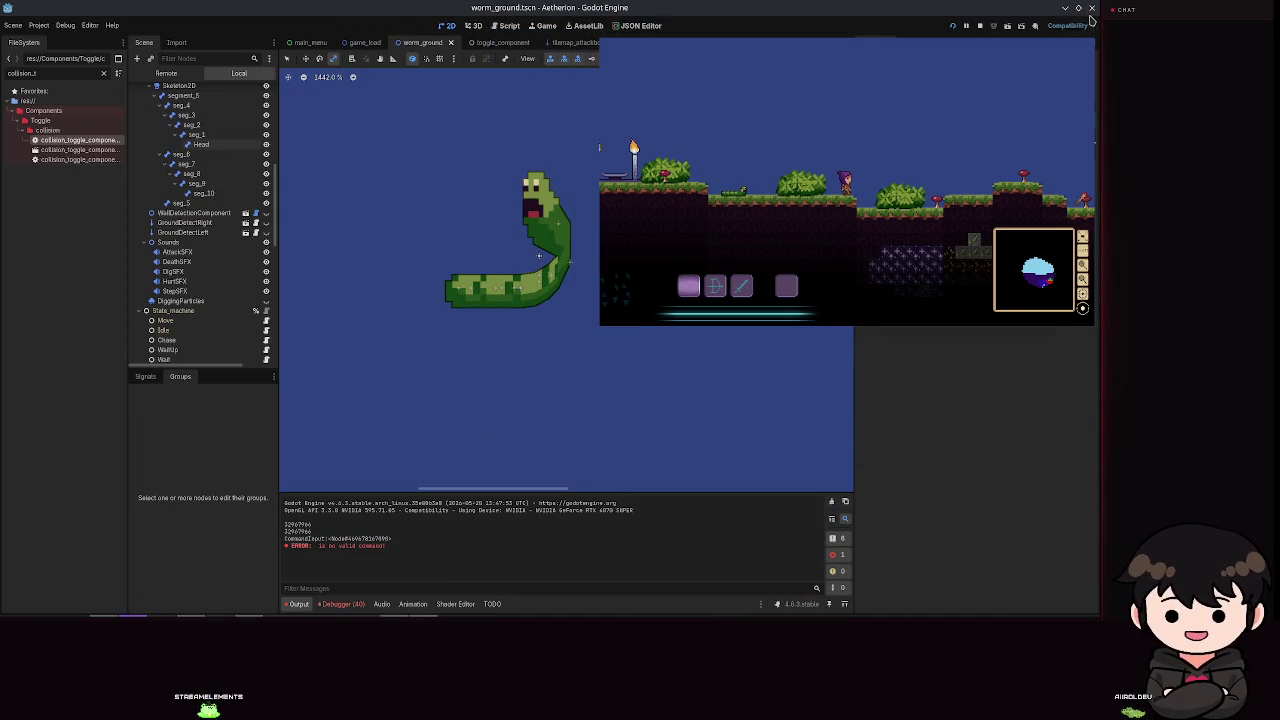
scroll(214, 300, "down", 5)
left_click(200, 274)
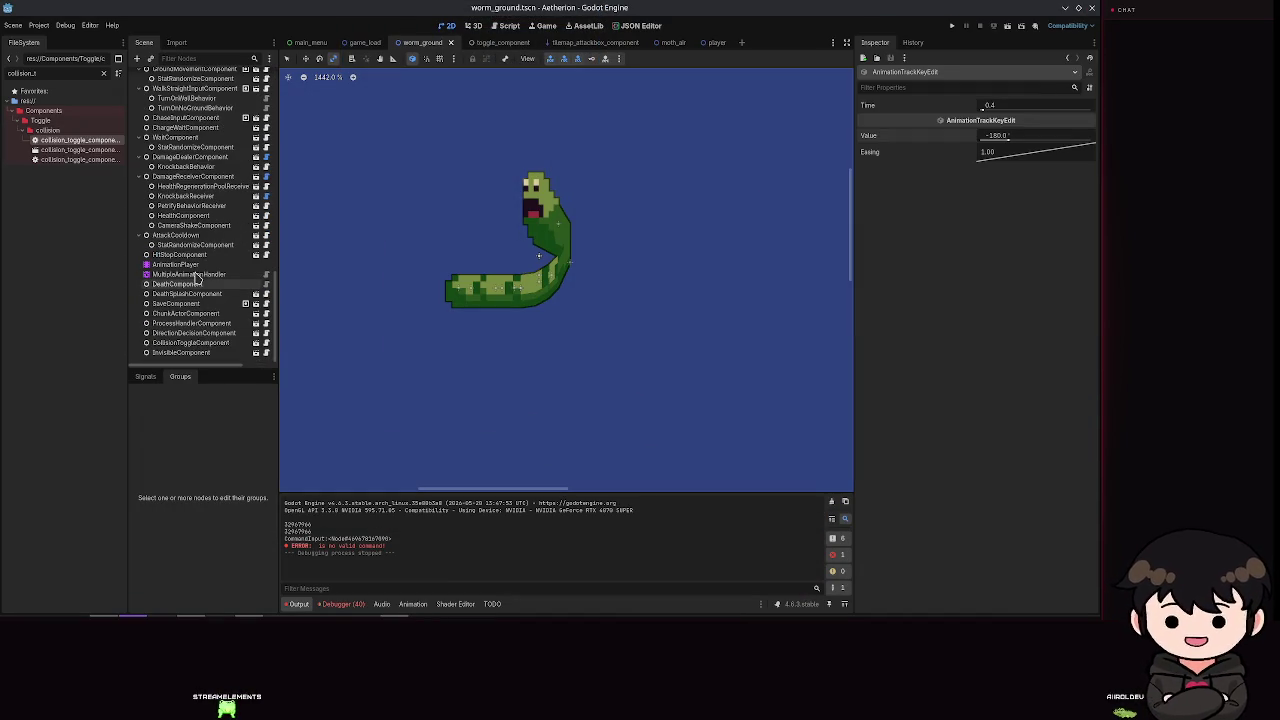
Step: Make the animation tree Active, run the project again and load a save slot
left_click(990, 219)
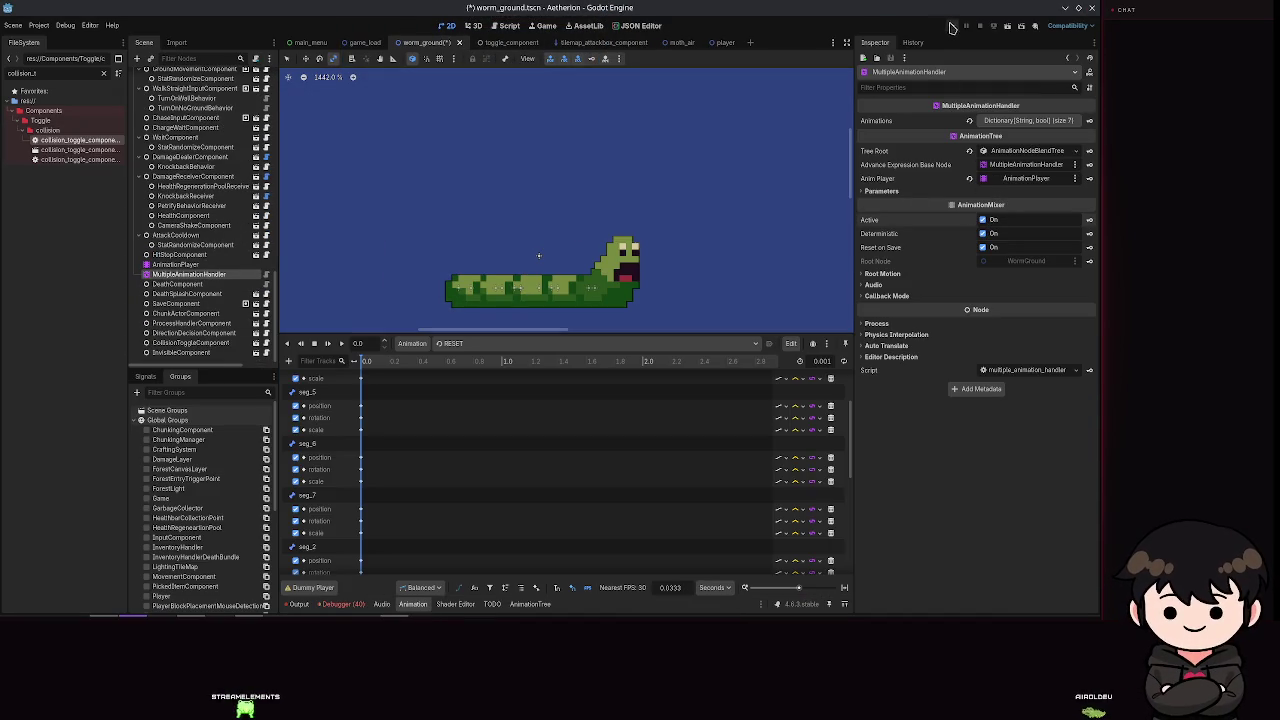
left_click(951, 26)
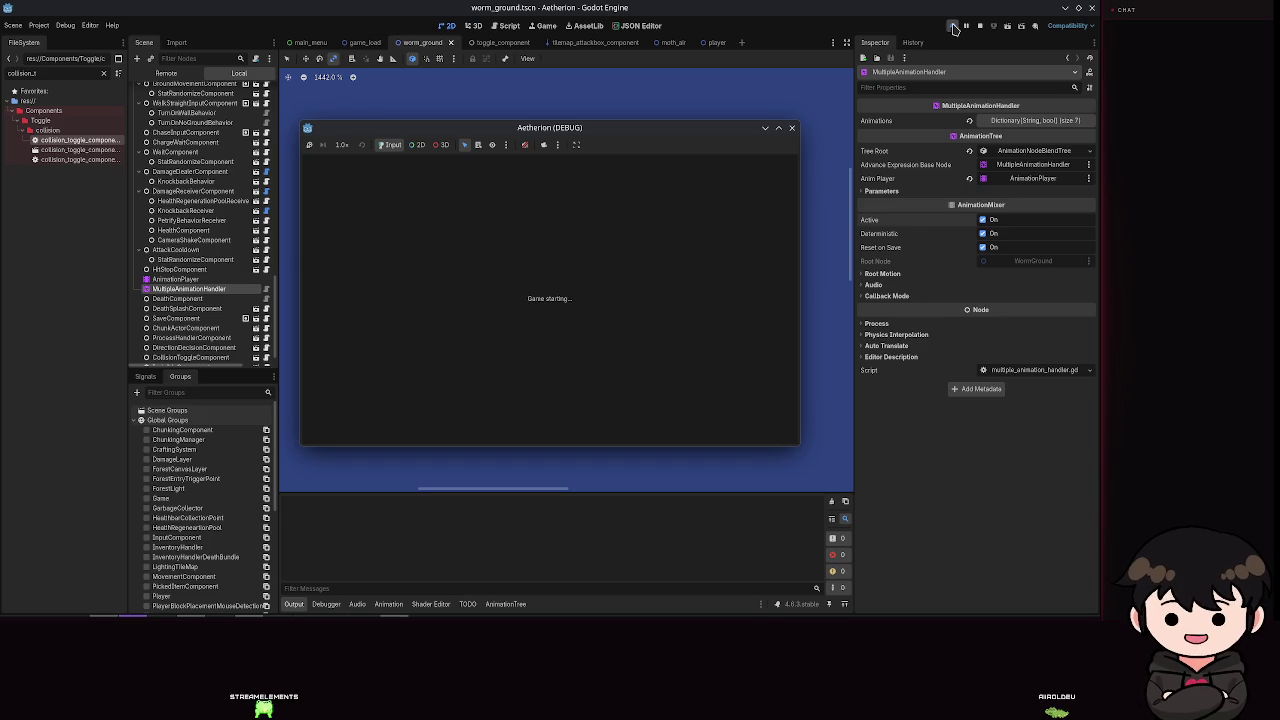
left_click(592, 327)
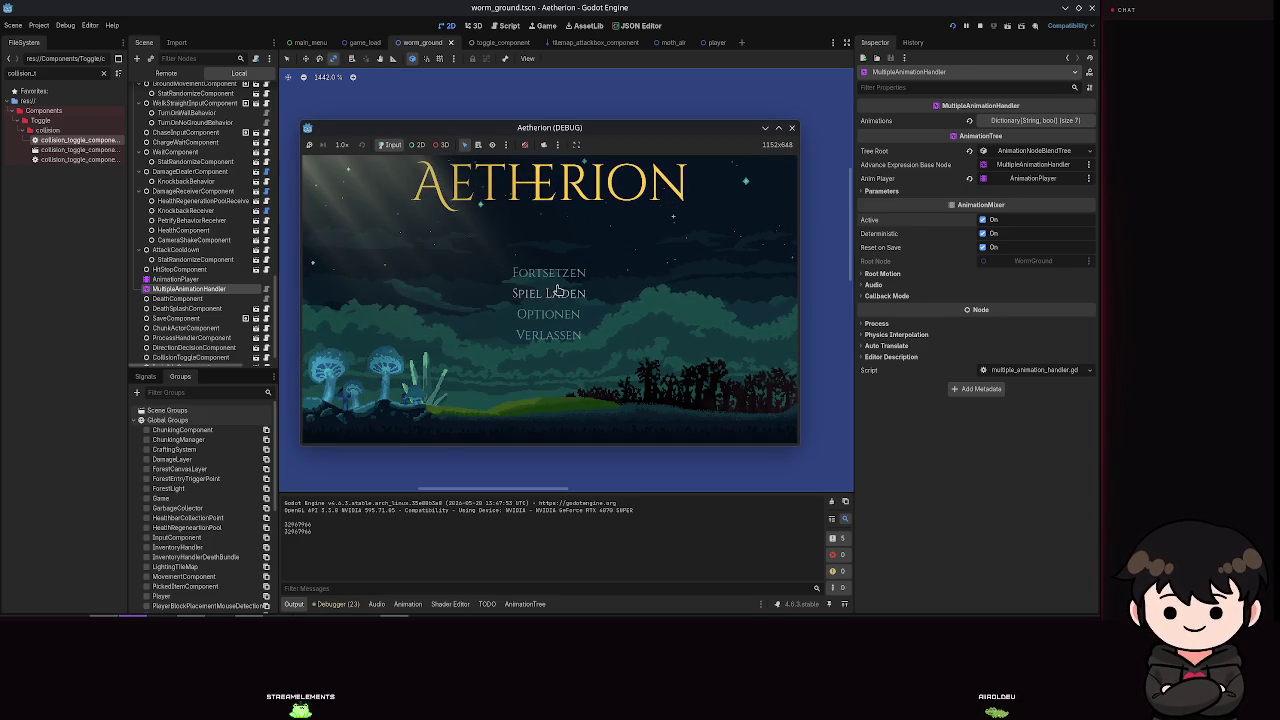
left_click(558, 291)
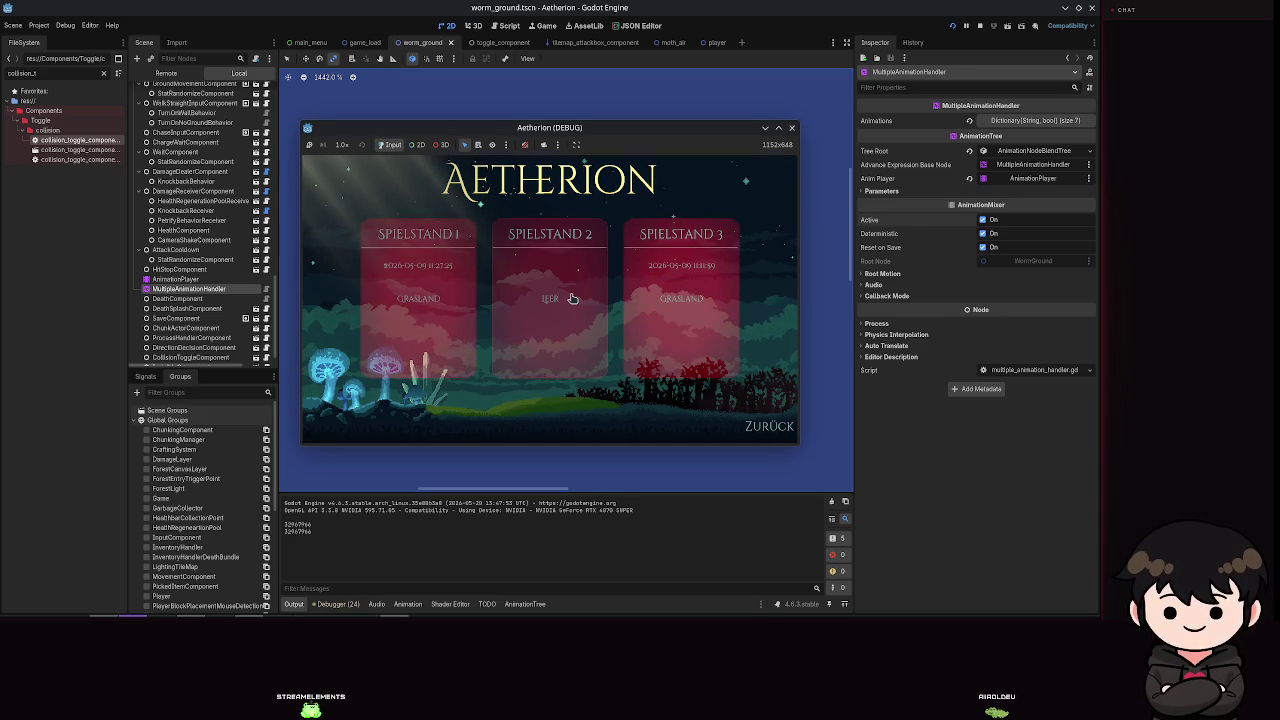
left_click(572, 298)
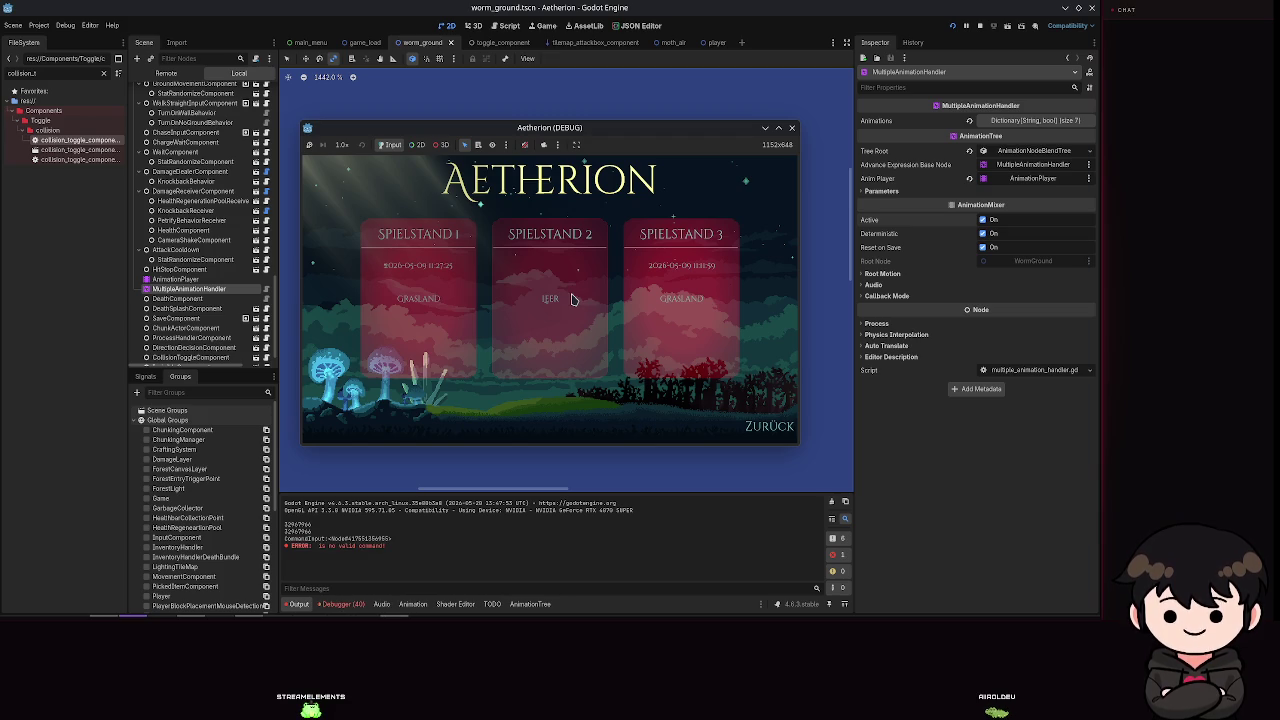
left_click(573, 299)
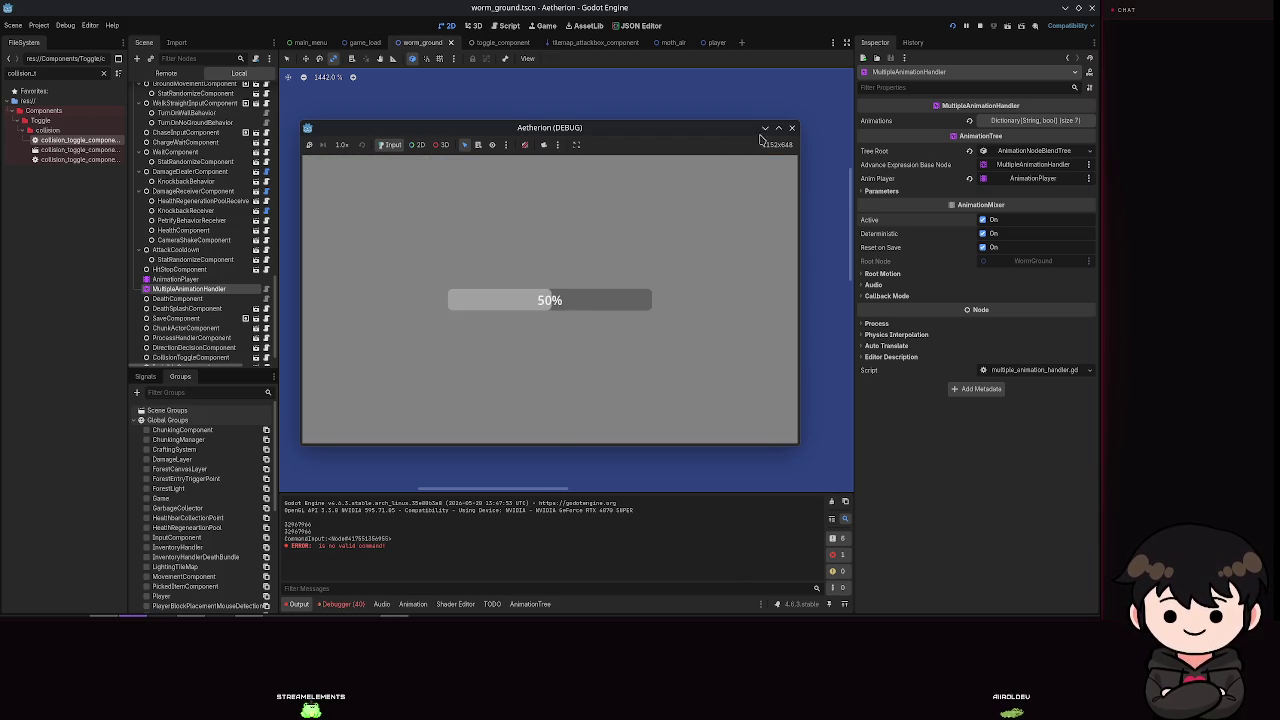
Step: Play the level briefly, quit to the title, close the game and select AnimationPlayer
left_click(779, 127)
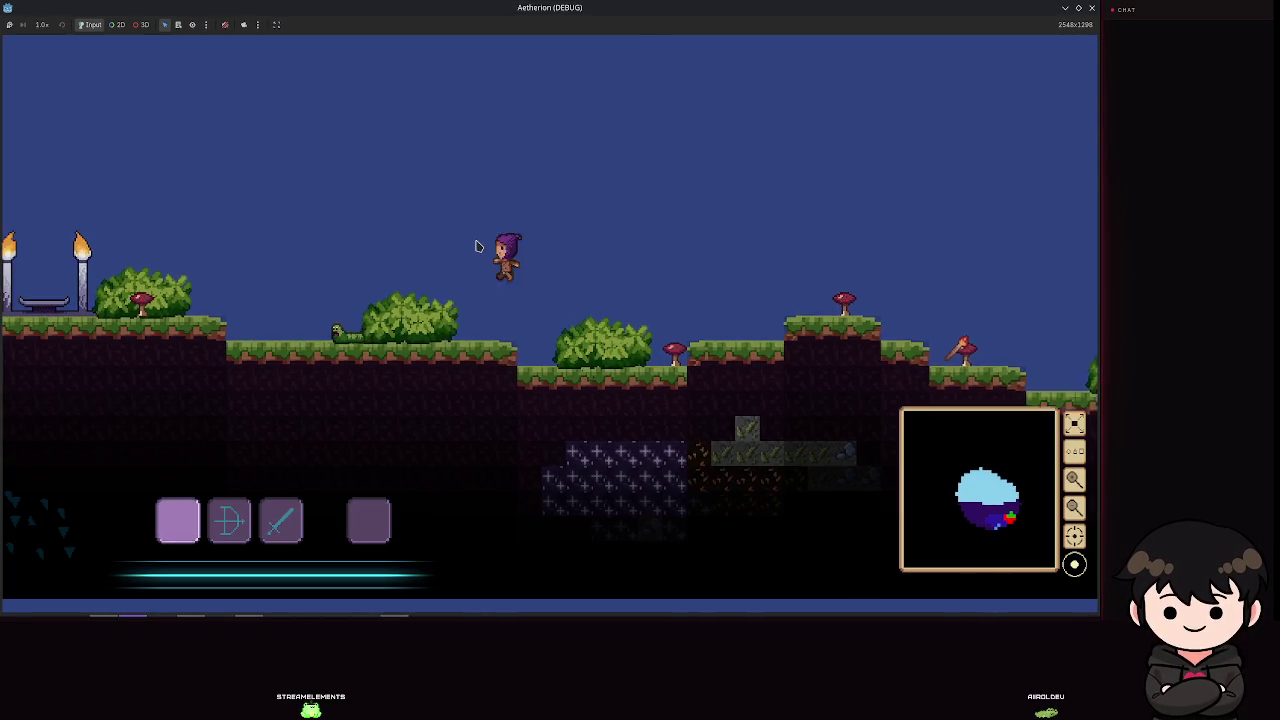
key("space")
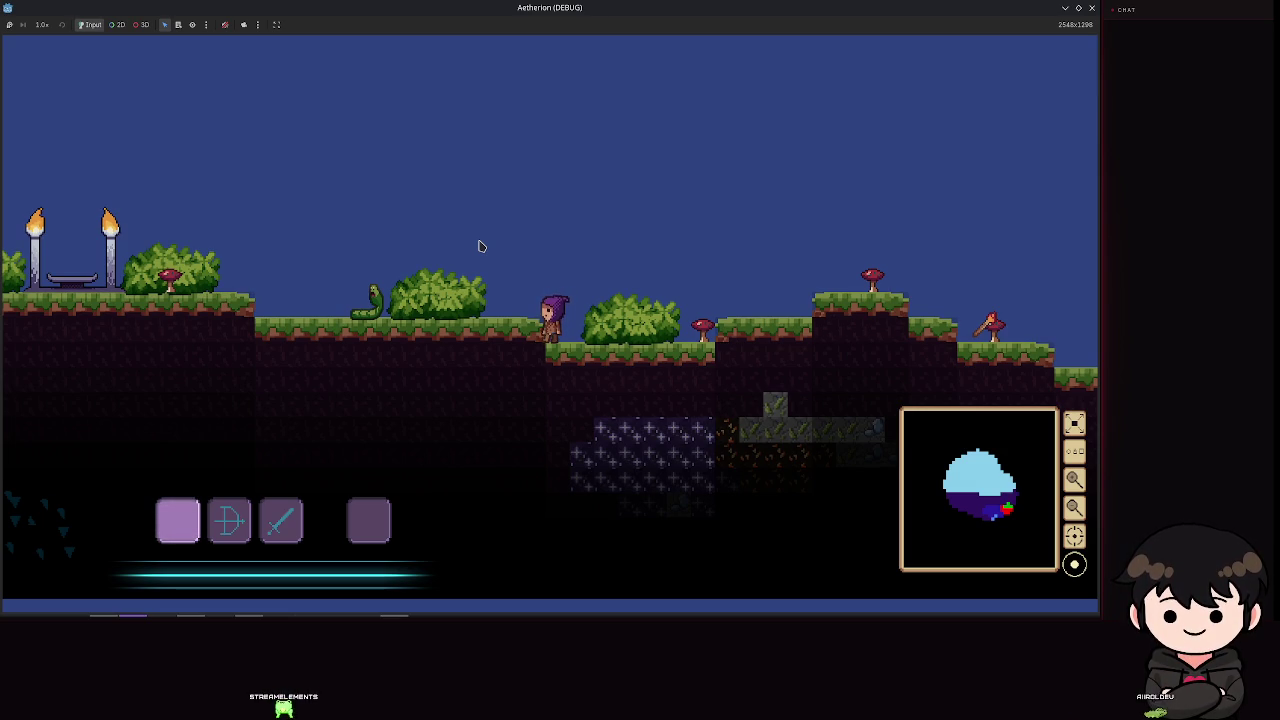
key("Escape")
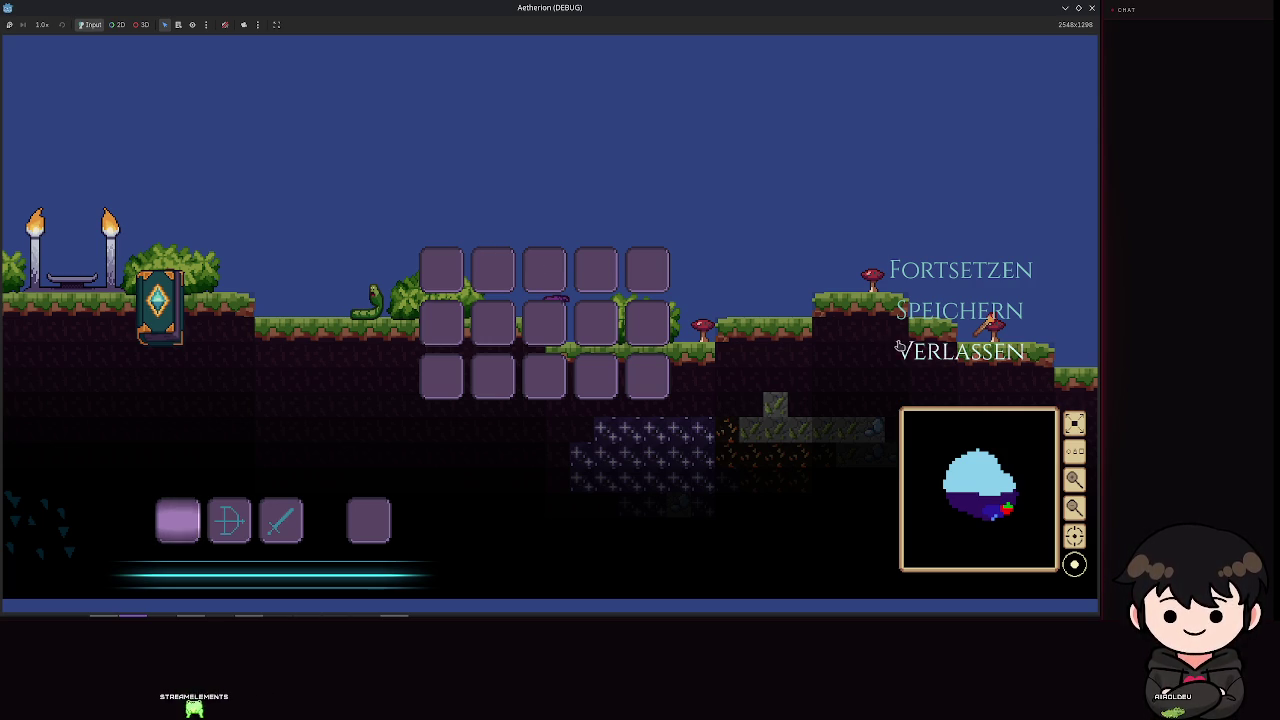
key("Return")
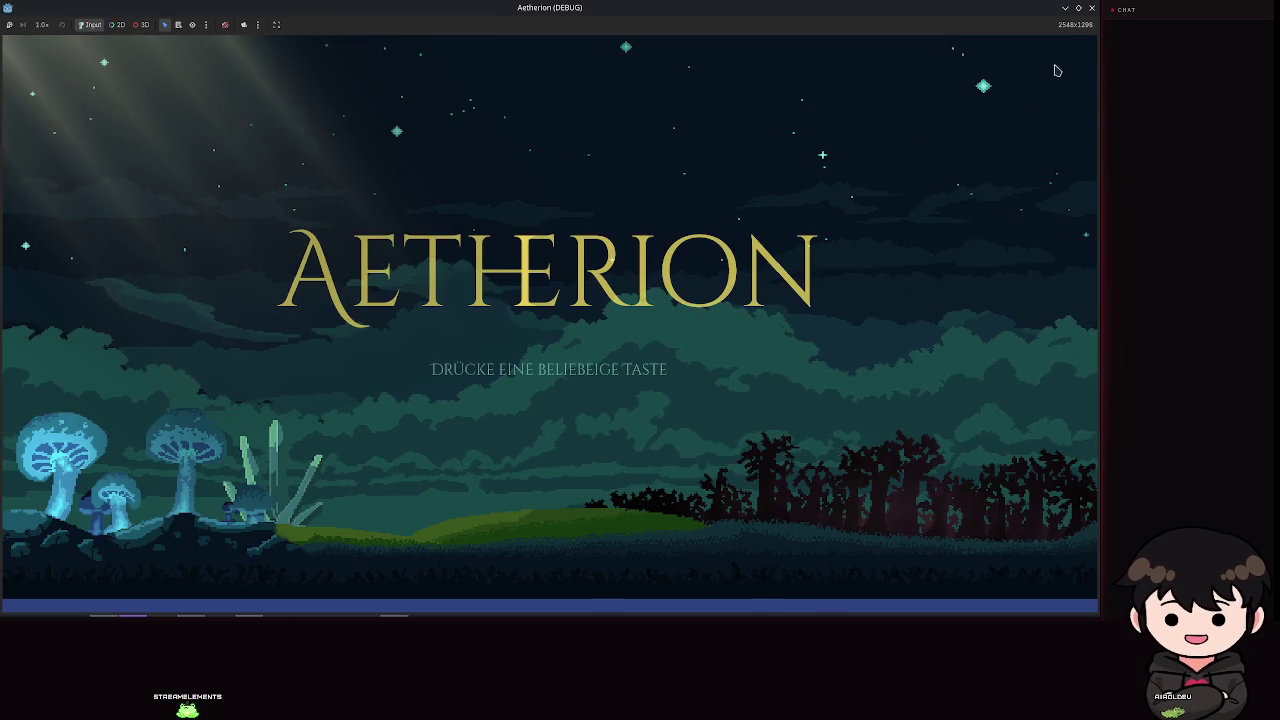
left_click(1079, 7)
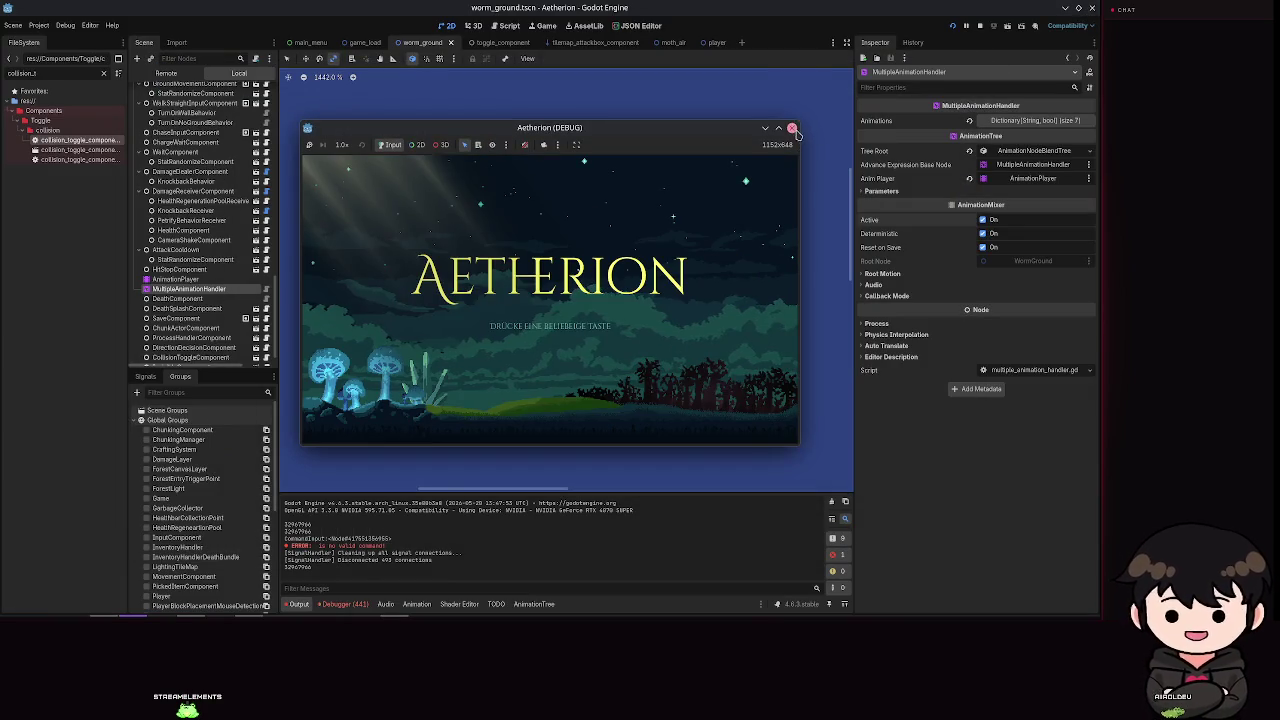
left_click(792, 128)
left_click(176, 265)
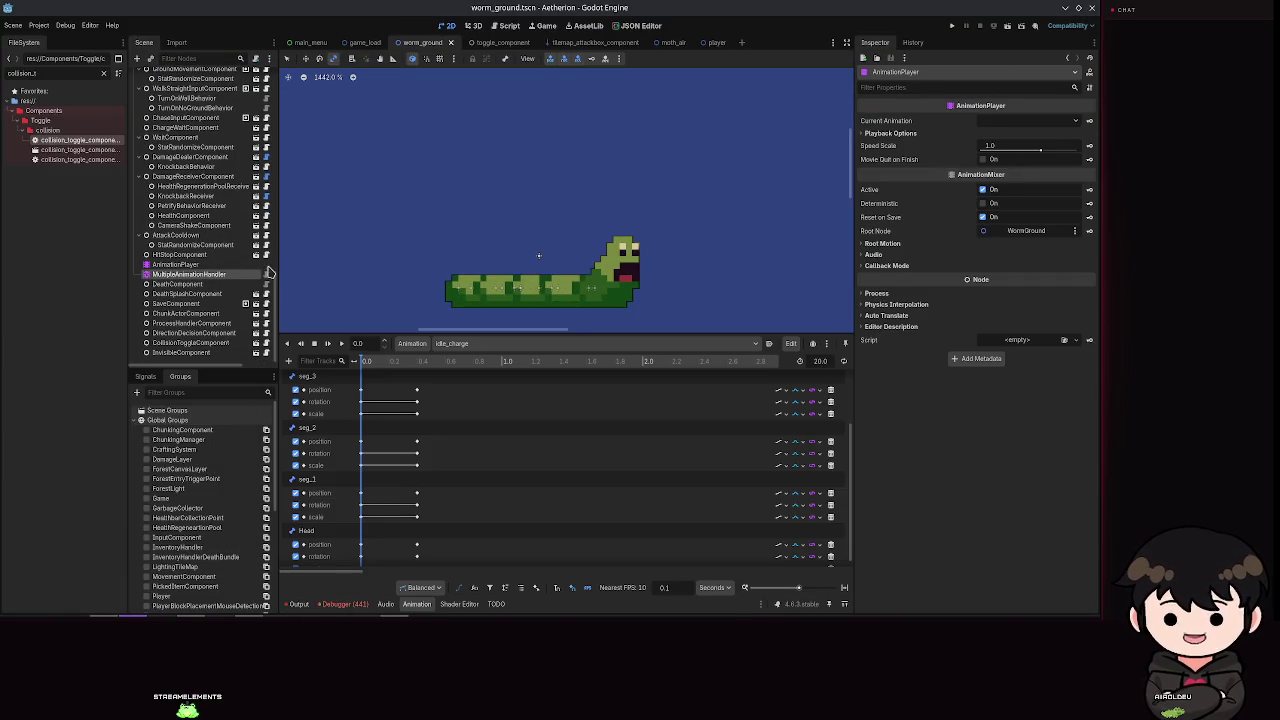
Step: Set the Head scale key at 0.4 s to x -0.8 and move the playhead to 0.4
left_click(186, 275)
left_click(176, 264)
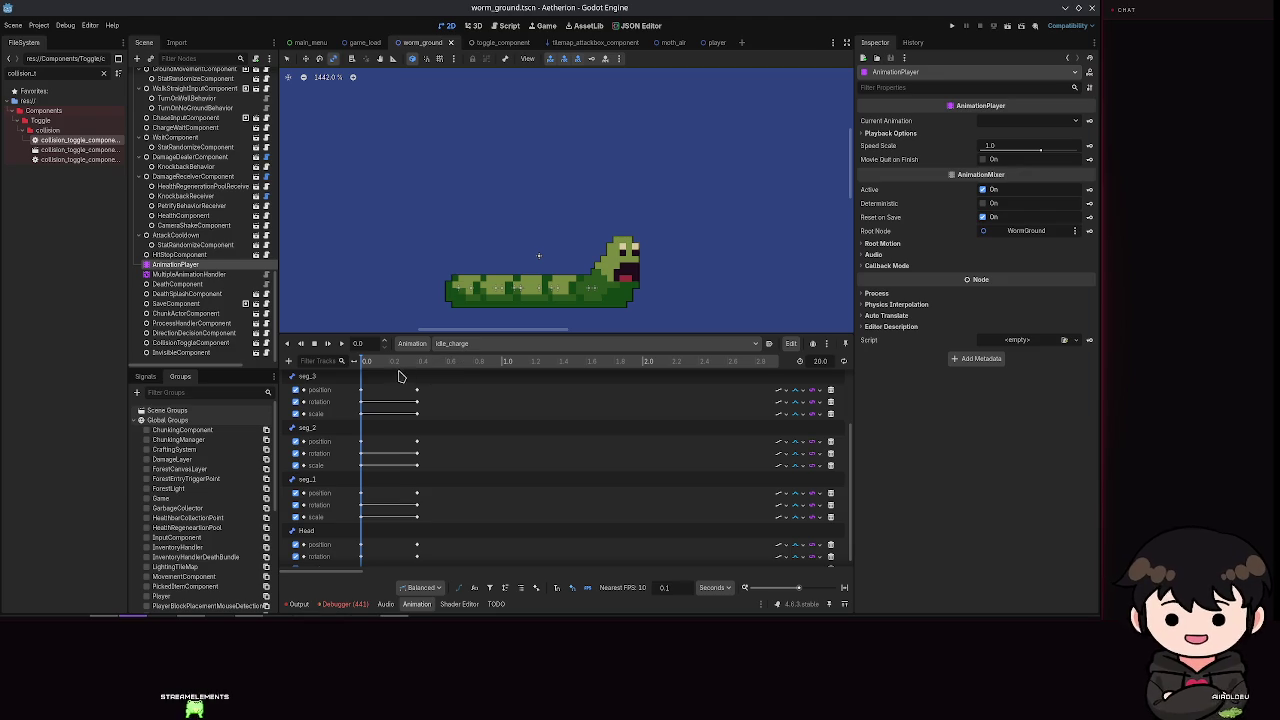
scroll(414, 449, "down", 2)
left_click(417, 560)
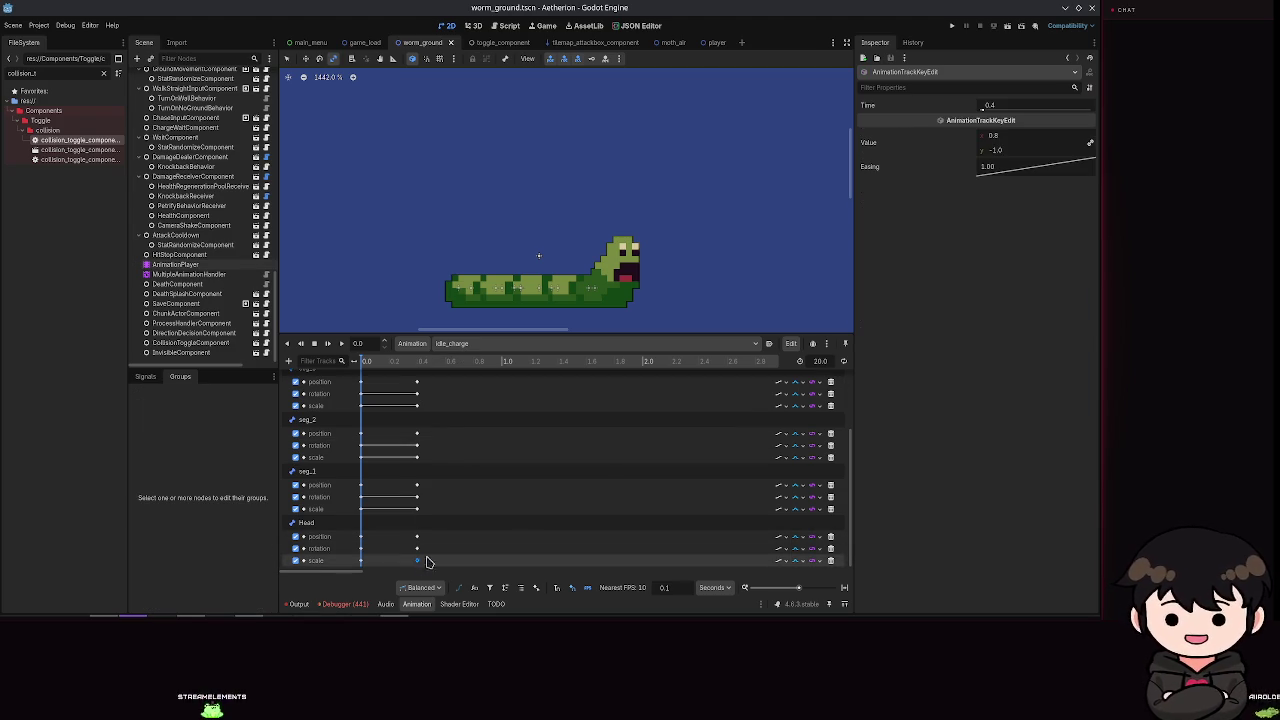
left_click(1000, 139)
type("-0.6")
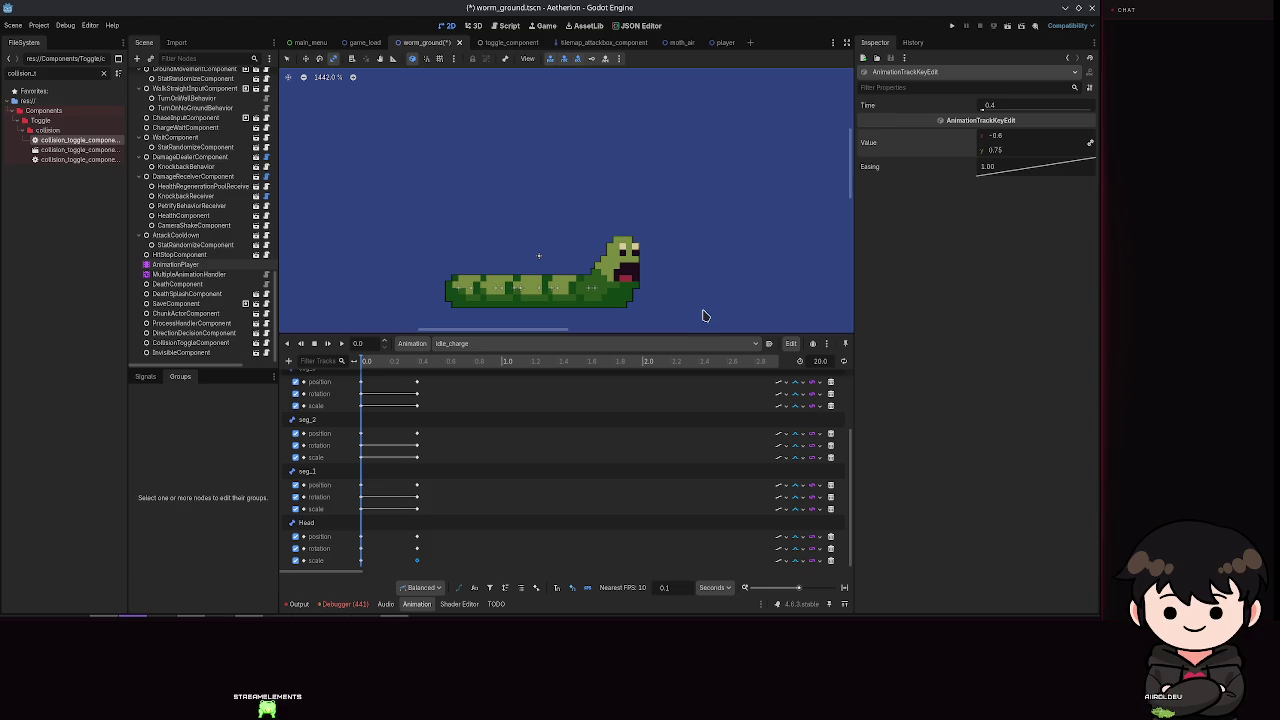
left_click(1026, 168)
left_click(1038, 136)
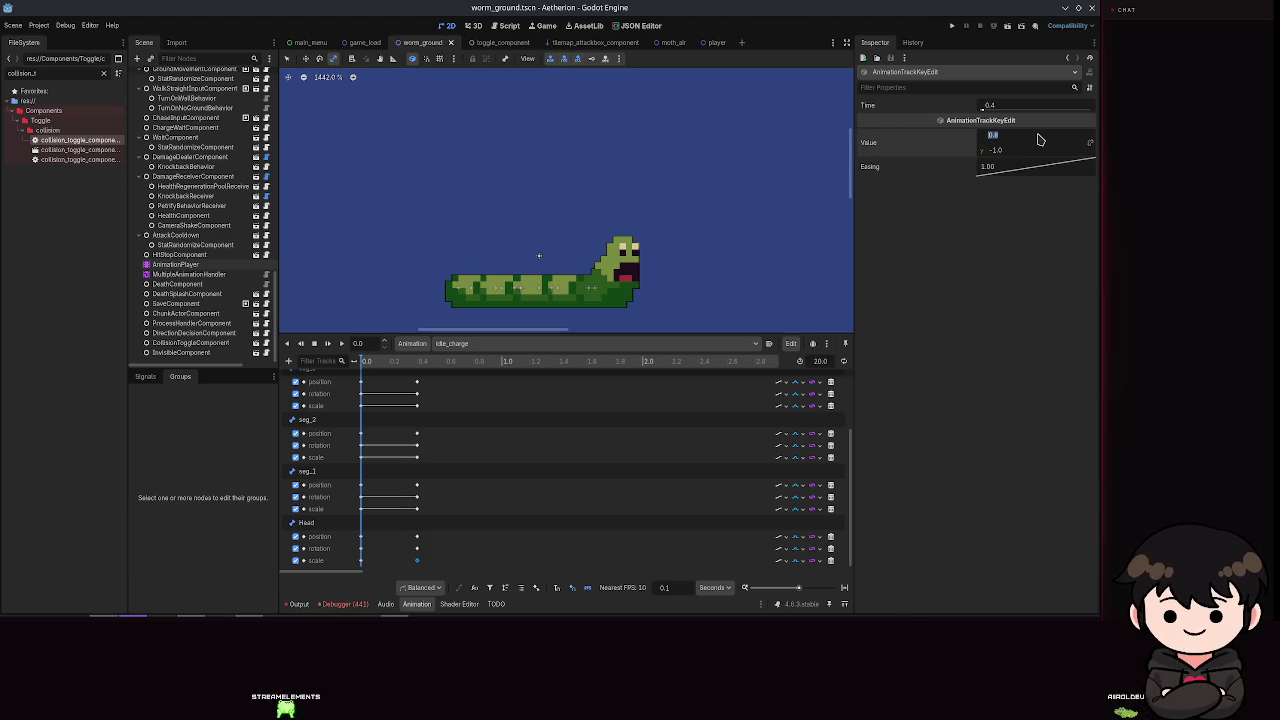
key("Return")
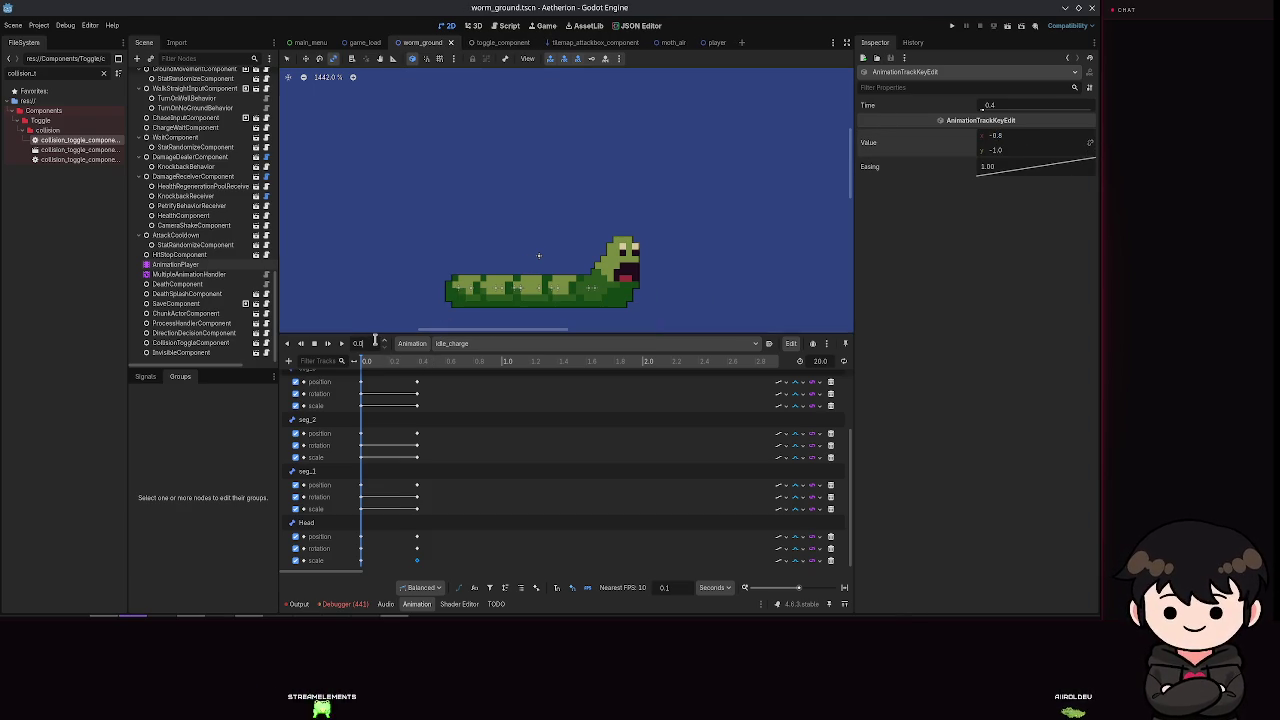
type("0.4")
key("Return")
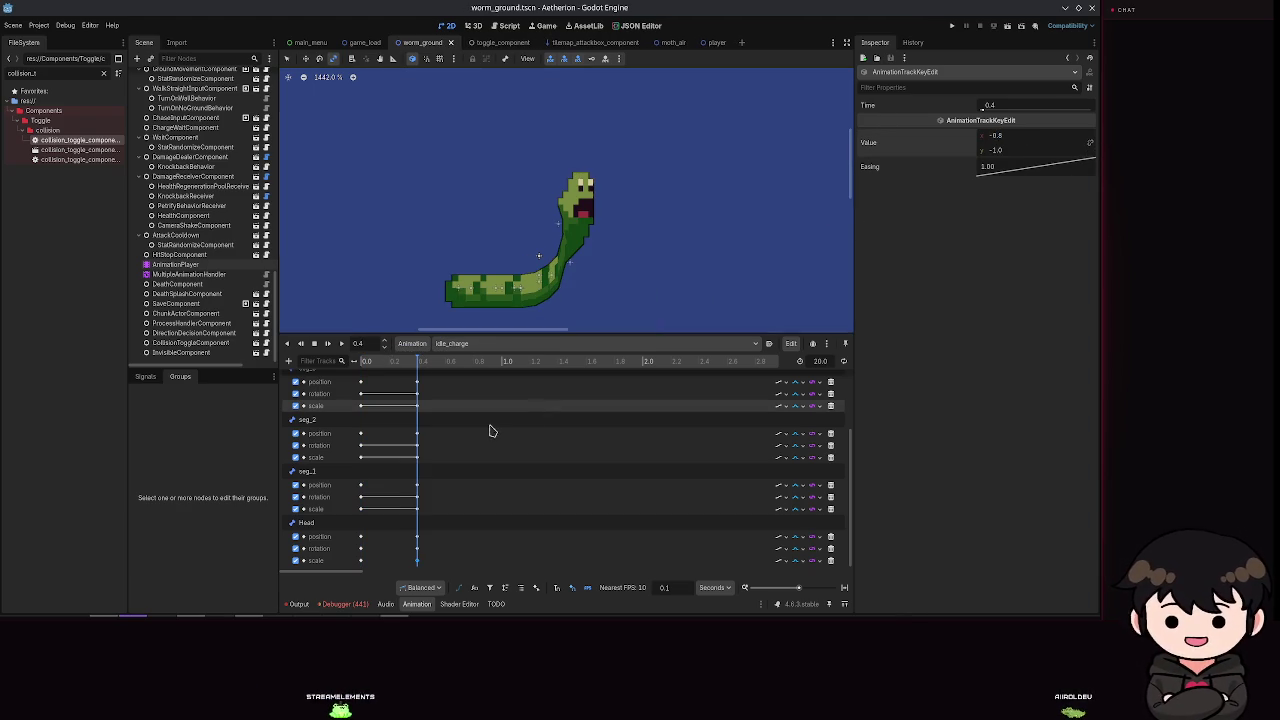
Step: Set the Head rotation key at 0.4 s to 0° and save the scene
left_click(417, 548)
left_click(1013, 133)
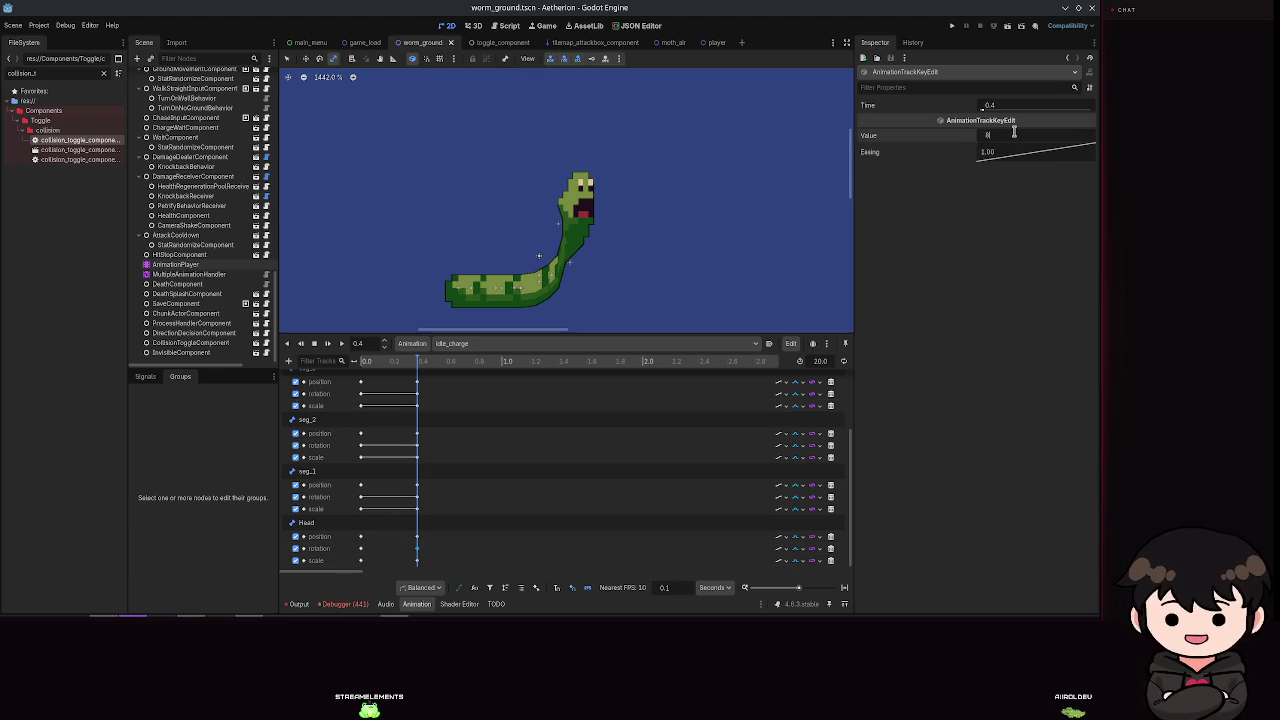
type("180")
key("Return")
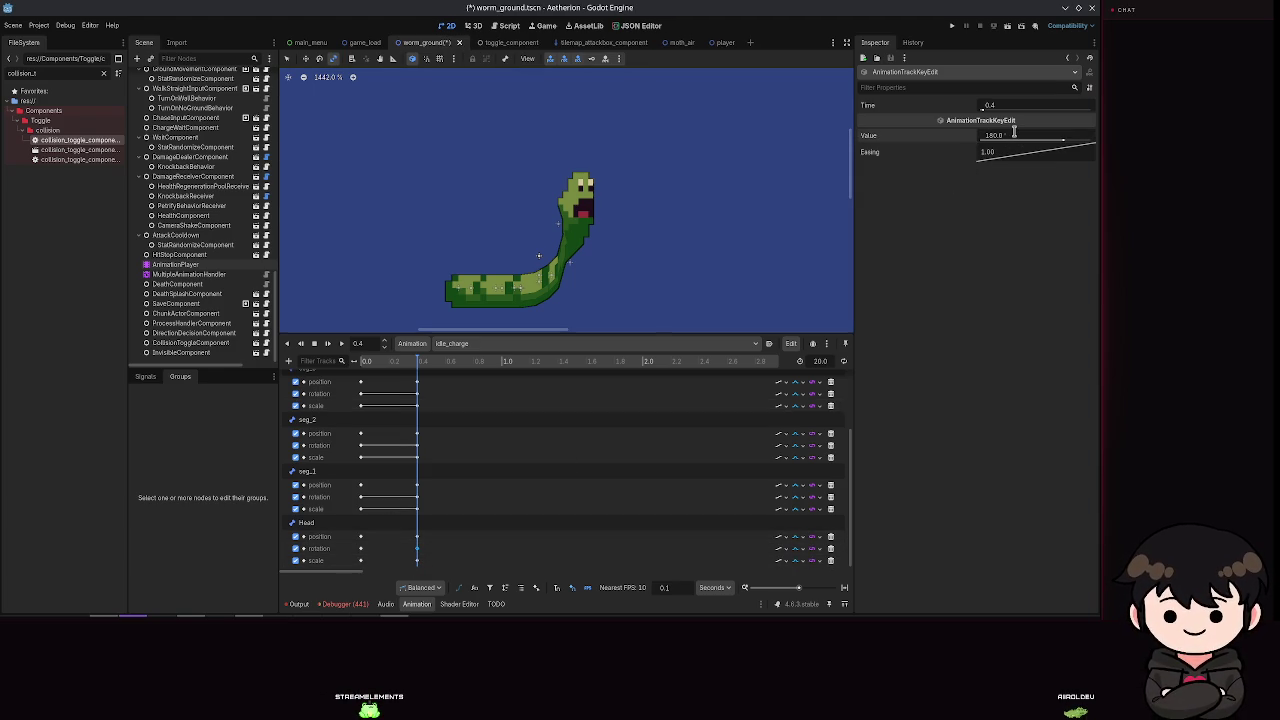
type("0")
key("Return")
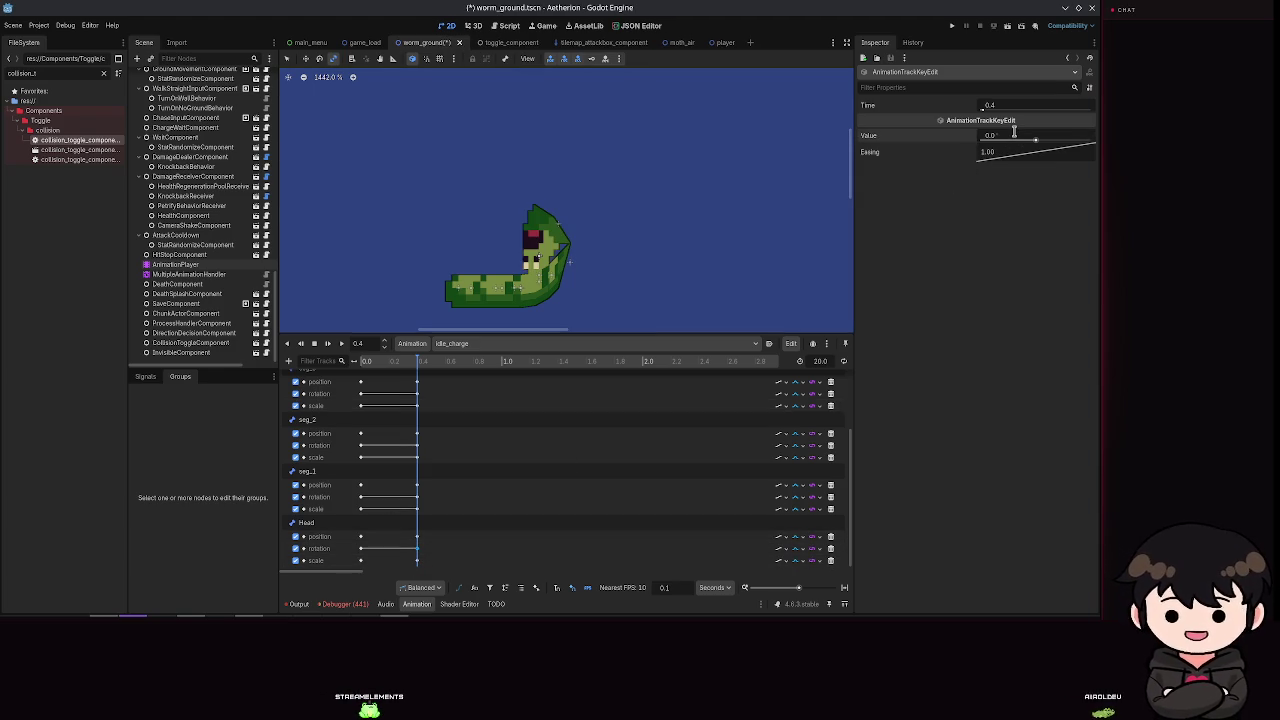
key("ctrl+s")
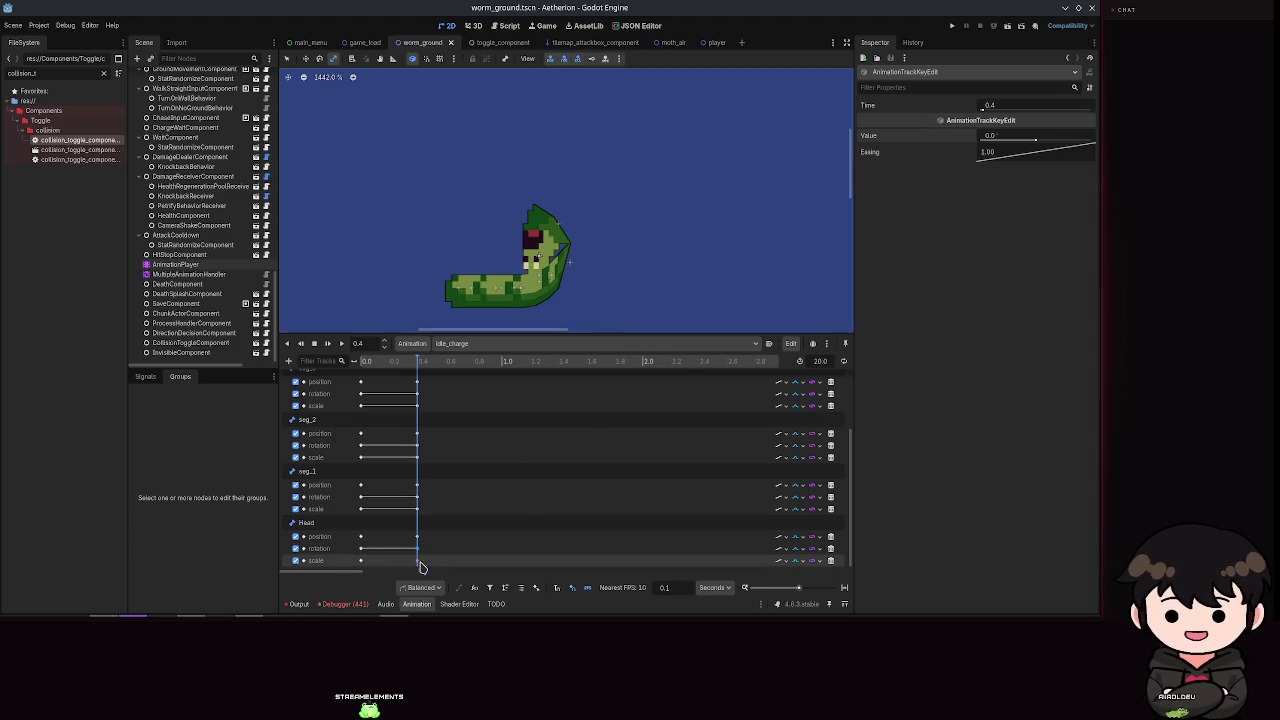
Step: Set the Head scale y to 1.0, preview idle_charge from the start, and run the game
left_click(418, 561)
left_click(996, 150)
type("1.8")
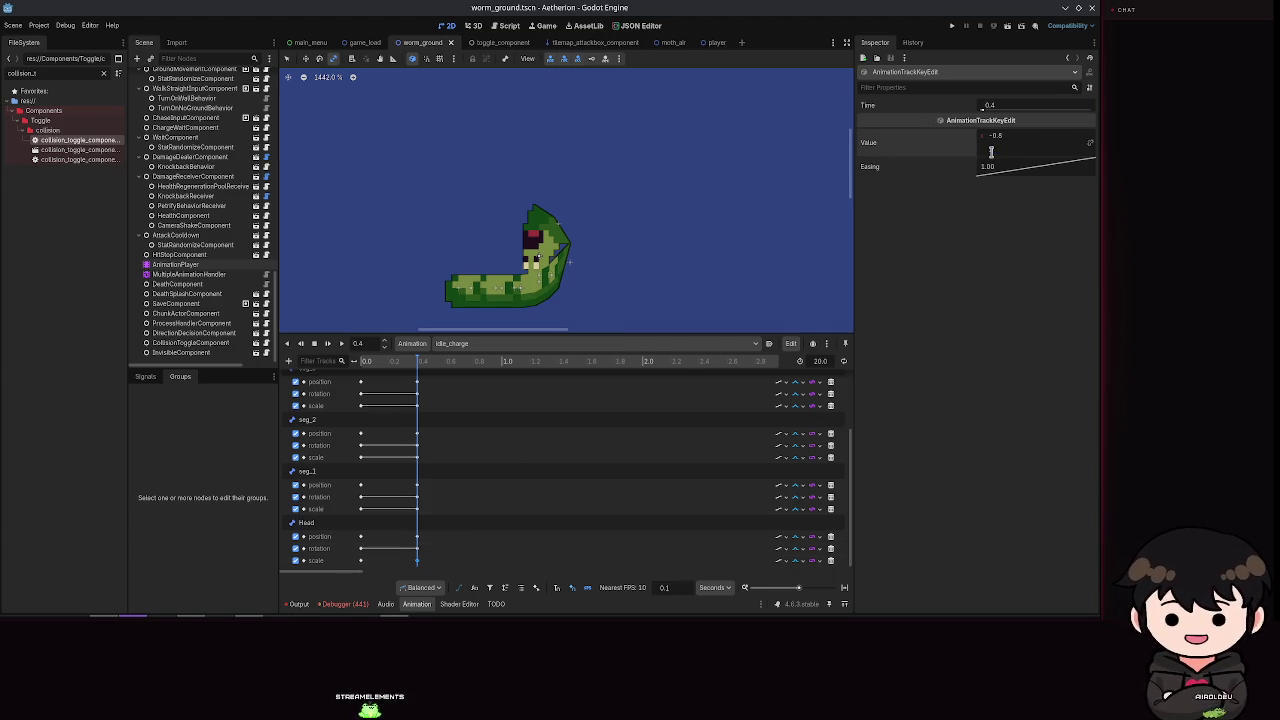
key("Return")
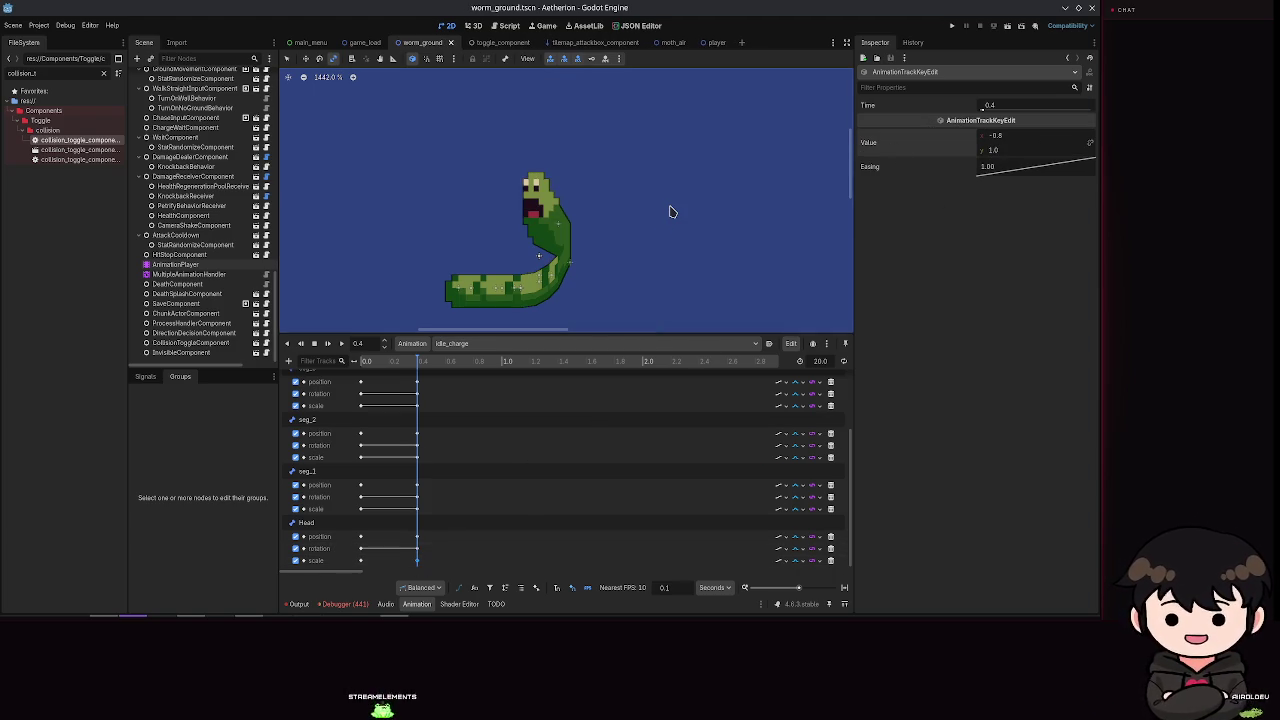
left_click(314, 343)
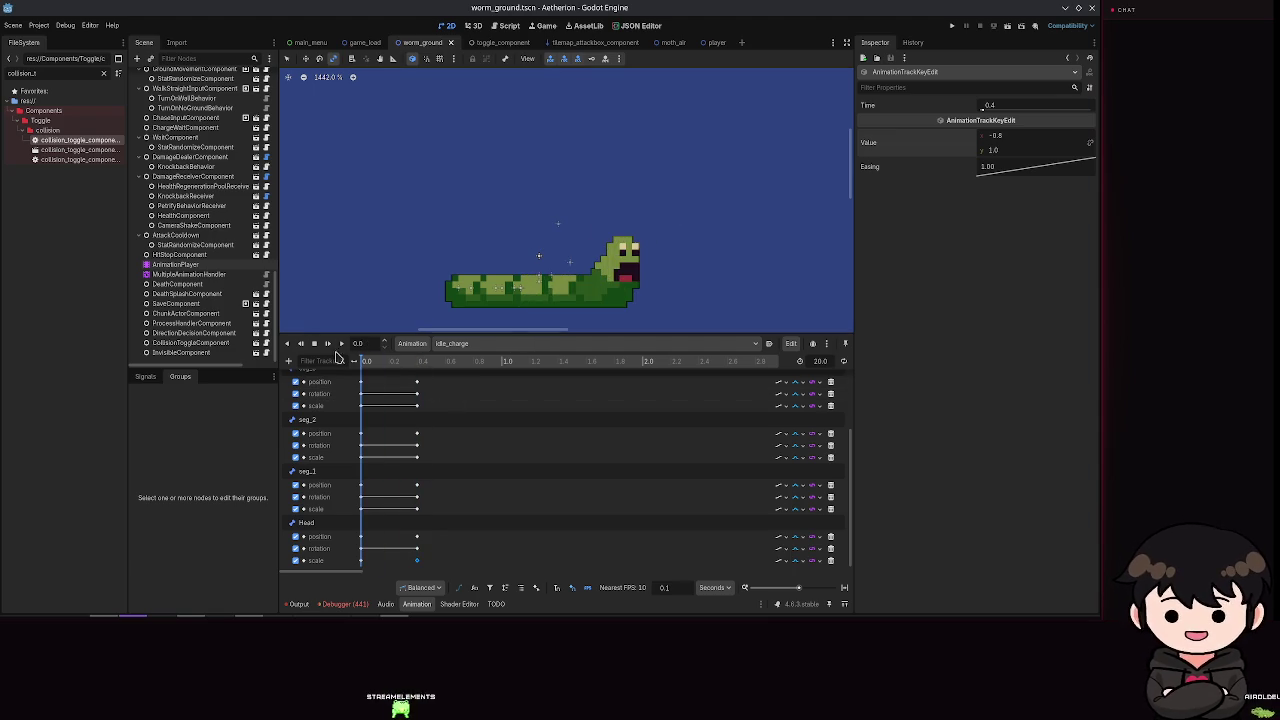
left_click(341, 343)
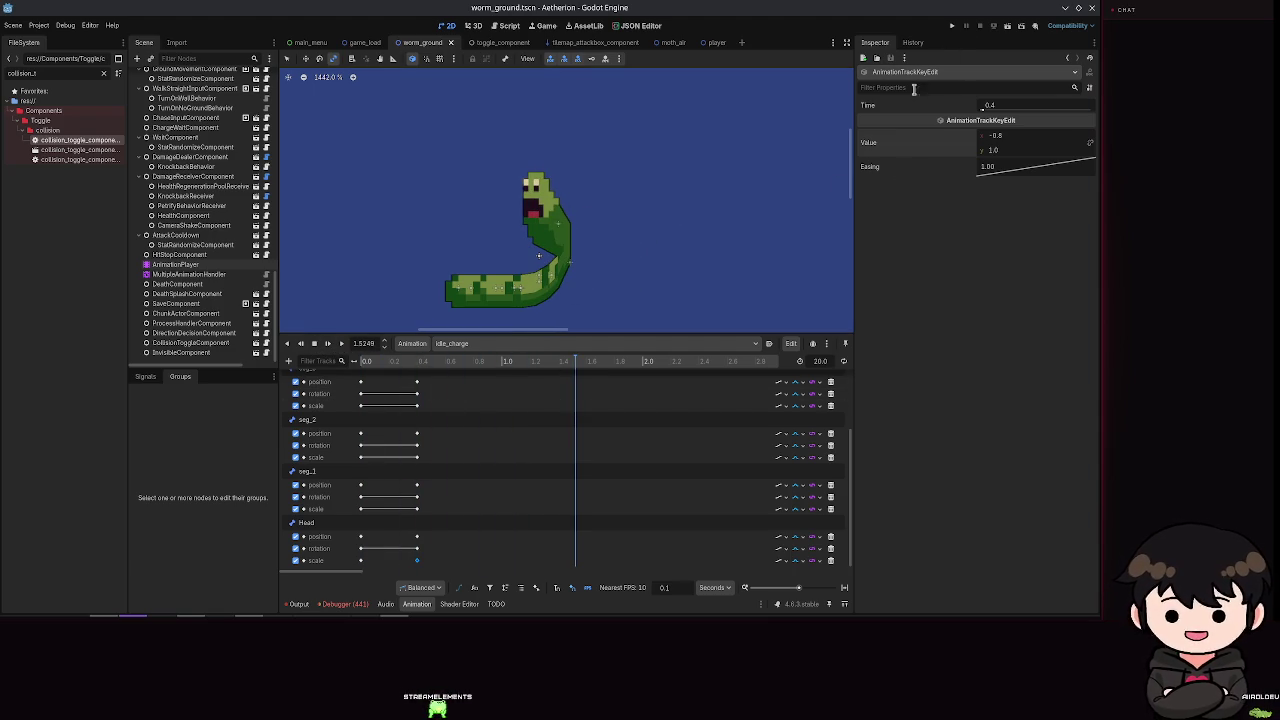
left_click(952, 26)
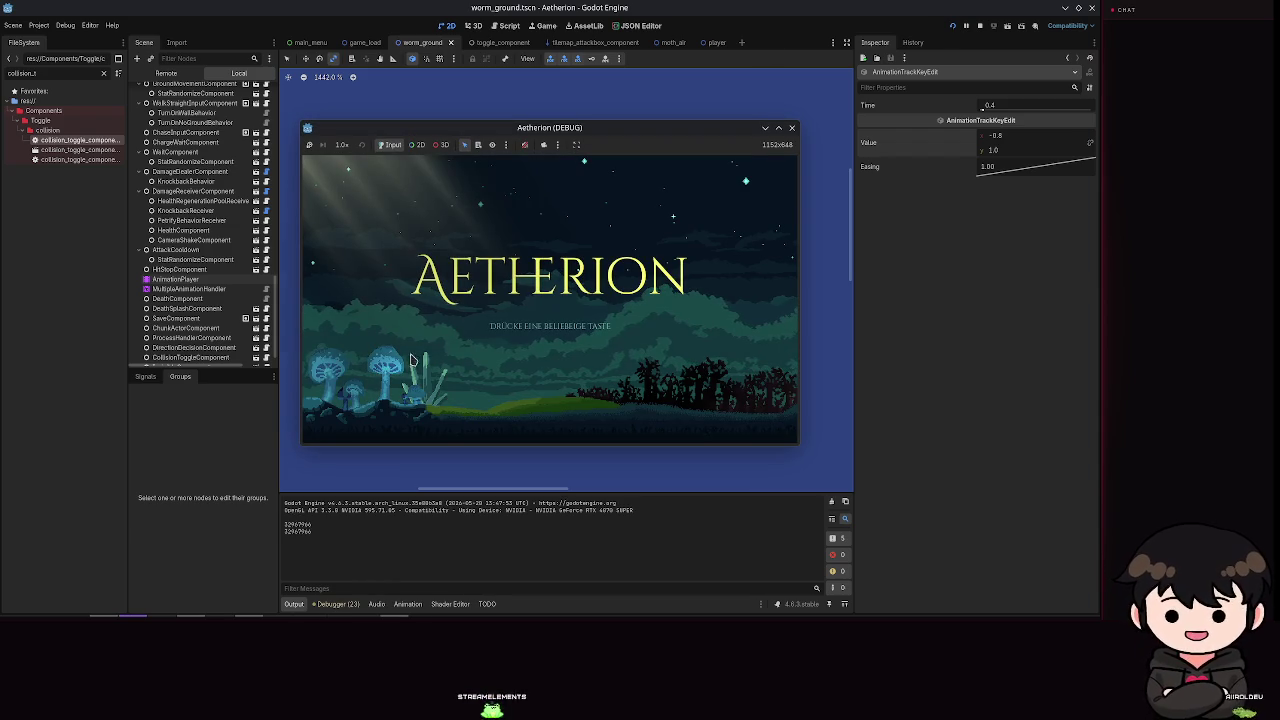
left_click(791, 128)
left_click(178, 264)
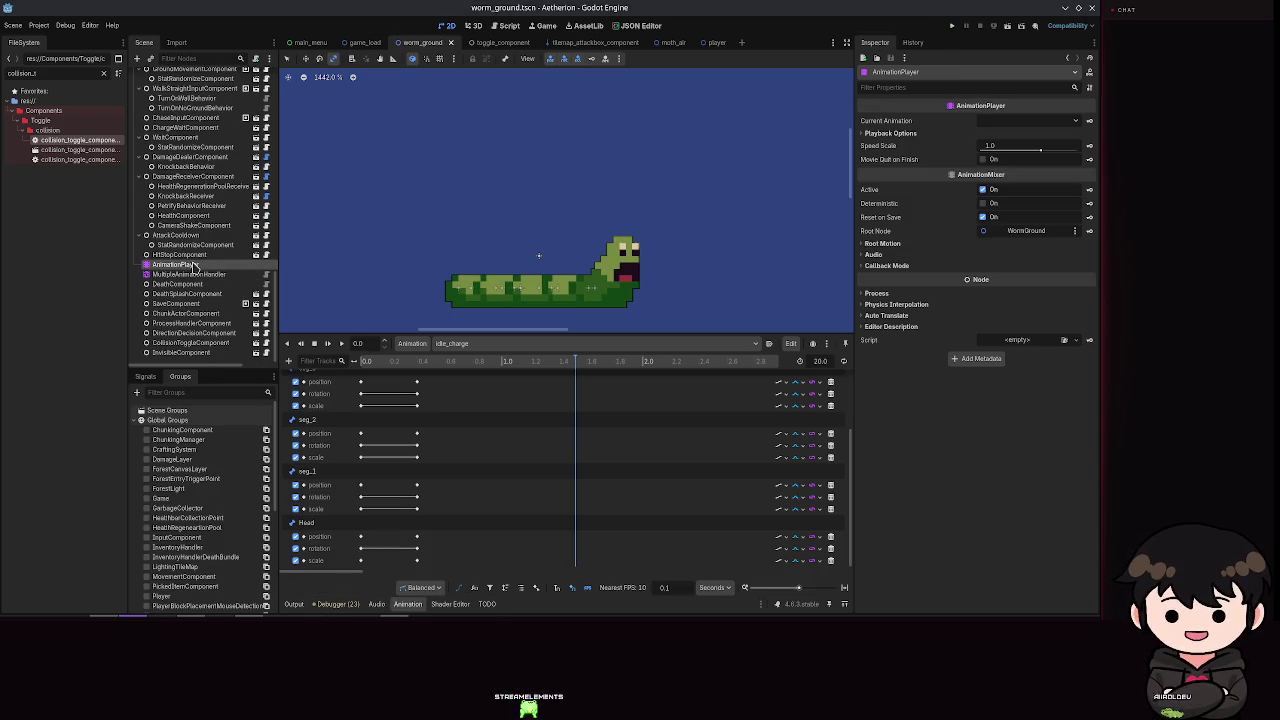
left_click_drag(580, 360, 422, 361)
Step: Set the idle_charge length to 0.4 seconds, preview the poses and save
scroll(650, 489, "up", 3)
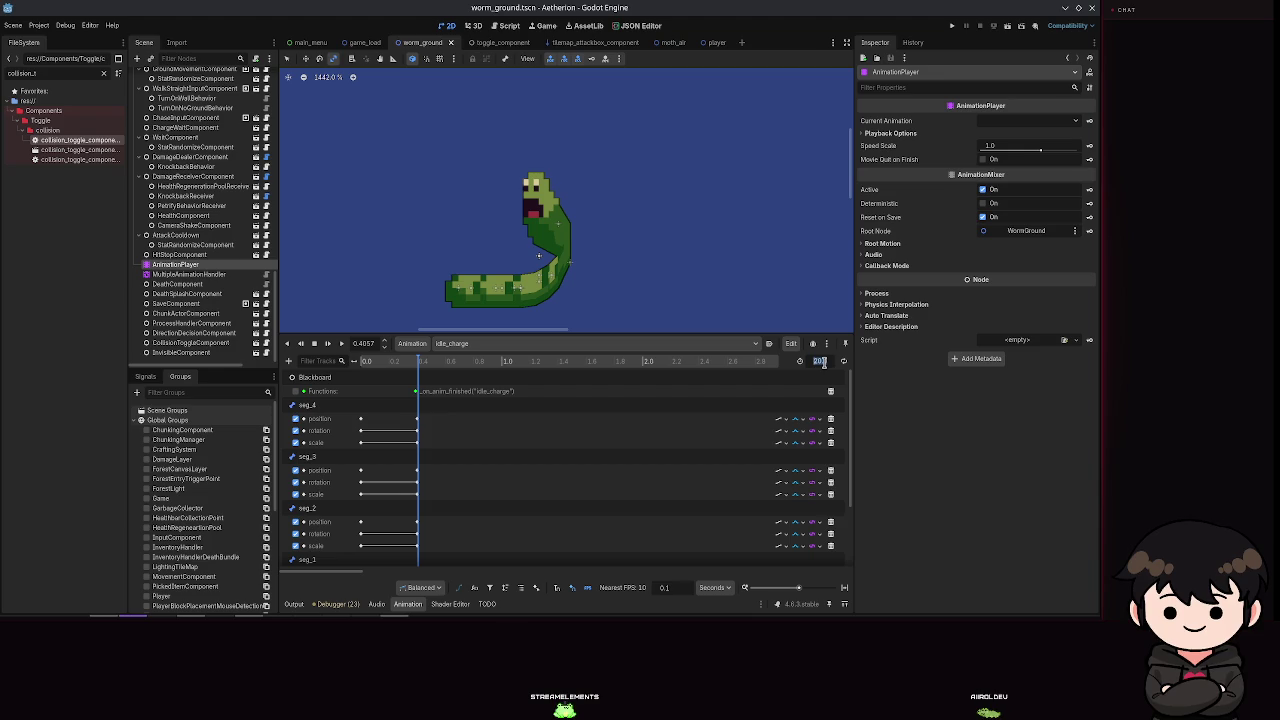
type(".4")
type("0.4")
key("Return")
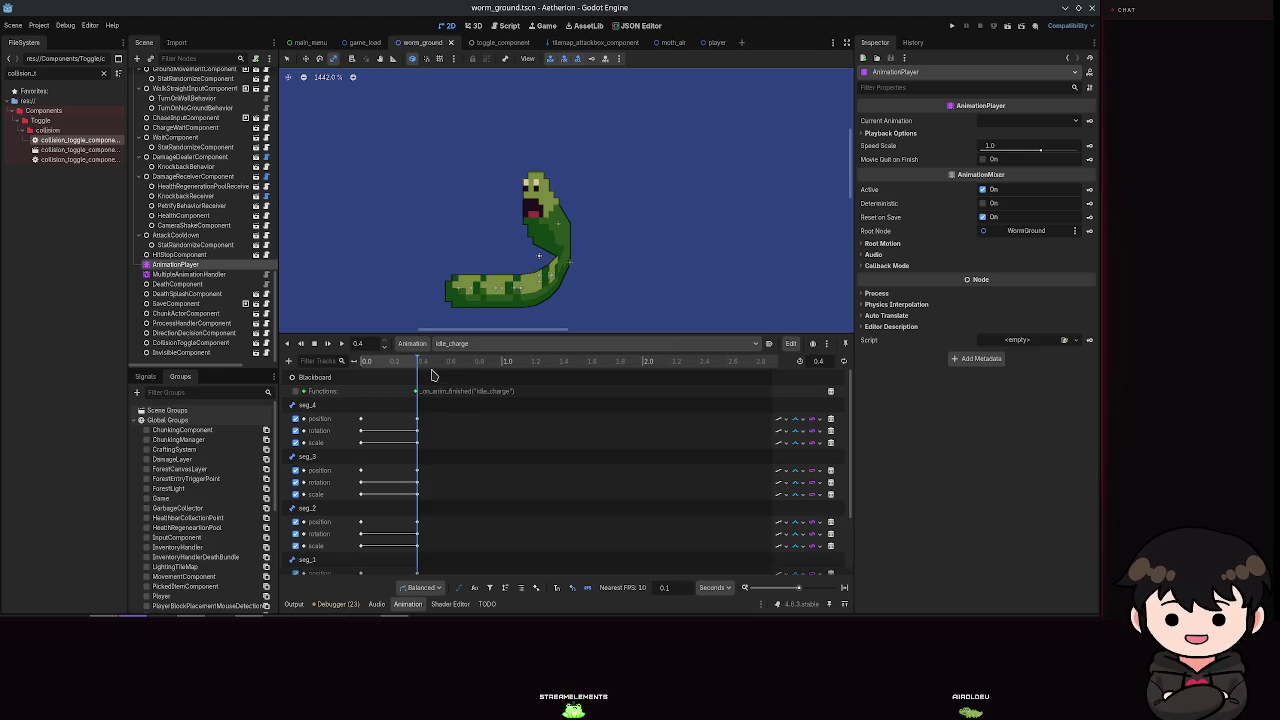
mouse_move(417, 362)
left_mouse_down()
mouse_move(366, 362)
mouse_move(417, 371)
left_mouse_up()
key("ctrl+s")
Step: Browse the animation list, undo the accidental Head change and reselect AnimationPlayer
left_click(460, 343)
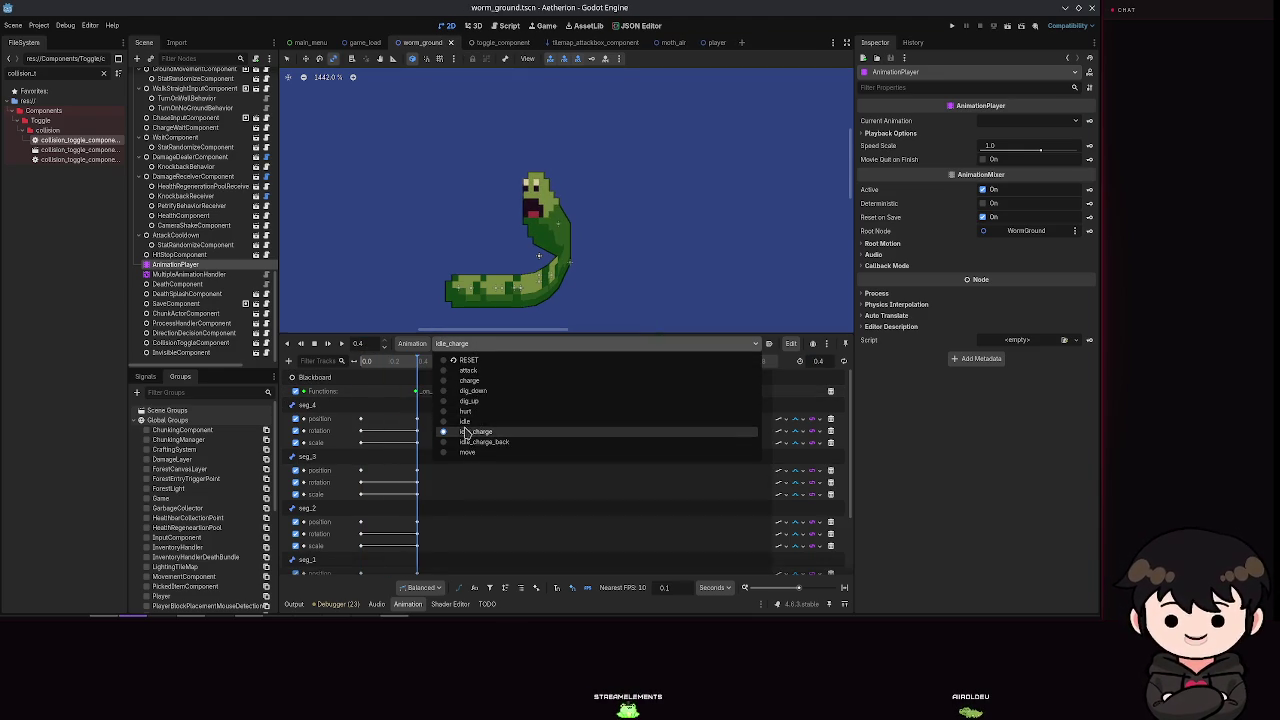
left_click(398, 404)
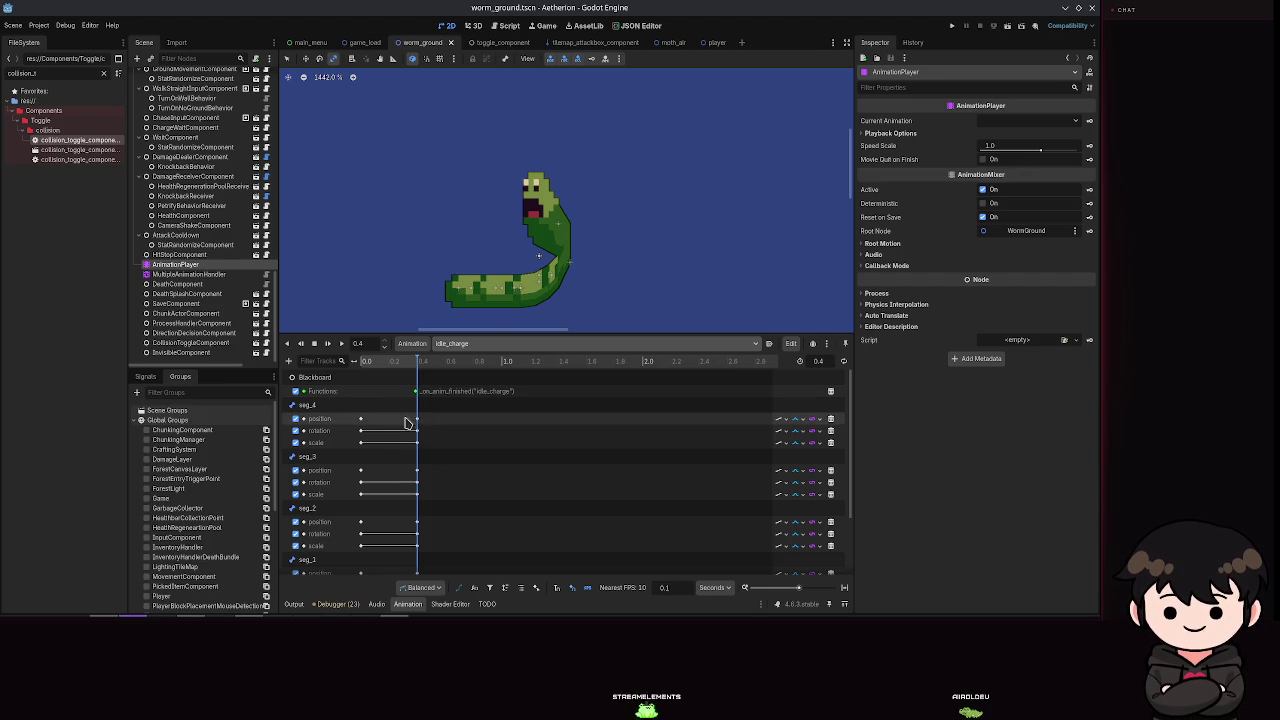
mouse_move(391, 418)
left_mouse_down()
mouse_move(432, 506)
mouse_move(421, 482)
mouse_move(445, 395)
mouse_move(438, 552)
left_mouse_up()
scroll(432, 506, "down", 1)
scroll(437, 503, "down", 1)
left_click(477, 344)
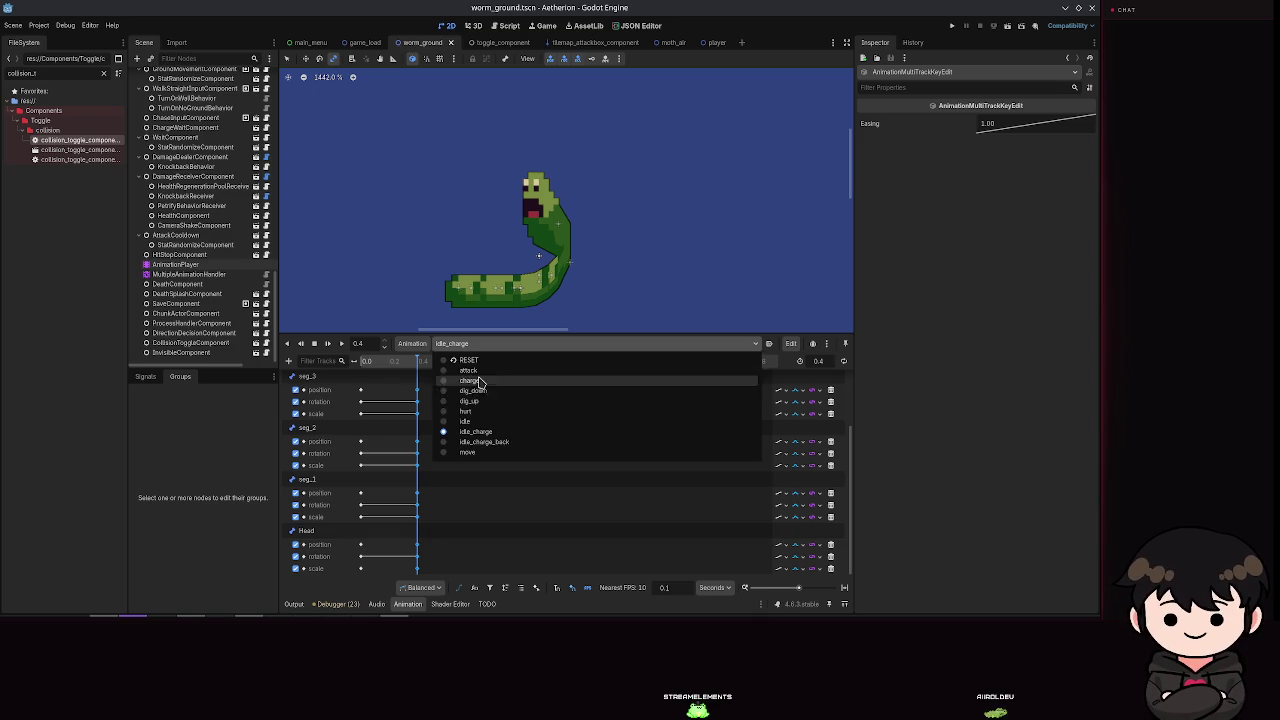
left_click(474, 420)
left_click(402, 407)
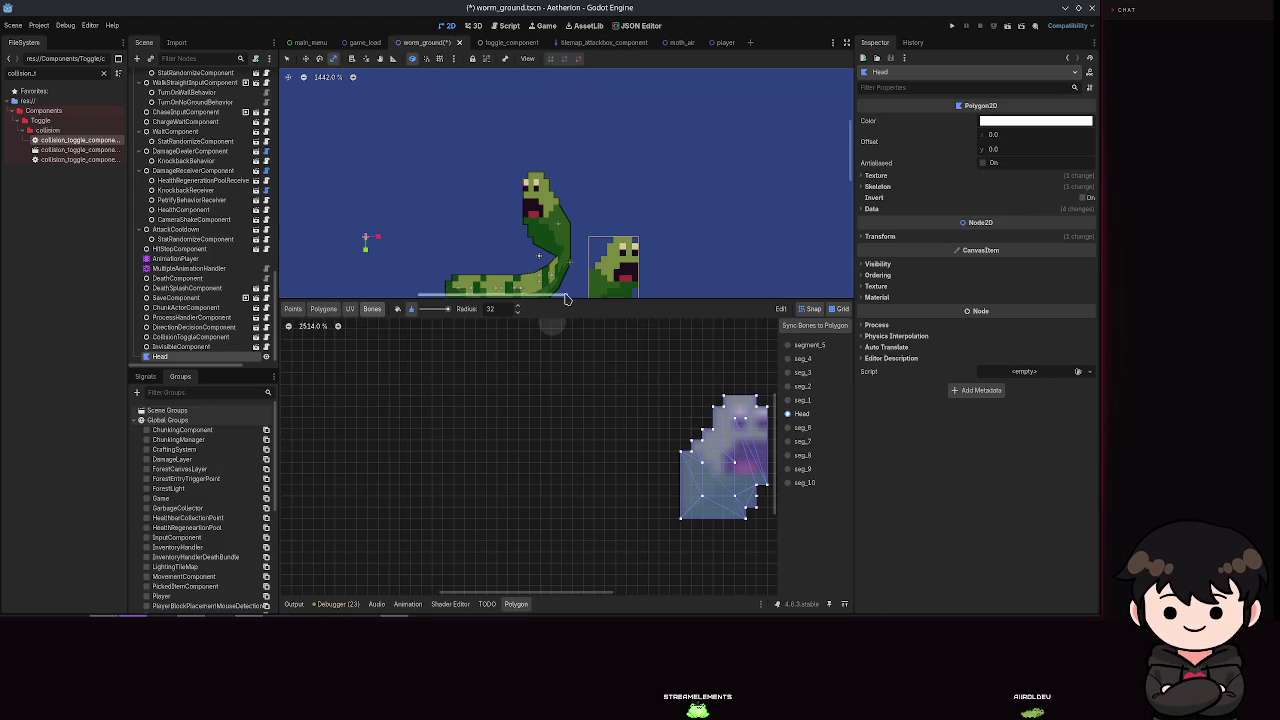
scroll(586, 258, "down", 5)
key("ctrl+z")
left_click(167, 264)
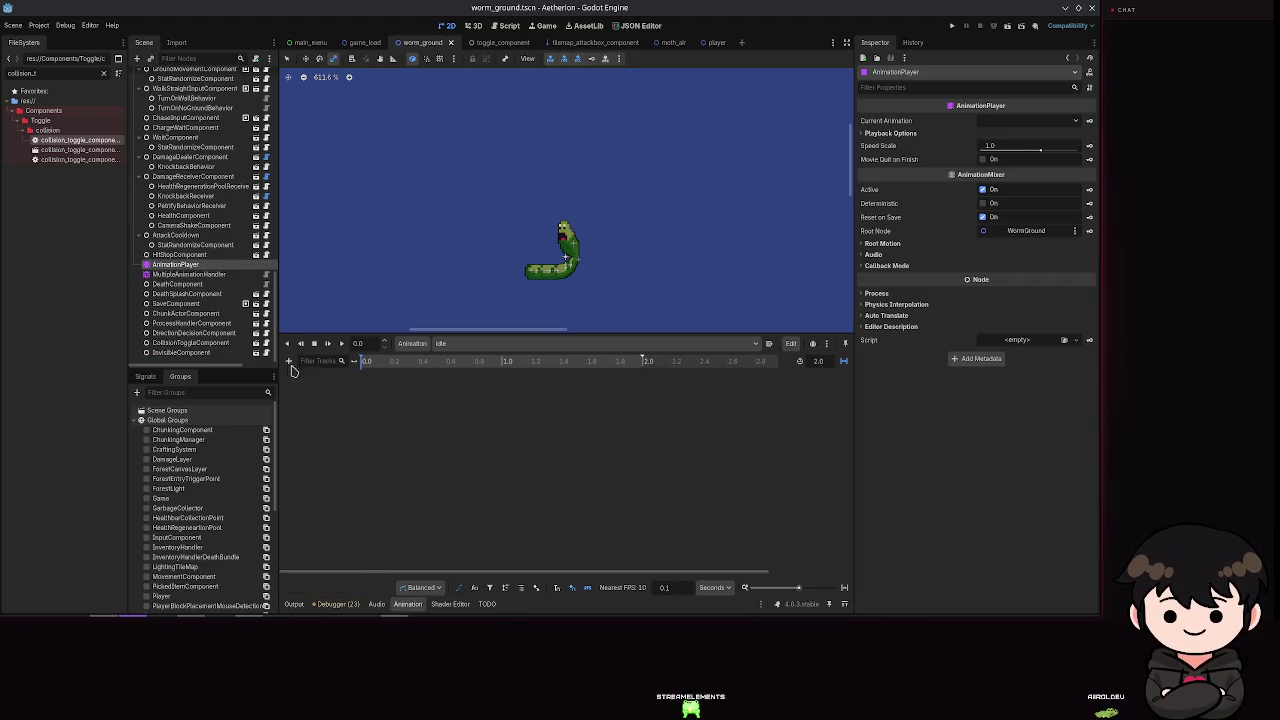
Step: Key seg_4's position, rotation and scale at the start of the idle animation
scroll(200, 230, "up", 8)
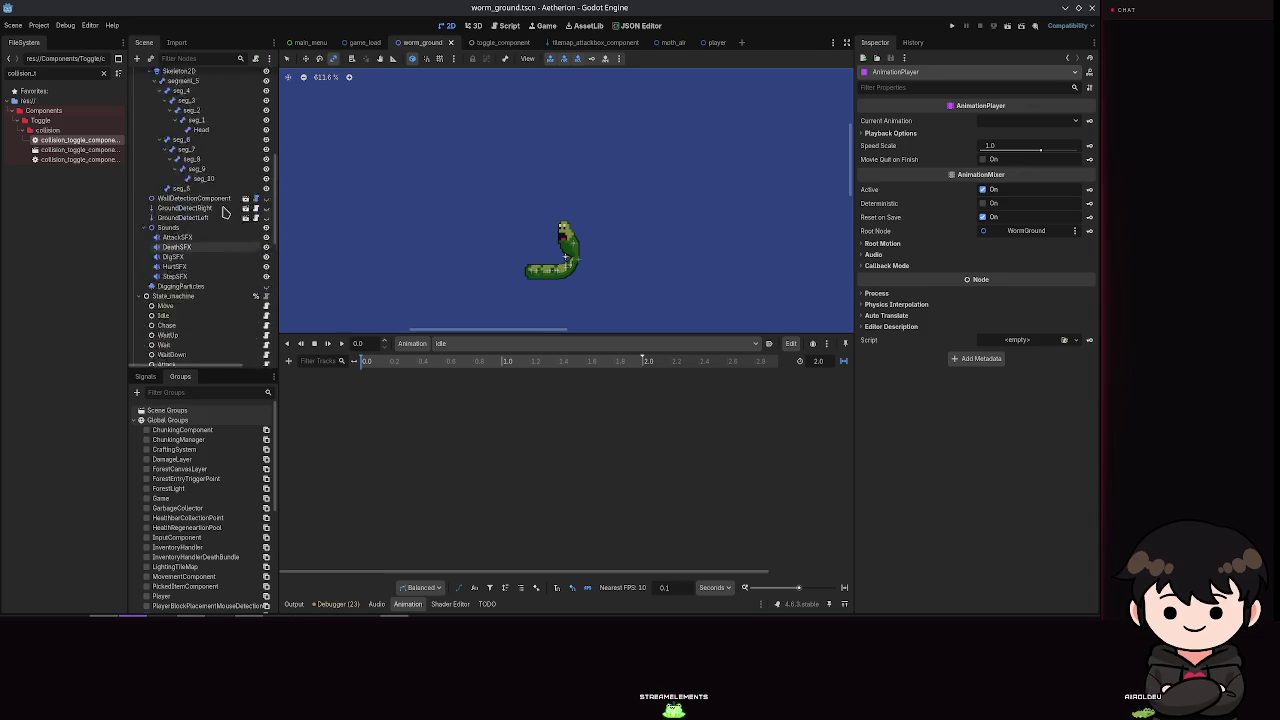
left_click(185, 233)
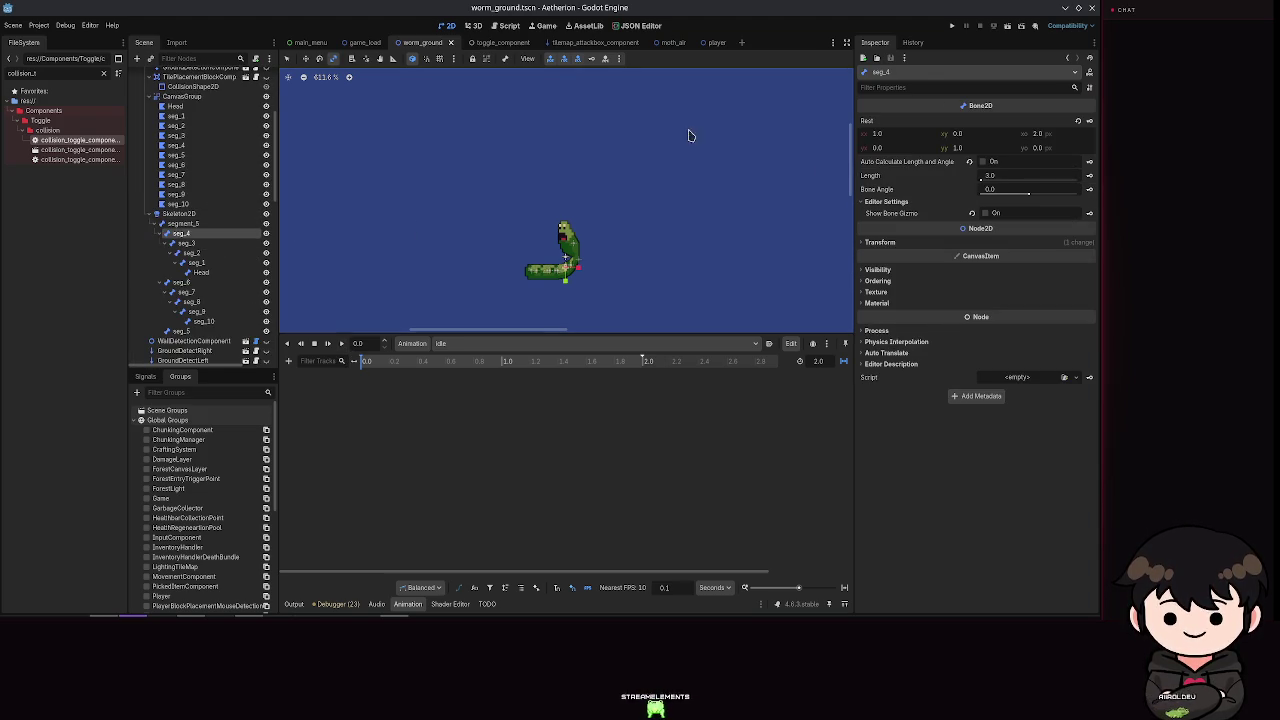
left_click(577, 58)
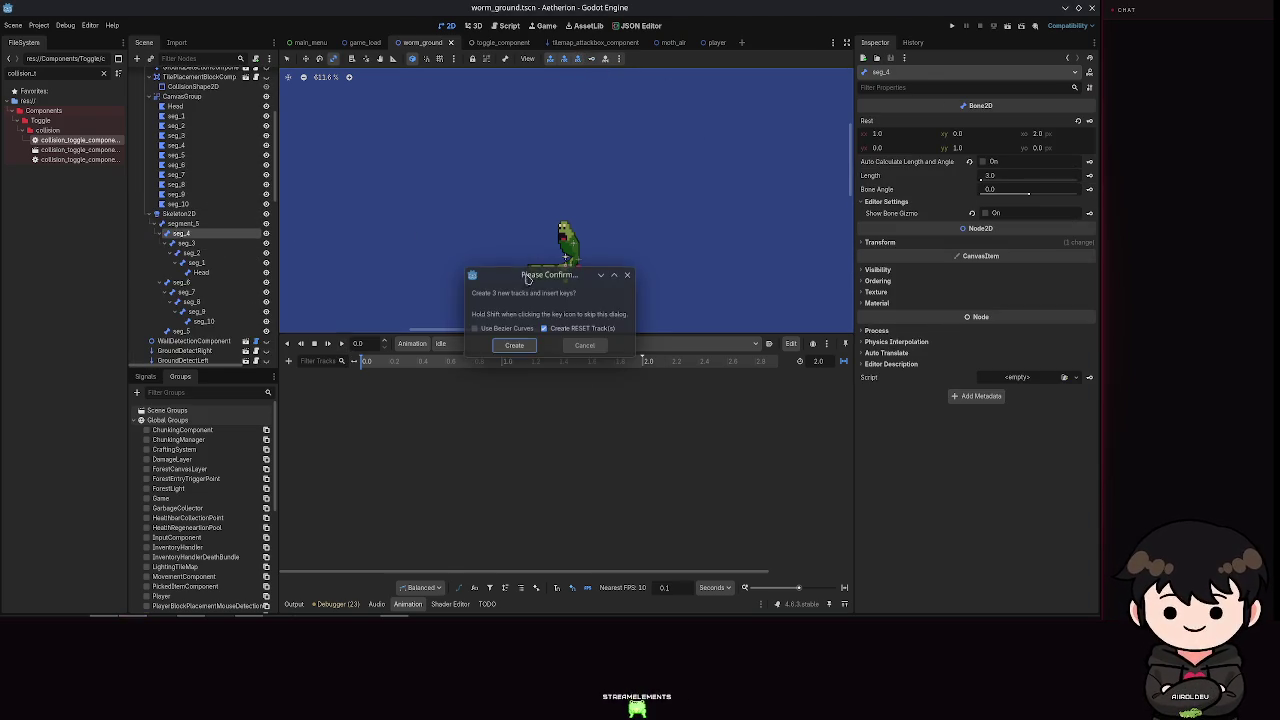
left_click(510, 341)
Step: Key seg_3's transform with Use Bezier Curves turned off, redoing the earlier attempts
left_click(568, 262)
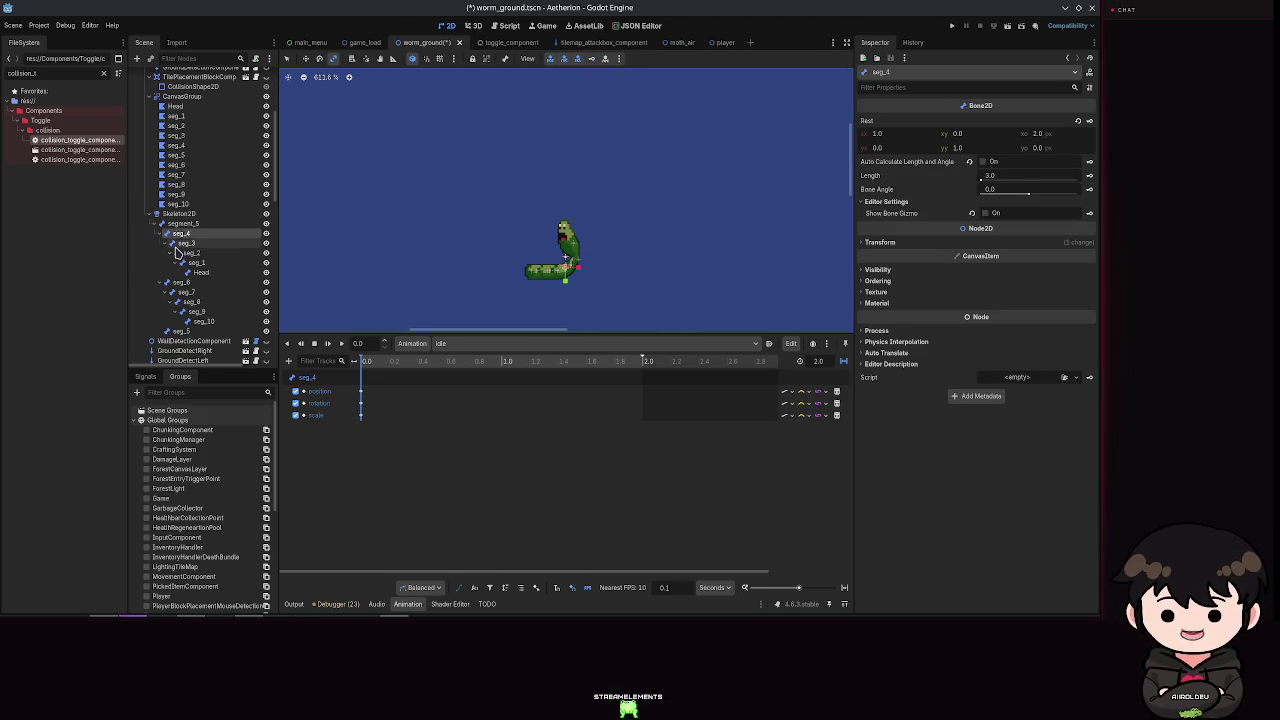
left_click(591, 58)
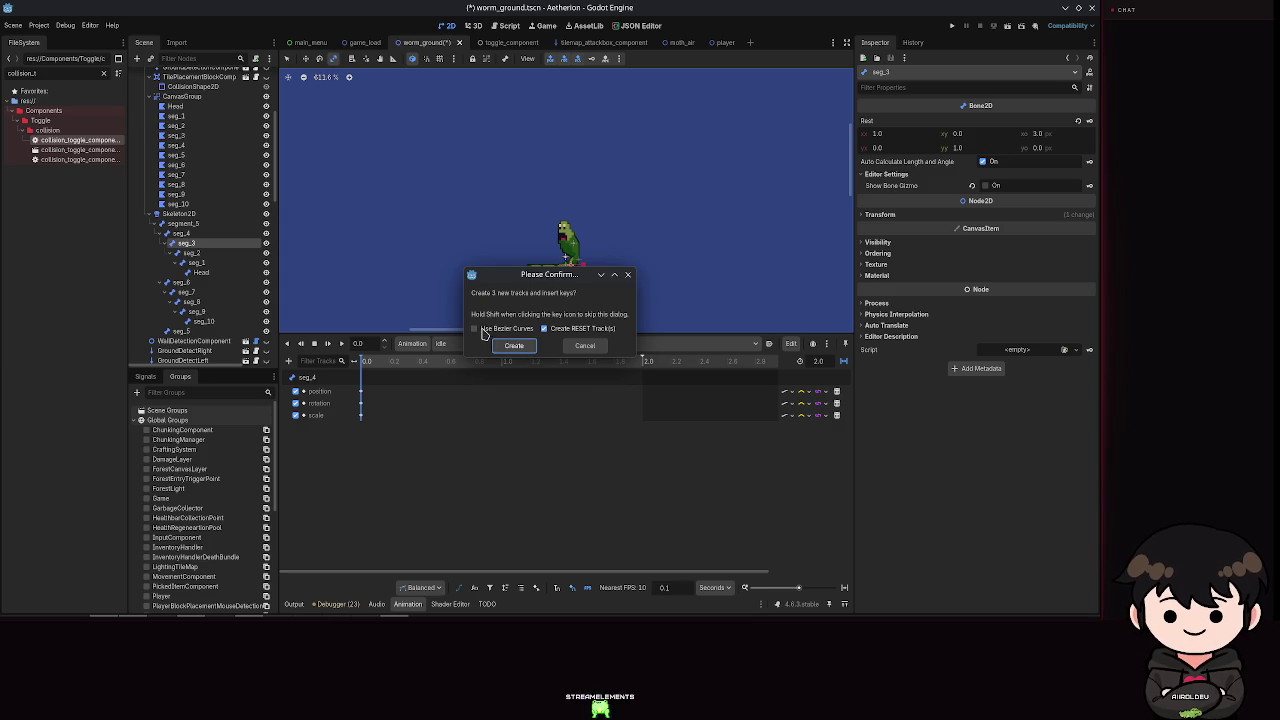
left_click(513, 345)
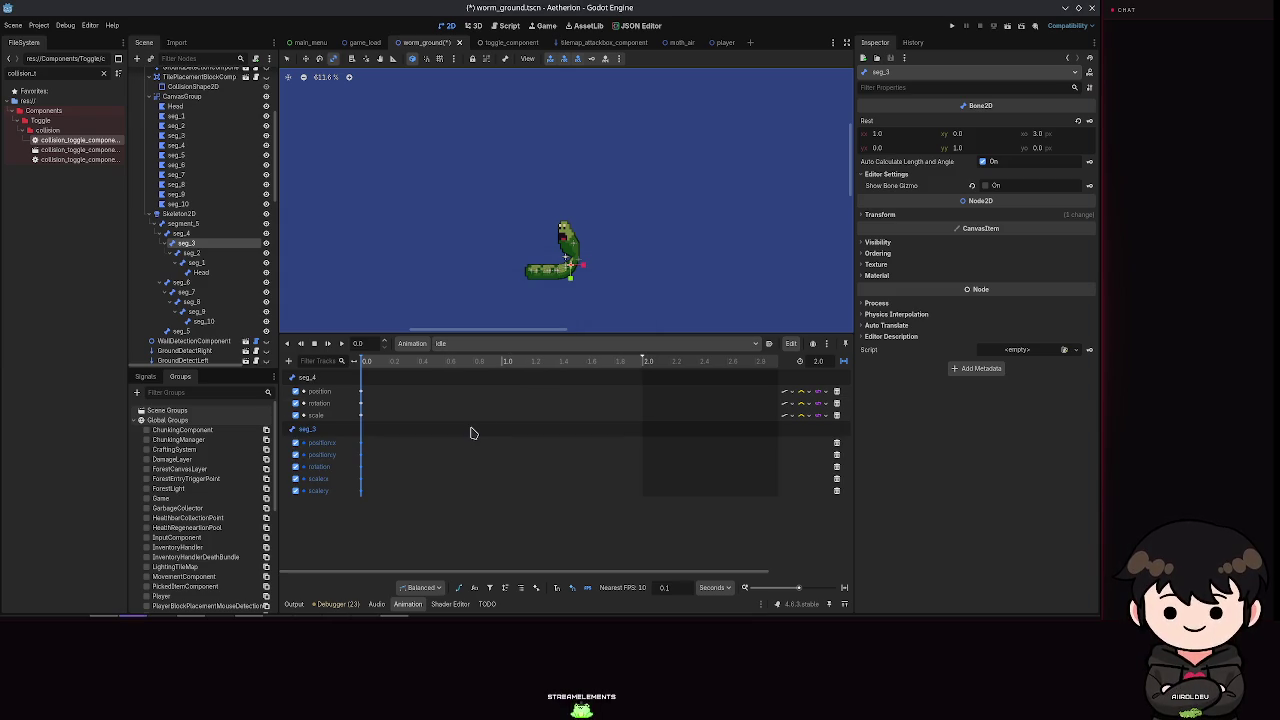
key("ctrl+z")
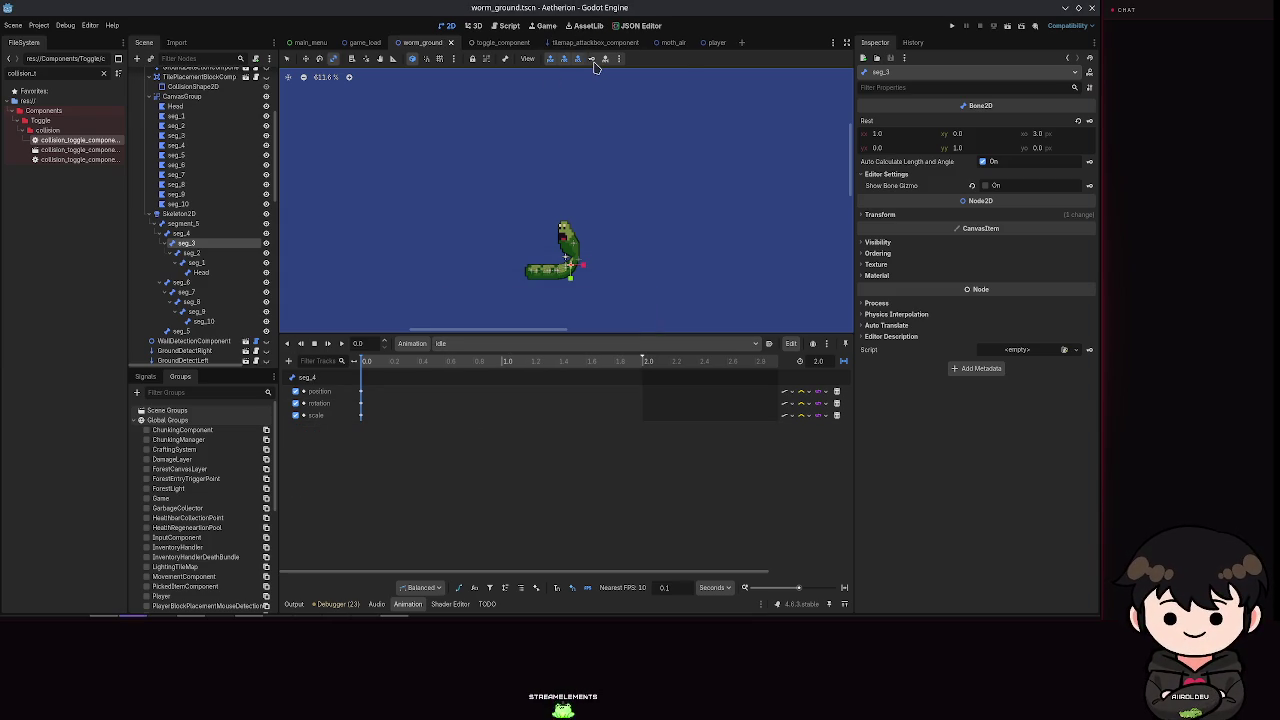
left_click(591, 58)
left_click(480, 326)
left_click(513, 344)
key("ctrl+z")
left_click(591, 58)
left_click(476, 328)
left_click(513, 345)
Step: Key the position, rotation and scale of seg_2, seg_1 and the Head
left_click(190, 252)
left_click(594, 59)
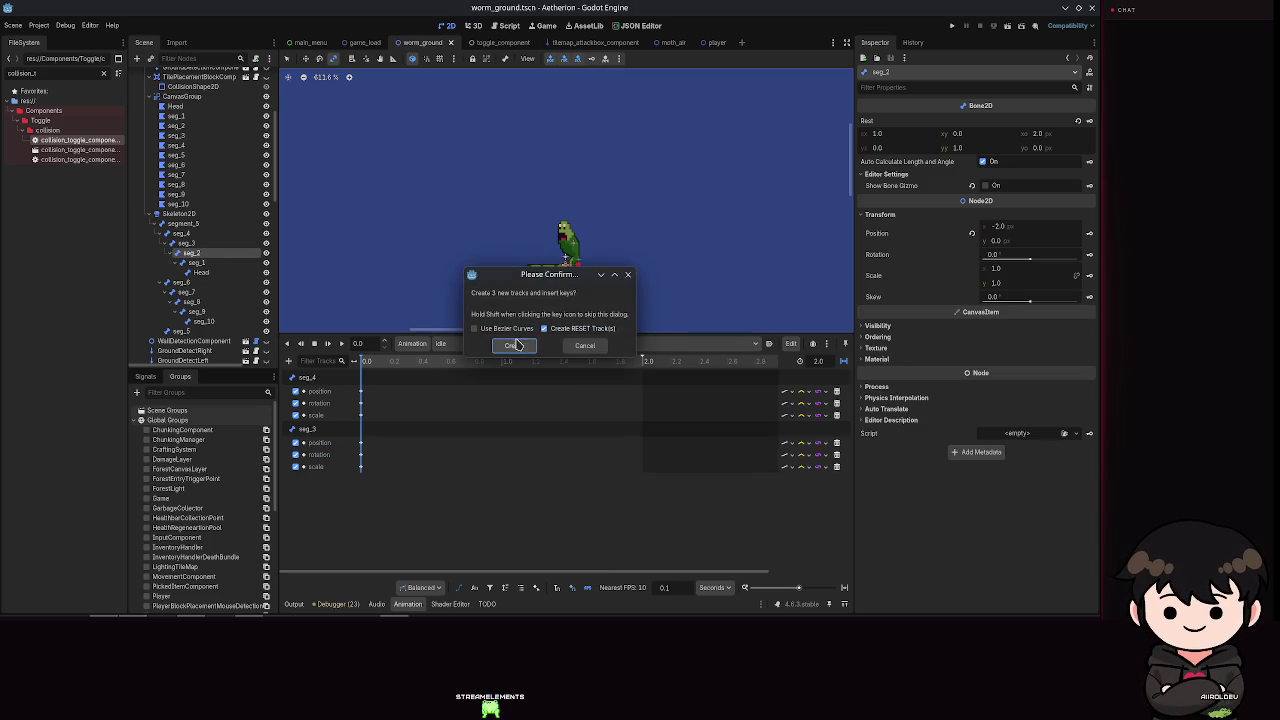
left_click(513, 345)
left_click(196, 262)
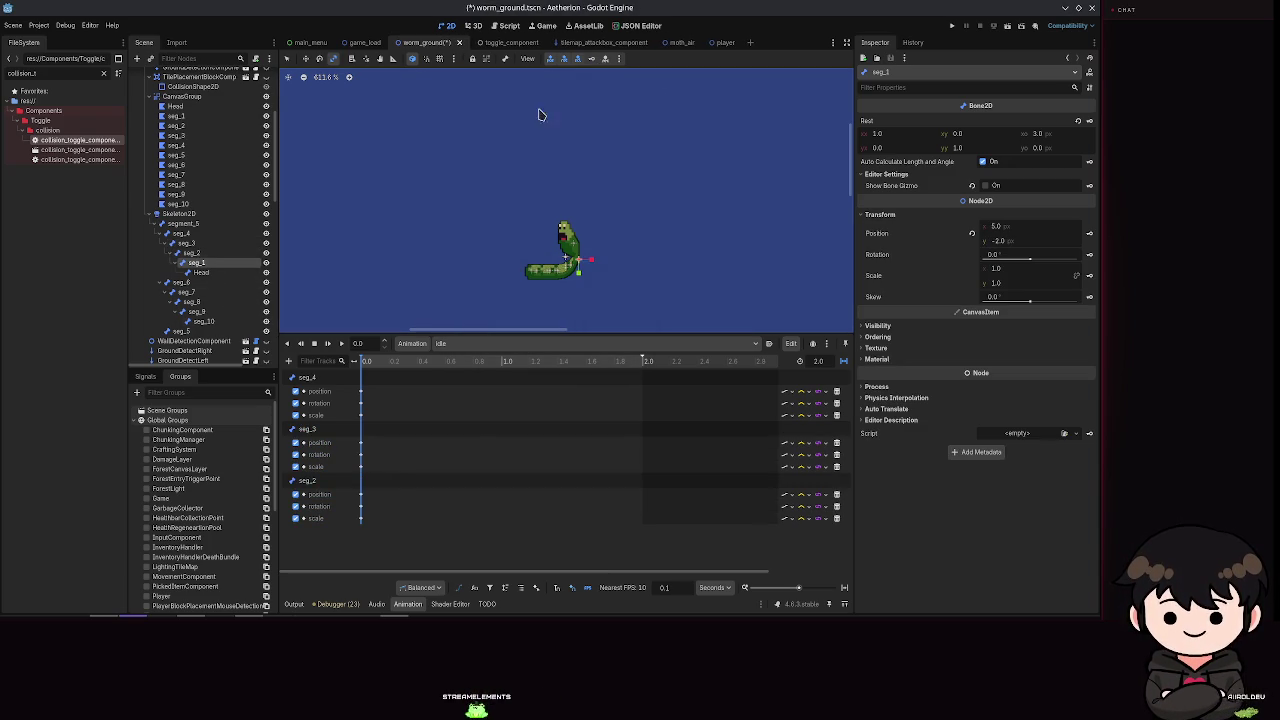
left_click(595, 59)
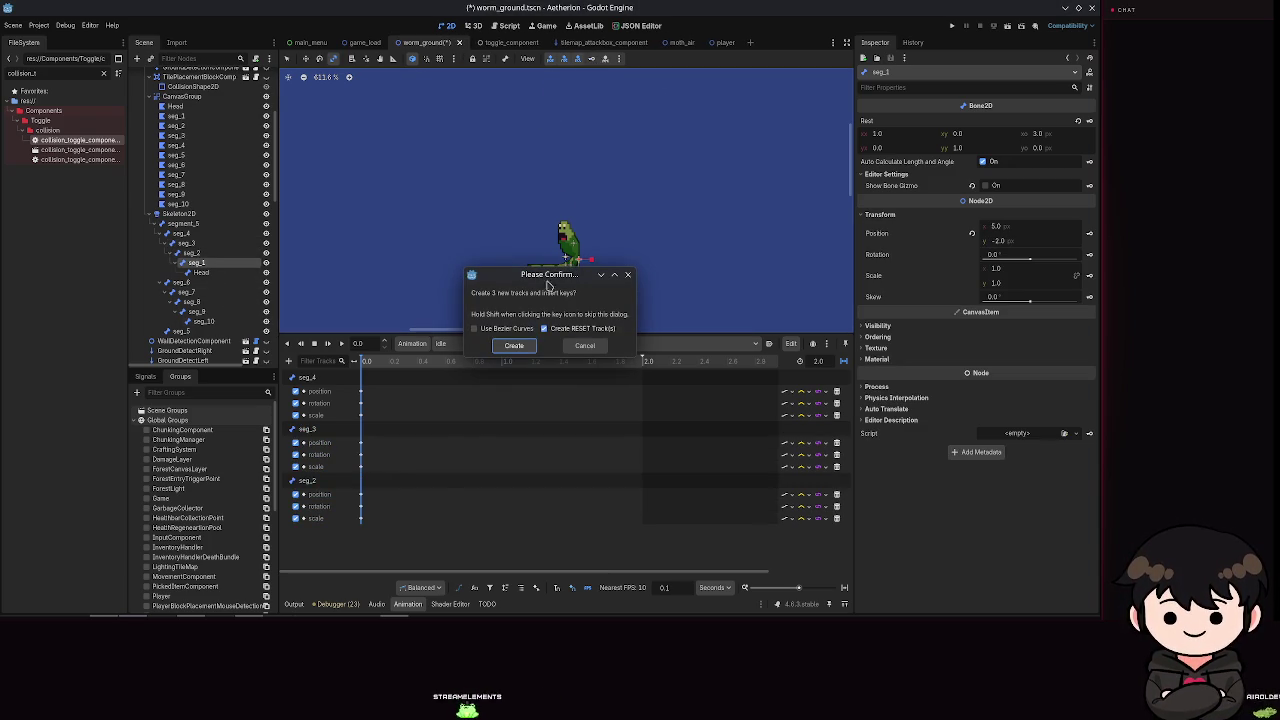
left_click(522, 348)
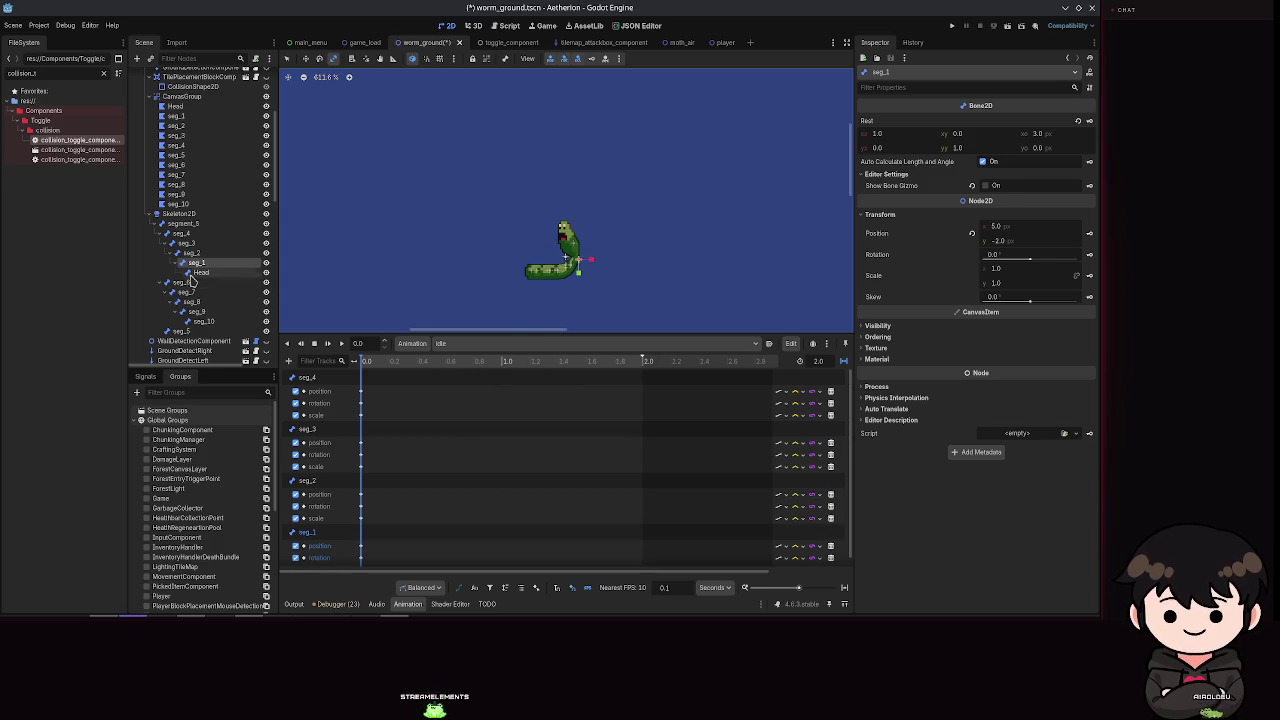
left_click(201, 272)
scroll(523, 506, "down", 2)
key("k")
key("Return")
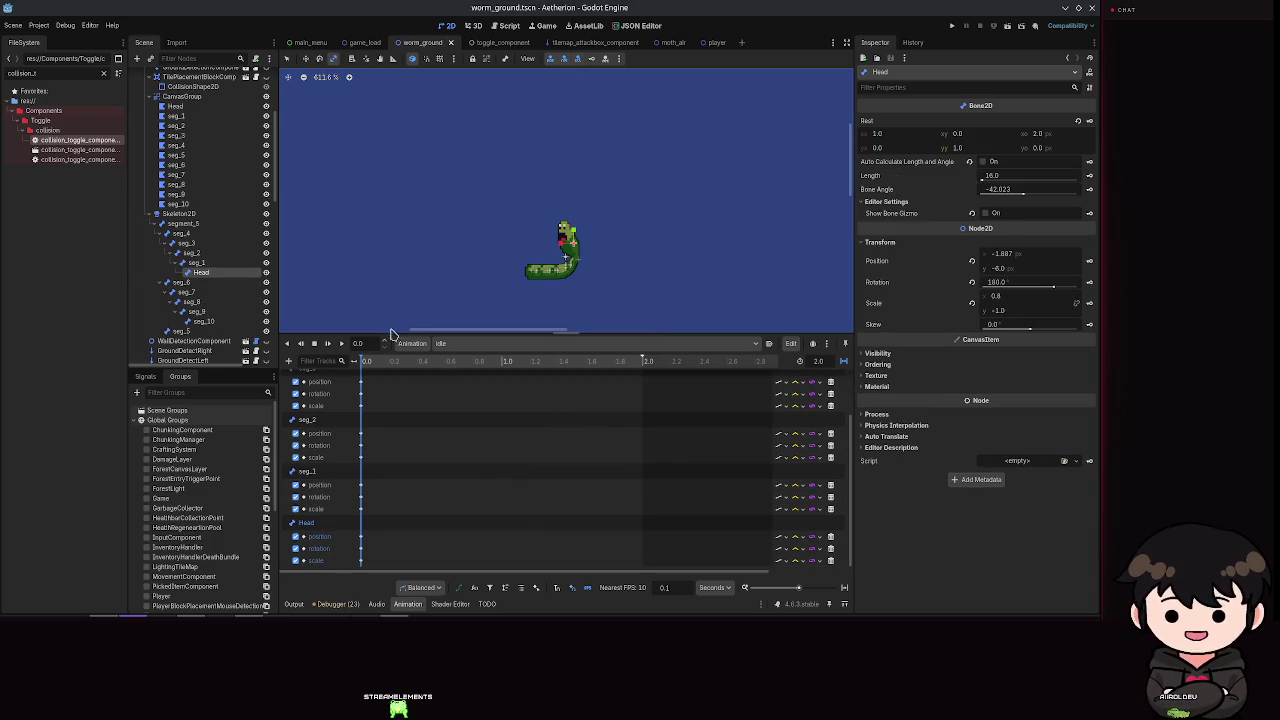
Step: Scrub the idle animation and inspect the nodes stacked under the worm
mouse_move(365, 366)
left_mouse_down()
mouse_move(646, 381)
mouse_move(283, 366)
left_mouse_up()
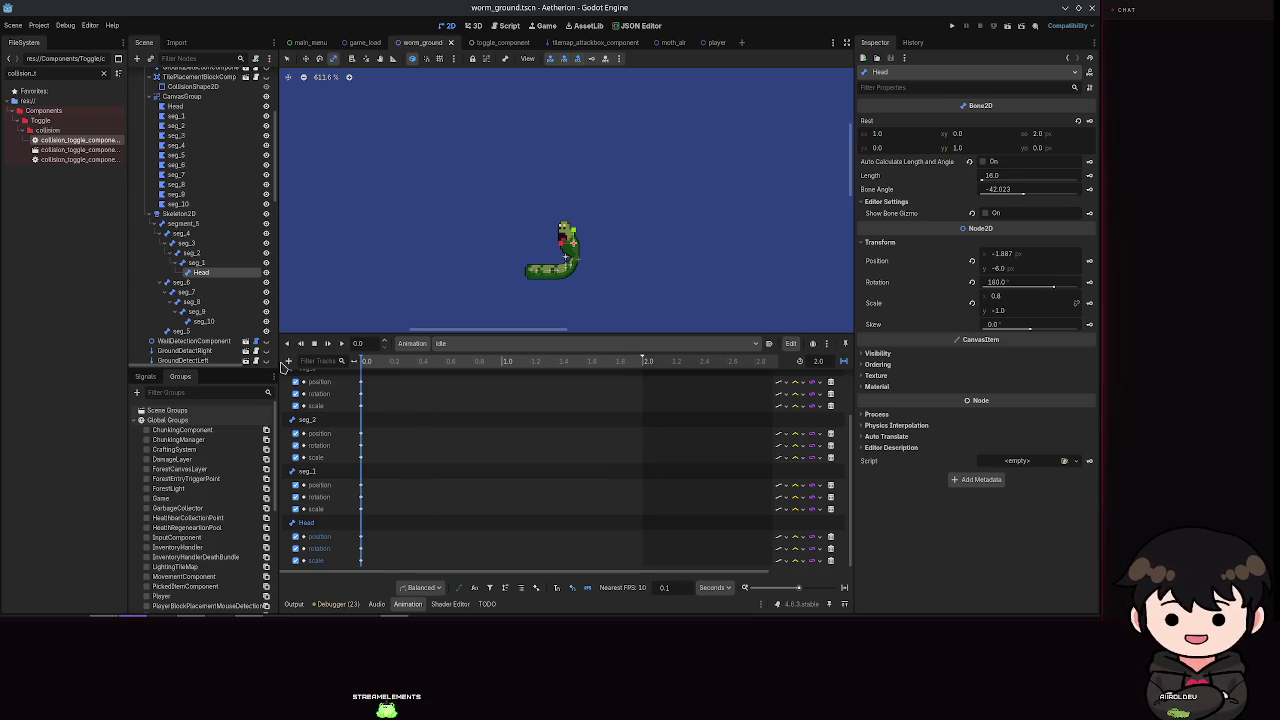
scroll(678, 259, "up", 3)
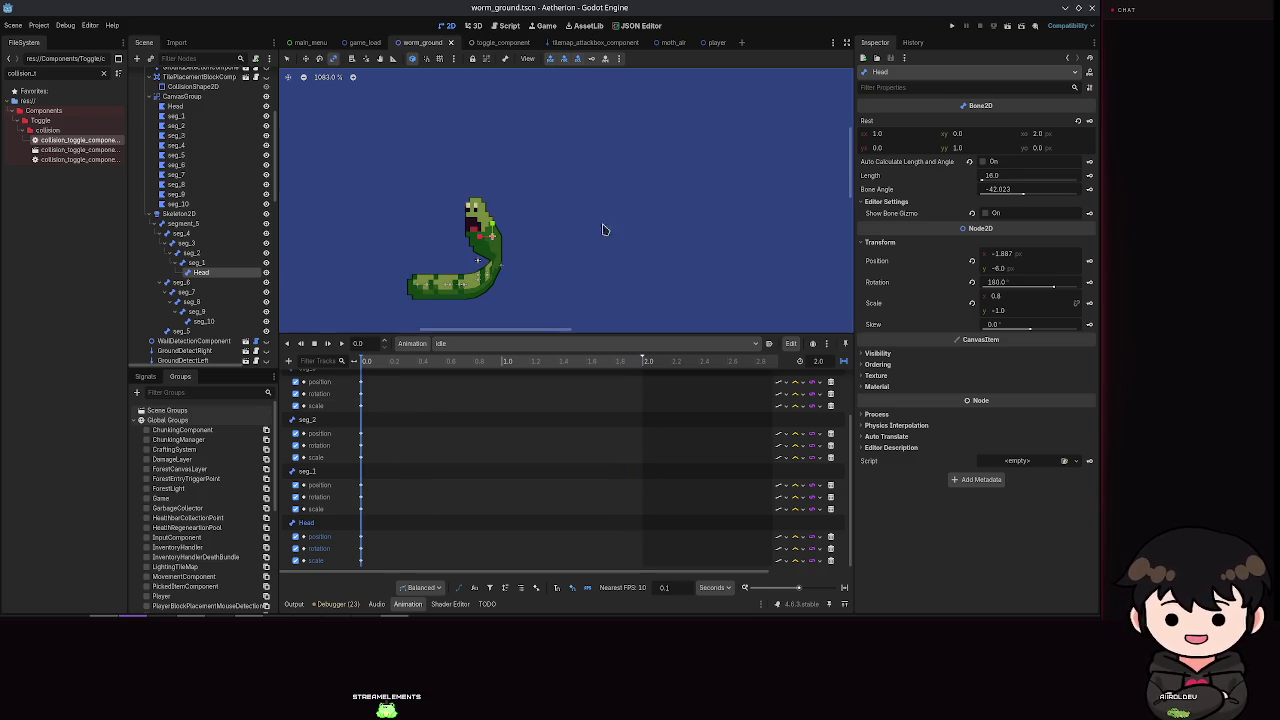
right_click(480, 265, "alt")
left_click(446, 330)
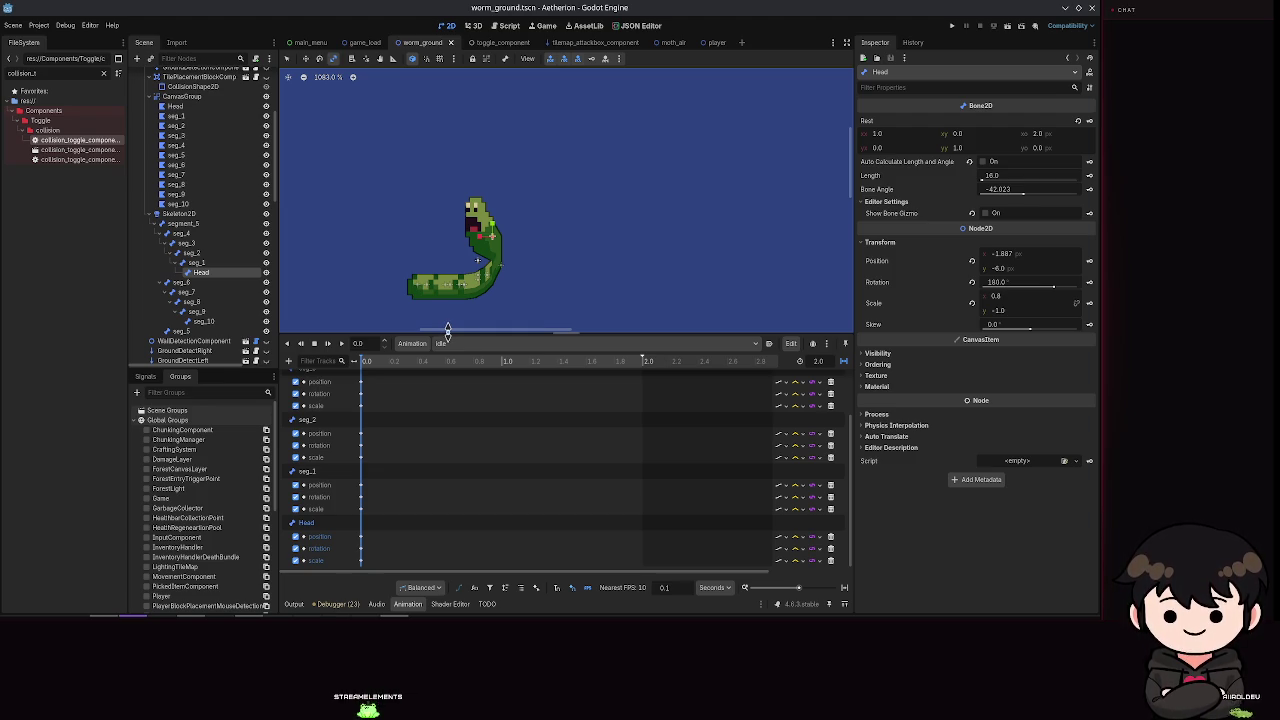
mouse_move(368, 364)
left_mouse_down()
mouse_move(503, 370)
mouse_move(503, 387)
mouse_move(491, 369)
mouse_move(449, 371)
mouse_move(474, 375)
left_mouse_up()
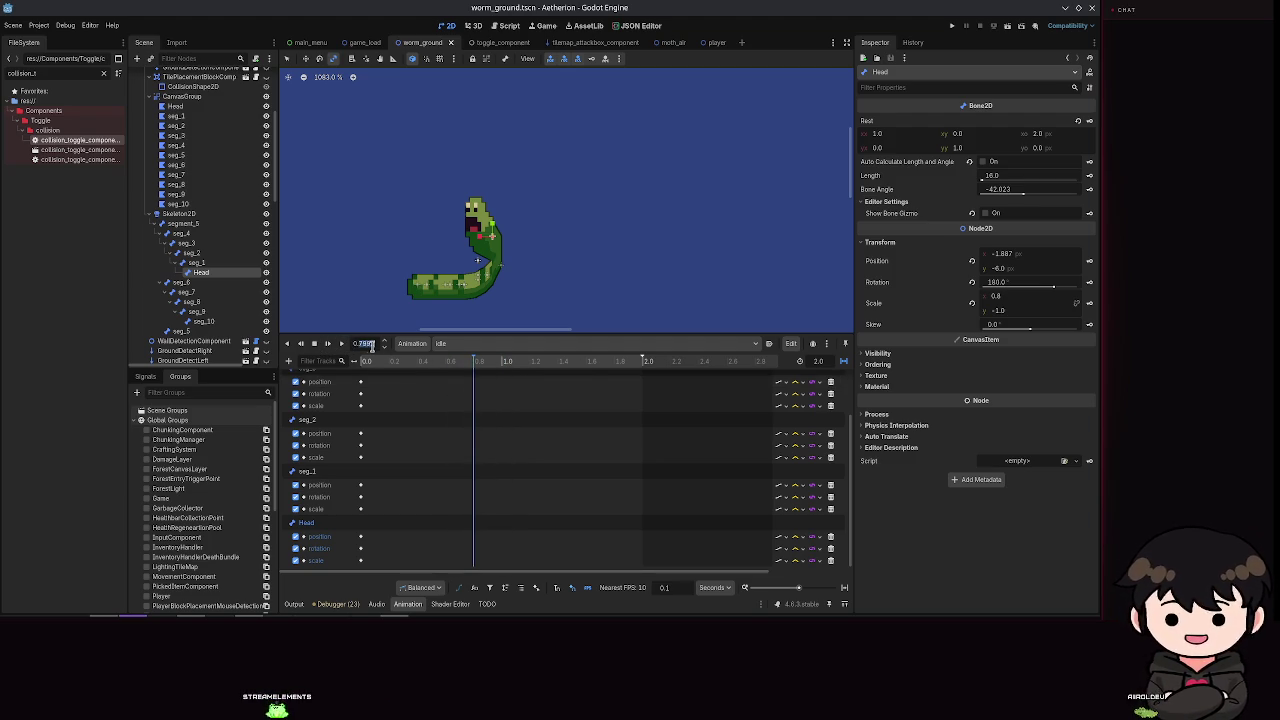
Step: Set the animation time to 0.8 s and box-select all keyframes at 0.0
type("0.")
type("0")
key("Return")
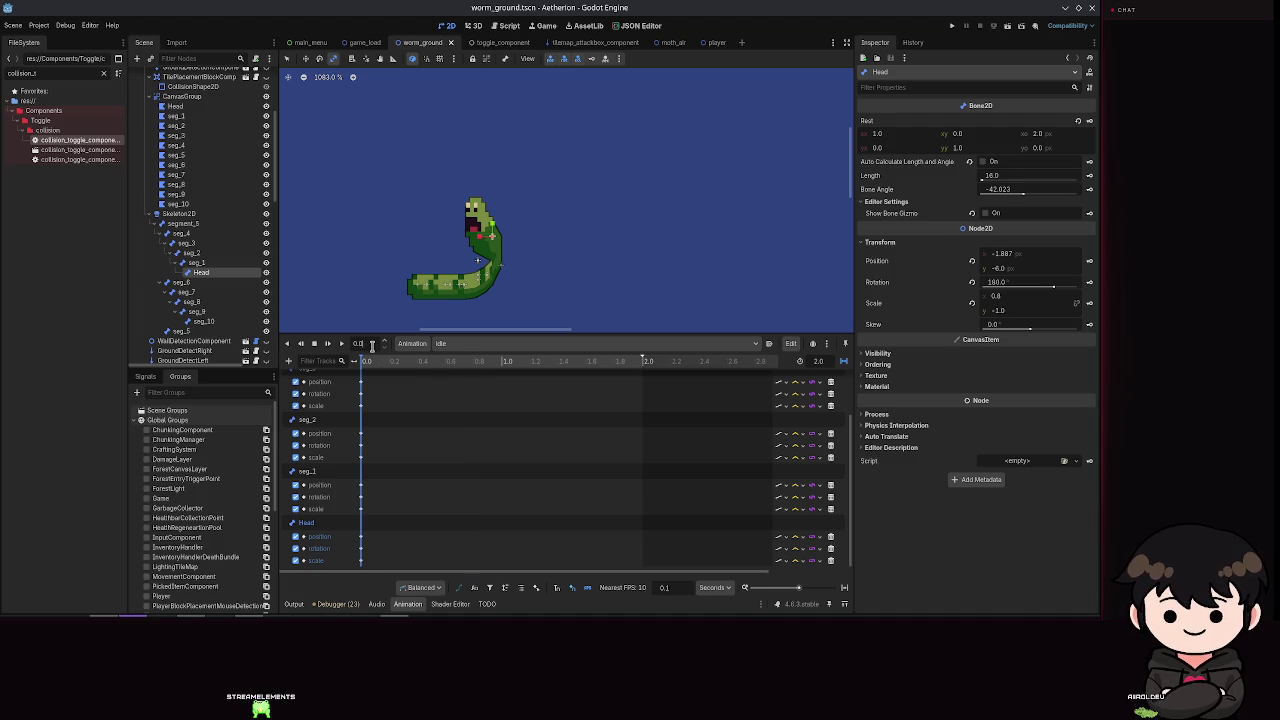
type("8")
key("Return")
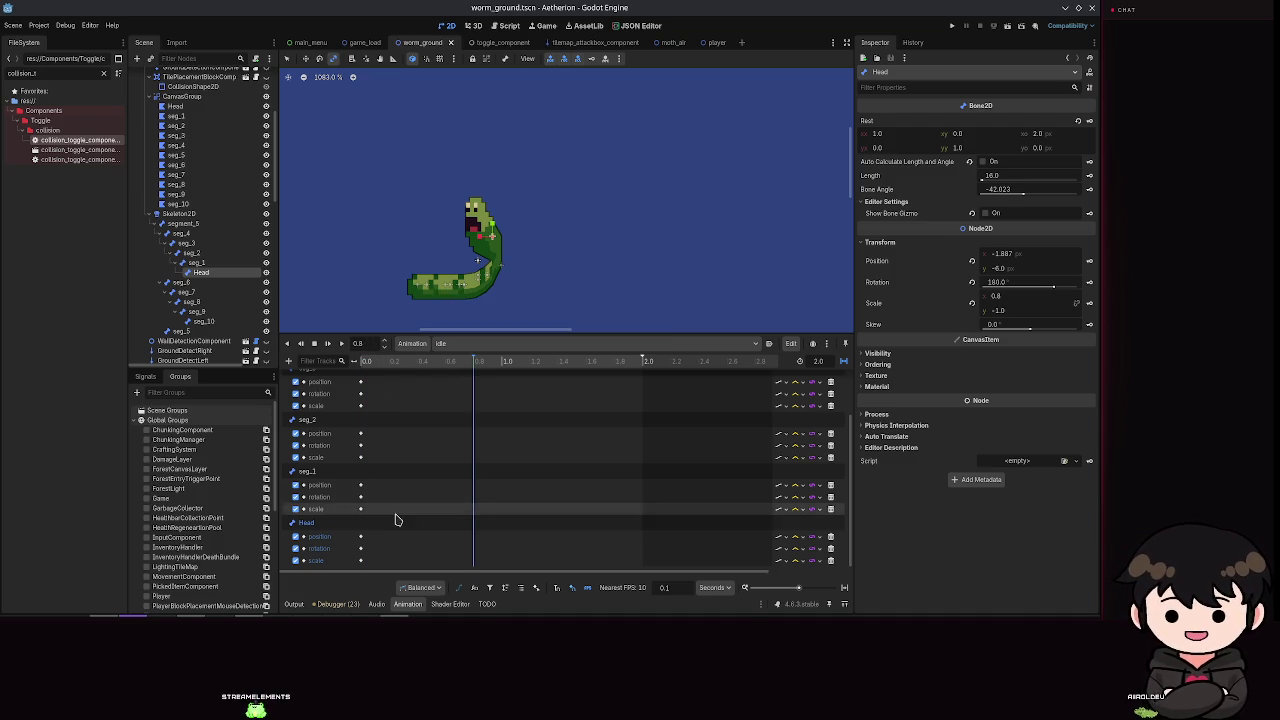
left_click_drag(378, 568, 330, 386)
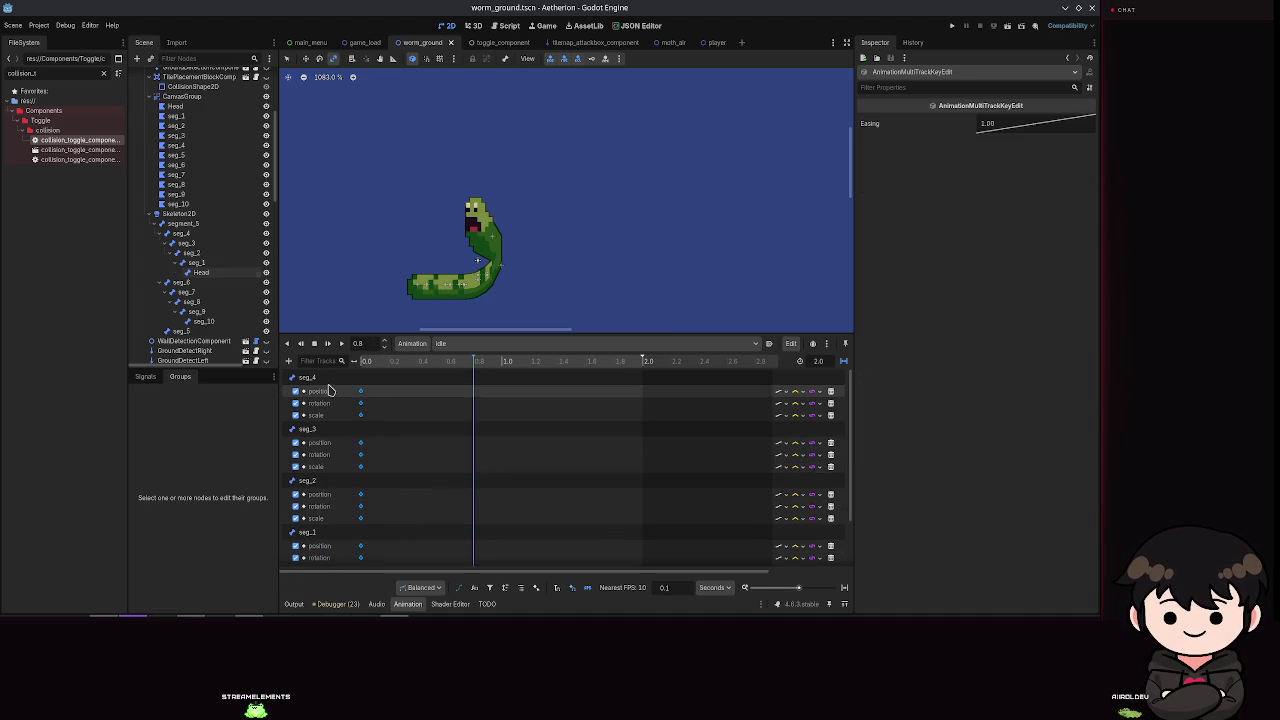
Step: Paste the opening bone keys at 0.8 s, set the playhead to 1.0 s, and save
right_click(477, 398)
left_click(505, 448)
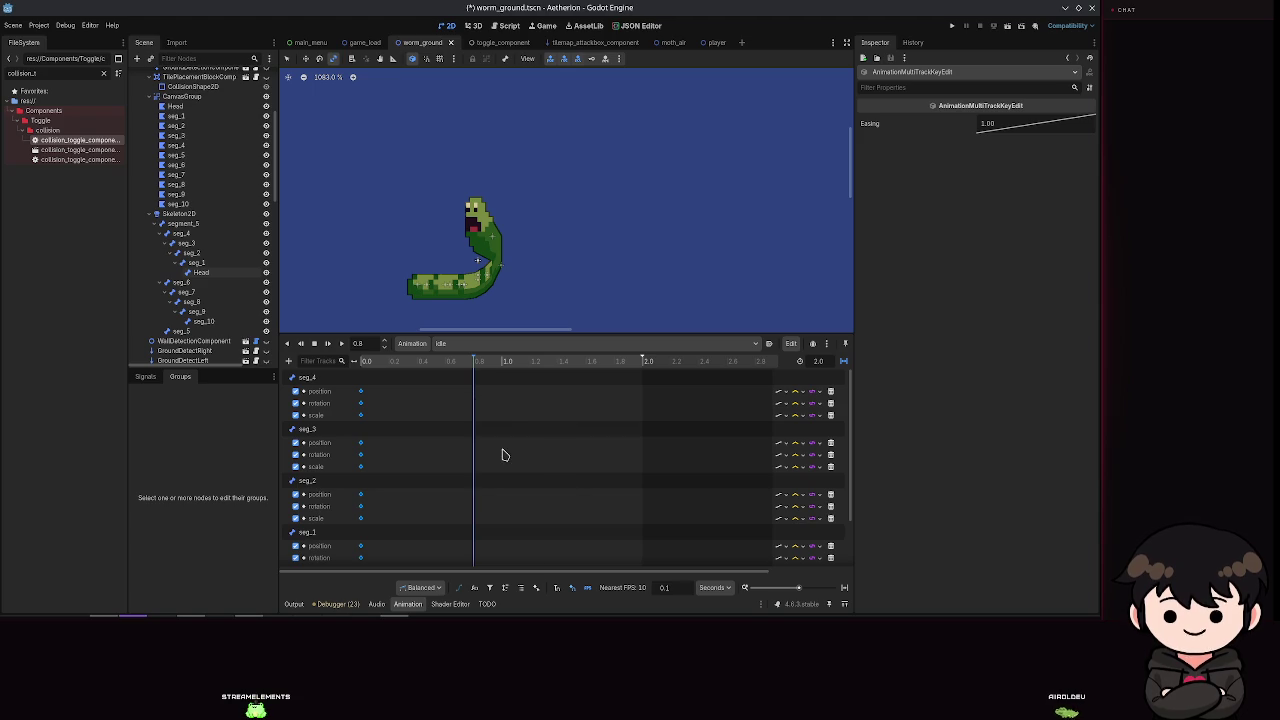
left_click_drag(475, 372, 504, 374)
type("1.2")
key("Return")
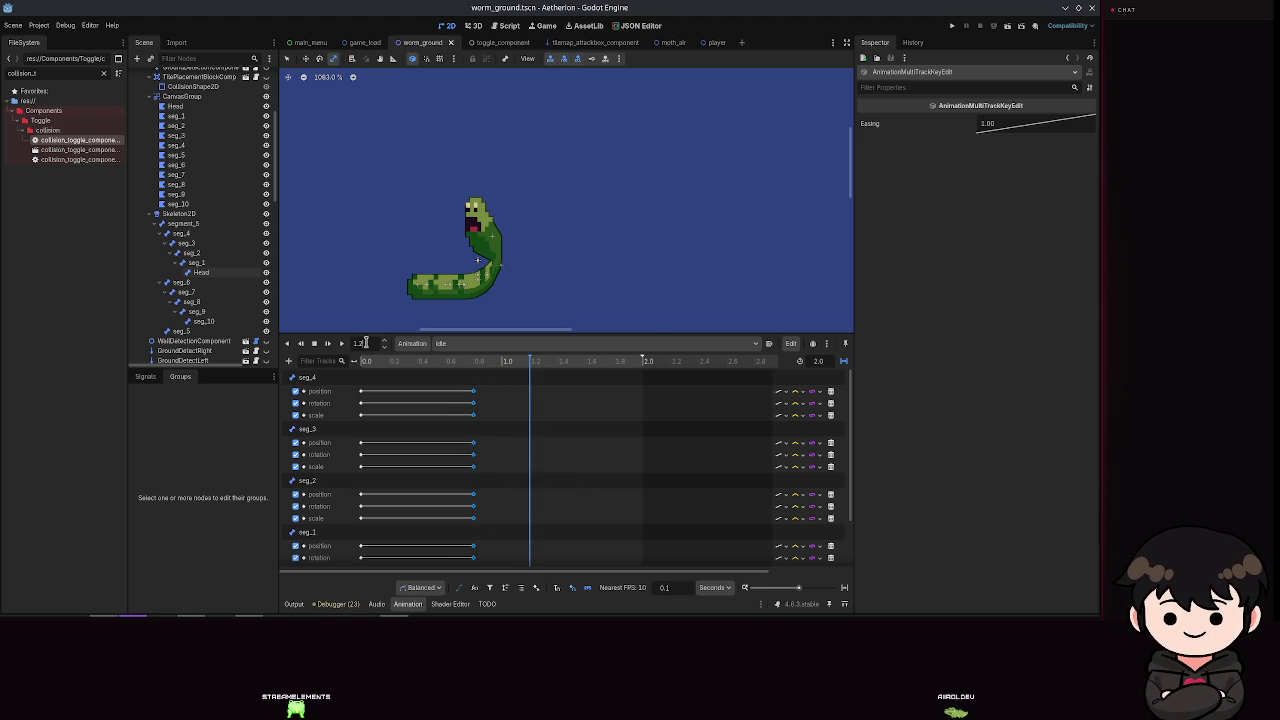
key("BackSpace")
type("0")
key("Return")
key("ctrl+s")
Step: Key the Head bone at 1.0 s with transform value .8, then replay the idle animation
scroll(375, 475, "down", 2)
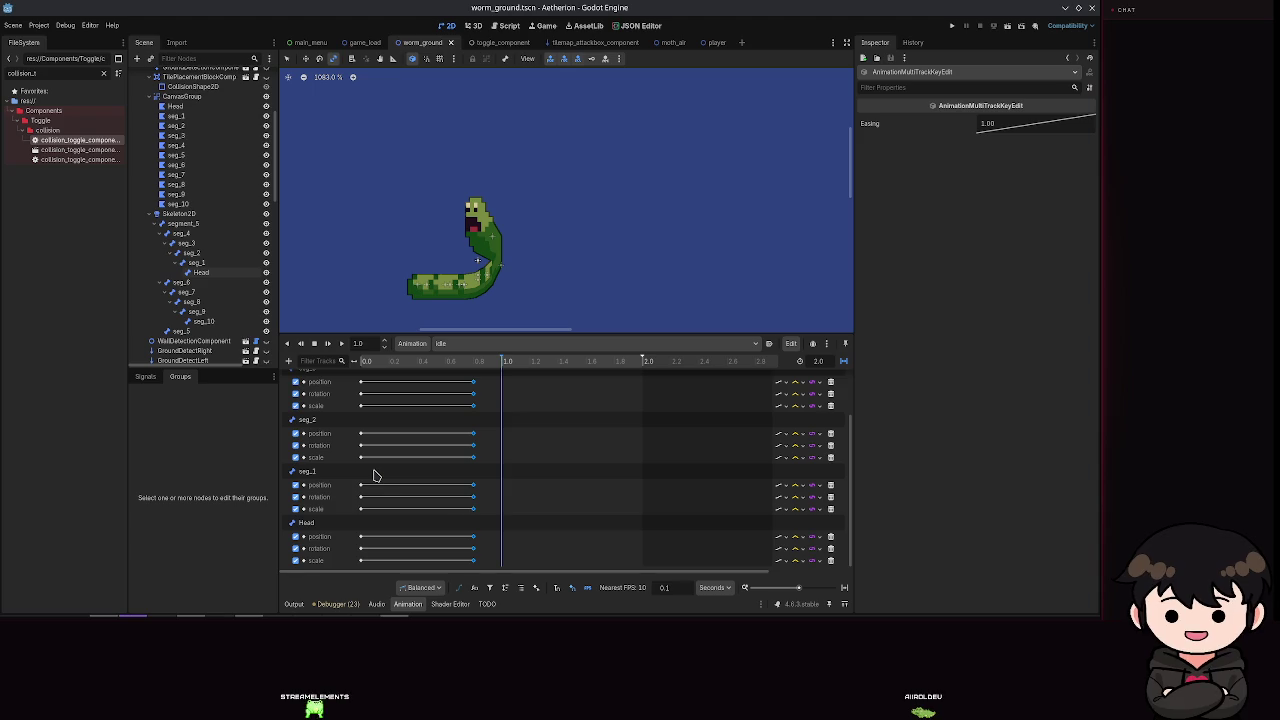
left_click(473, 548)
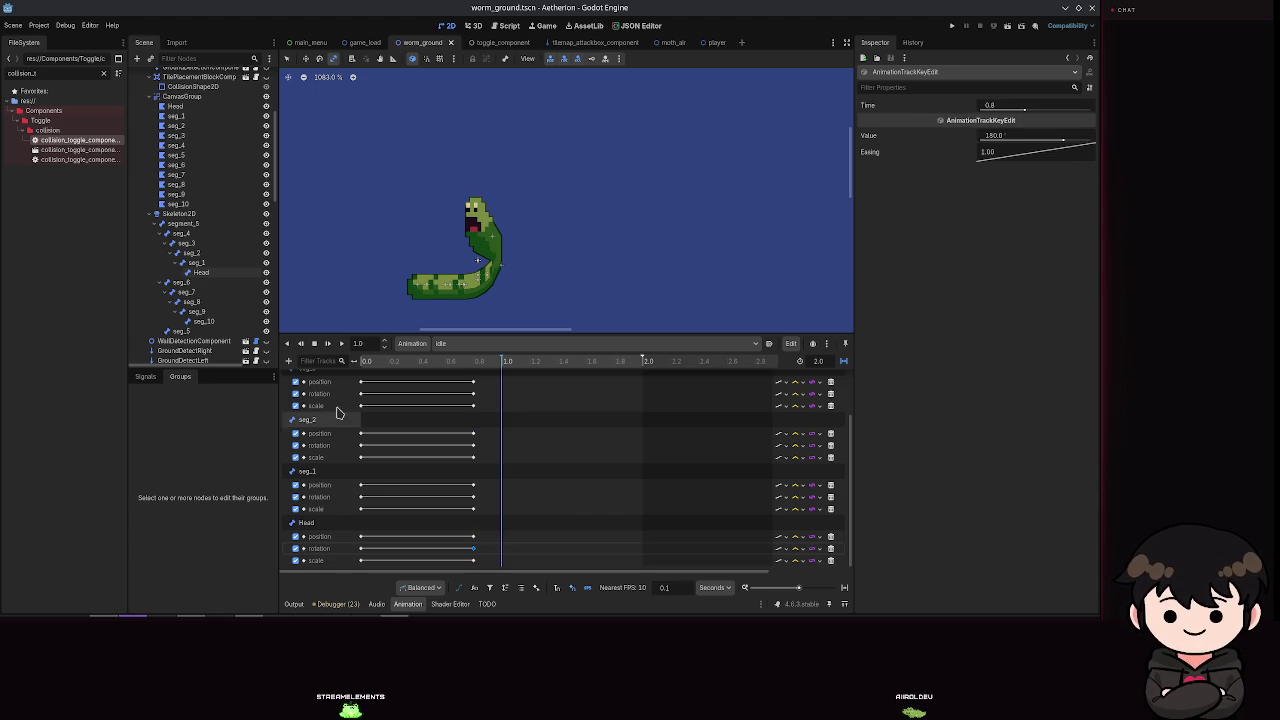
left_click(200, 272)
left_click(1011, 297)
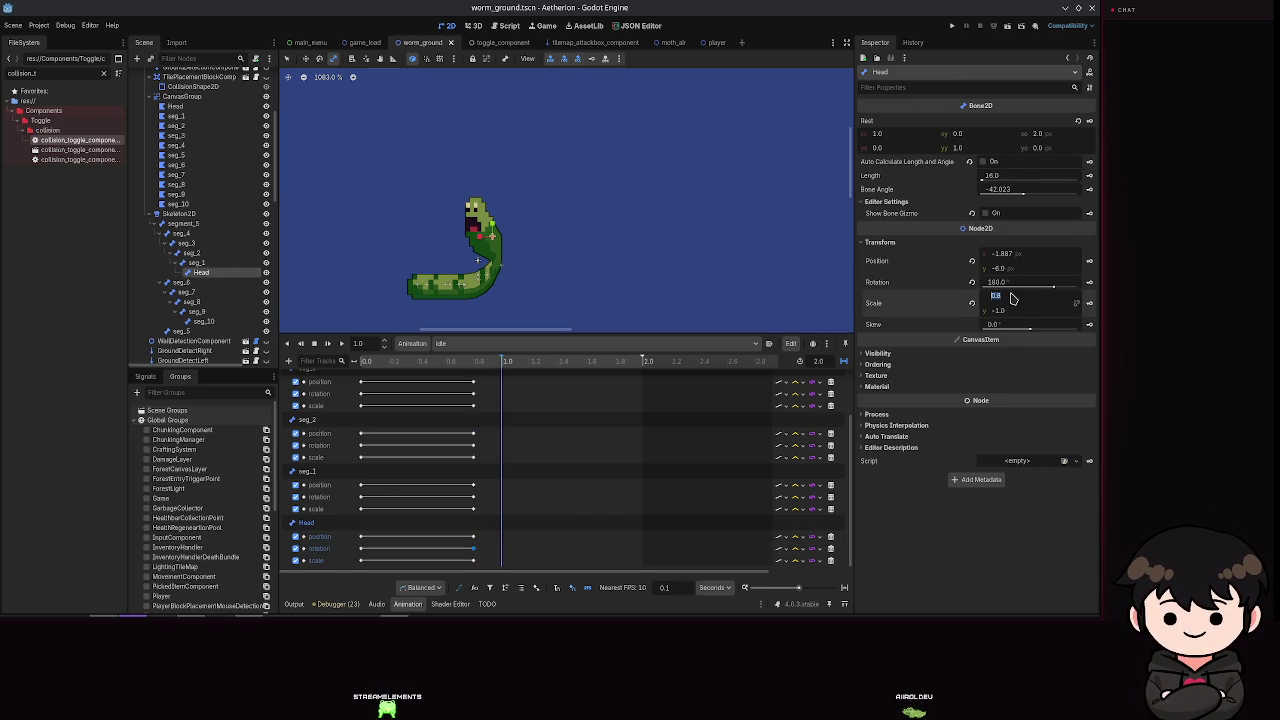
type(".8")
key("Return")
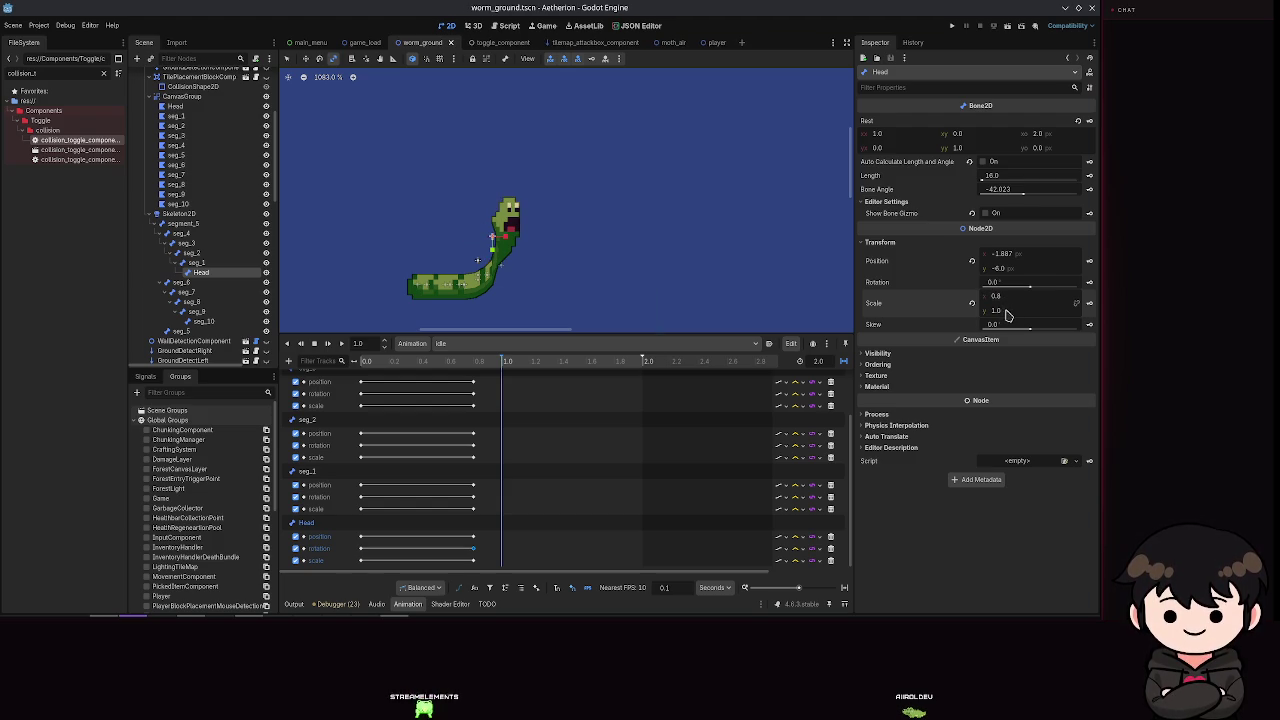
left_click(591, 59)
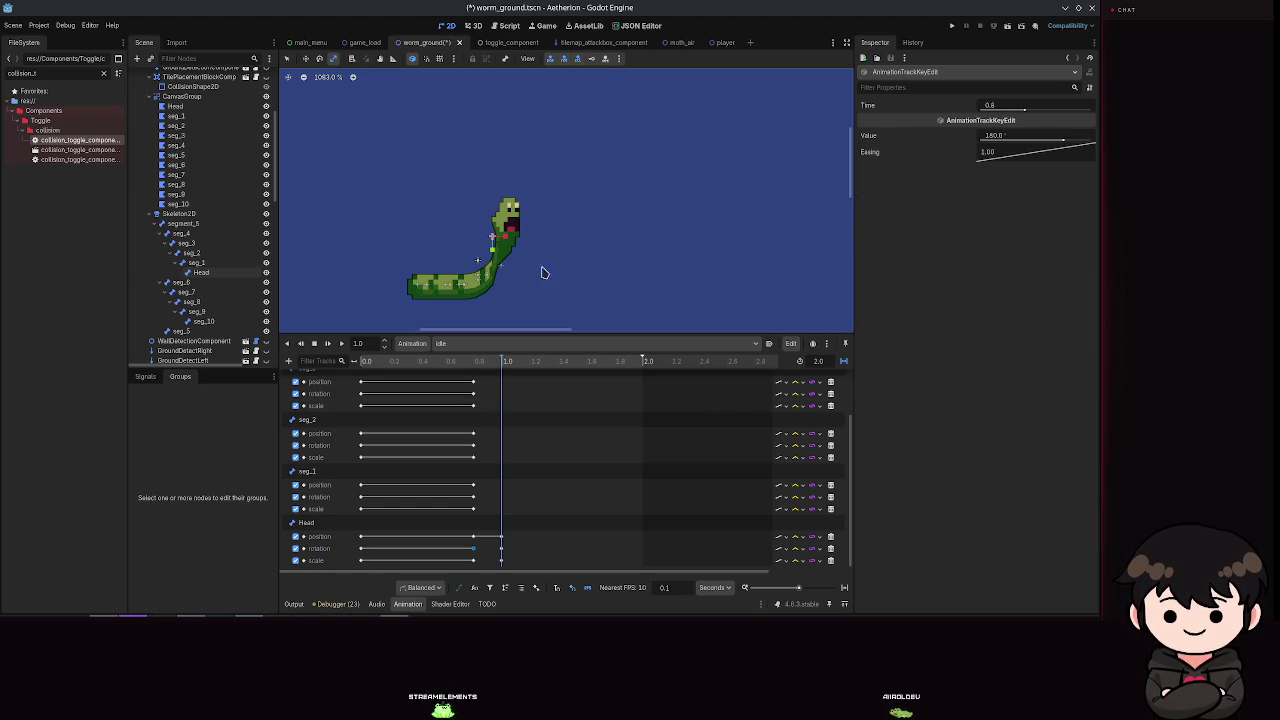
left_click_drag(506, 362, 345, 355)
left_click(340, 345)
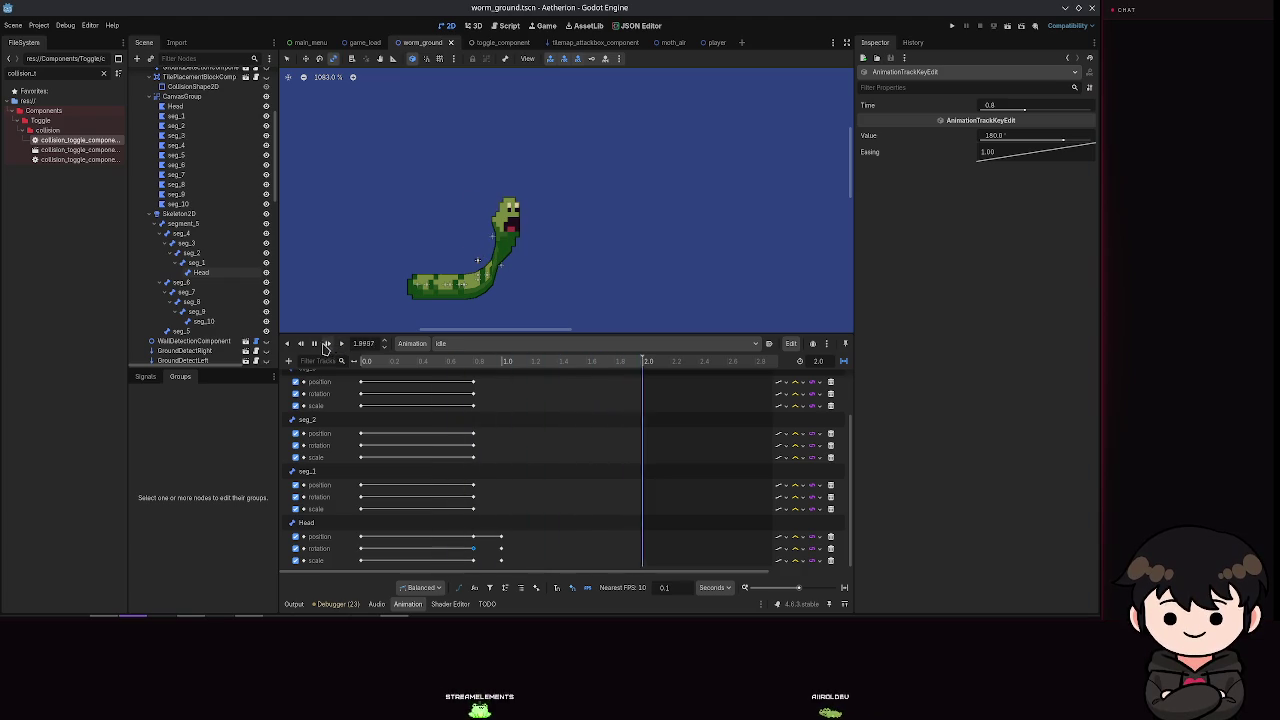
mouse_move(589, 366)
left_mouse_down()
mouse_move(463, 368)
mouse_move(645, 358)
mouse_move(337, 365)
left_mouse_up()
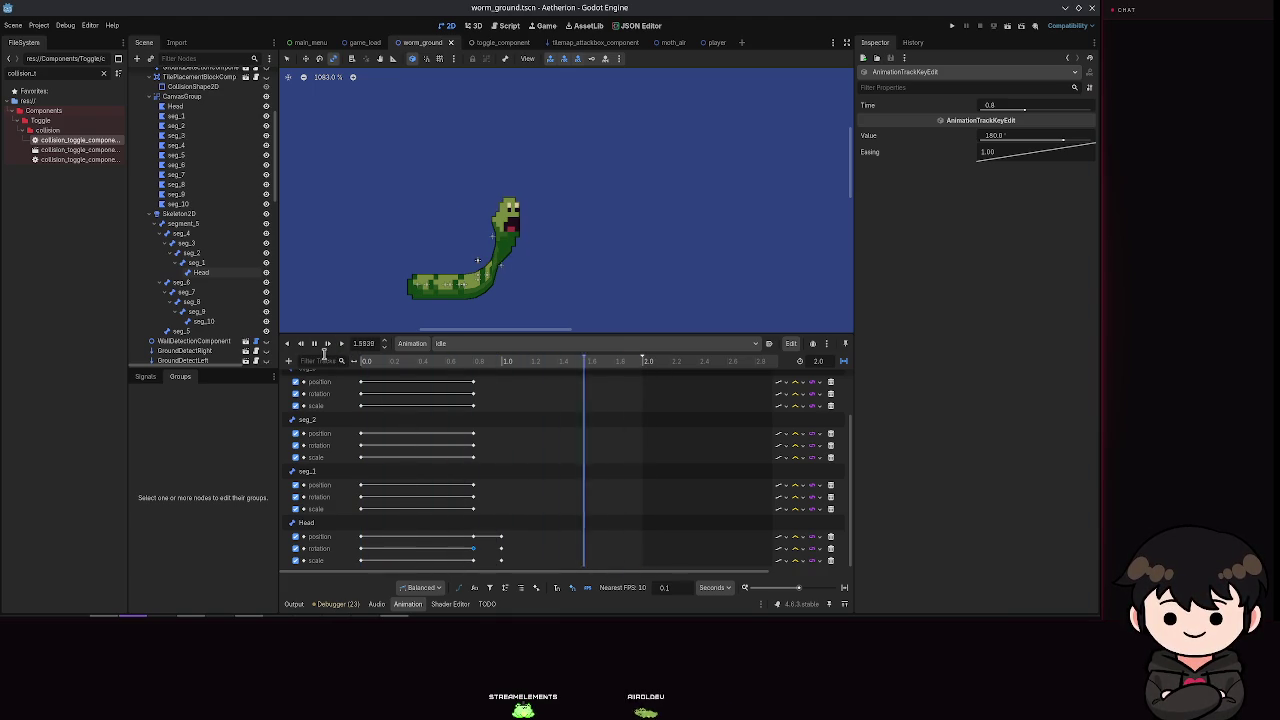
mouse_move(639, 367)
left_mouse_down()
mouse_move(428, 381)
mouse_move(343, 371)
left_mouse_up()
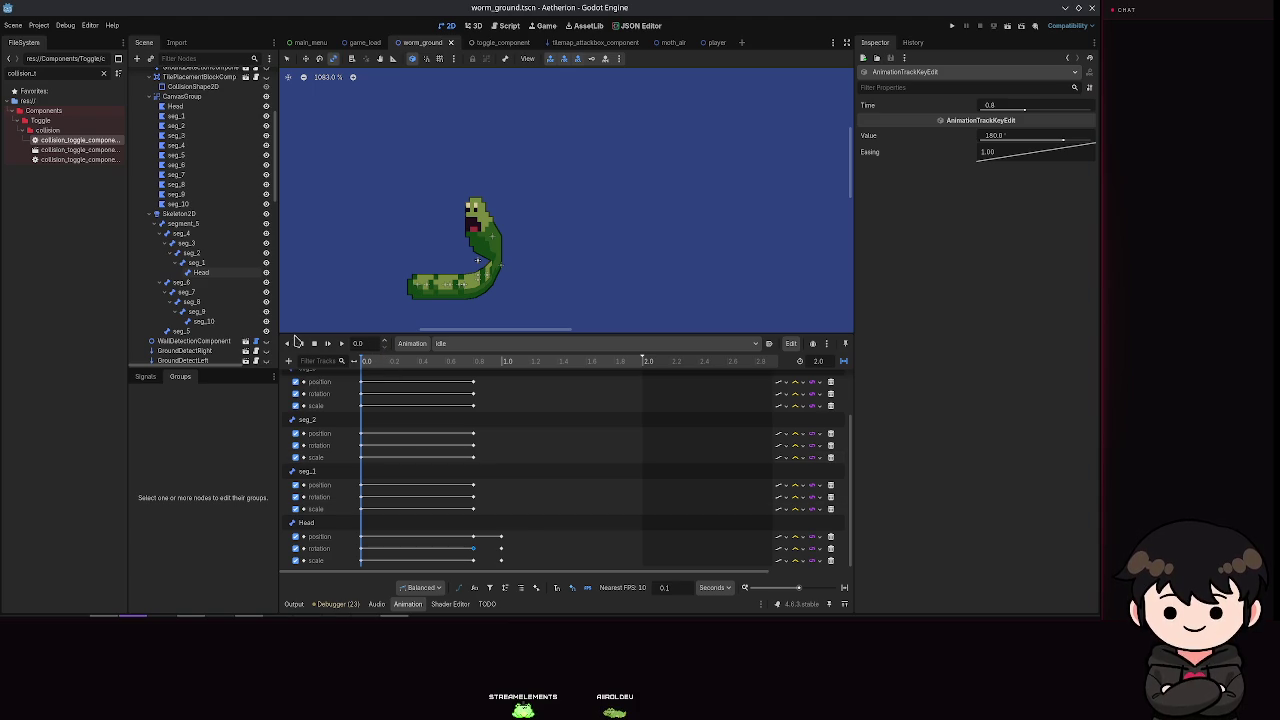
left_click_drag(365, 362, 436, 381)
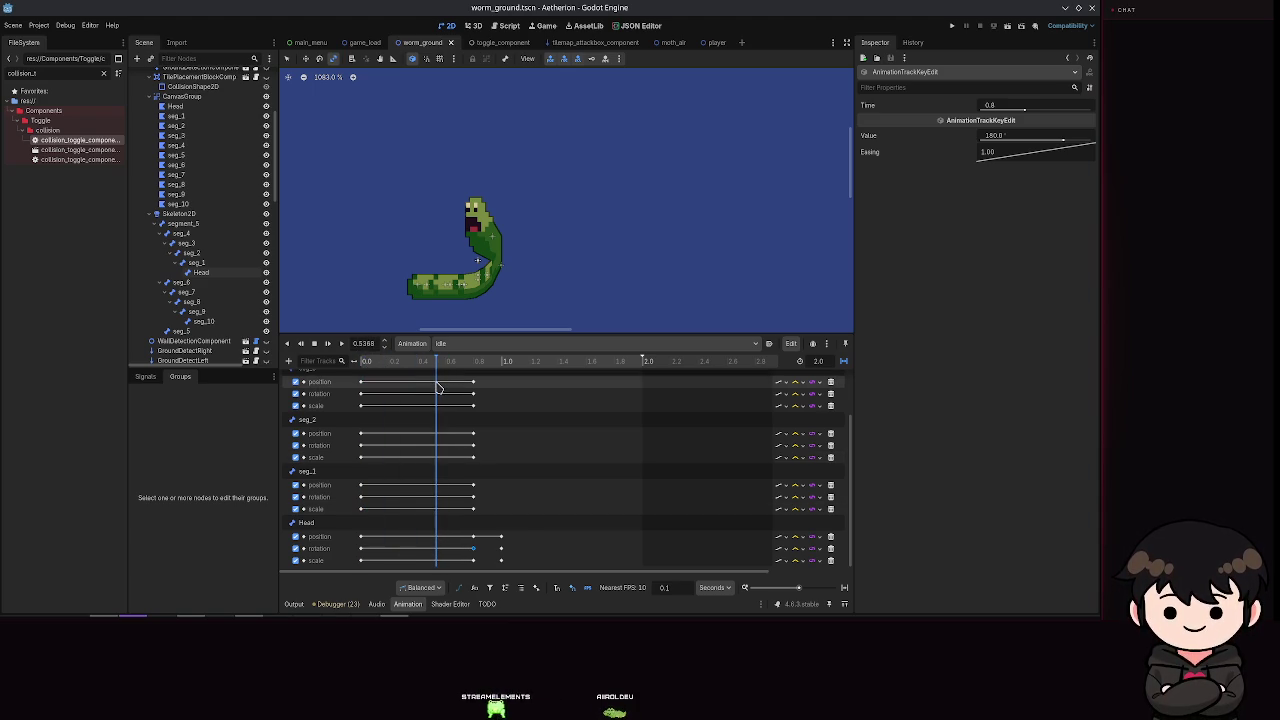
mouse_move(436, 387)
left_mouse_down()
mouse_move(482, 401)
mouse_move(487, 381)
mouse_move(507, 381)
left_mouse_up()
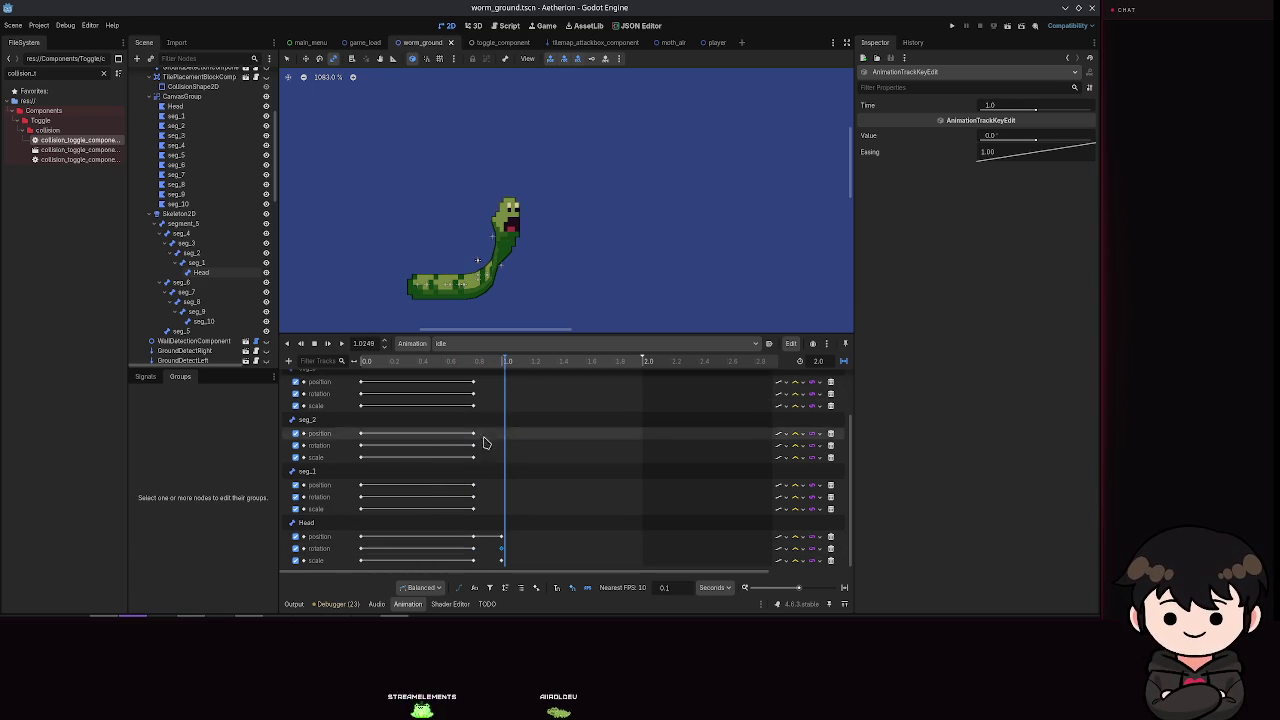
key("ctrl+s")
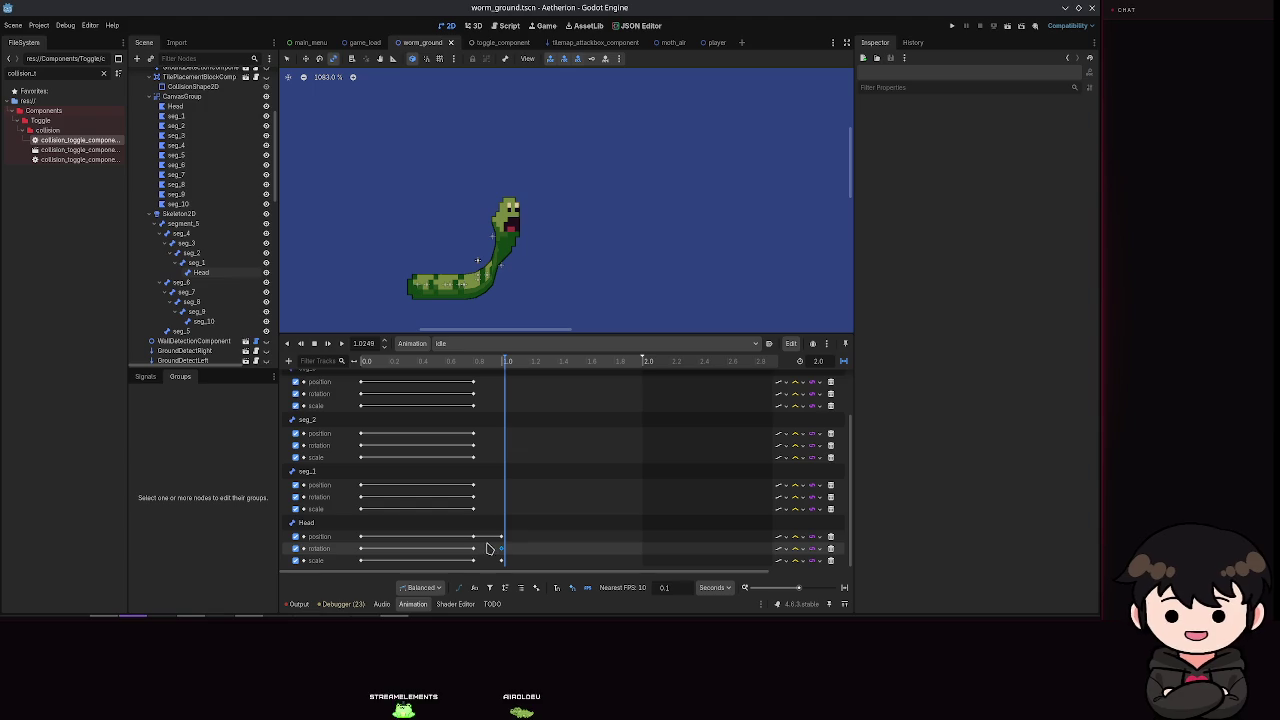
Step: Set the Head rotation key at 1.0 s to 180 and save
left_click(474, 548)
left_click(501, 548)
type("80")
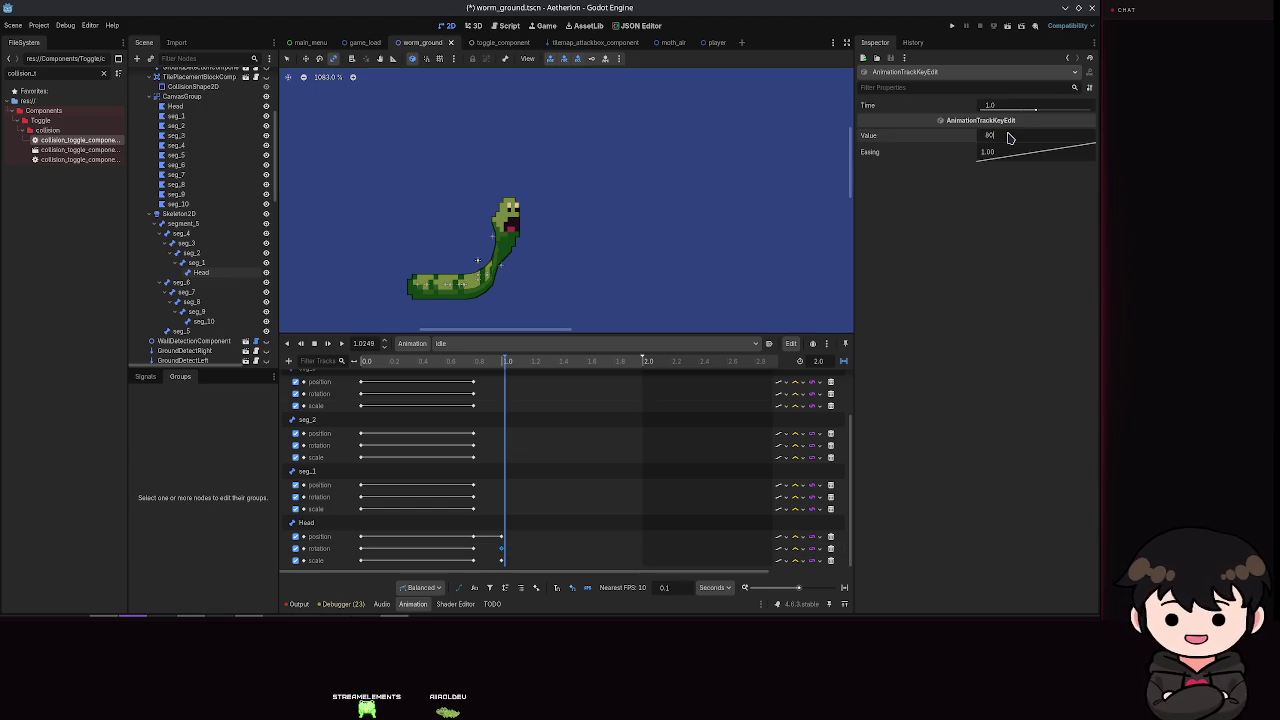
key("Return")
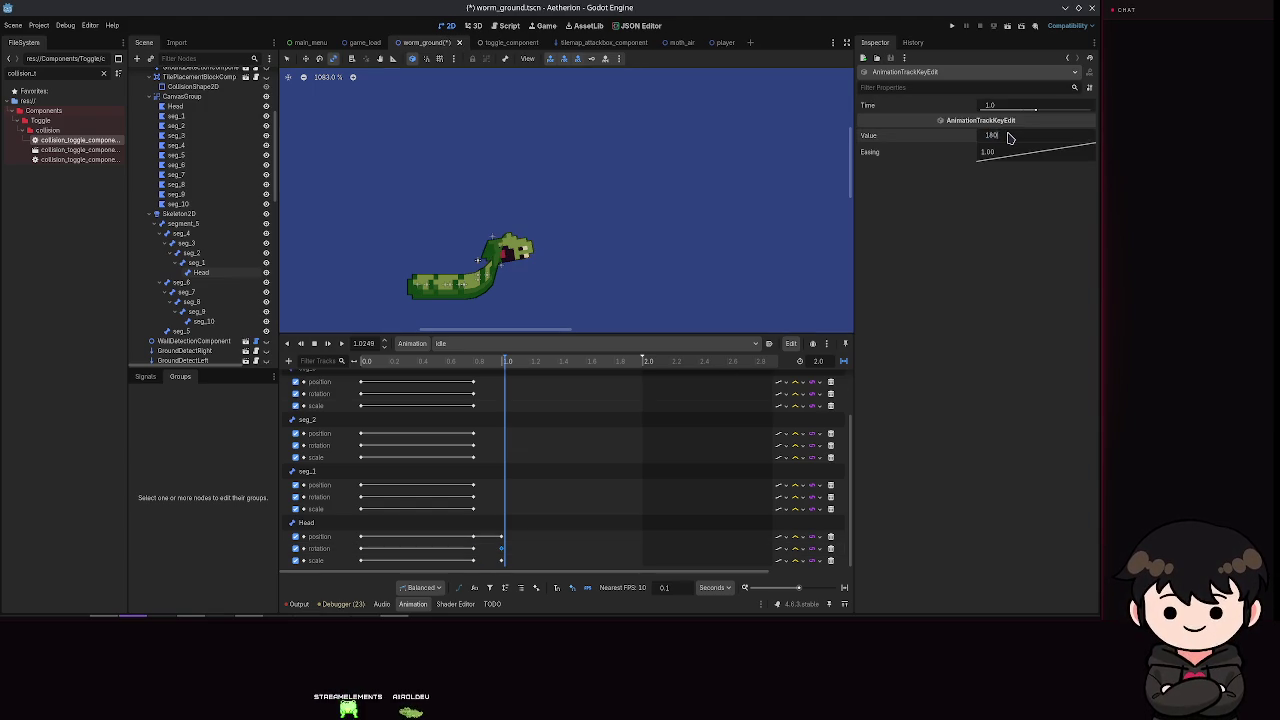
key("Return")
key("ctrl+s")
Step: Set the Head scale key at 1.0 s to -0.8, -1.0, save, and scrub back to about 0.79 s
left_click(501, 560)
type("-0.8")
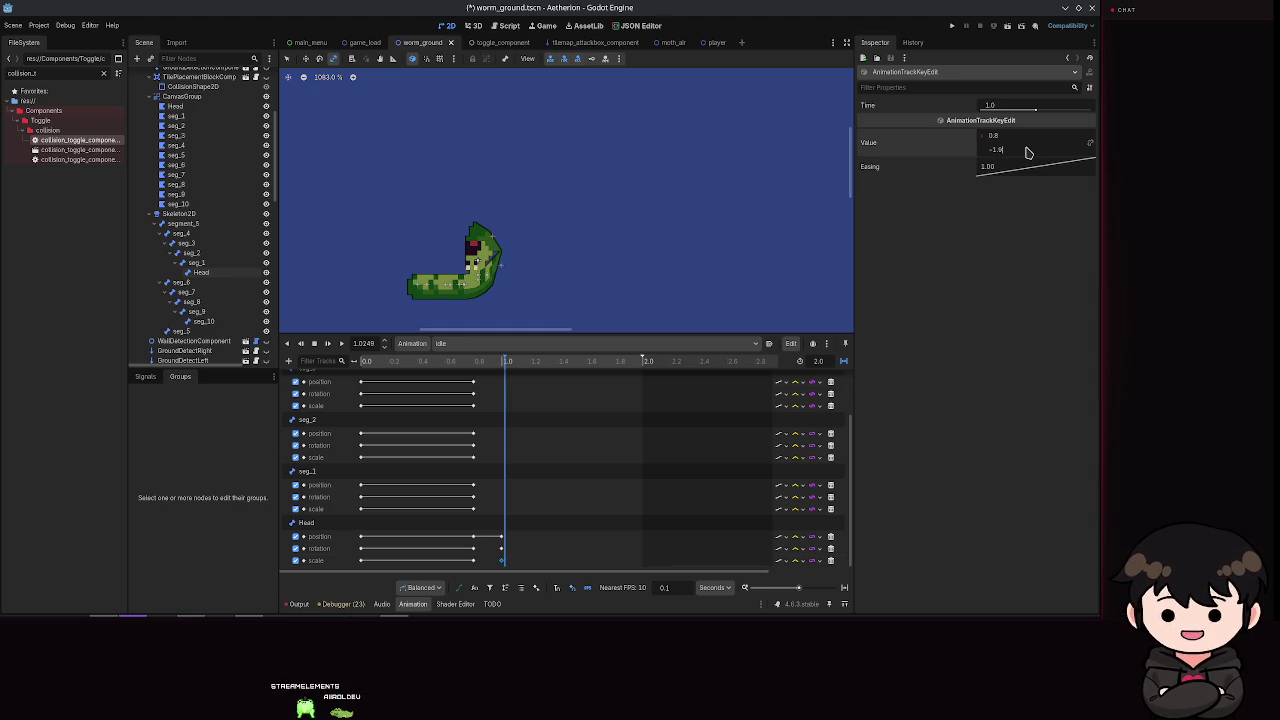
key("Return")
key("ctrl+s")
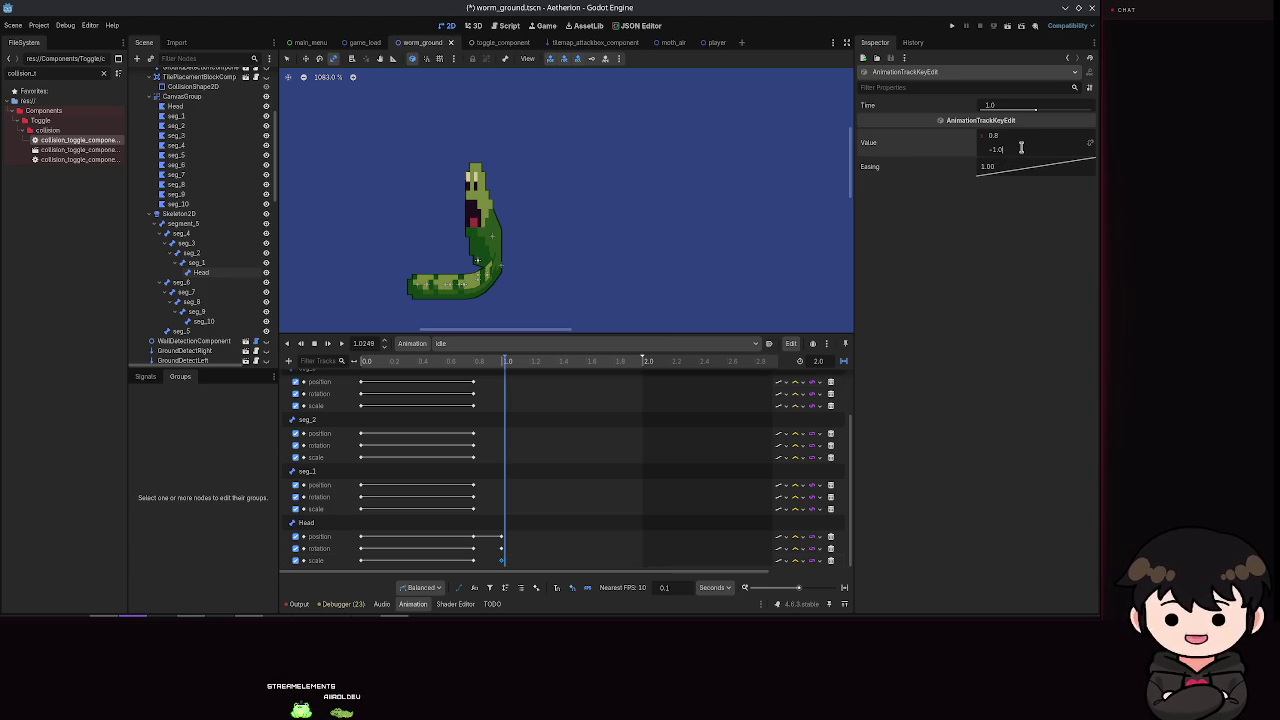
key("Return")
key("ctrl+s")
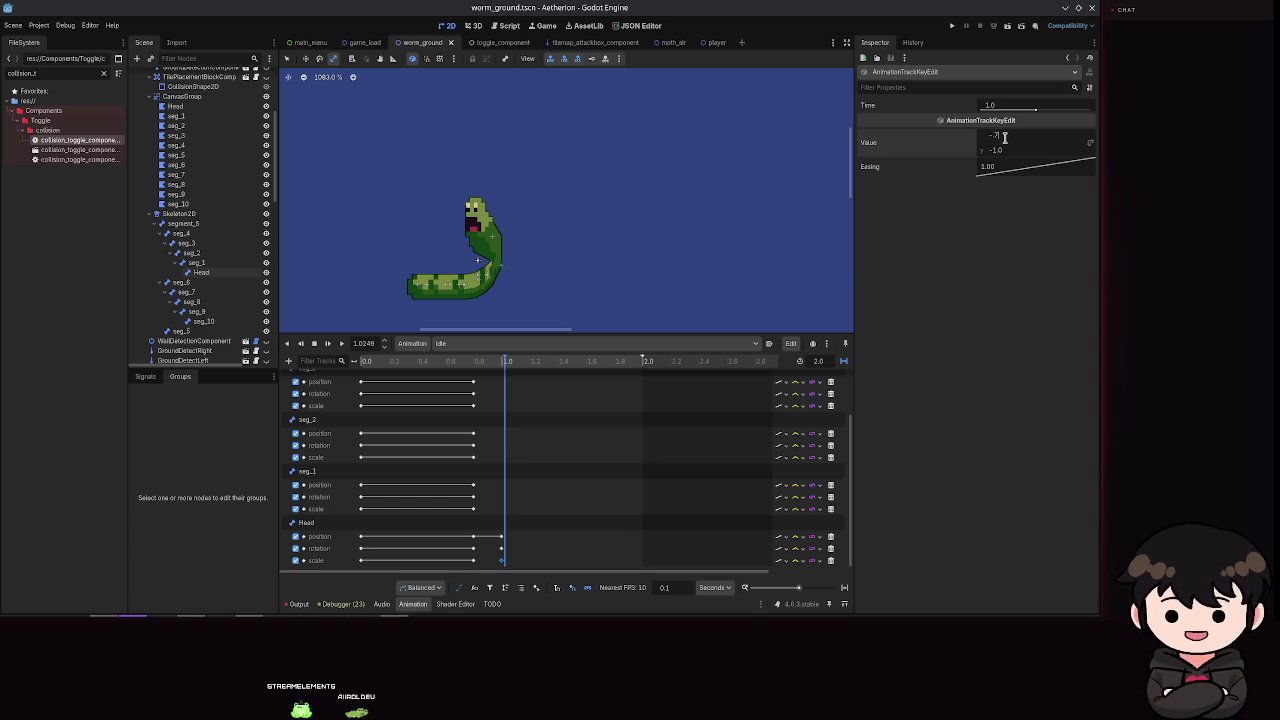
key("Return")
key("ctrl+s")
left_click(486, 362)
left_click_drag(486, 364, 472, 364)
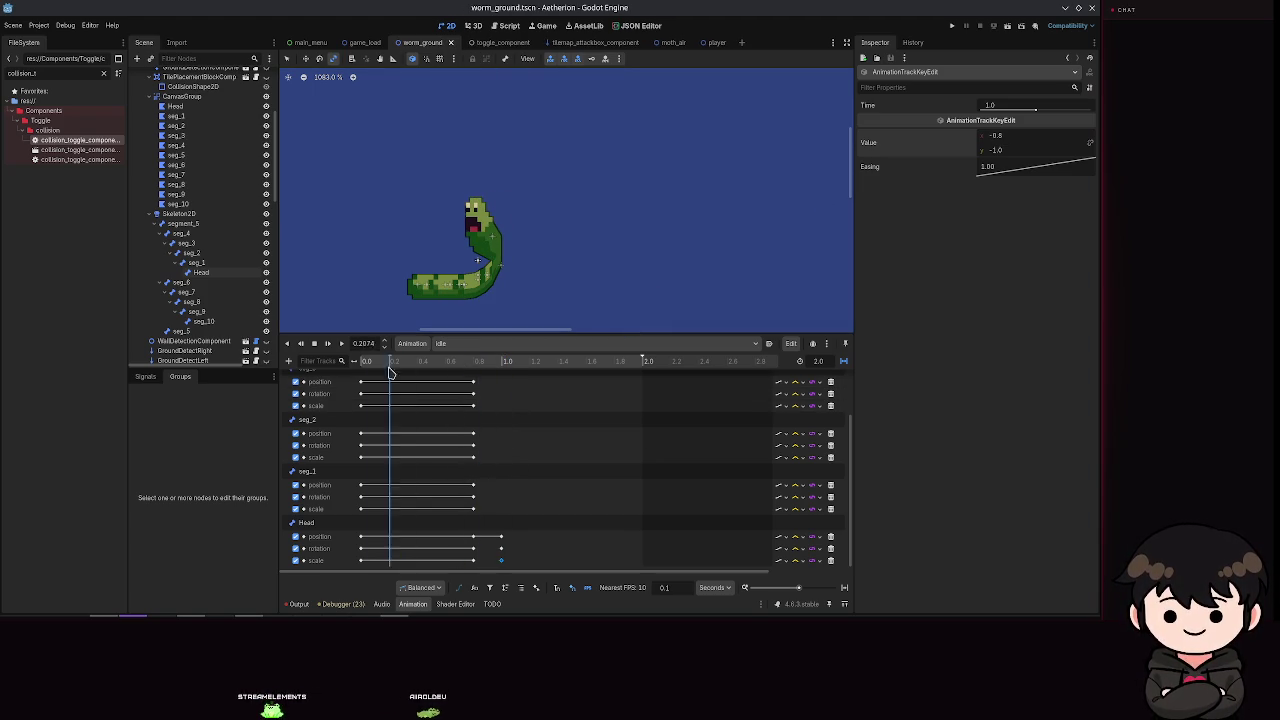
Step: Play the idle animation, then try a different Head scale interpolation and undo it
key("d")
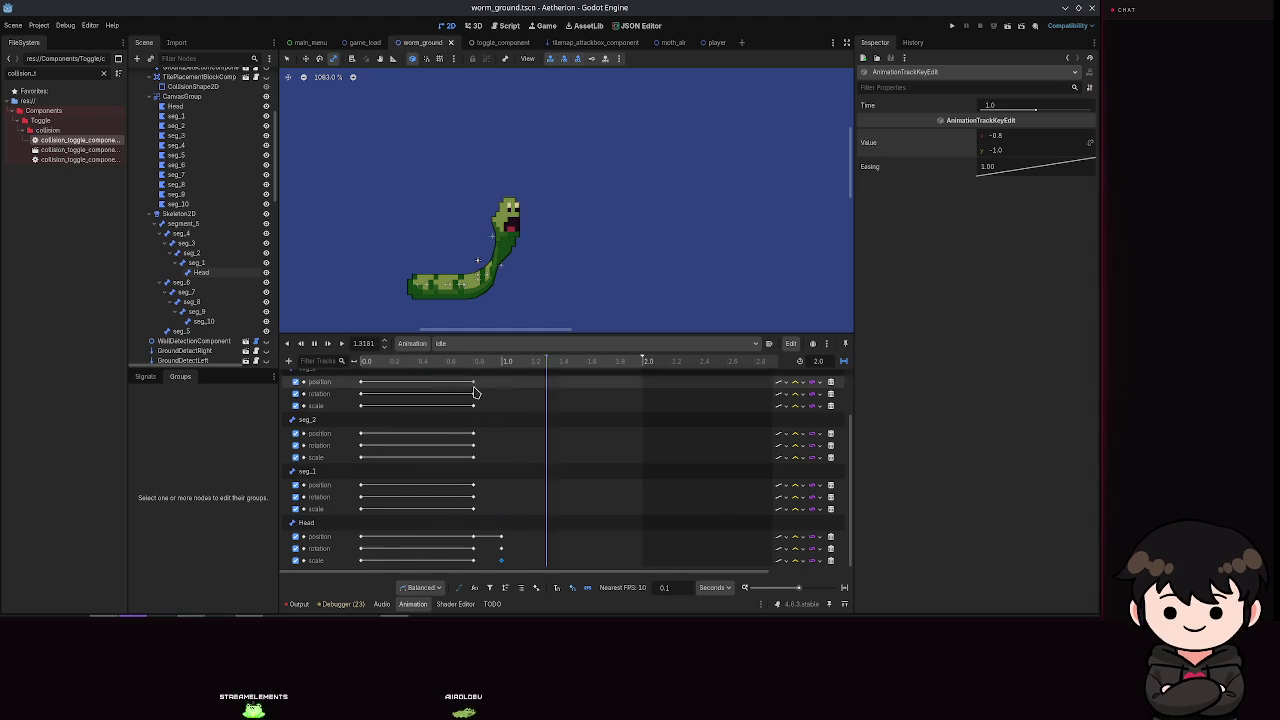
left_click(314, 343)
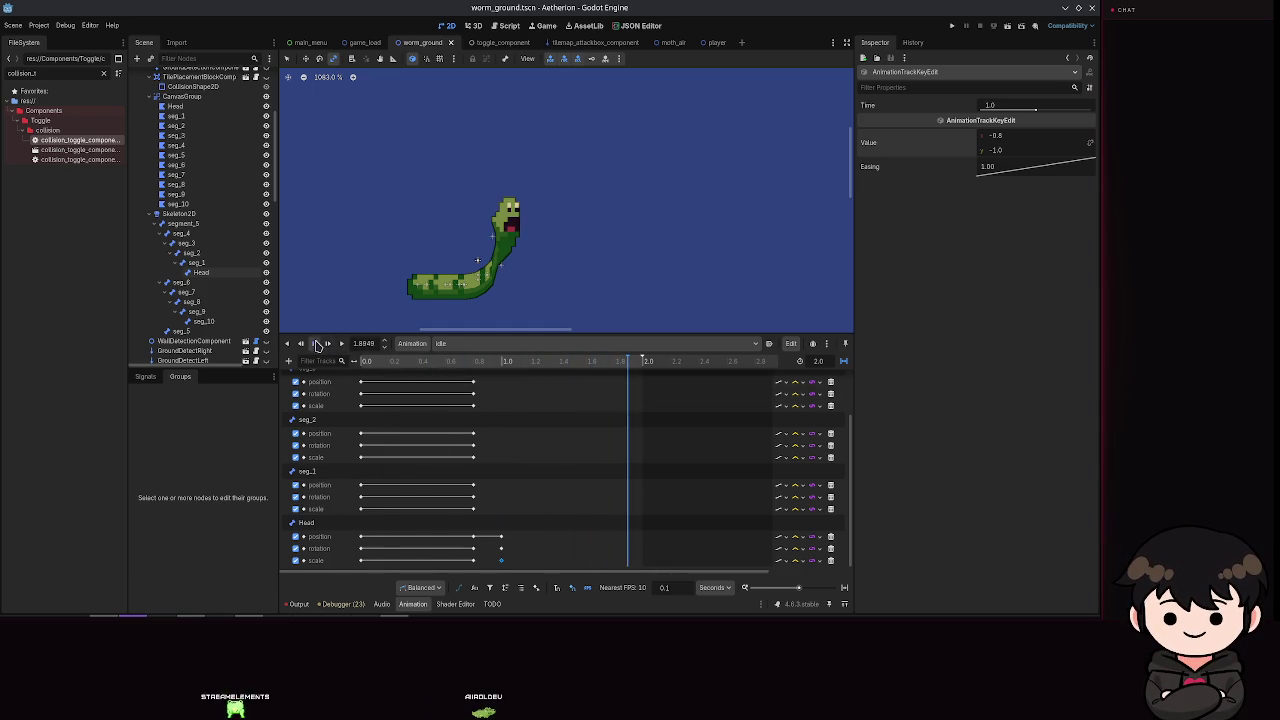
left_click(800, 561)
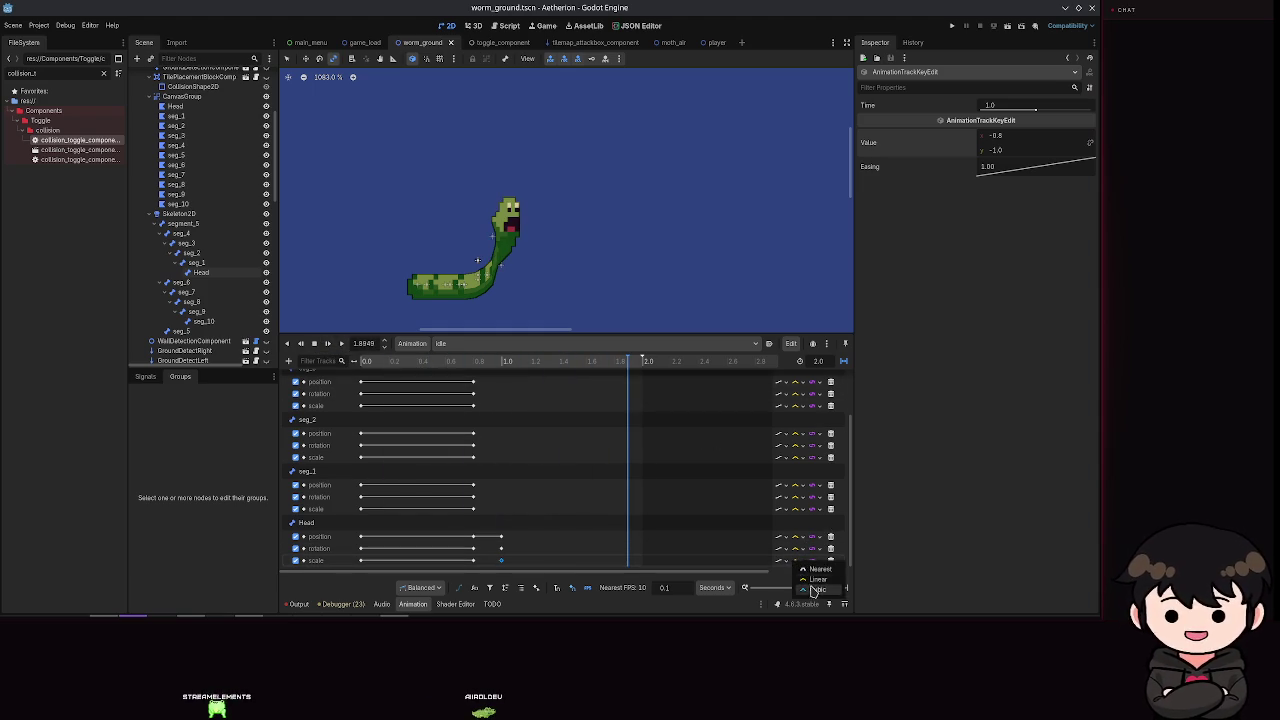
left_click(818, 581)
left_click(798, 550)
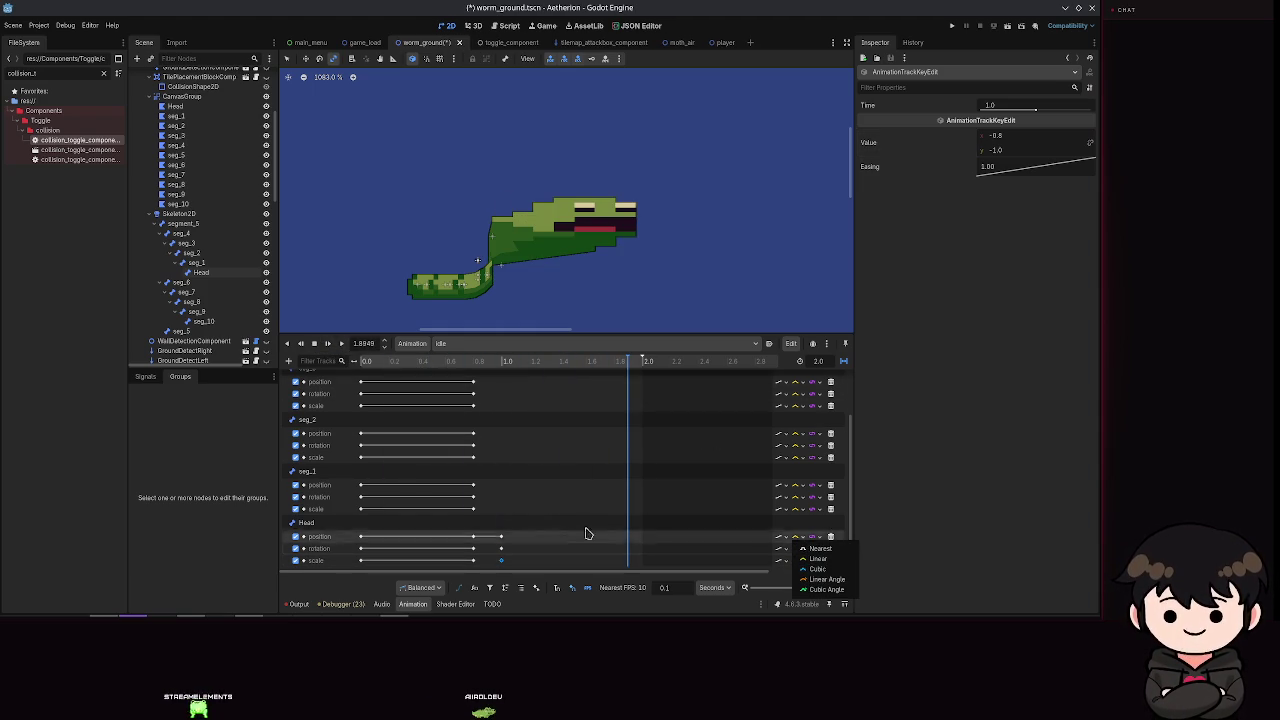
key("Escape")
key("ctrl+z")
Step: Change the Head scale interpolation again, replay the idle animation from the start, and save
left_click(800, 560)
left_click(816, 582)
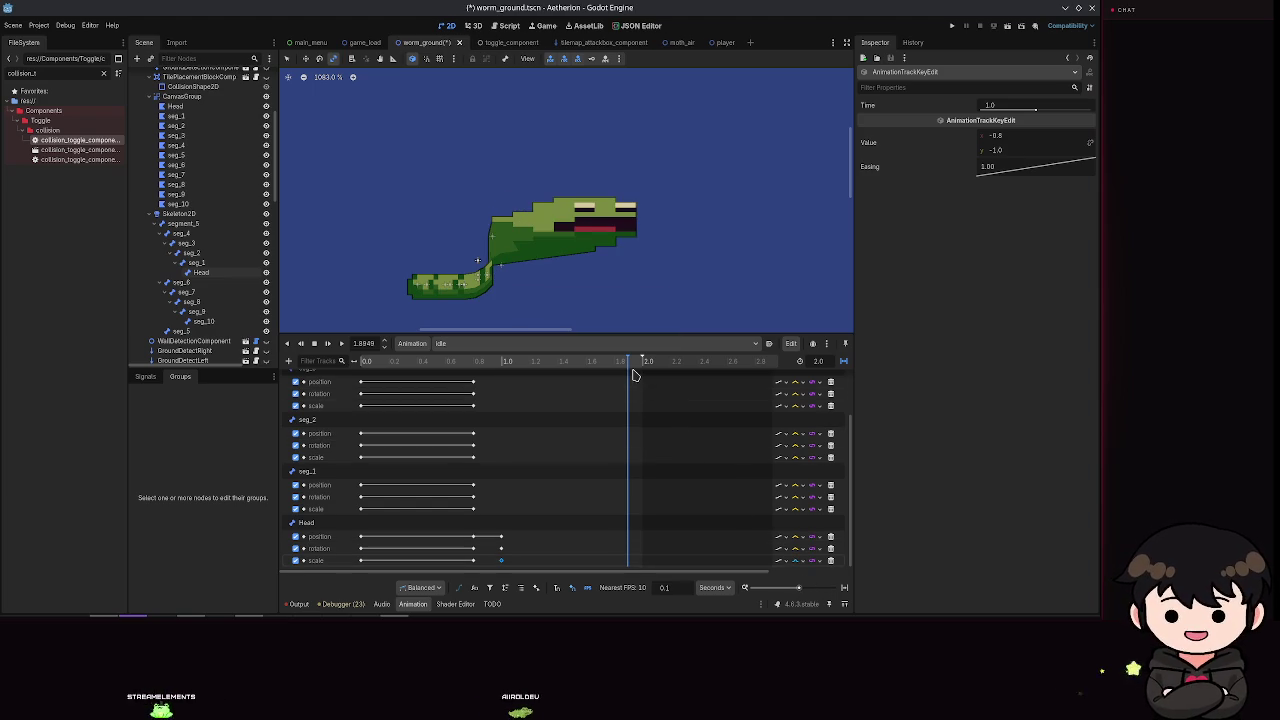
mouse_move(448, 362)
left_mouse_down()
mouse_move(384, 374)
mouse_move(516, 374)
mouse_move(469, 382)
left_mouse_up()
key("d")
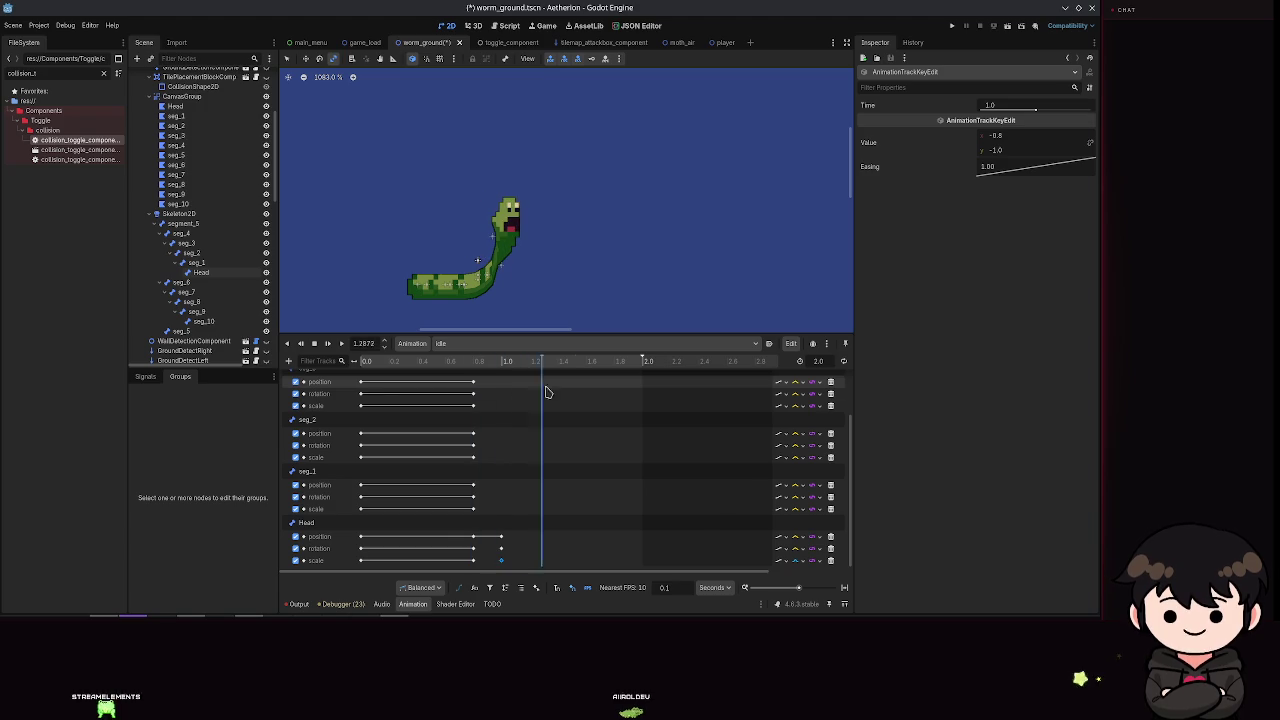
key("s")
scroll(494, 462, "up", 2)
scroll(510, 458, "down", 3)
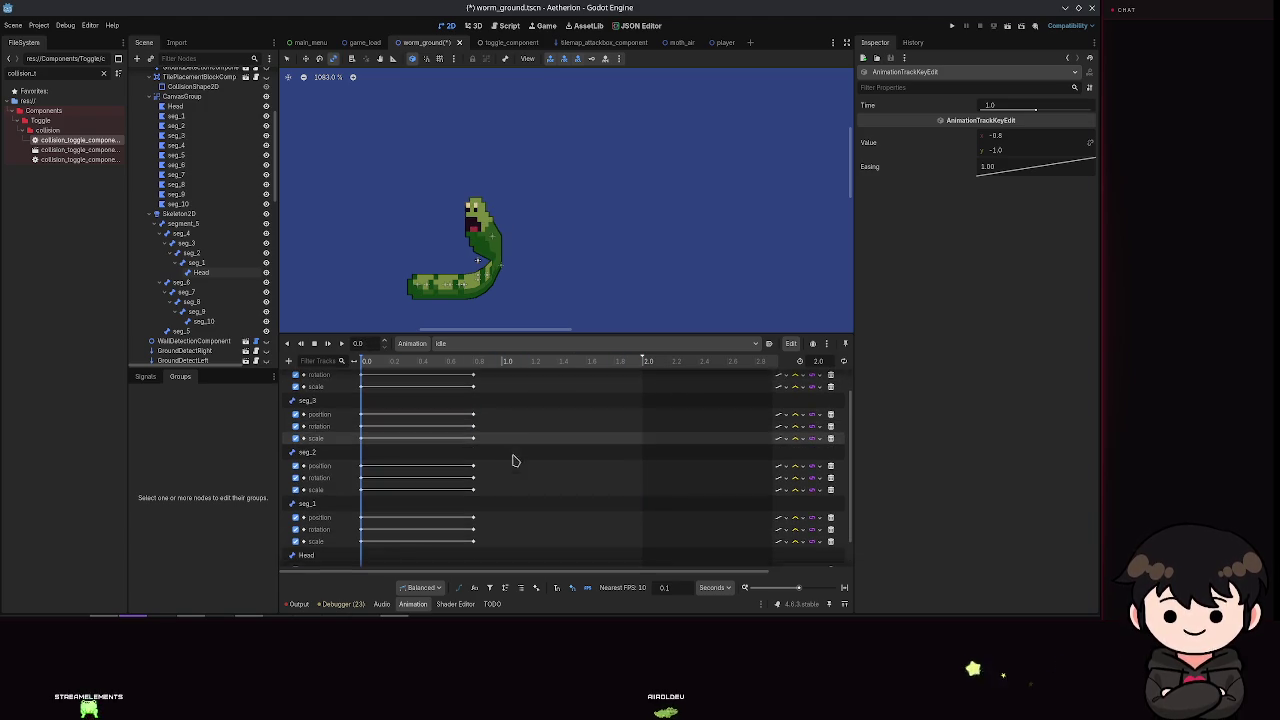
key("ctrl+s")
left_click(796, 557)
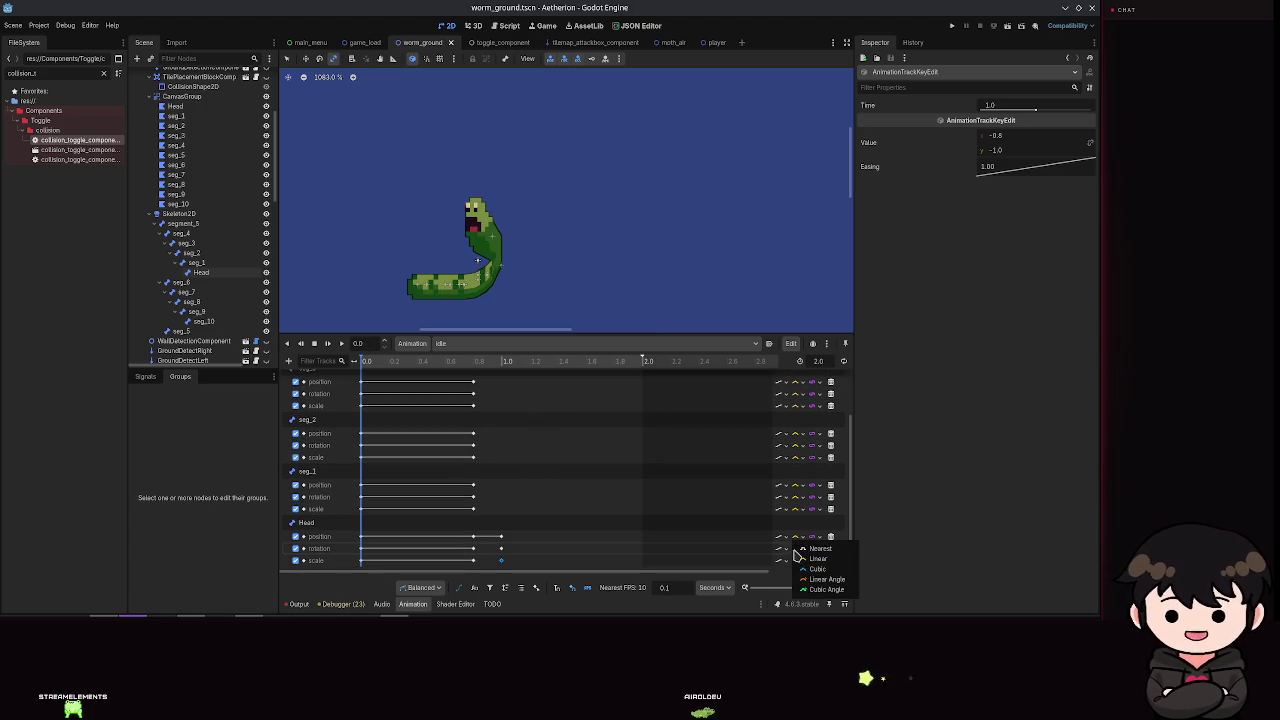
Step: Switch the Head and seg_1 tracks to cubic interpolation
left_click(810, 572)
left_click(796, 548)
left_click(816, 580)
left_click(796, 509)
left_click(818, 544)
left_click(796, 497)
left_click(800, 517)
left_click(796, 497)
left_click(818, 520)
Step: Switch the seg_2 and seg_3 scale, rotation and position tracks to cubic interpolation
left_click(796, 457)
left_click(818, 492)
left_click(796, 445)
left_click(818, 498)
left_click(796, 433)
left_click(818, 472)
left_click(796, 405)
left_click(818, 441)
left_click(796, 393)
left_click(818, 446)
left_click(796, 381)
left_click(818, 417)
Step: Switch the seg_4 scale, rotation and position tracks to cubic, save, and play from the start
scroll(805, 420, "up", 2)
left_click(796, 415)
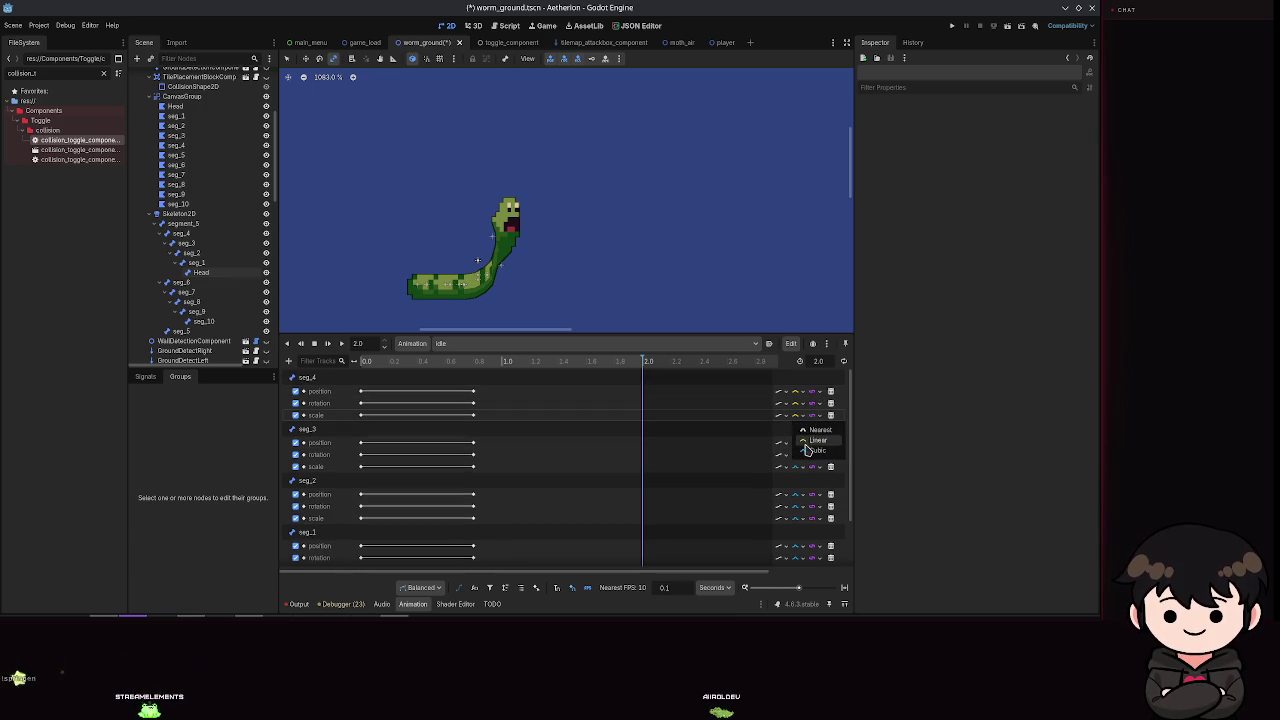
left_click(807, 450)
left_click(796, 403)
left_click(802, 440)
left_click(796, 391)
left_click(818, 426)
key("ctrl+s")
left_click(366, 362)
left_click(333, 343)
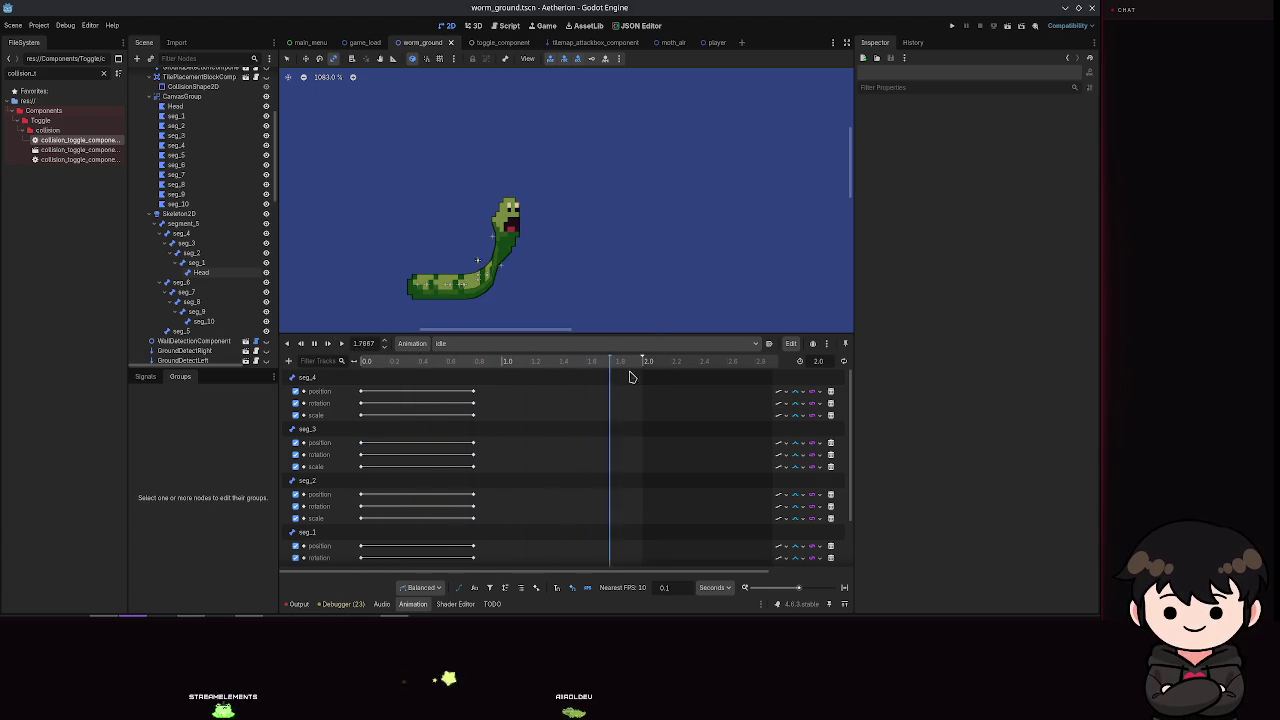
Step: Turn on looping for the idle animation, save, and scrub to about 1.0 s
mouse_move(430, 362)
left_mouse_down()
mouse_move(377, 368)
mouse_move(552, 383)
mouse_move(622, 420)
left_mouse_up()
scroll(560, 464, "down", 2)
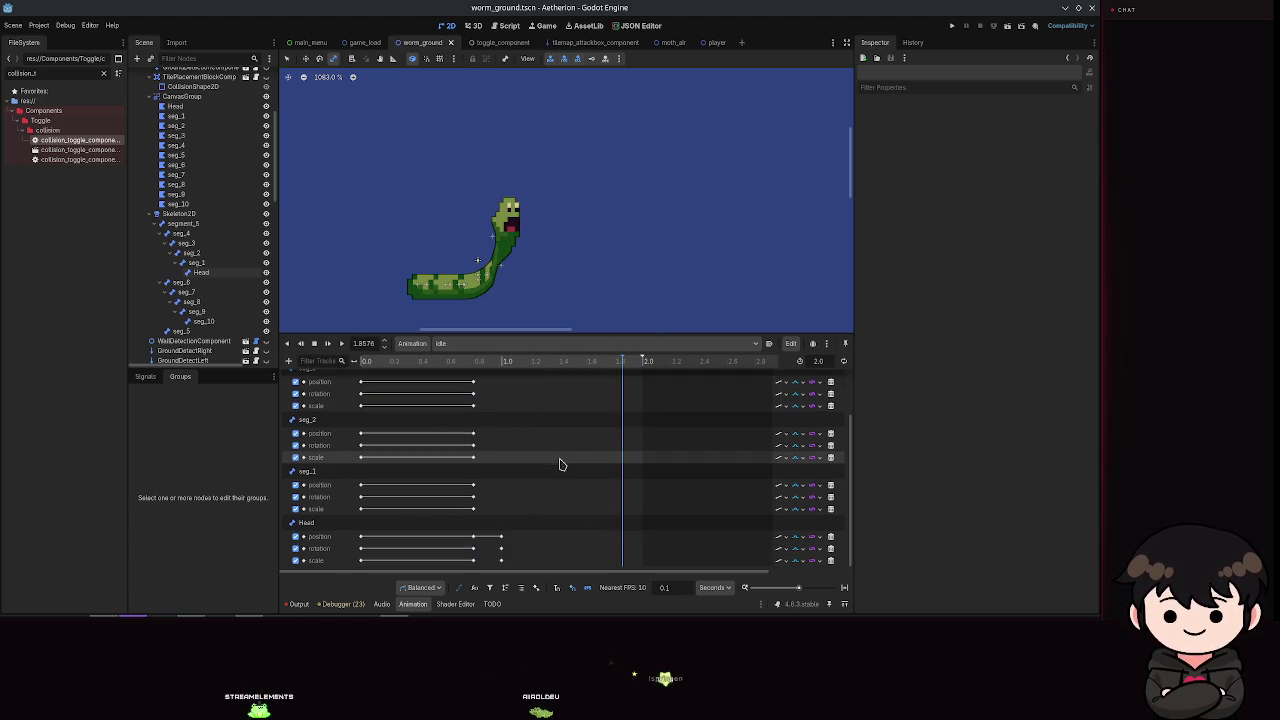
left_click(640, 394)
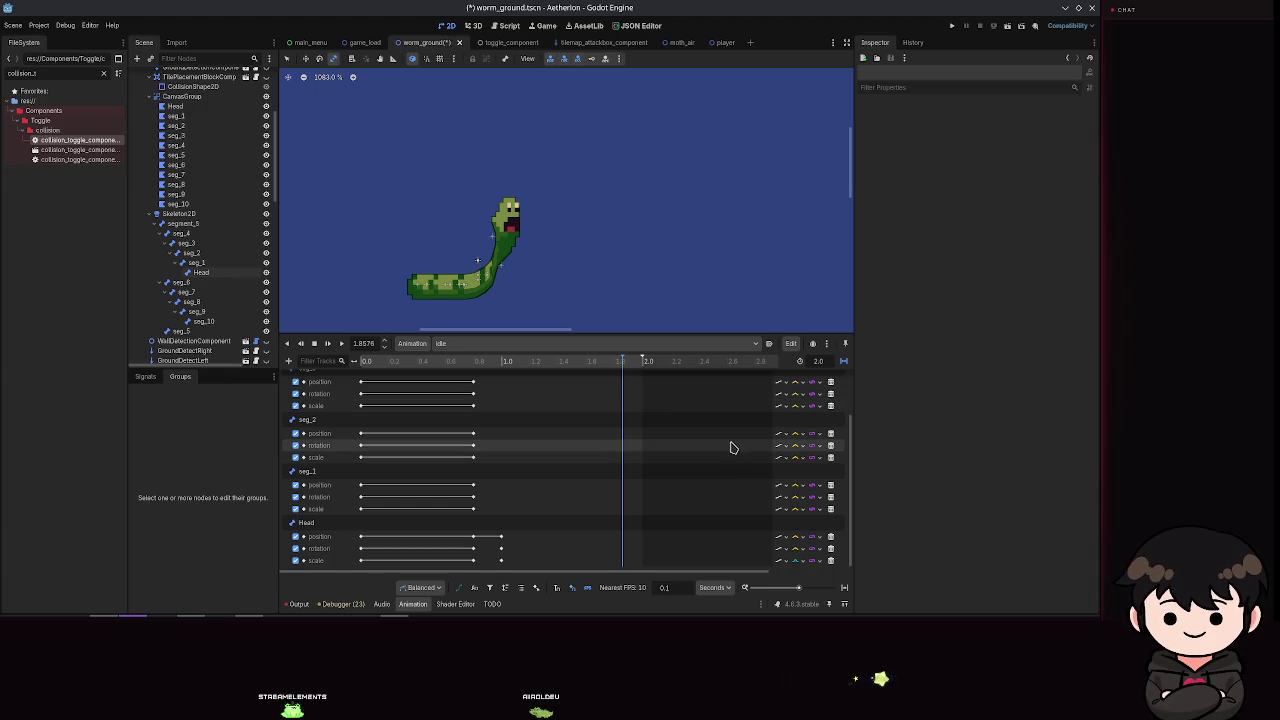
key("ctrl+s")
left_click(347, 362)
left_click_drag(405, 372, 508, 372)
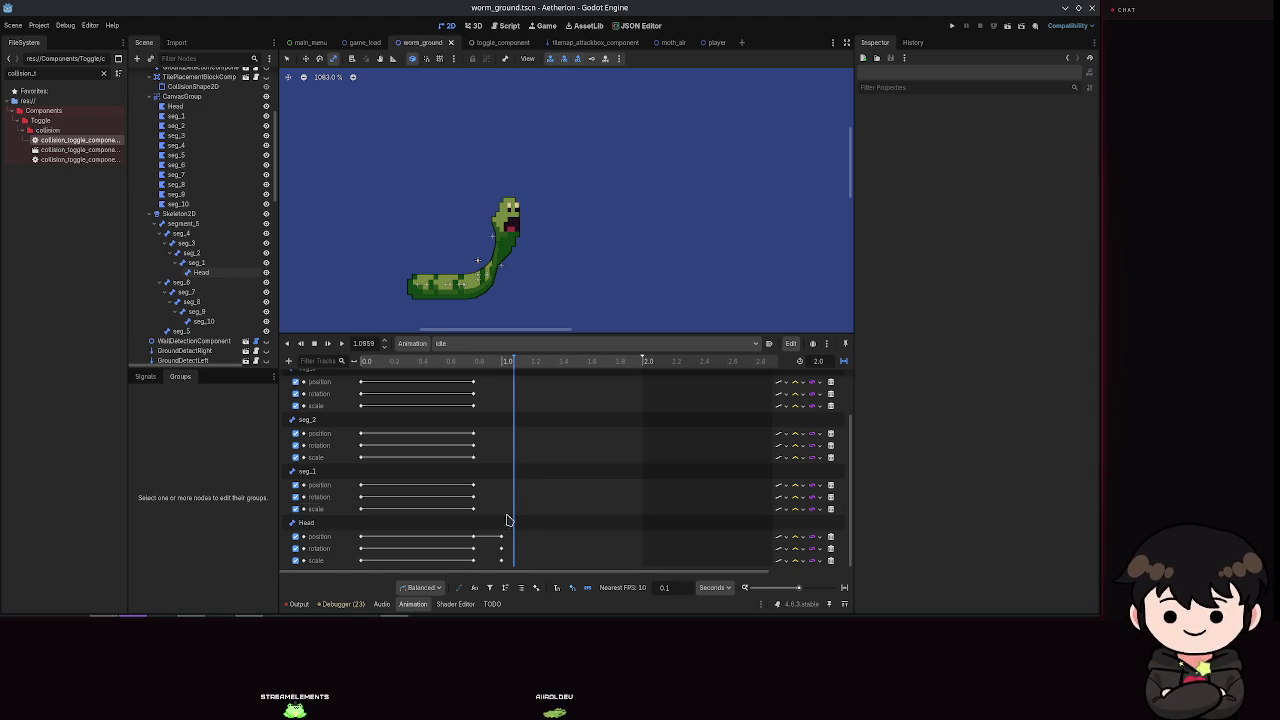
Step: After a test run, make the MultipleAnimationHandler animation tree Active and relaunch Aetherion
left_click(951, 27)
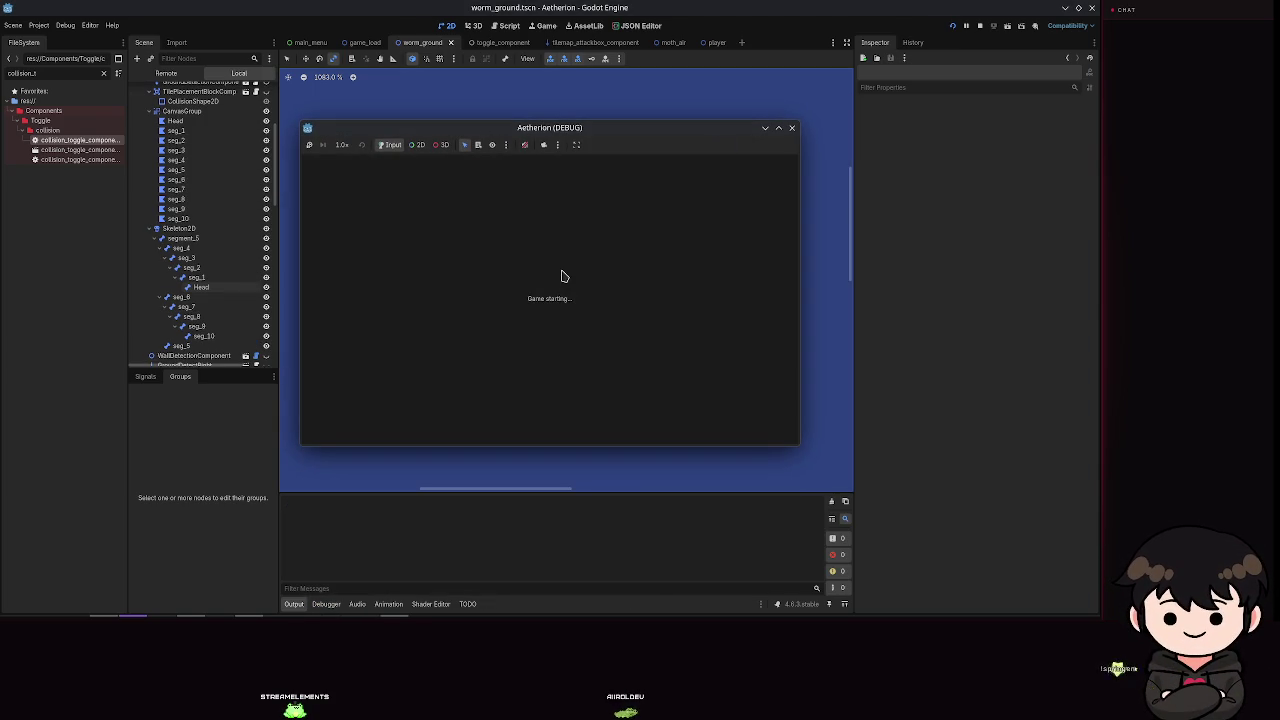
left_click(791, 127)
scroll(355, 268, "down", 5)
scroll(200, 250, "down", 10)
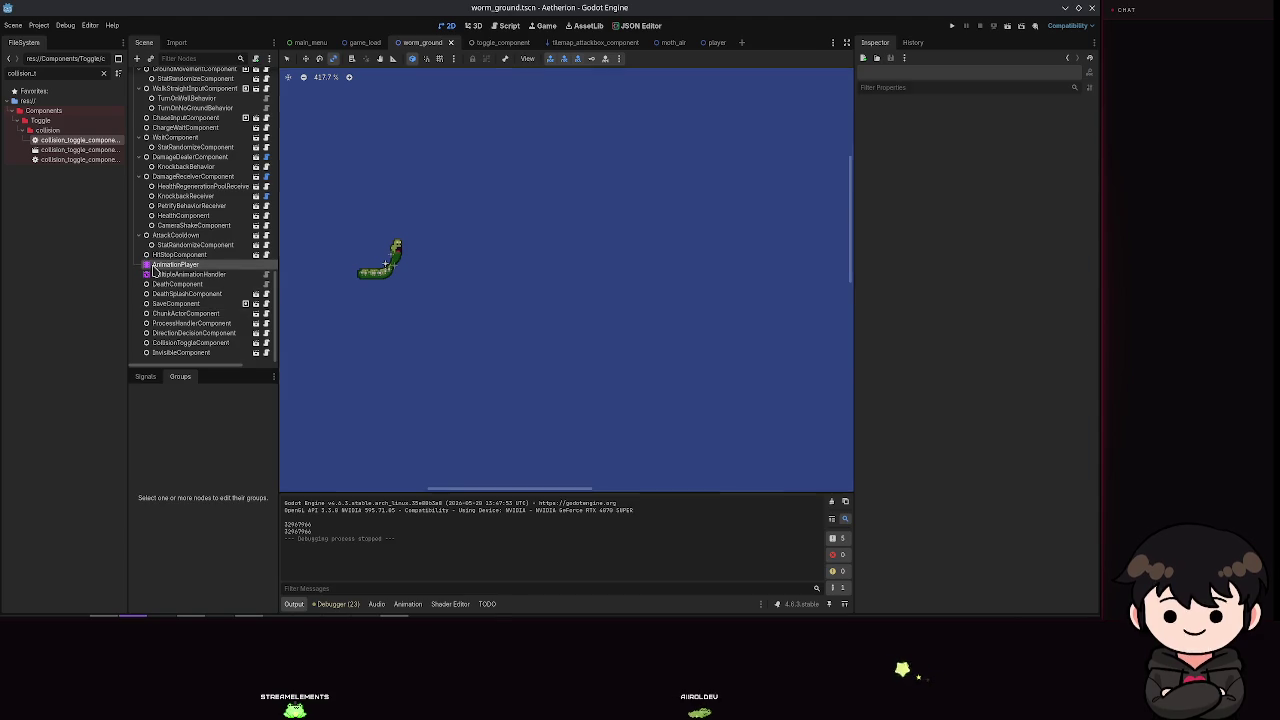
left_click(160, 265)
key("Down")
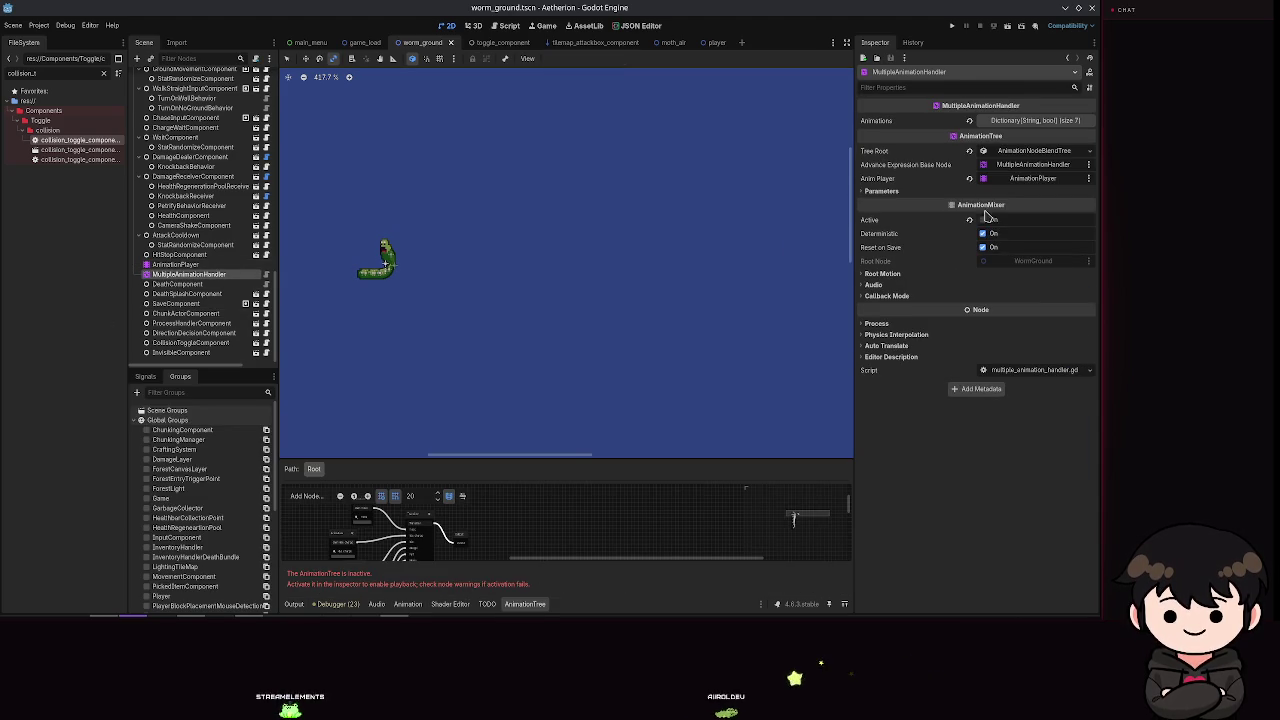
left_click(994, 221)
left_click(954, 25)
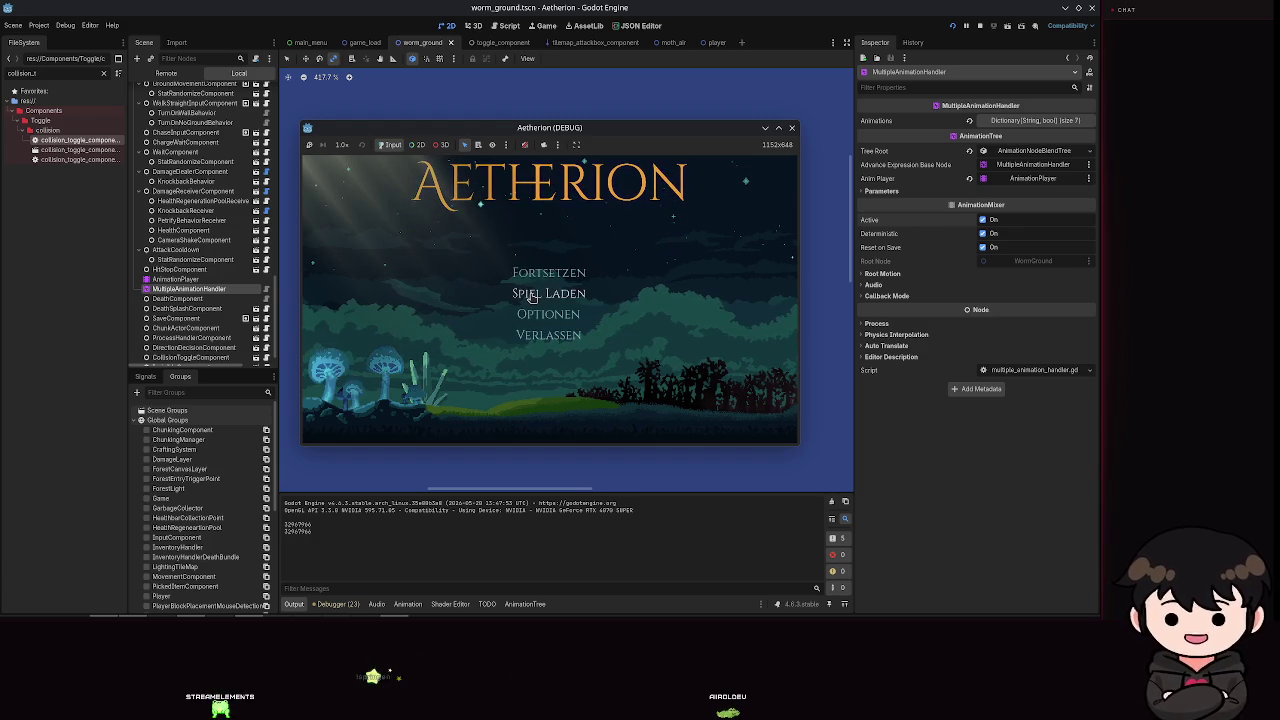
Step: Start the empty Spielstand 2 save slot from Spiel Laden and maximize the game window
left_click(532, 294)
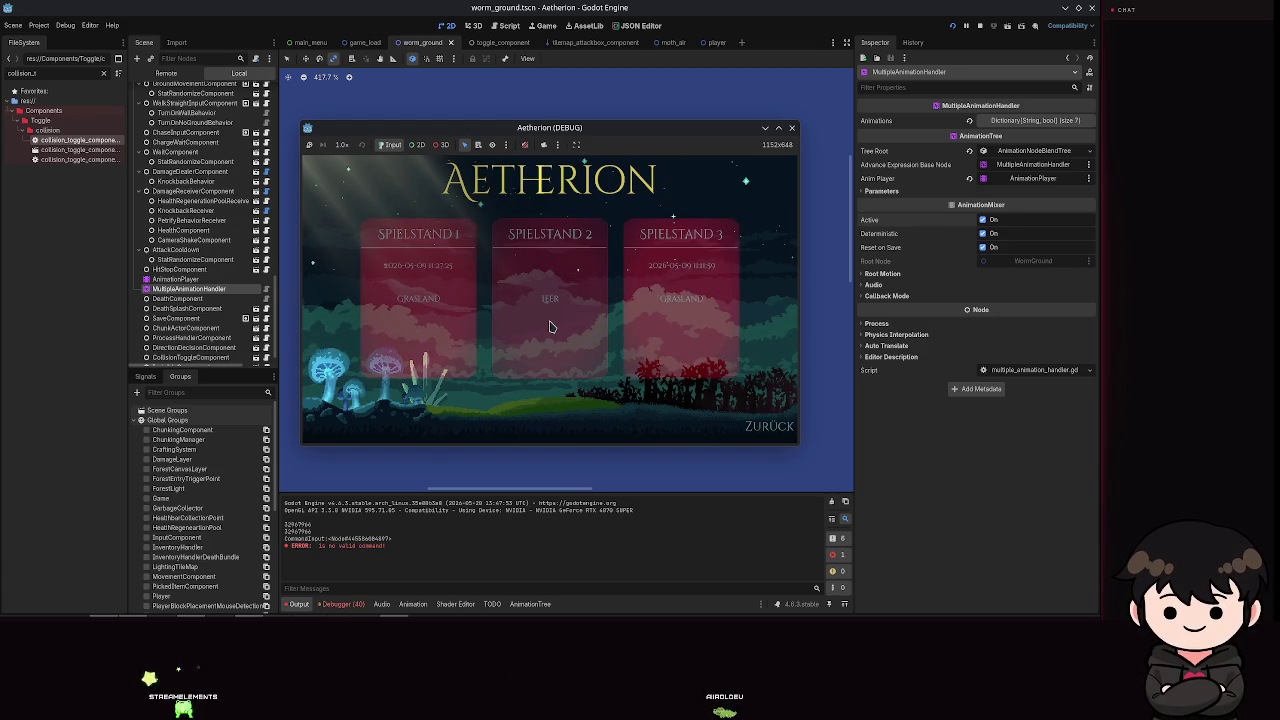
left_click(549, 322)
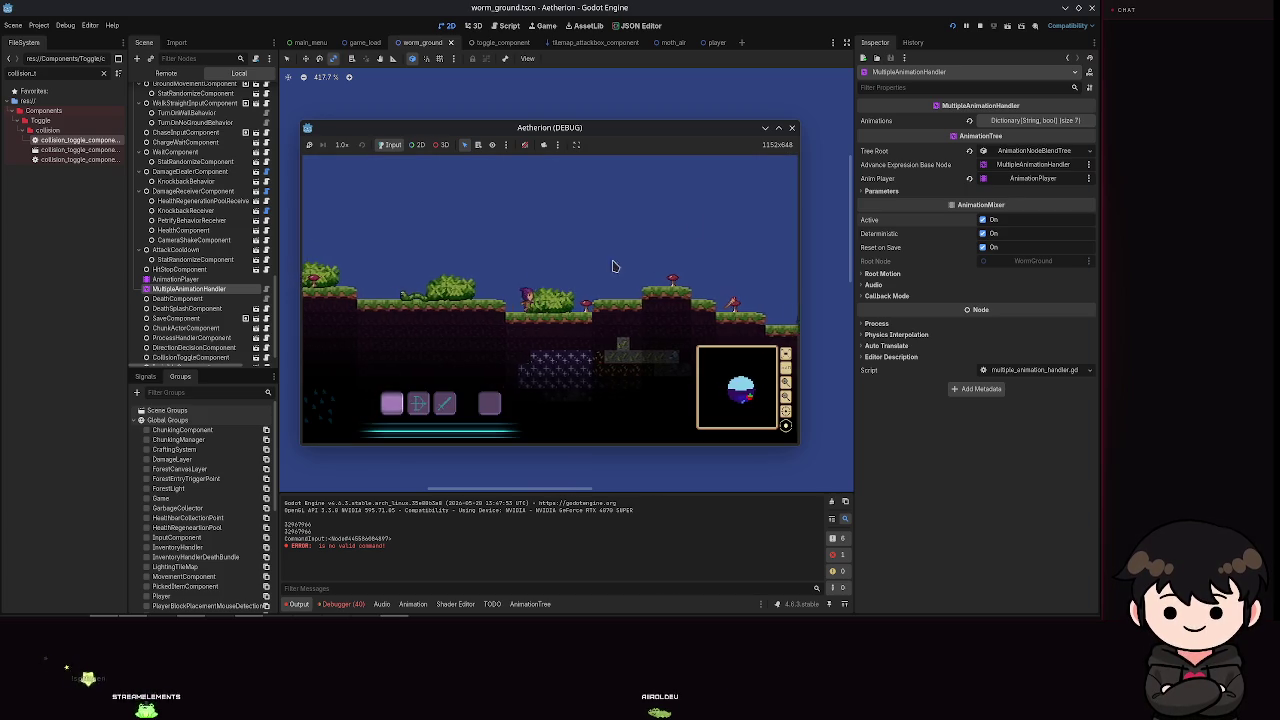
left_click(779, 127)
Step: Walk and jump the player toward the worm, open the pause menu, then close the game
key("a")
key("d")
key("space")
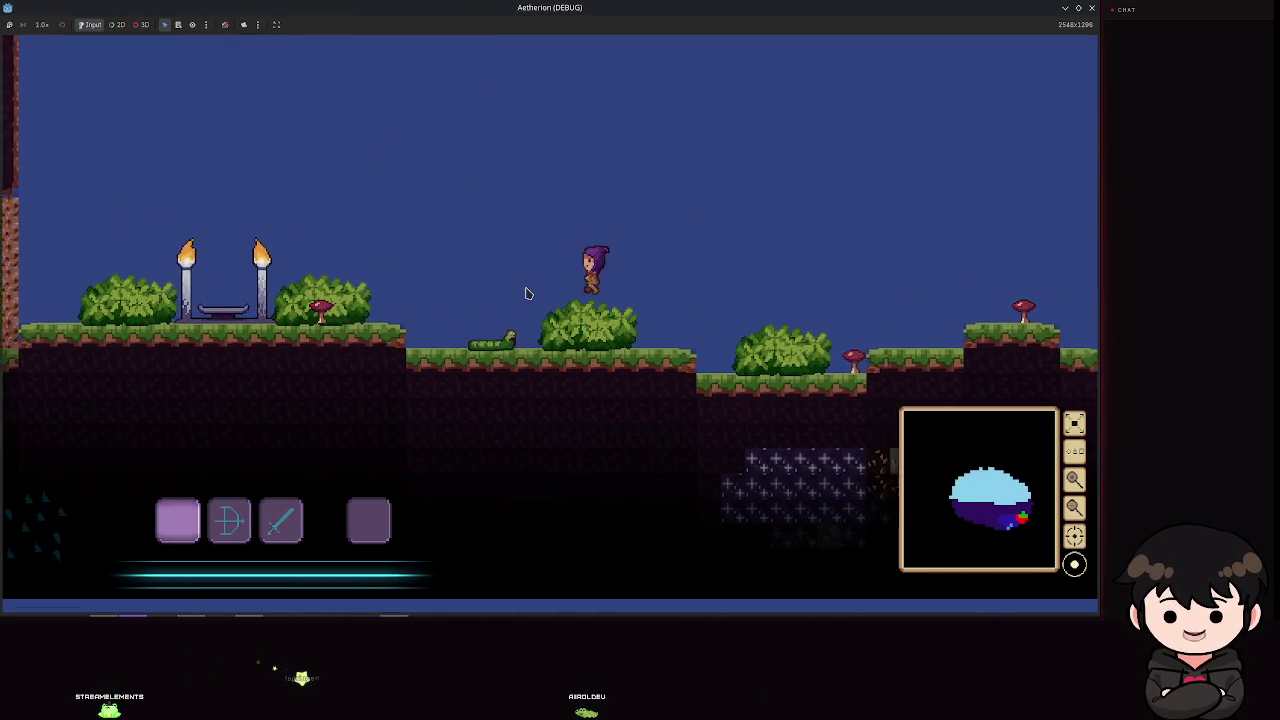
key("d")
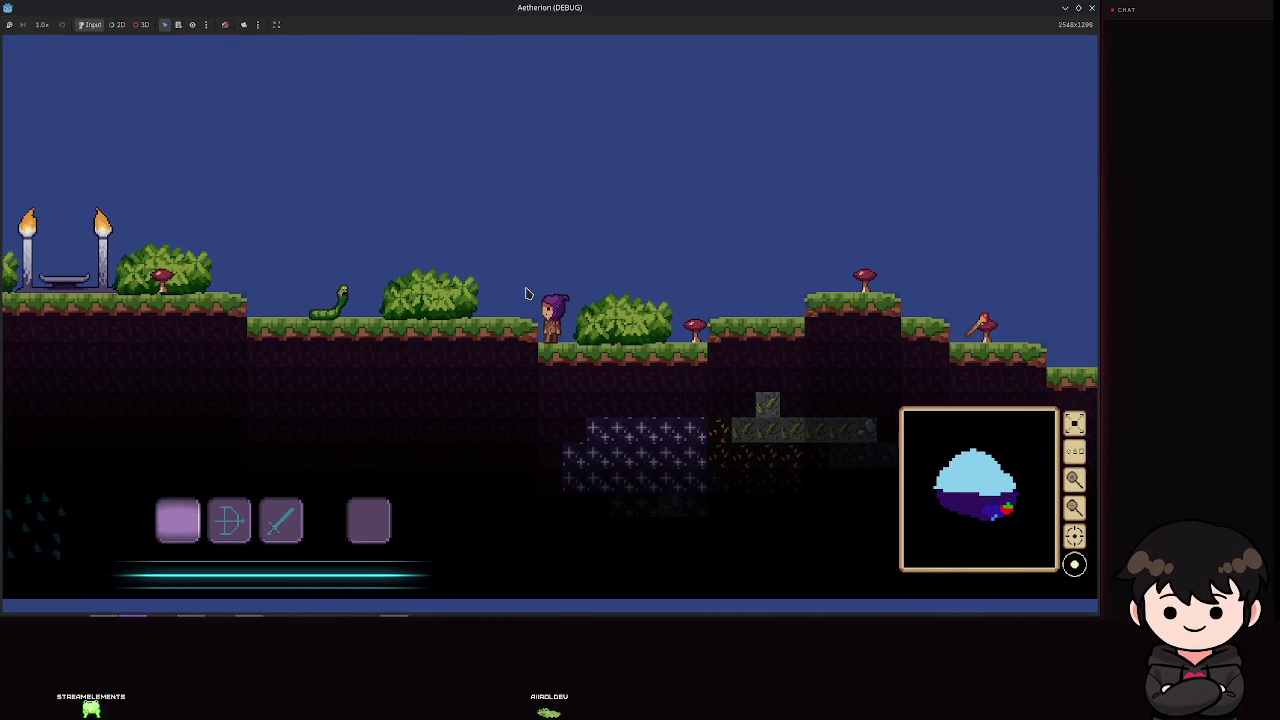
key("a")
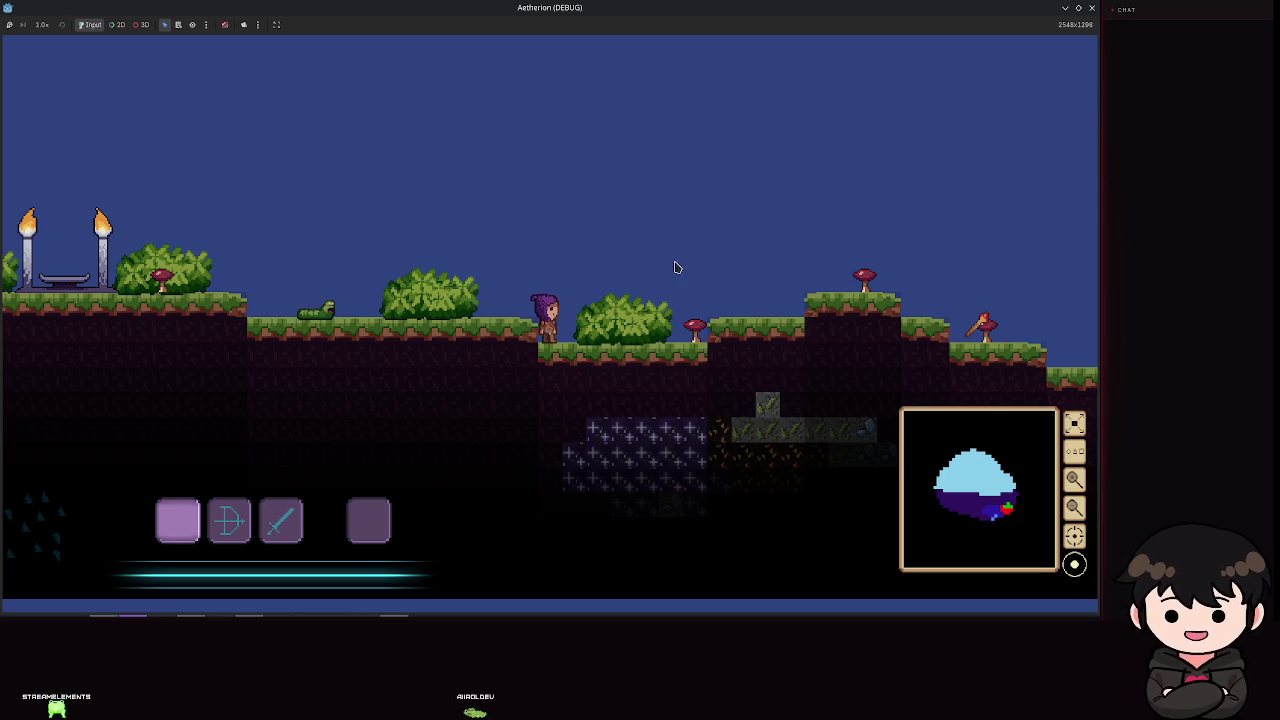
key("d")
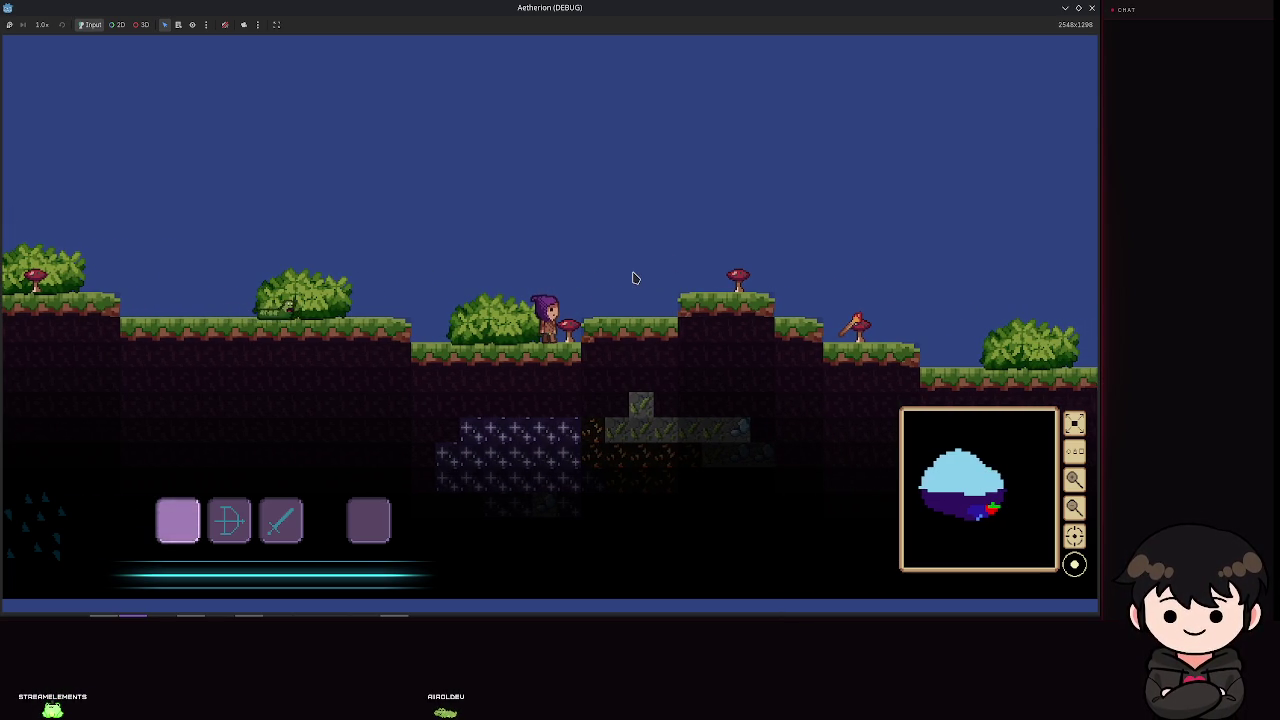
key("Escape")
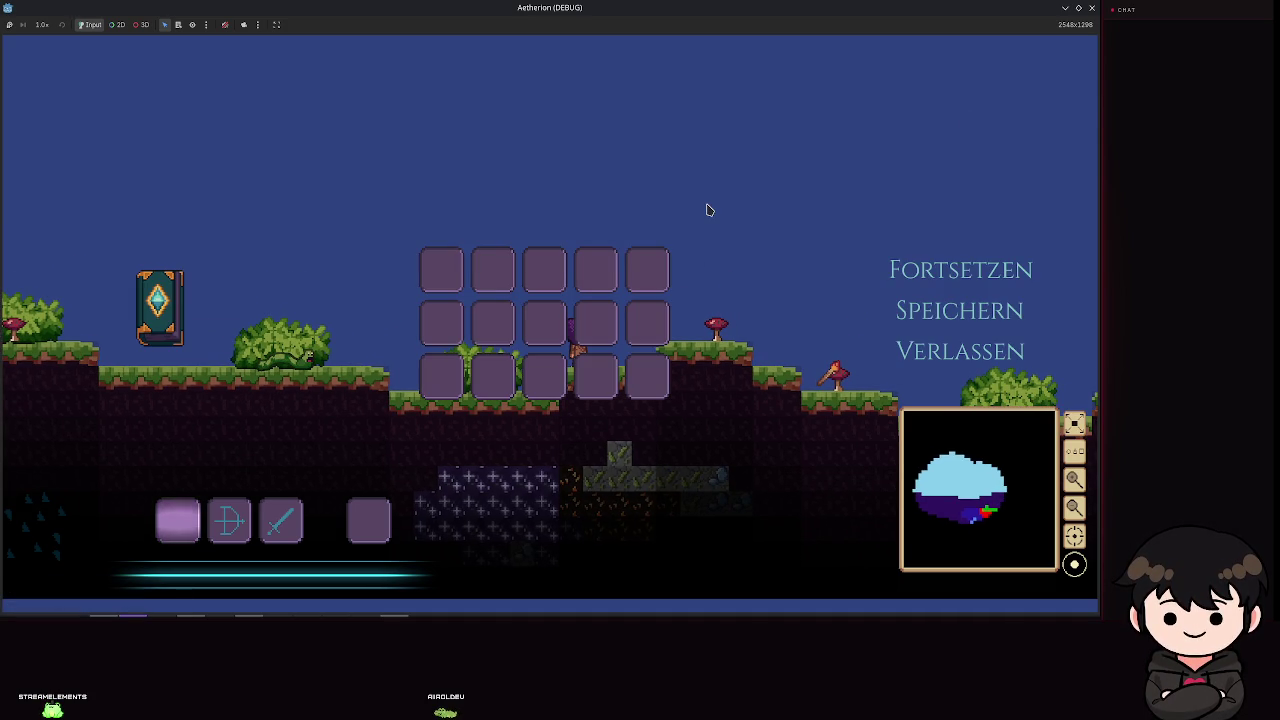
left_click(1092, 12)
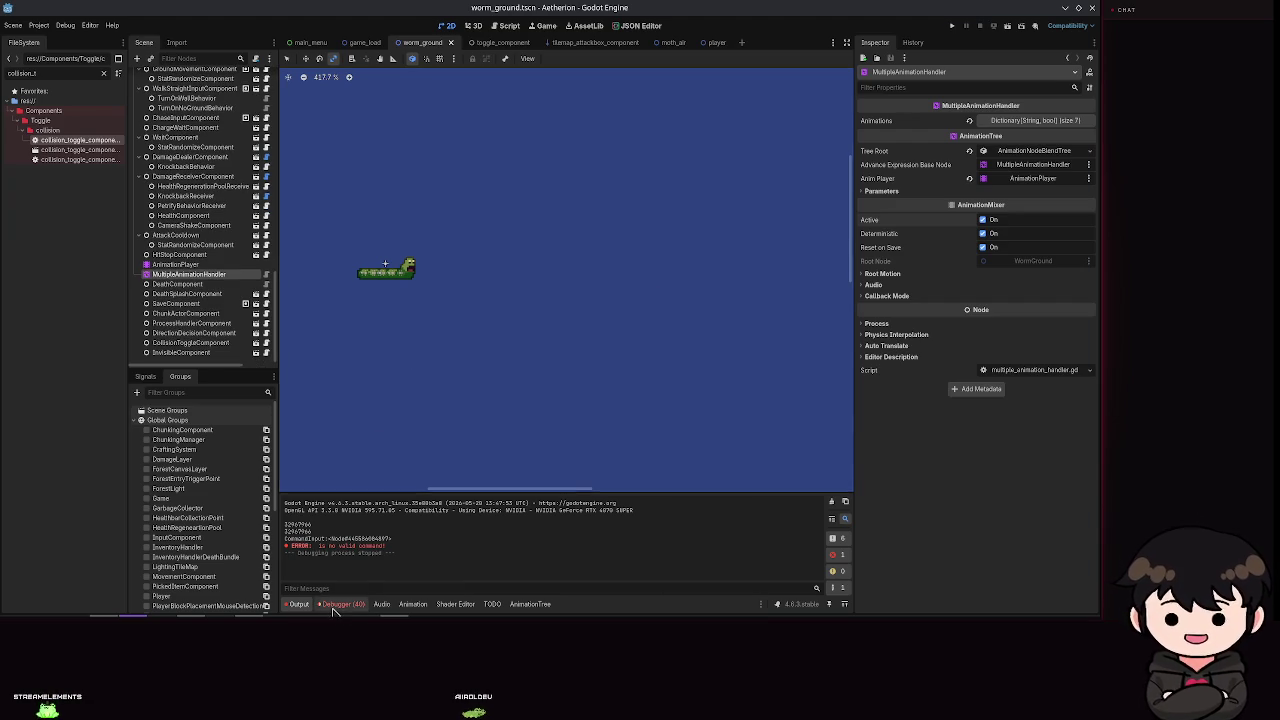
Step: Preview the idle animation around 0.8 s, then select MultipleAnimationHandler and save the worm scene
left_click(333, 605)
left_click(175, 264)
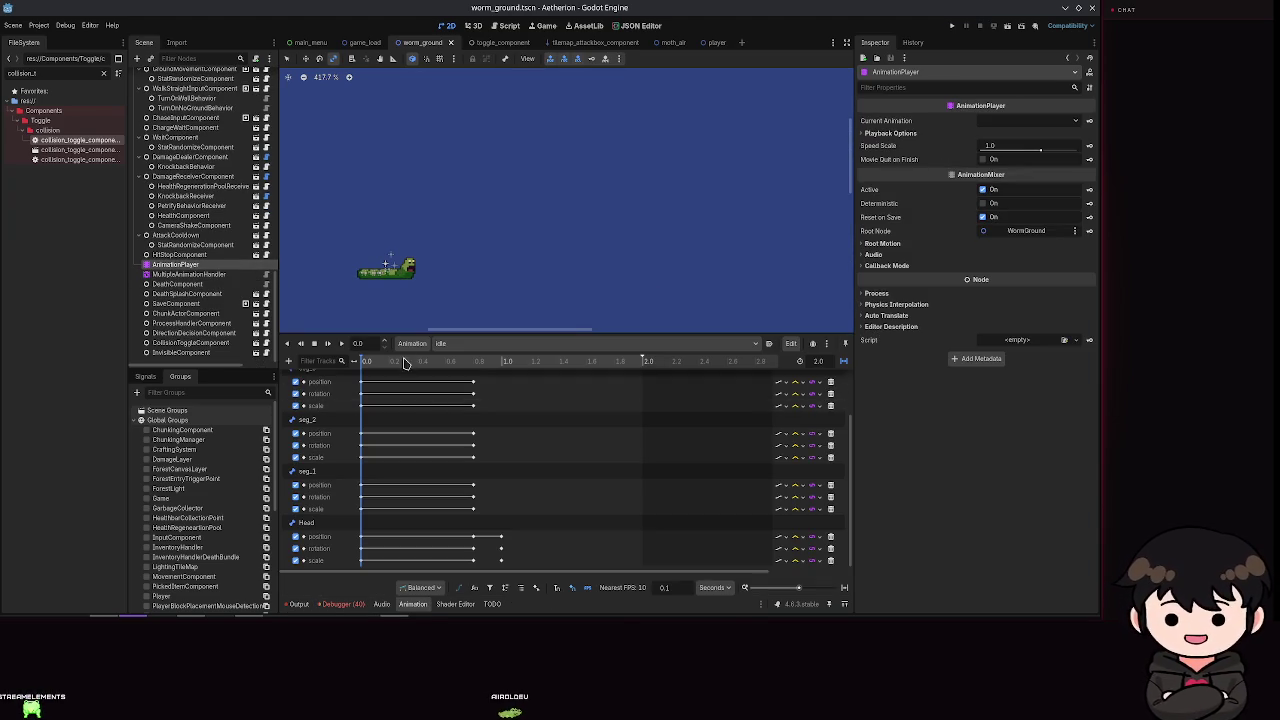
left_click_drag(364, 362, 503, 393)
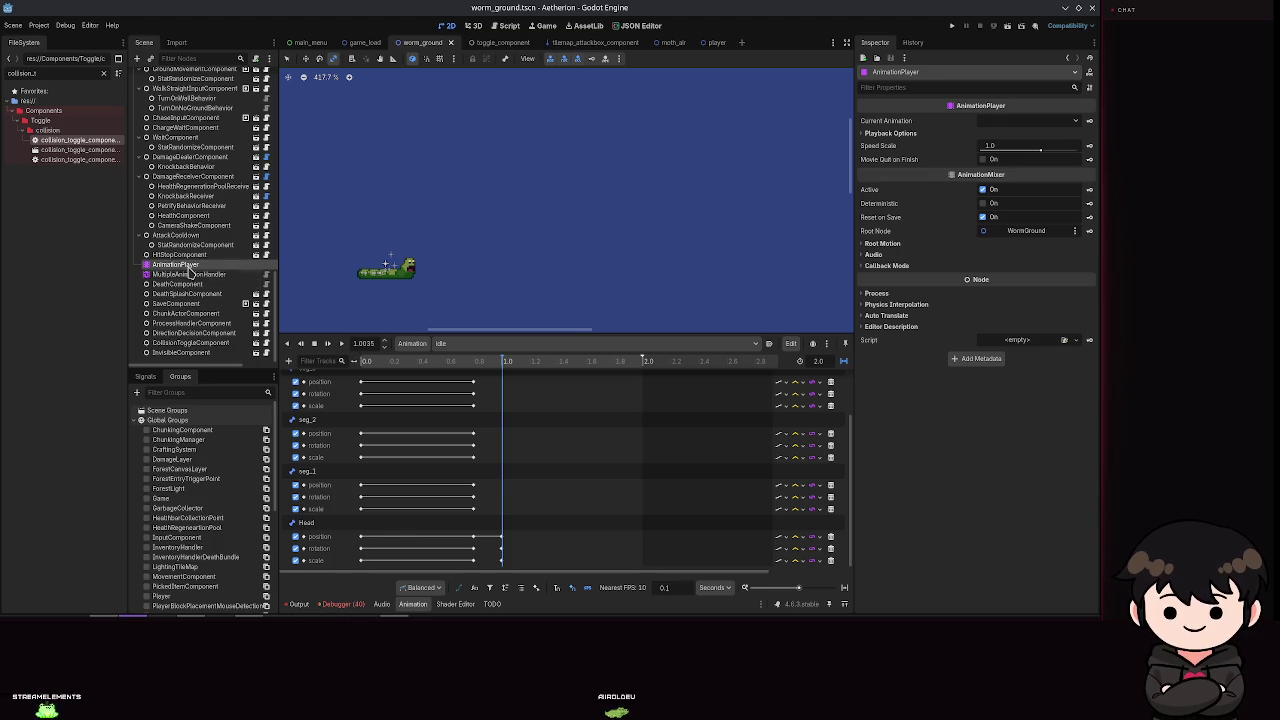
left_click(188, 274)
key("ctrl+s")
Step: Check the idle pose at 1.2, 0.95, 0.1 and 1.0 s, then open the animation list
key("Up")
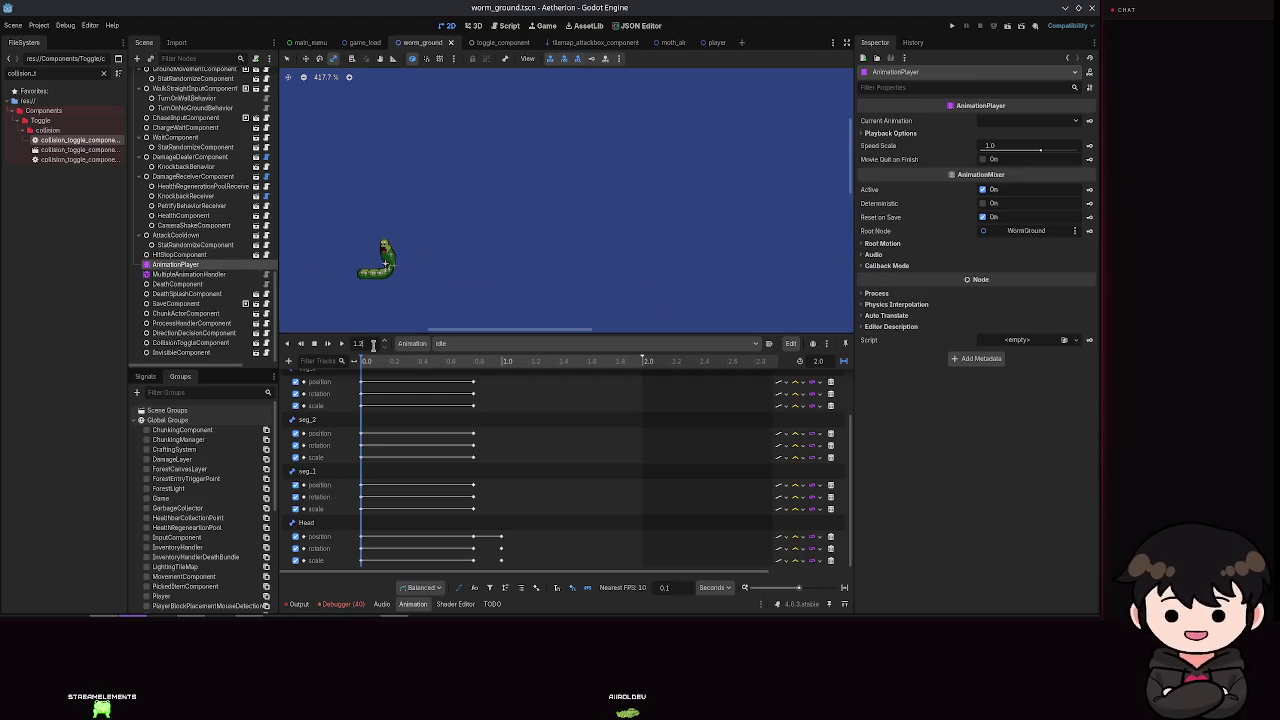
key("Return")
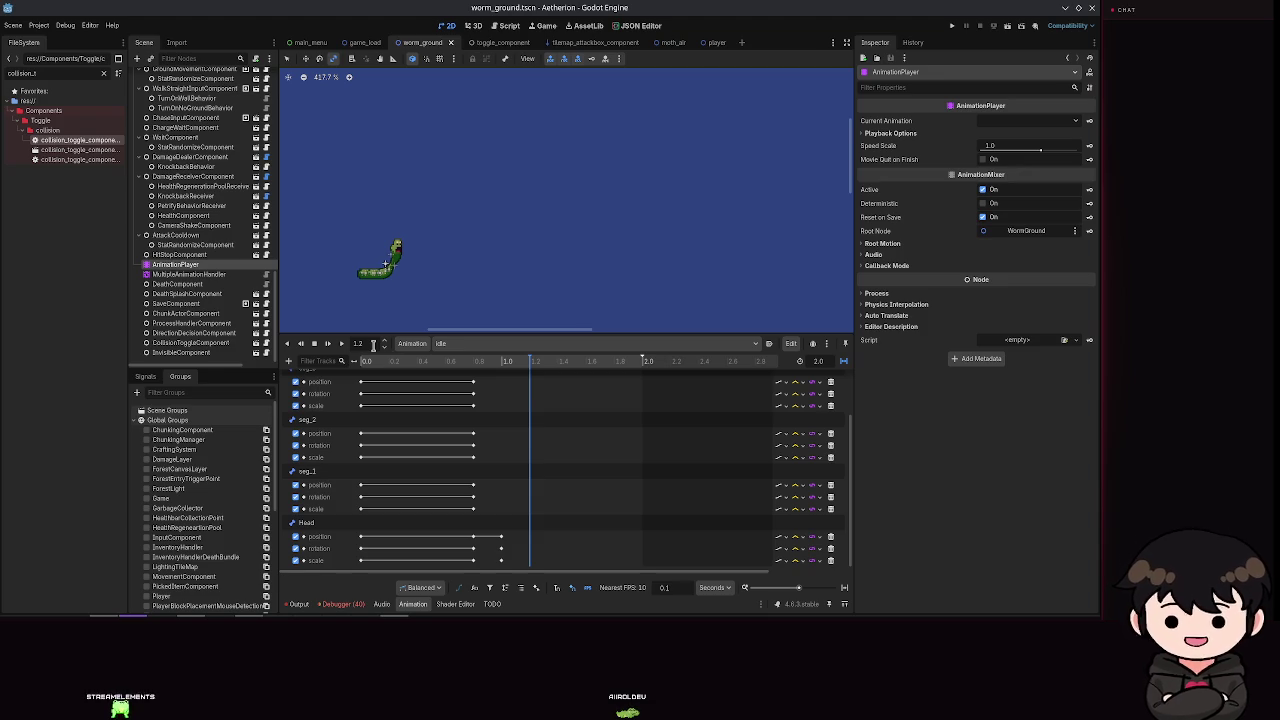
left_click_drag(528, 362, 484, 368)
type("0.1")
key("Return")
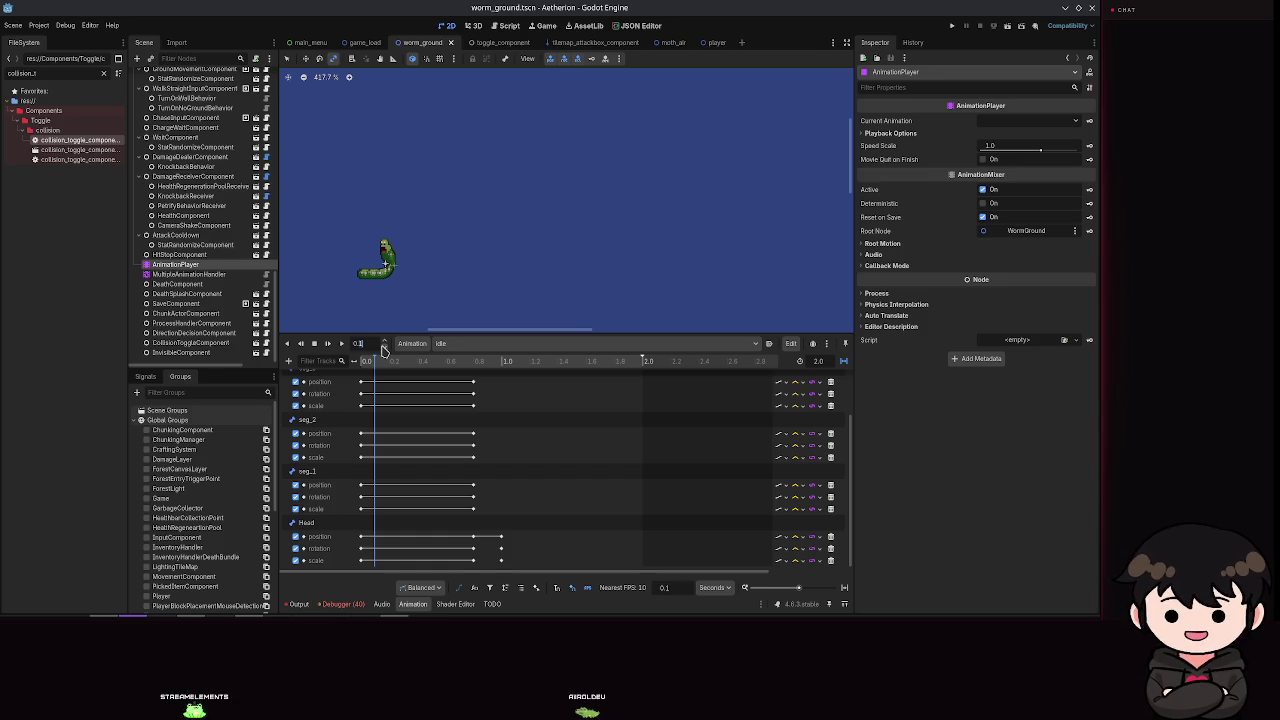
type("1")
key("Return")
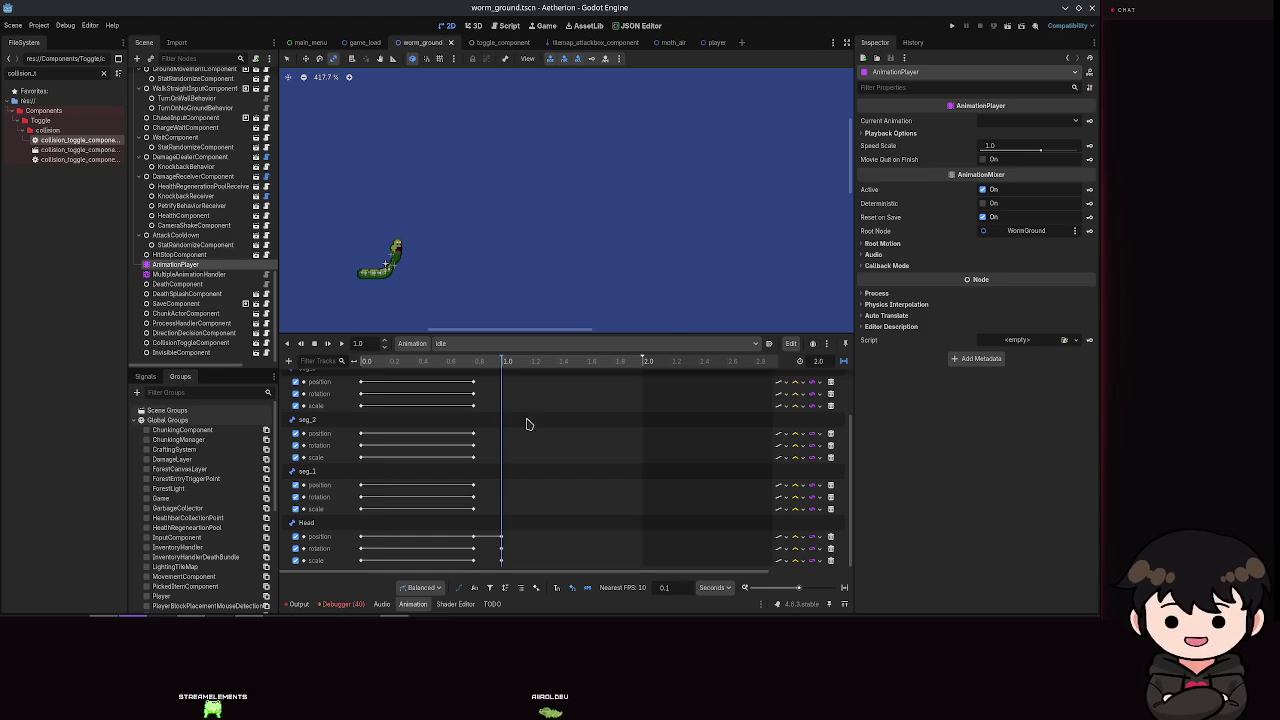
left_click(489, 343)
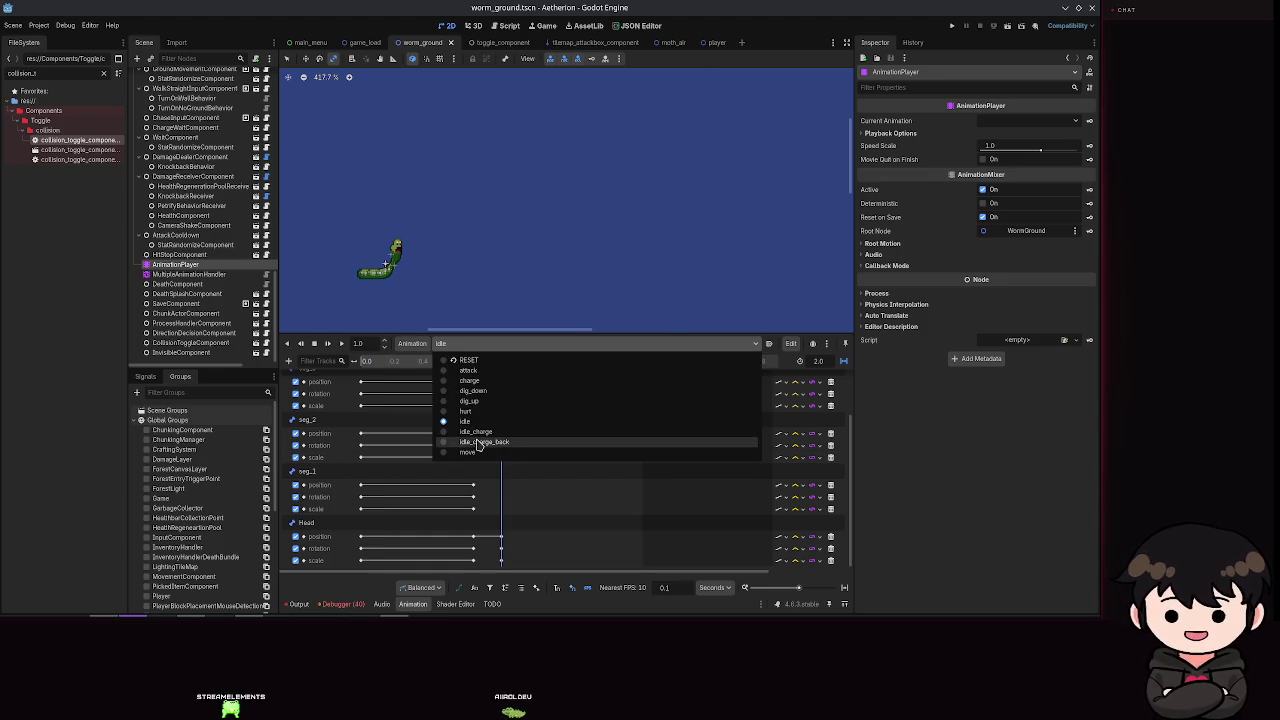
Step: In idle_charge_back, keyframe position, rotation and scale for seg_4 through seg_1 at 0.0, then save
left_click(480, 443)
scroll(171, 183, "up", 5)
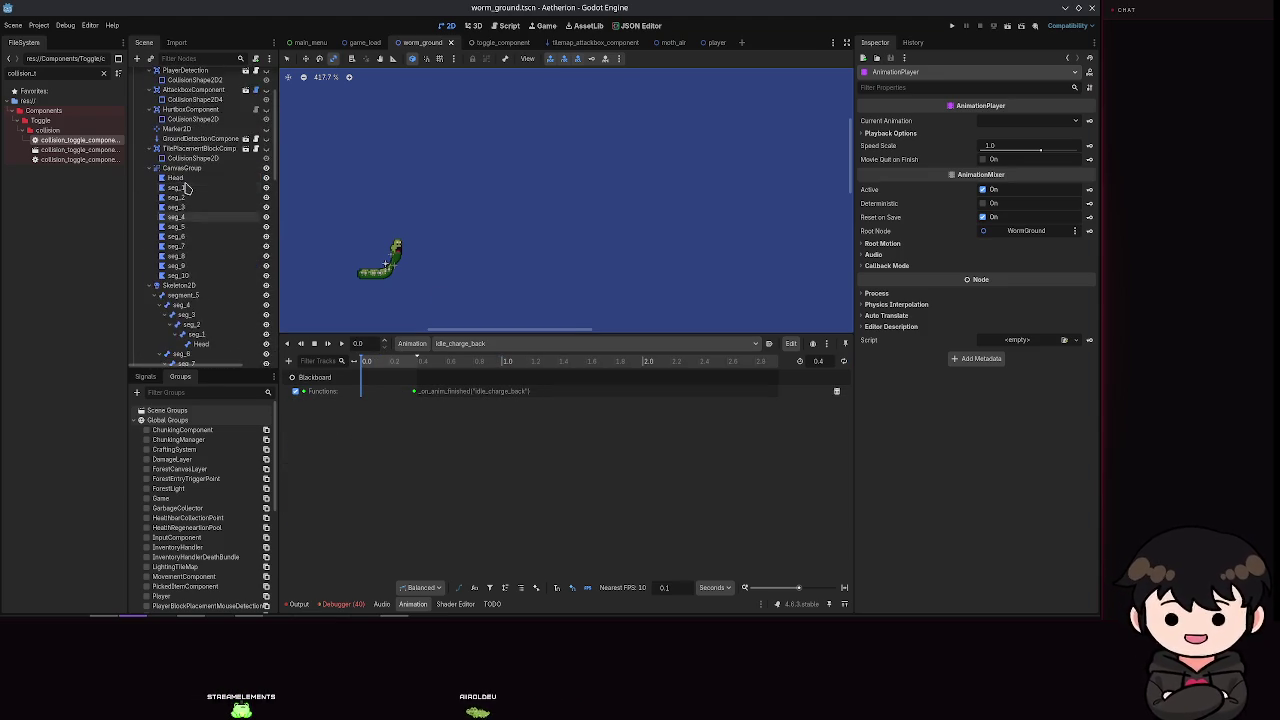
left_click(180, 161)
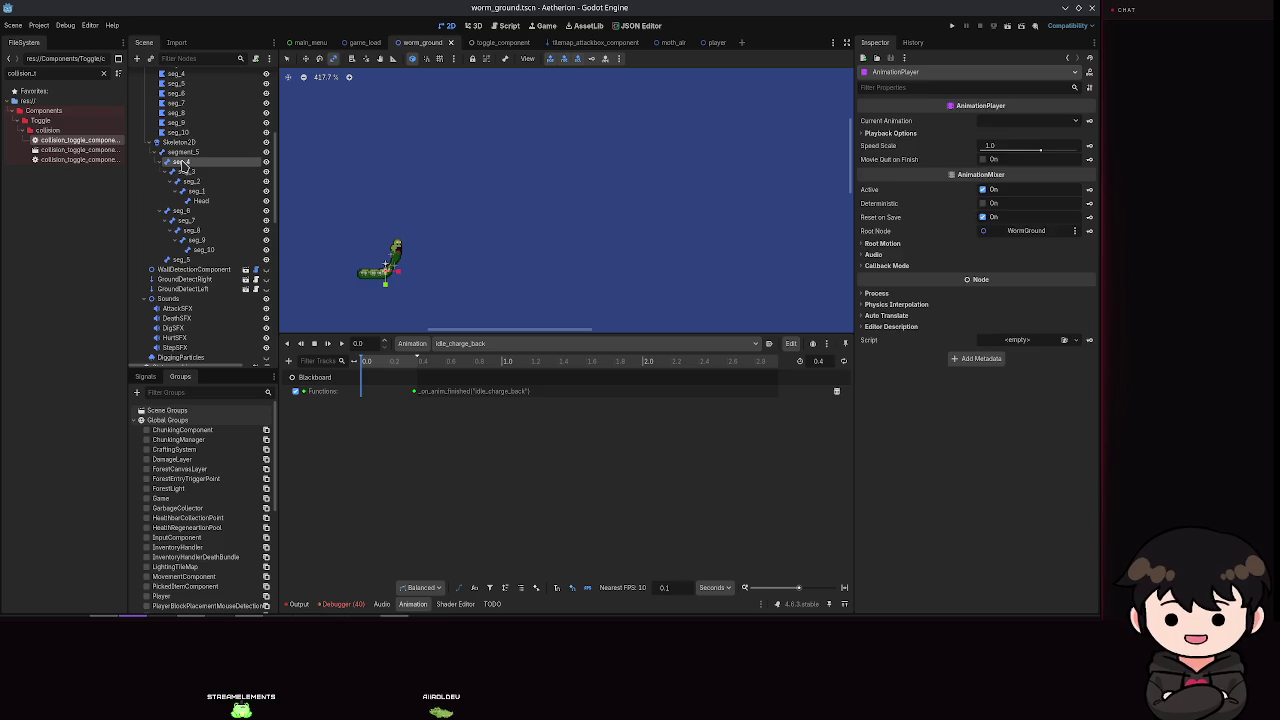
left_click(604, 60)
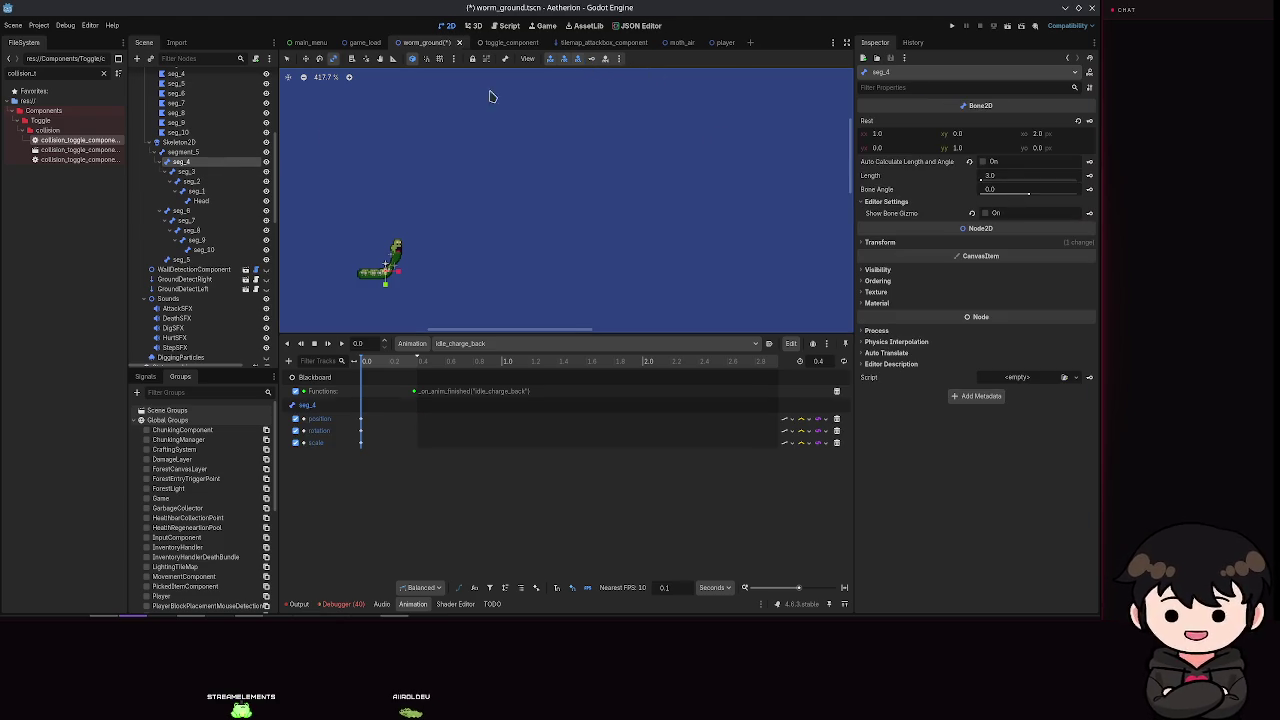
left_click(198, 172)
left_click(590, 60)
key("Down")
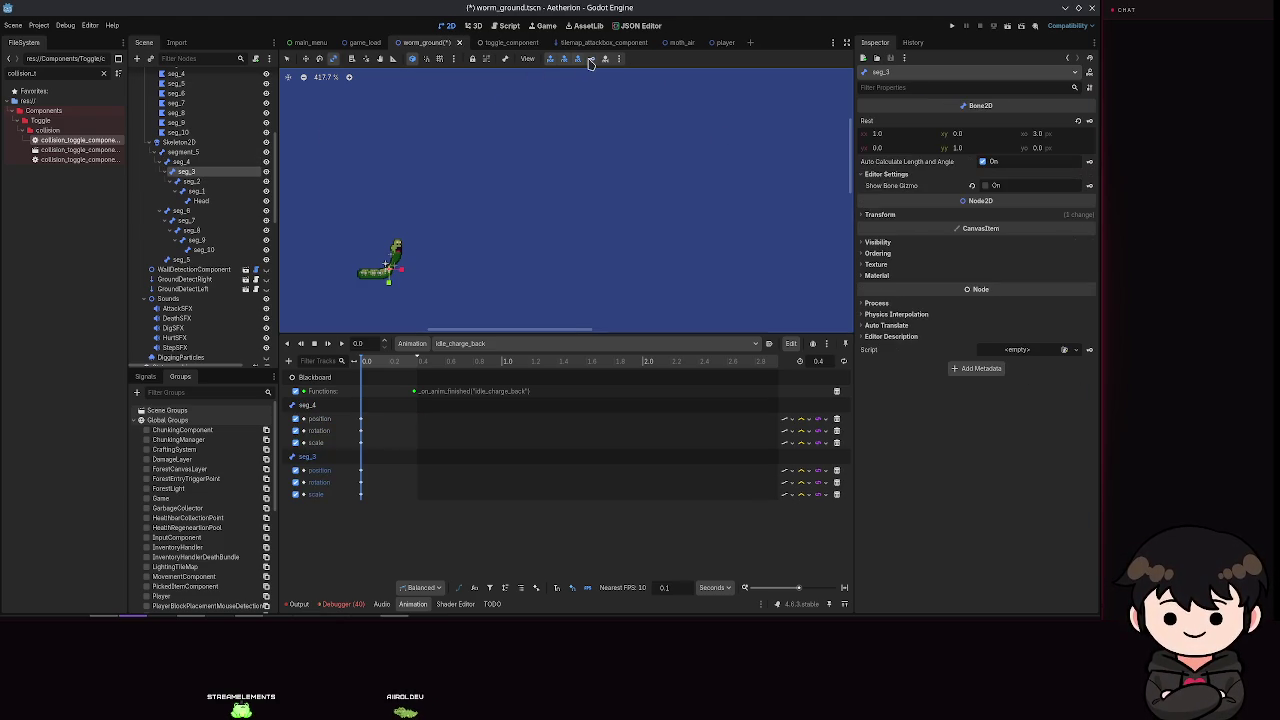
left_click(594, 60)
left_click(262, 192)
left_click(594, 64)
key("Down")
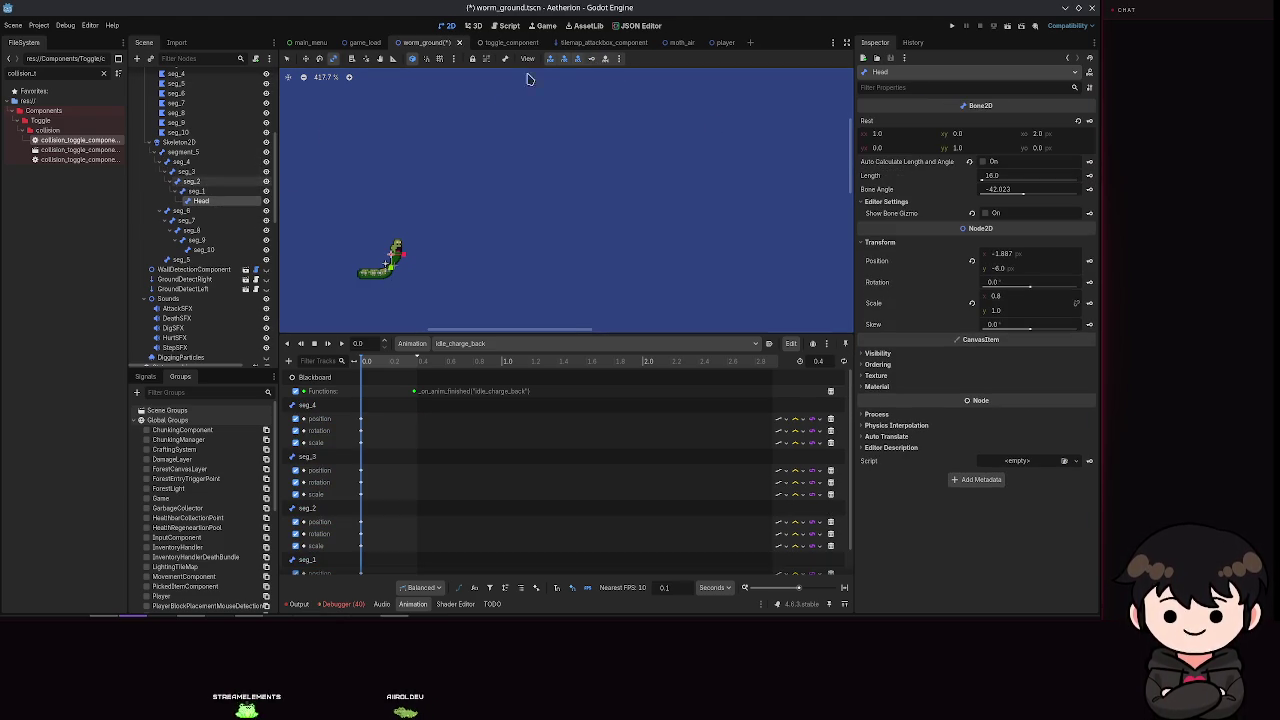
key("ctrl+s")
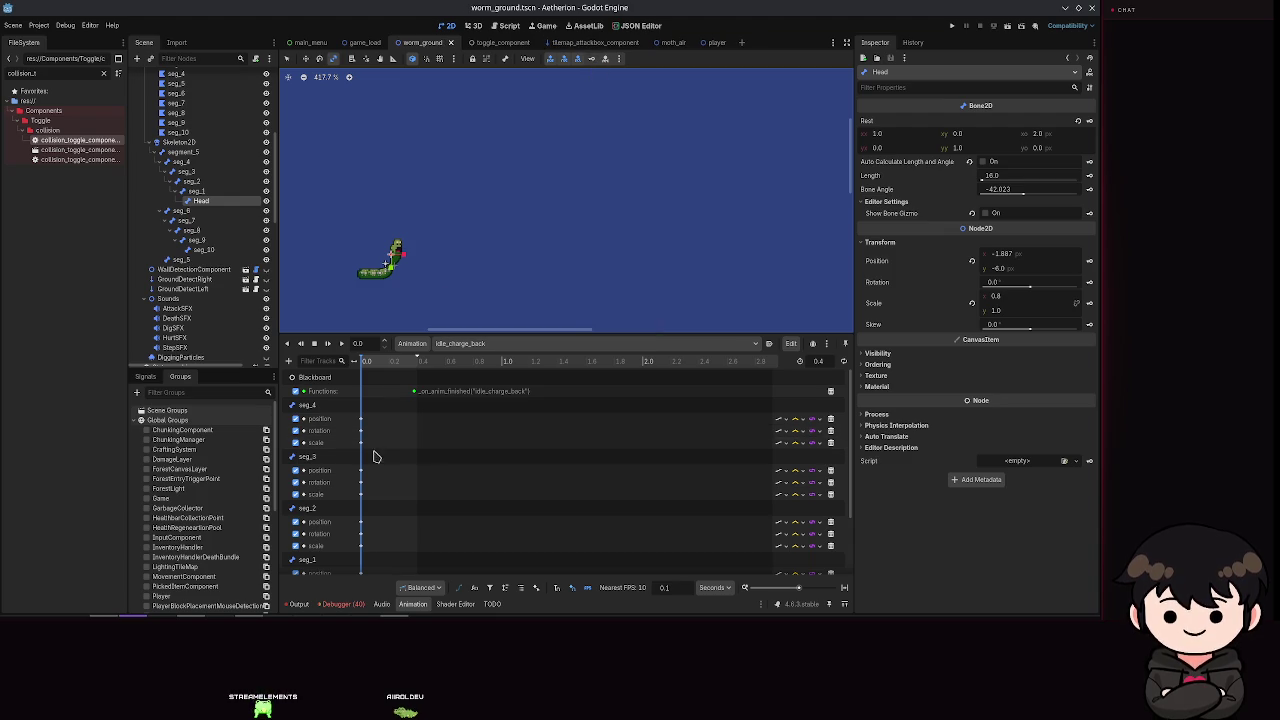
Step: At 0.4 s, set the Head bone's position to 0, 0 and save
type("0.4")
key("Return")
left_click_drag(572, 255, 709, 166)
scroll(709, 166, "up", 1)
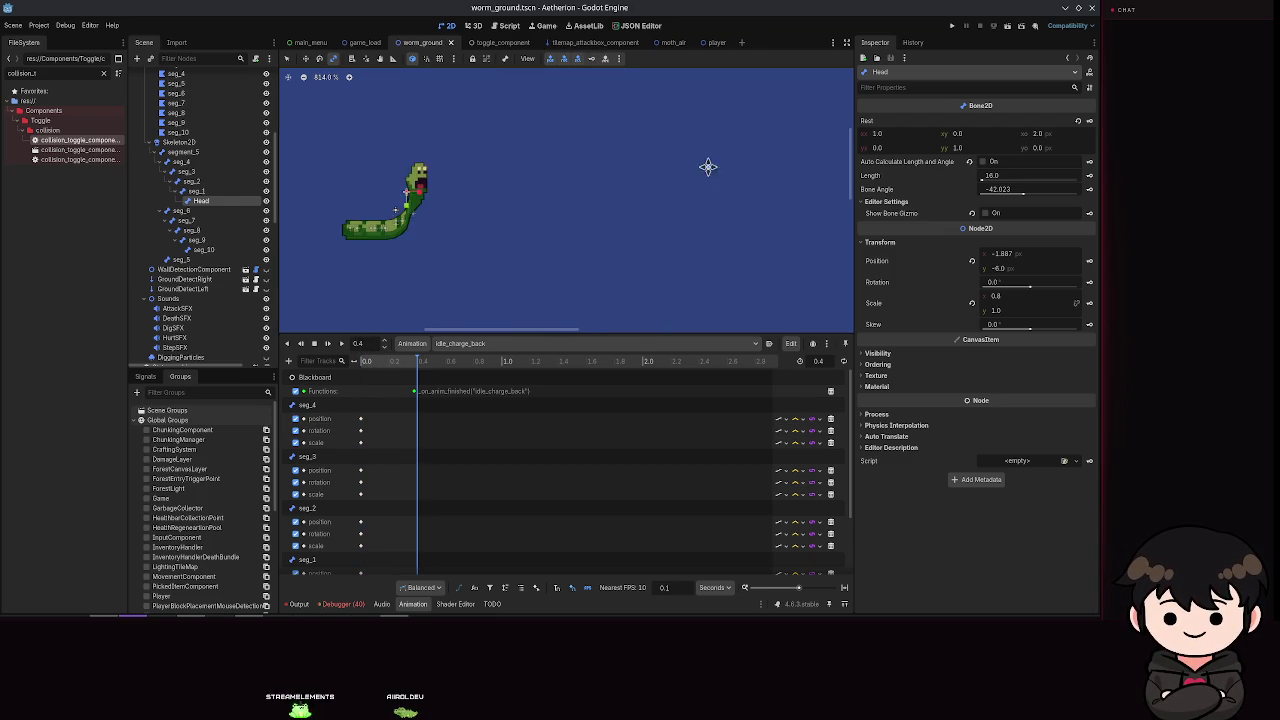
scroll(569, 205, "down", 1)
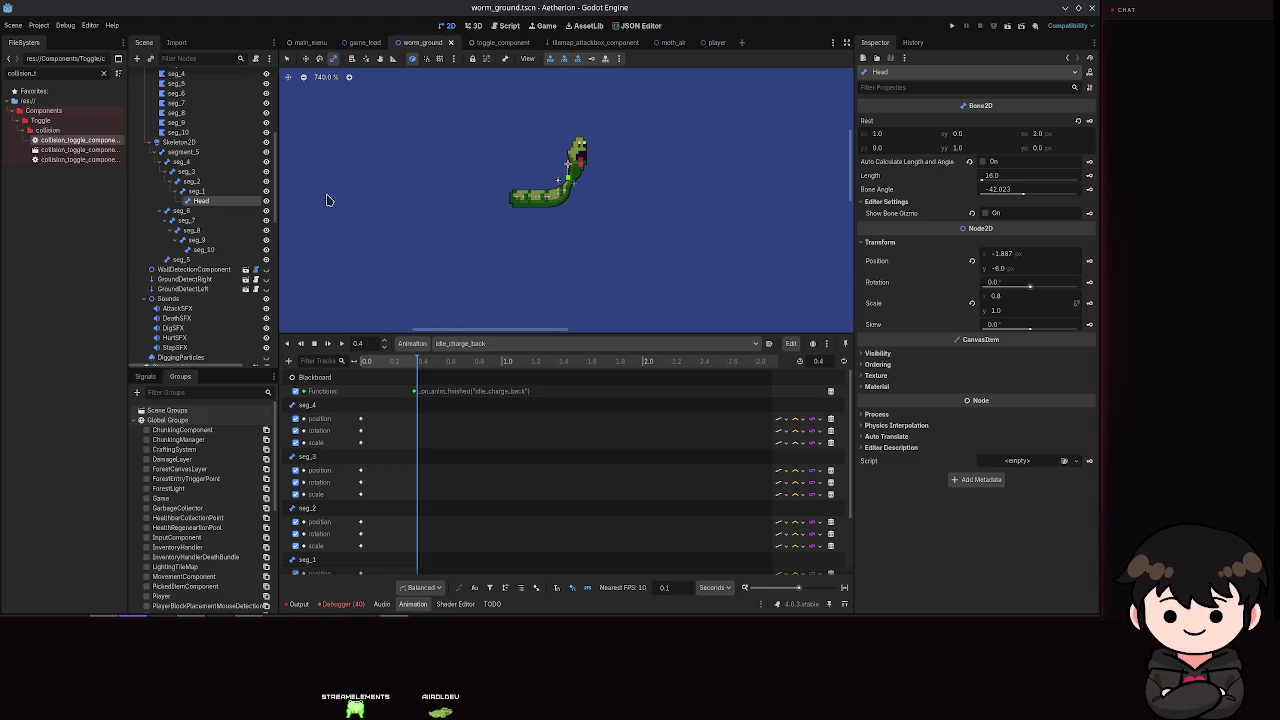
left_click(1003, 257)
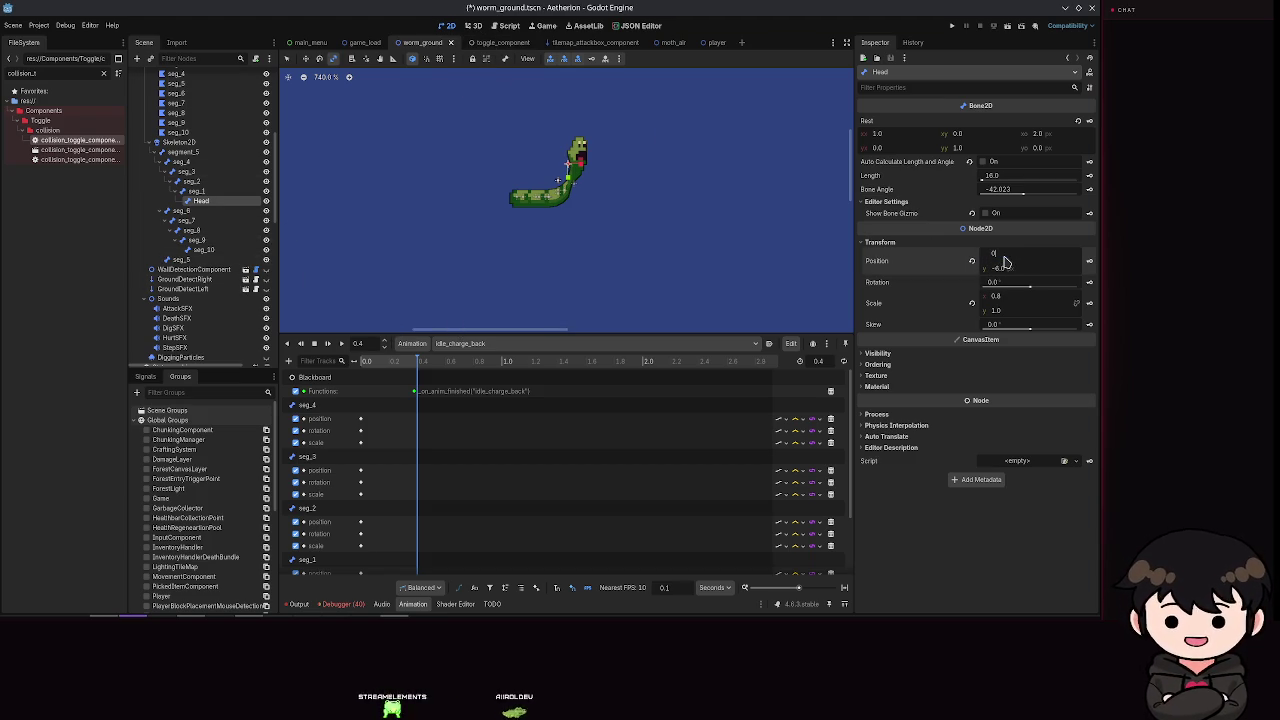
key("Return")
type("0")
key("Return")
key("ctrl+s")
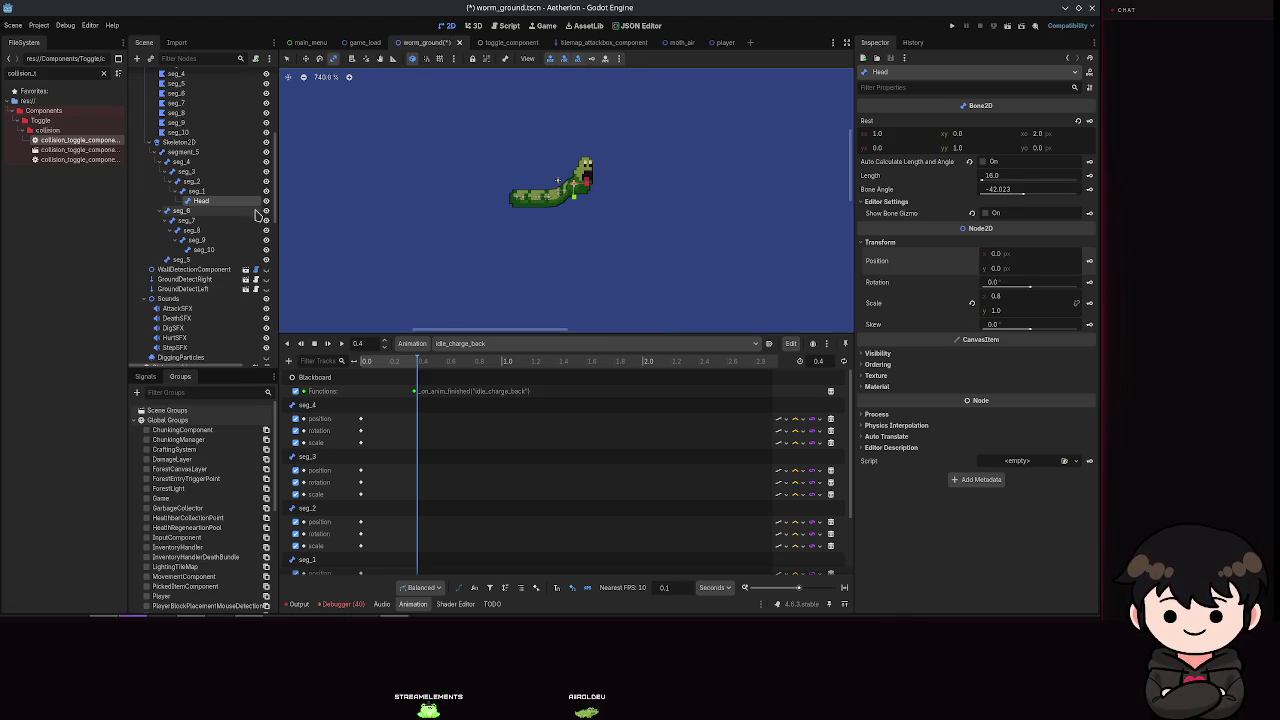
Step: Reset the seg_1 and seg_2 positions to 0, 0, saving after each
left_click(197, 191)
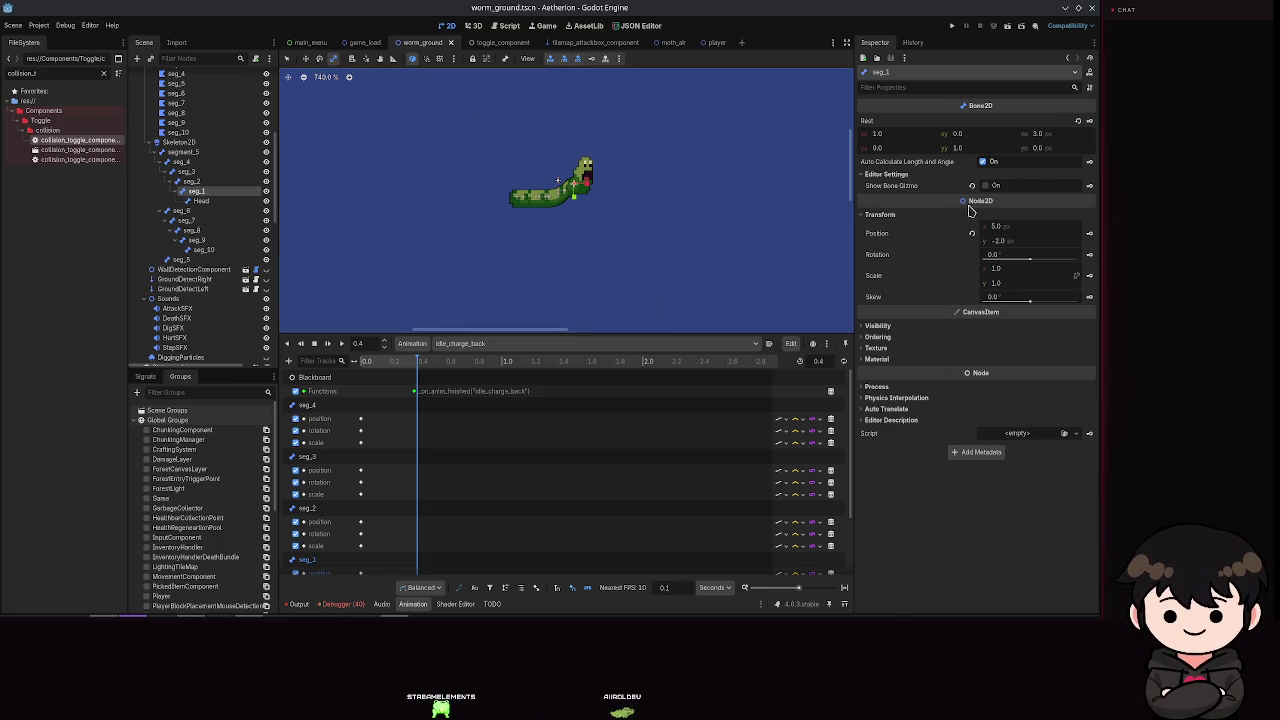
left_click(971, 238)
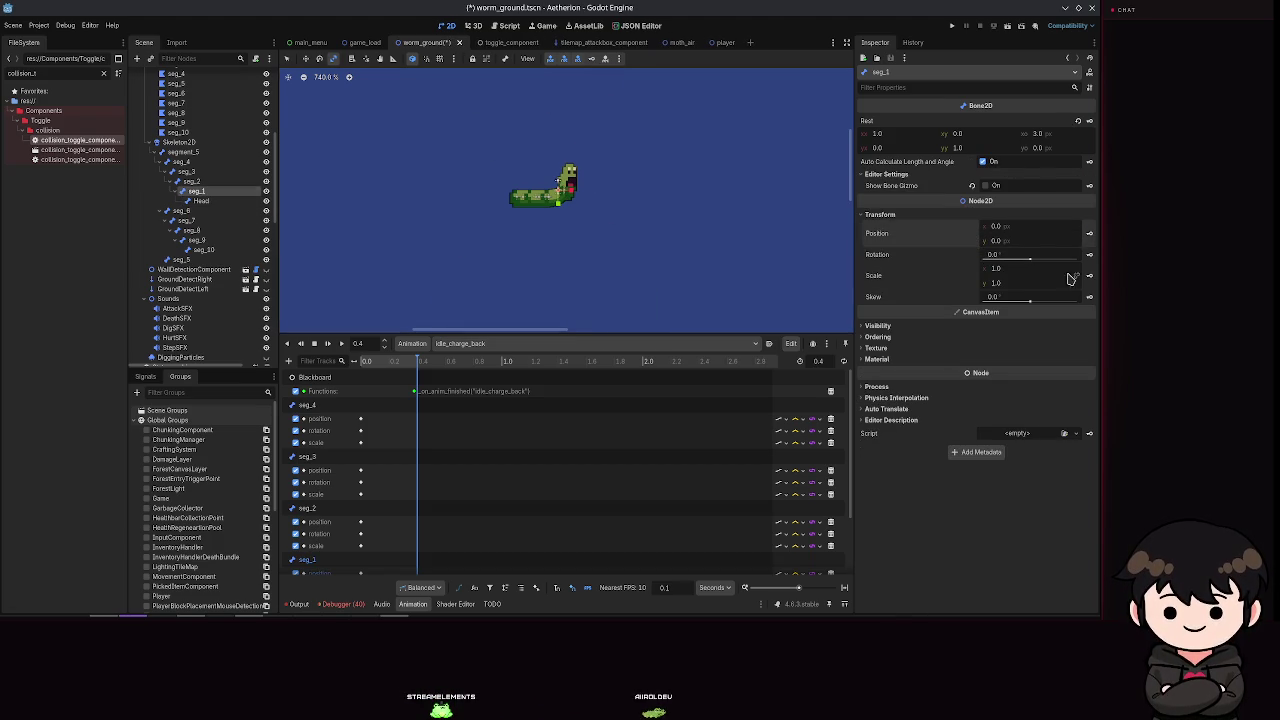
key("ctrl+s")
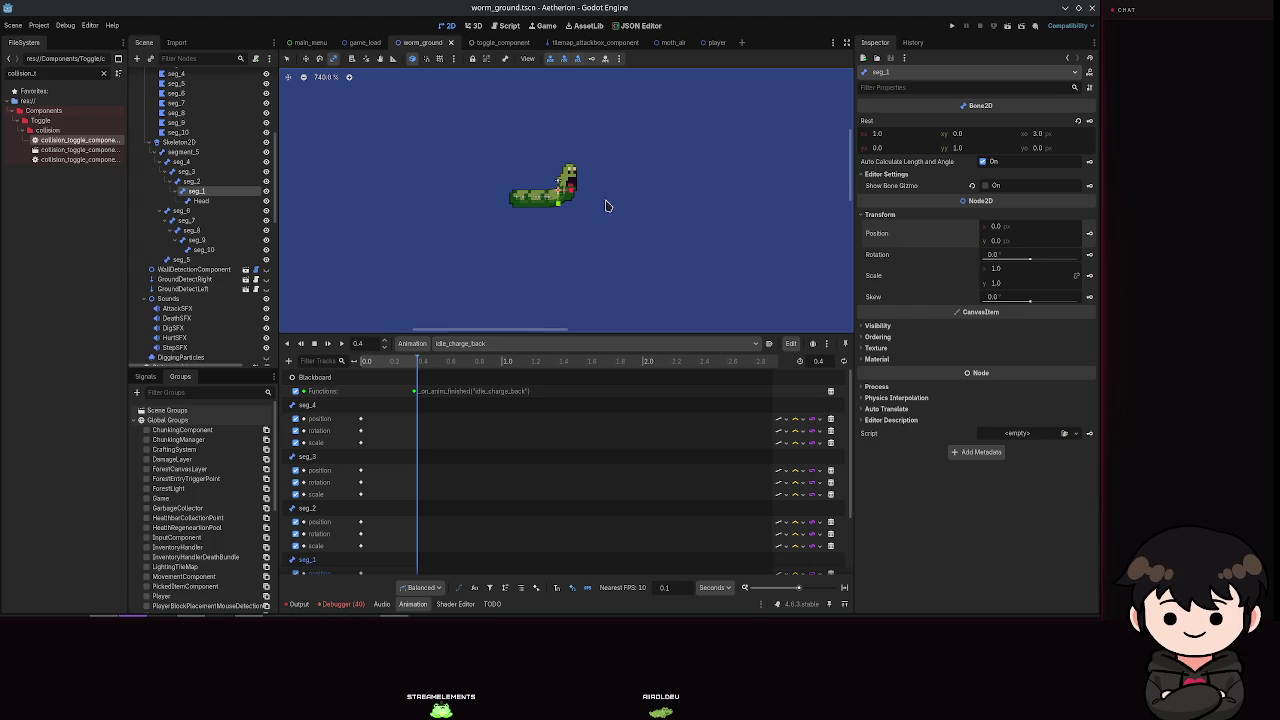
scroll(617, 208, "up", 3)
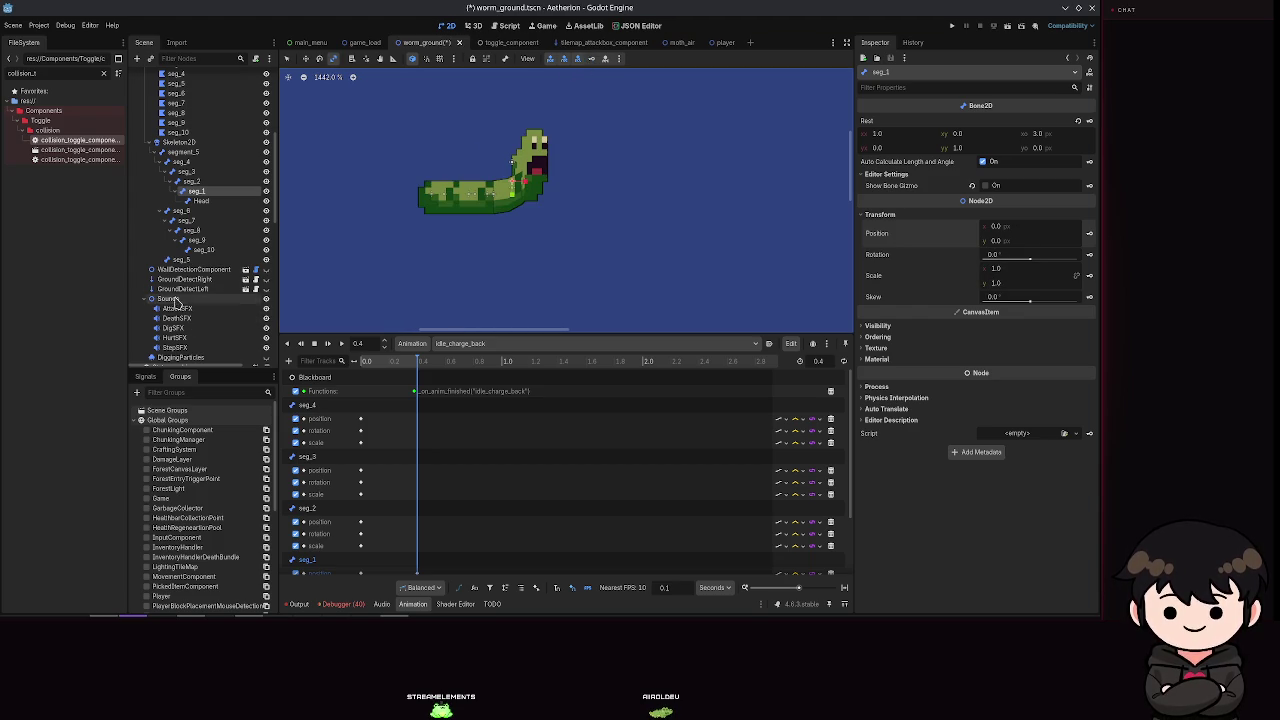
left_click(196, 182)
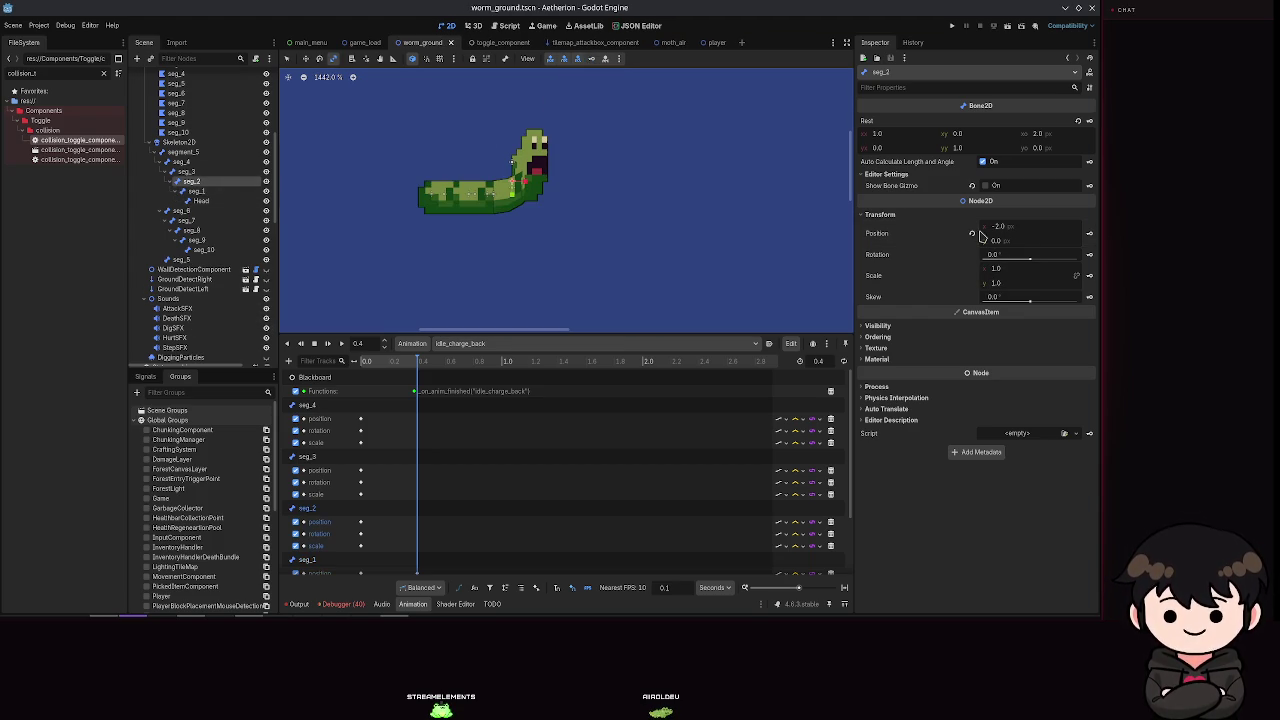
left_click(972, 233)
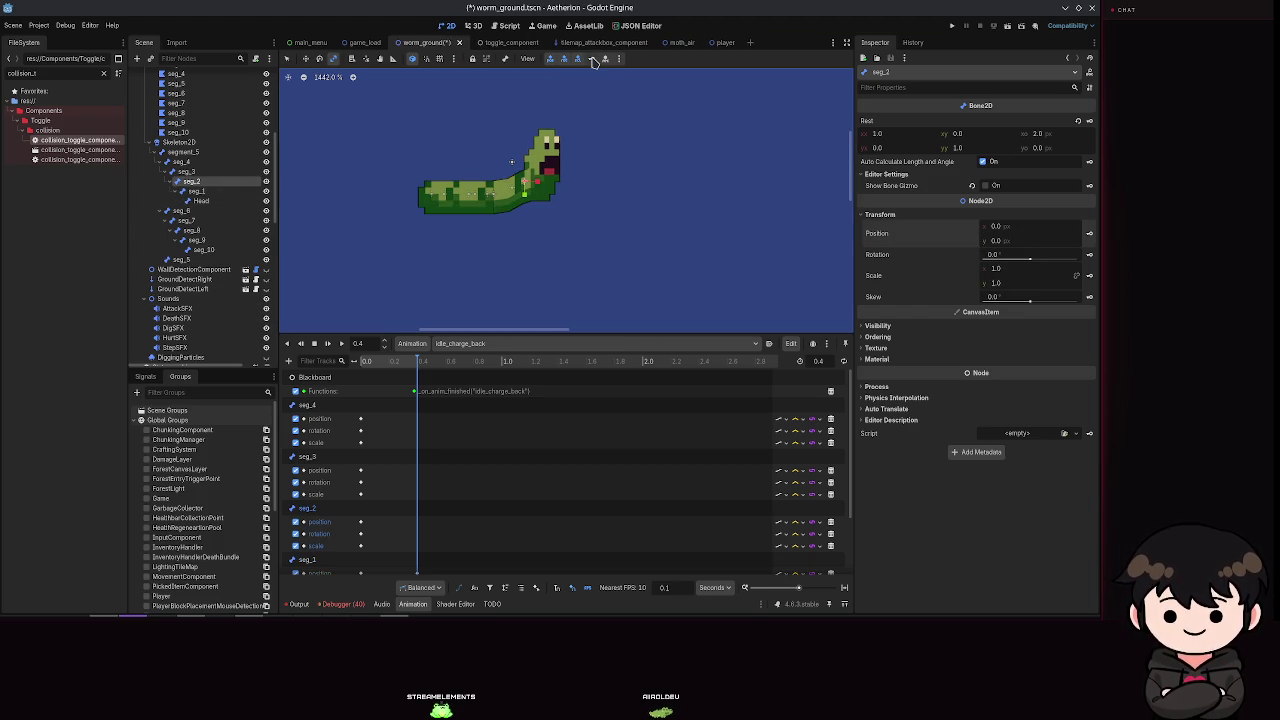
key("ctrl+s")
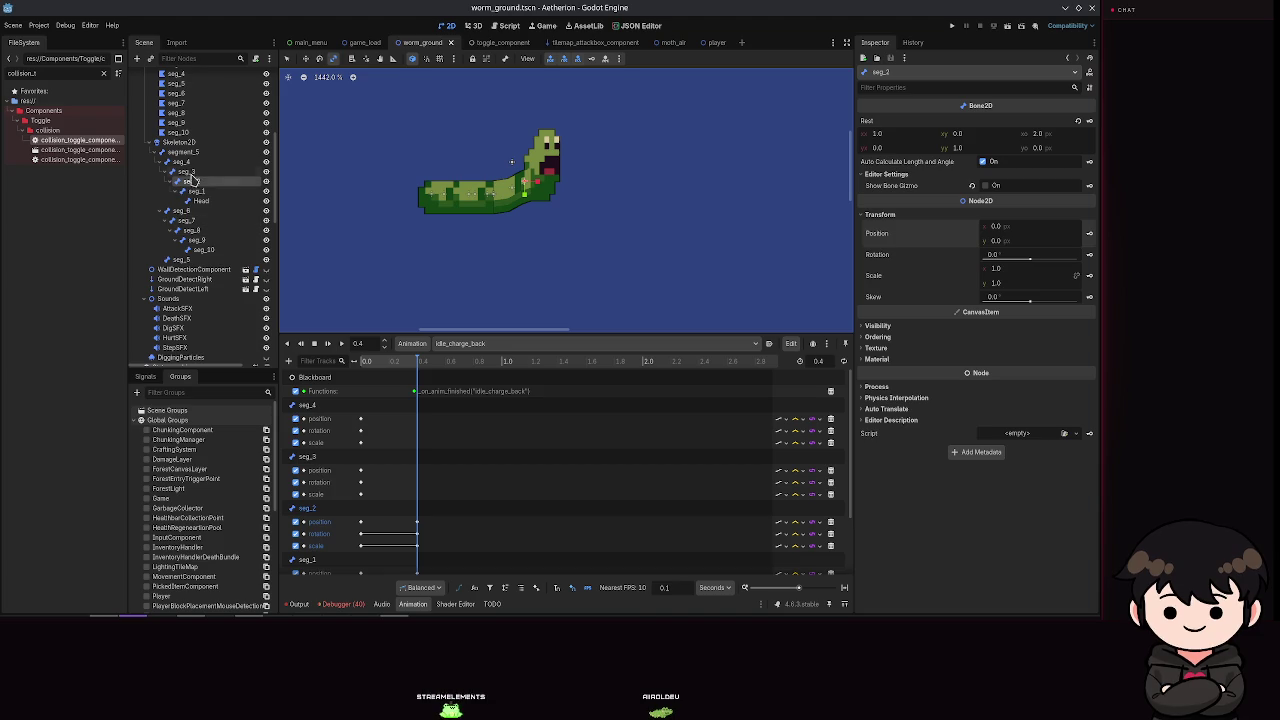
Step: Reset the seg_3 and seg_4 positions to 0, saving after each
left_click(531, 137)
left_click(899, 216)
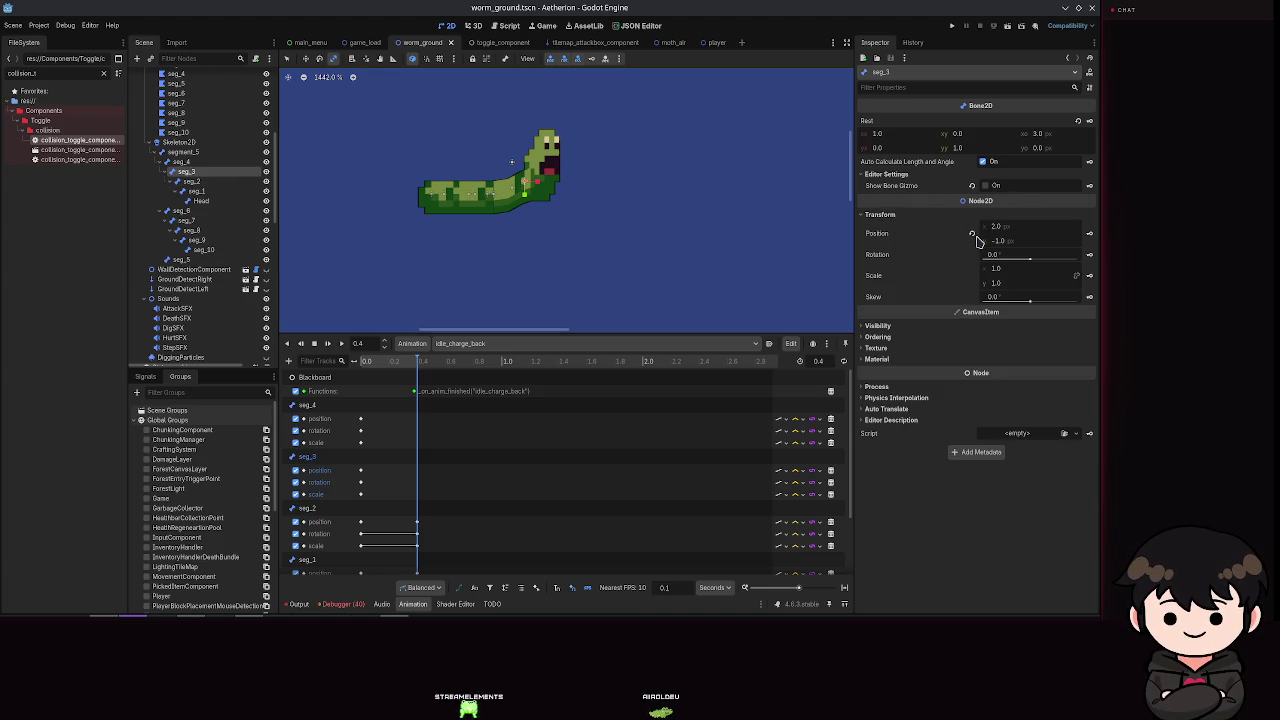
left_click(973, 234)
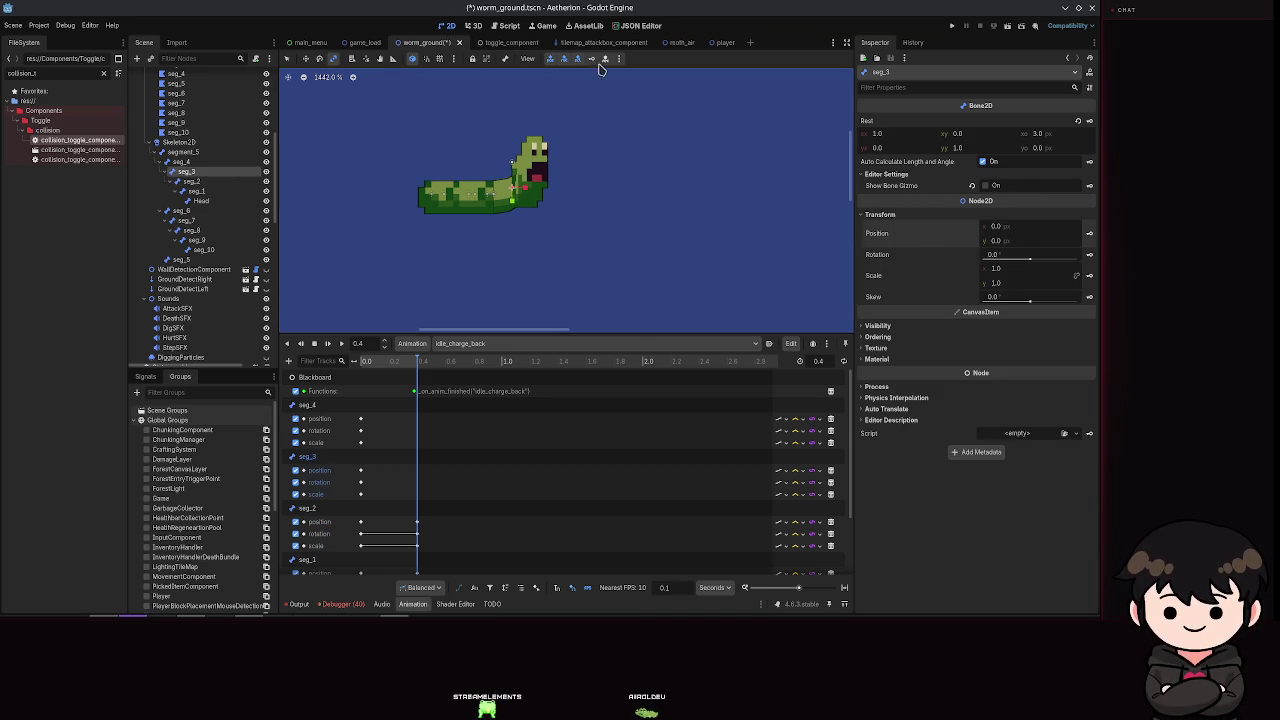
key("ctrl+s")
left_click(512, 163)
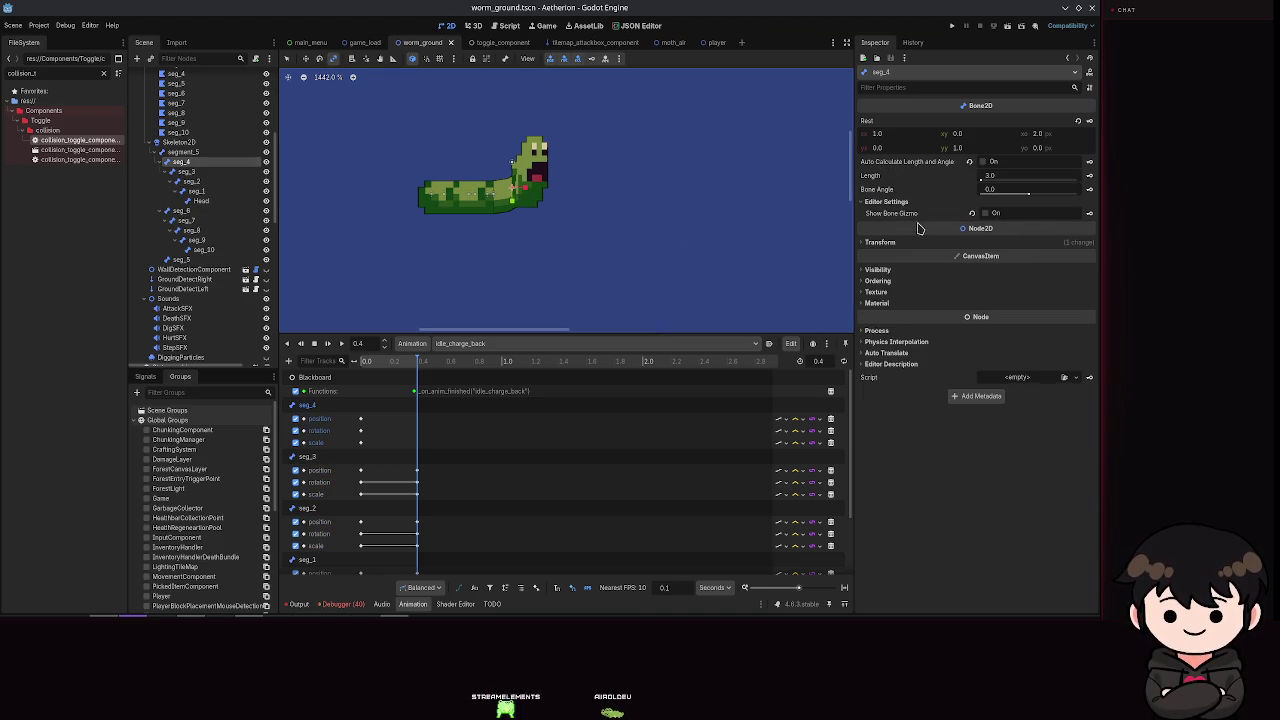
left_click(904, 245)
left_click(973, 258)
key("ctrl+s")
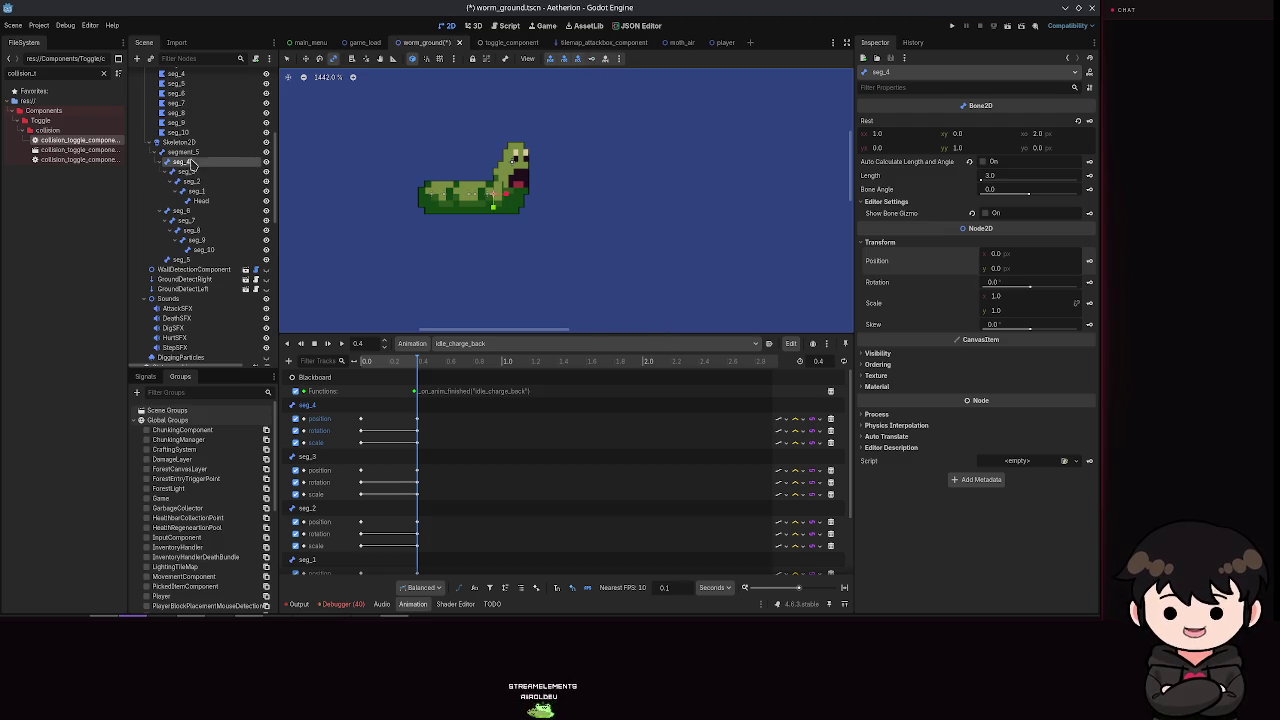
Step: Undo a segment_5 position reset, nudge the Head about 4 px forward, and save
left_click(184, 153)
left_click(971, 260)
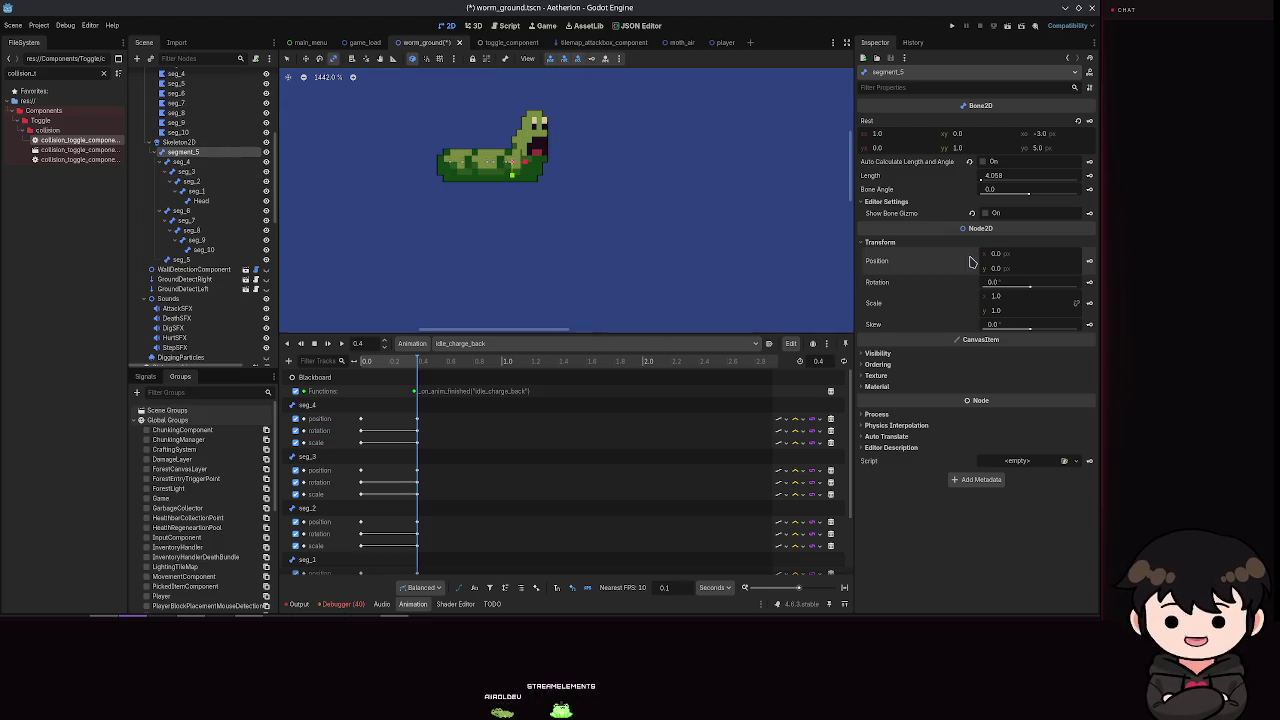
key("ctrl+z")
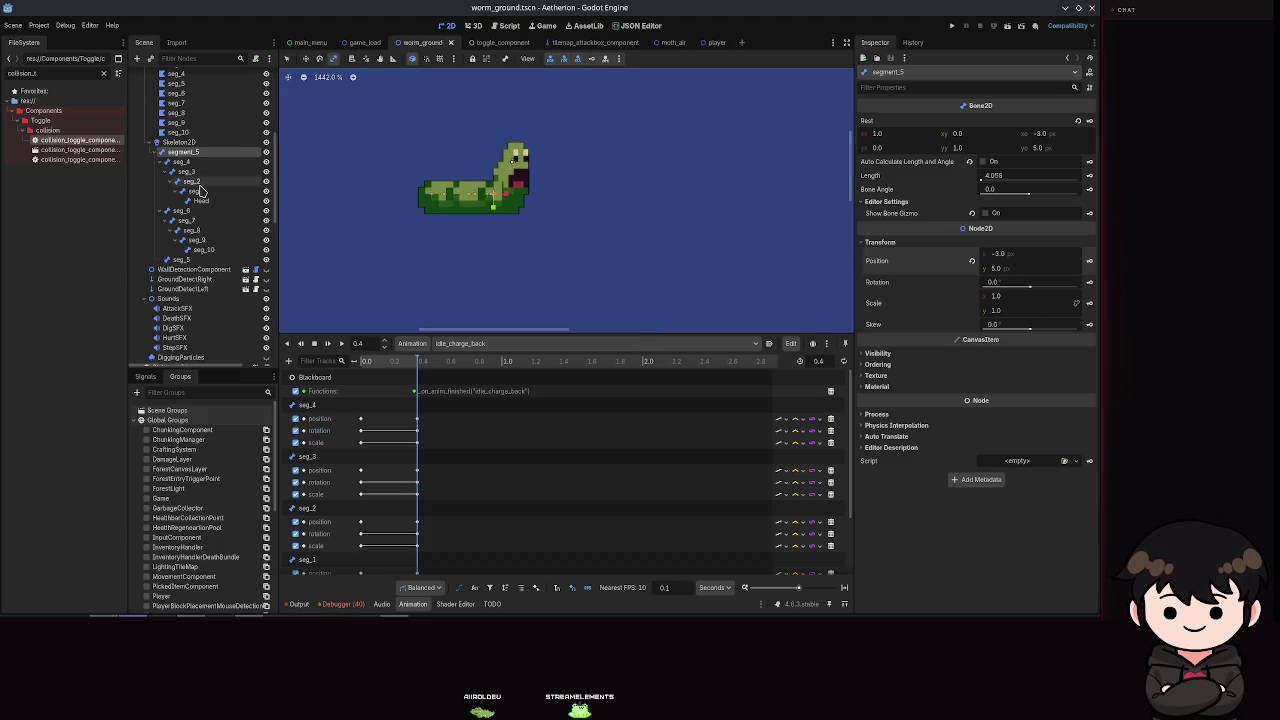
left_click(201, 201)
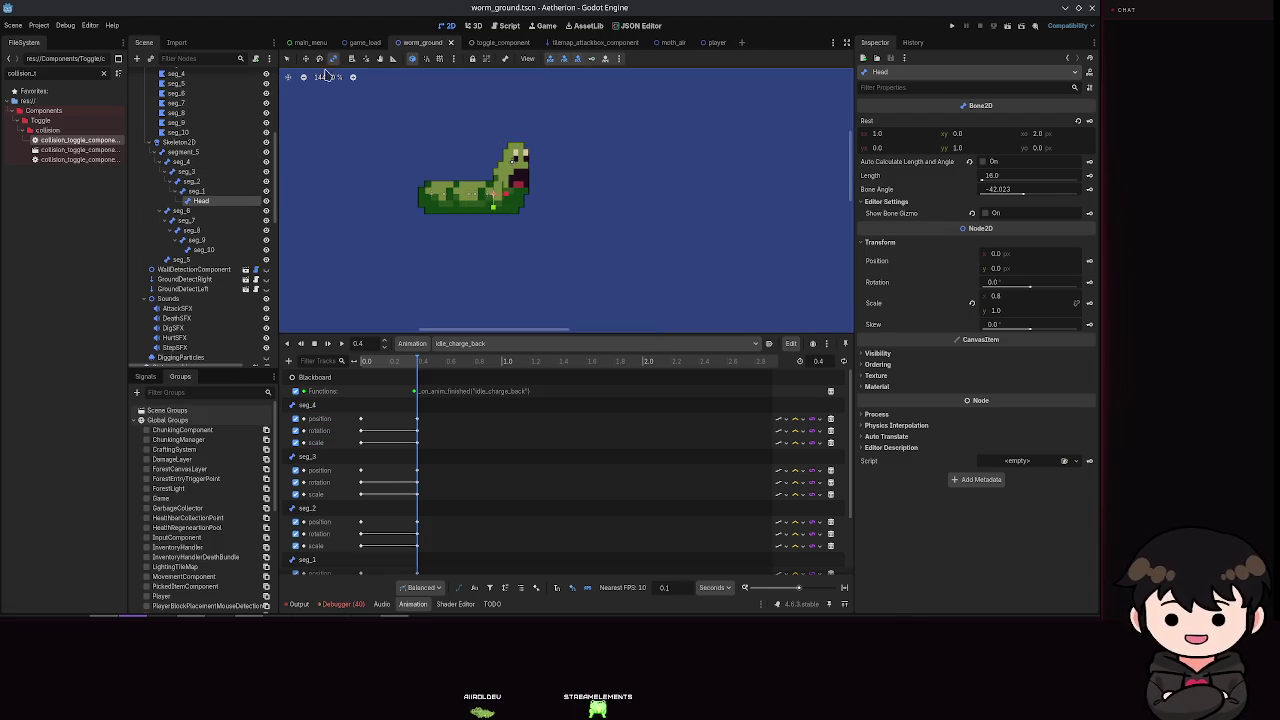
mouse_move(532, 187)
left_mouse_down()
mouse_move(572, 186)
mouse_move(534, 190)
left_mouse_up()
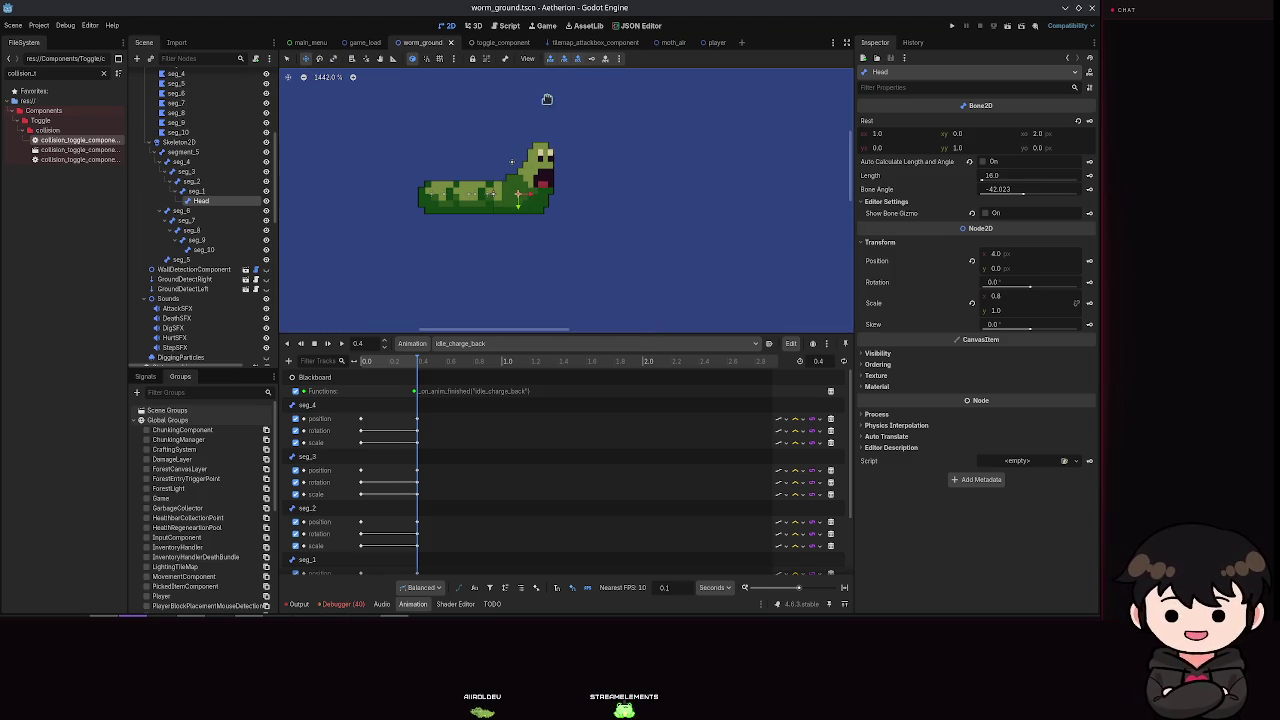
key("ctrl+s")
Step: Shift seg_1 to the right, save, and move the Head bone 2 px left
key("Up")
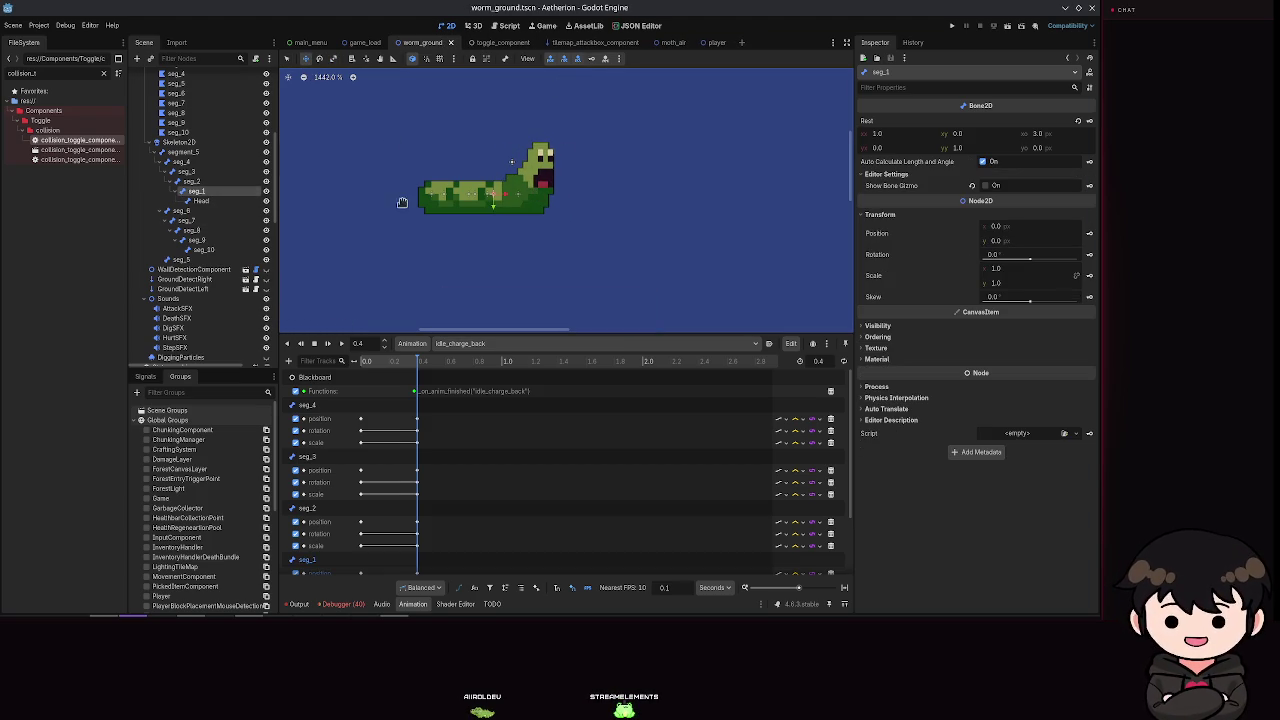
left_click_drag(499, 197, 530, 200)
key("ctrl+s")
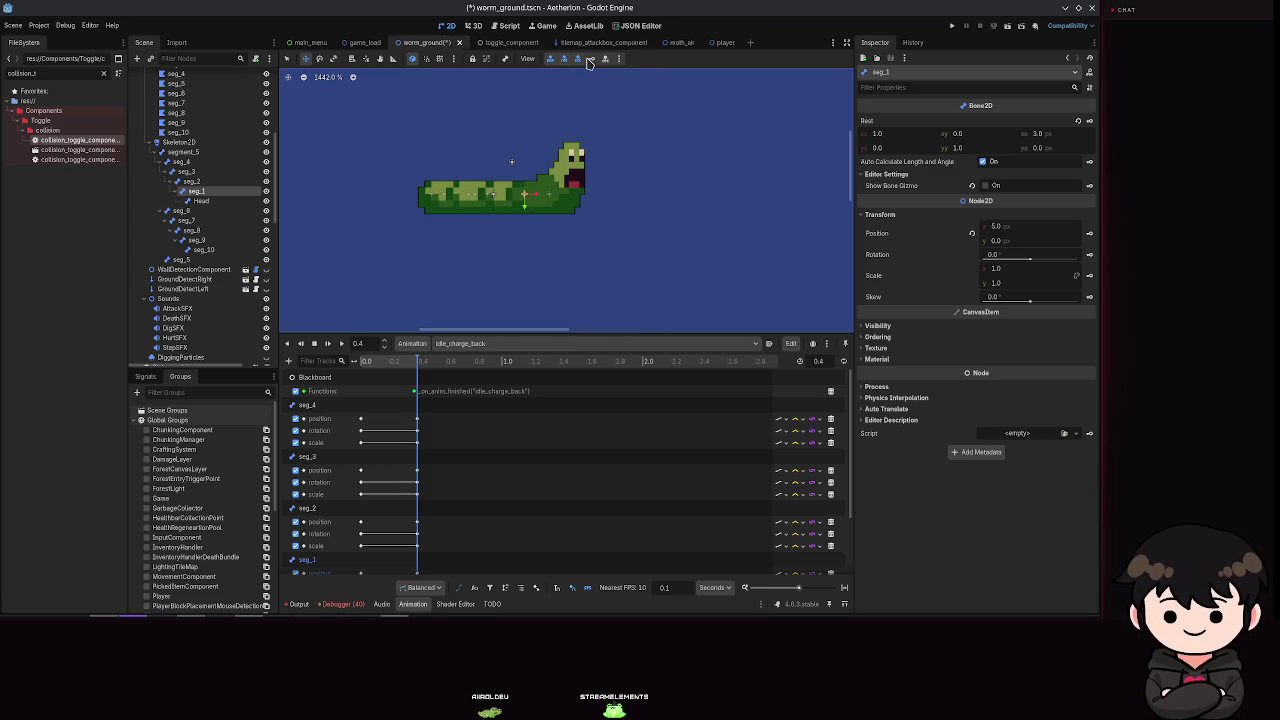
left_click(540, 202)
left_click_drag(540, 202, 528, 202)
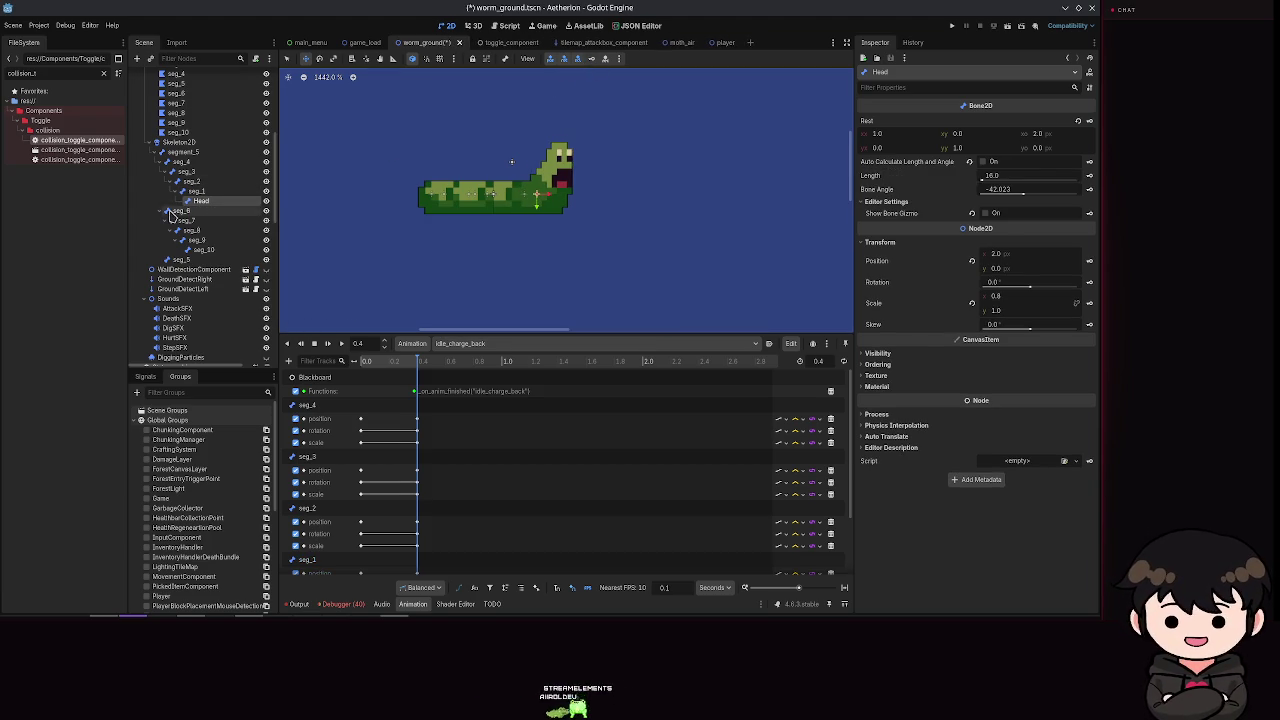
Step: Shift the seg_2 and seg_4 bones sideways in the viewport, saving after each
key("ctrl+s")
left_click(503, 200)
left_click_drag(503, 205, 572, 210)
key("ctrl+s")
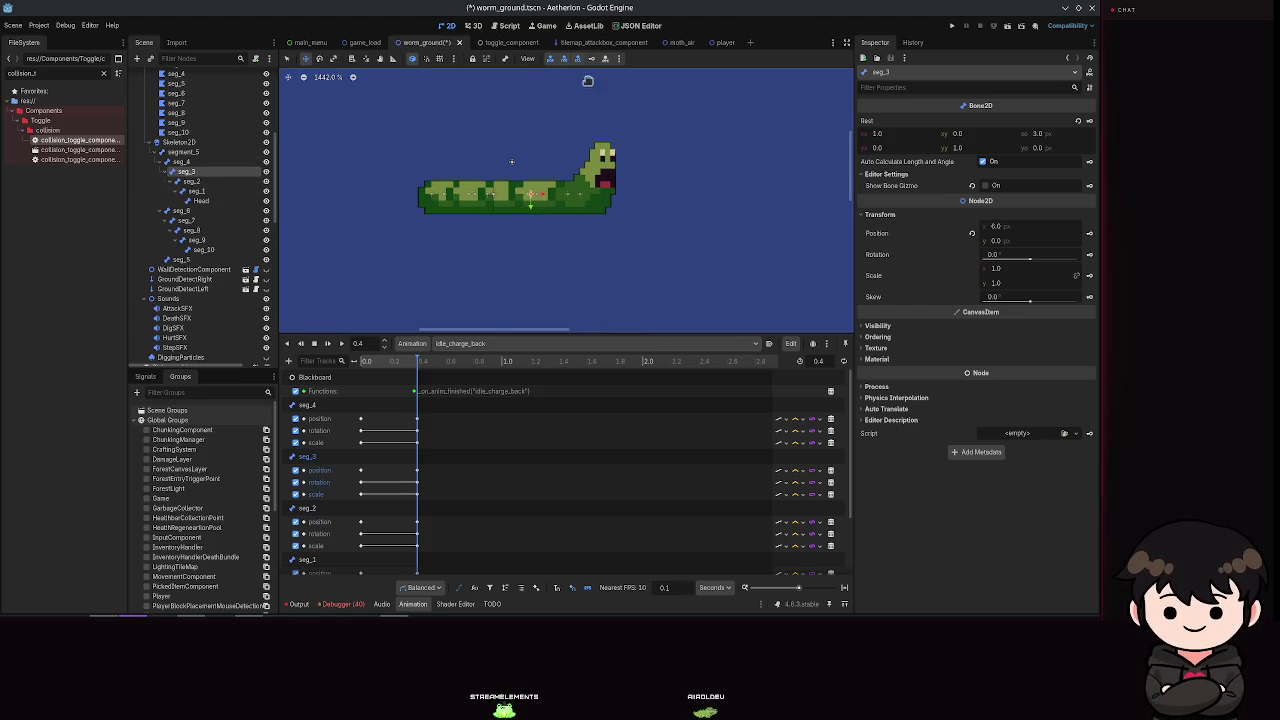
key("ctrl+s")
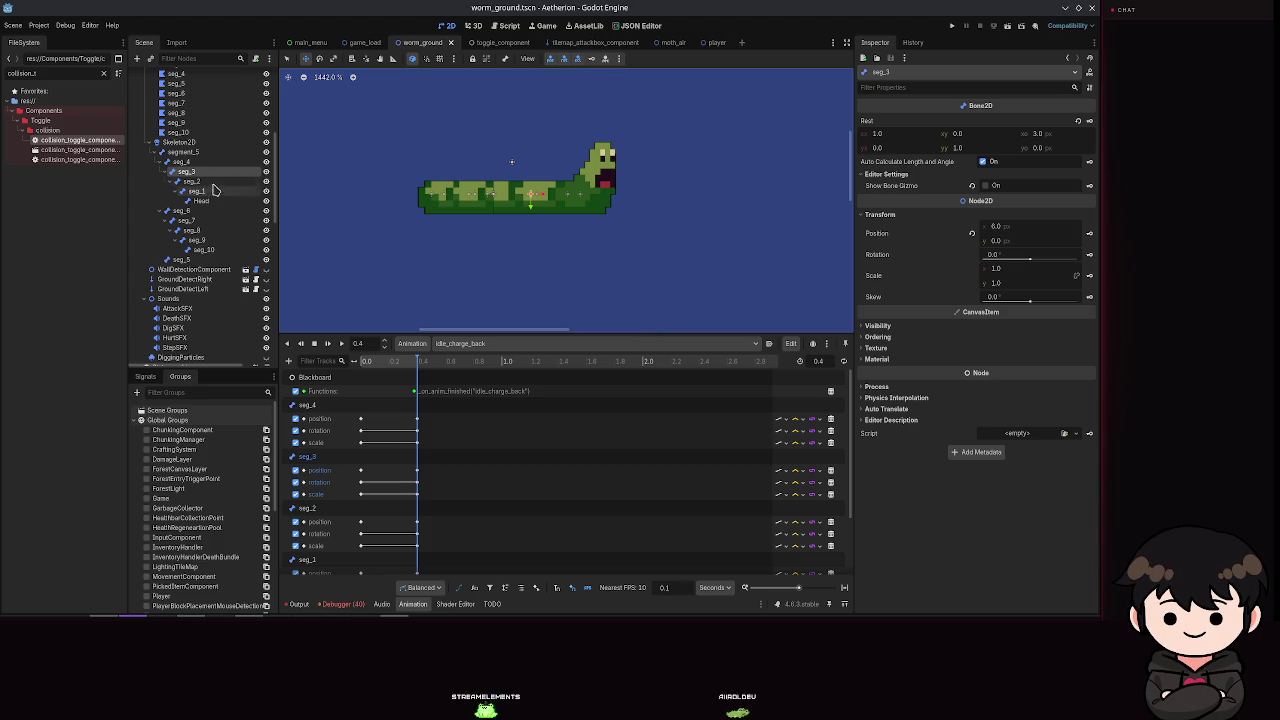
mouse_move(510, 205)
left_mouse_down()
mouse_move(537, 205)
mouse_move(506, 206)
left_mouse_up()
key("ctrl+s")
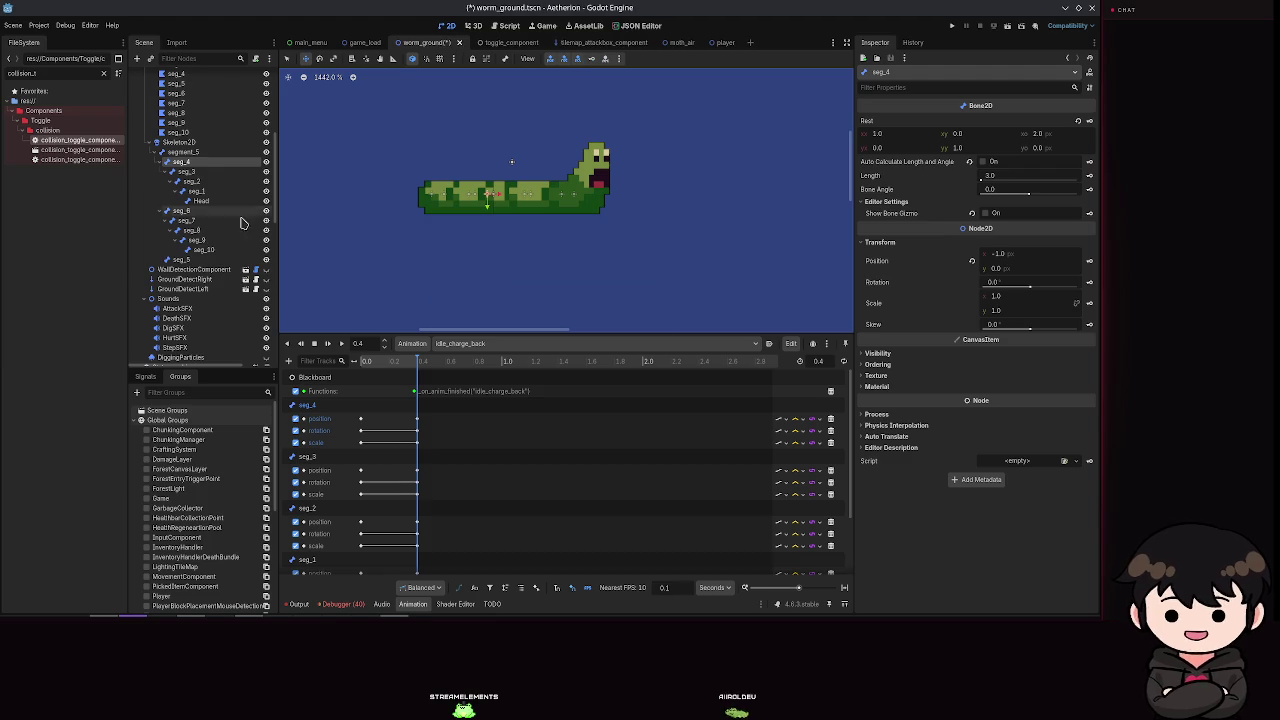
Step: Move seg_5 to -1.0, 0.0, create its position, rotation and scale tracks, and replay from 0
left_click(234, 260)
left_click(915, 243)
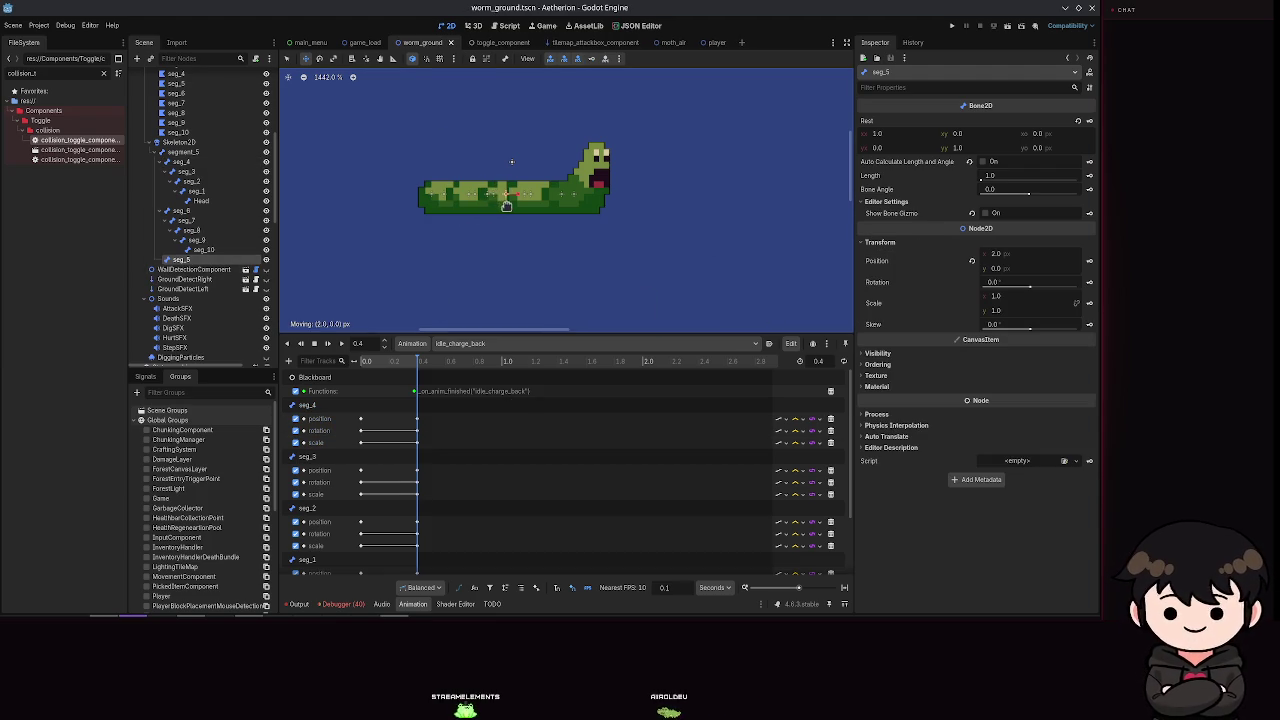
mouse_move(496, 205)
left_mouse_down()
mouse_move(457, 163)
mouse_move(476, 166)
left_mouse_up()
scroll(481, 203, "up", 5)
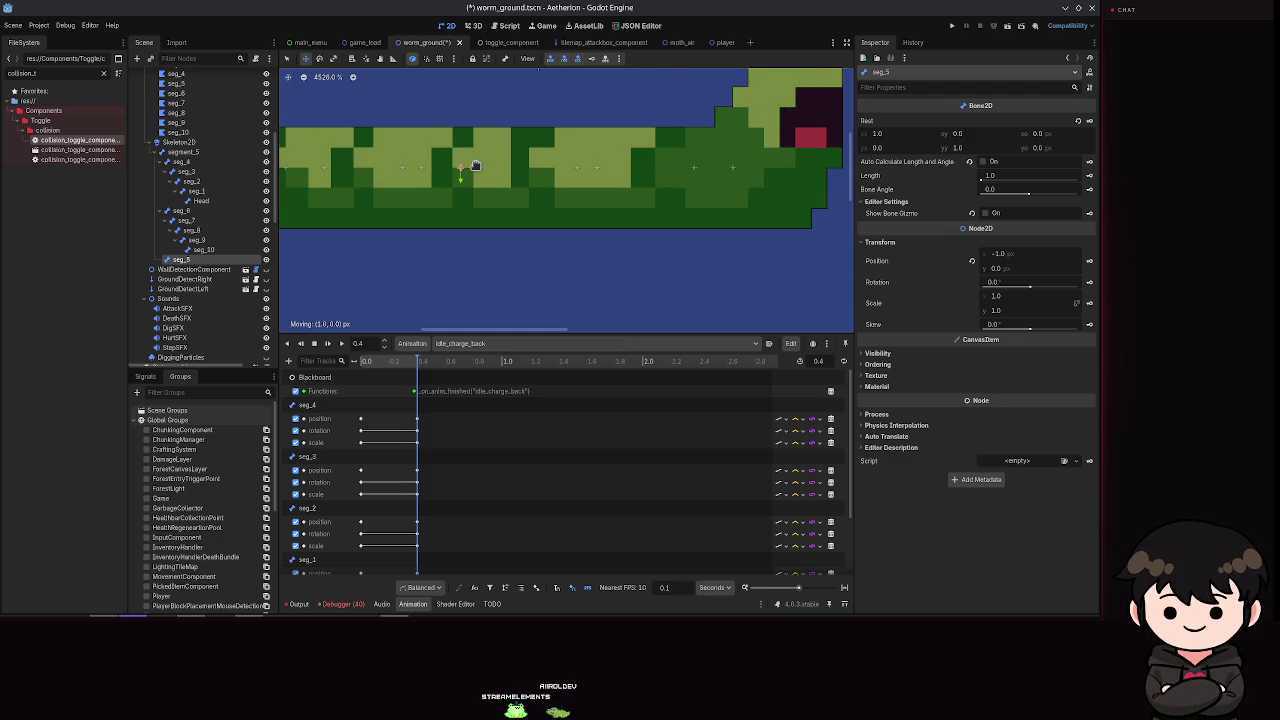
scroll(566, 229, "down", 2)
key("ctrl+s")
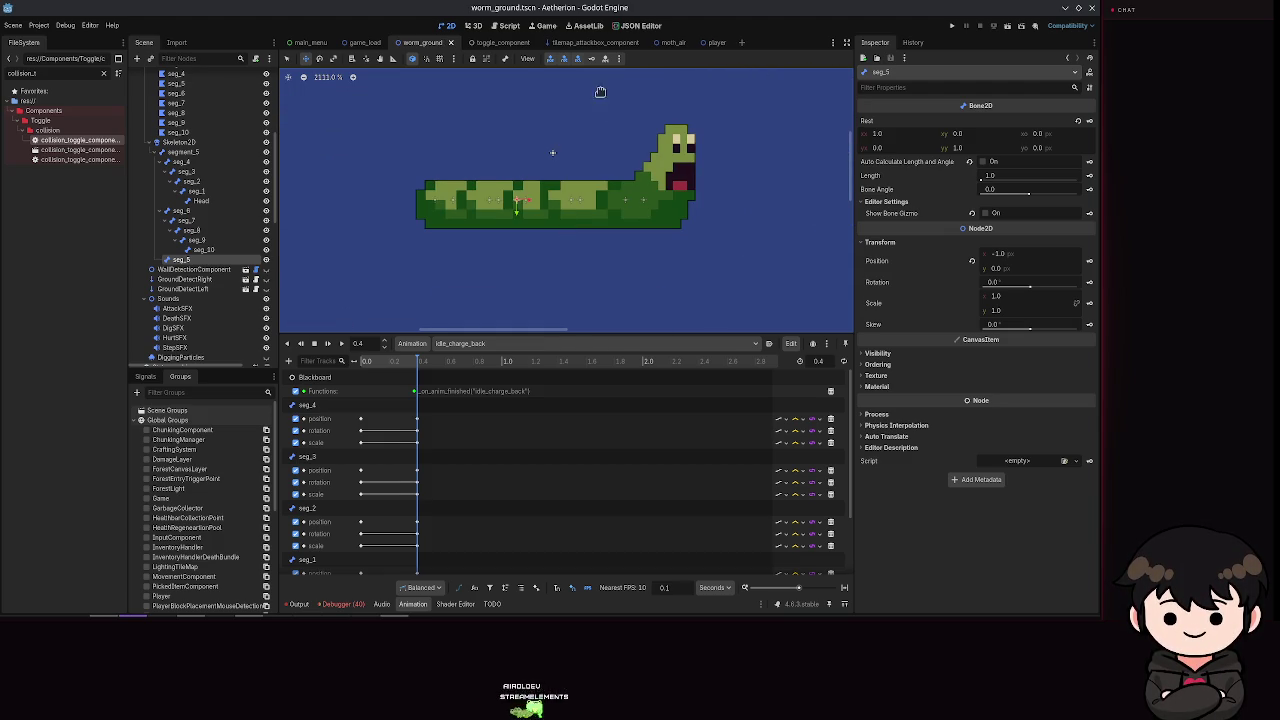
left_click(591, 62)
left_click(516, 345)
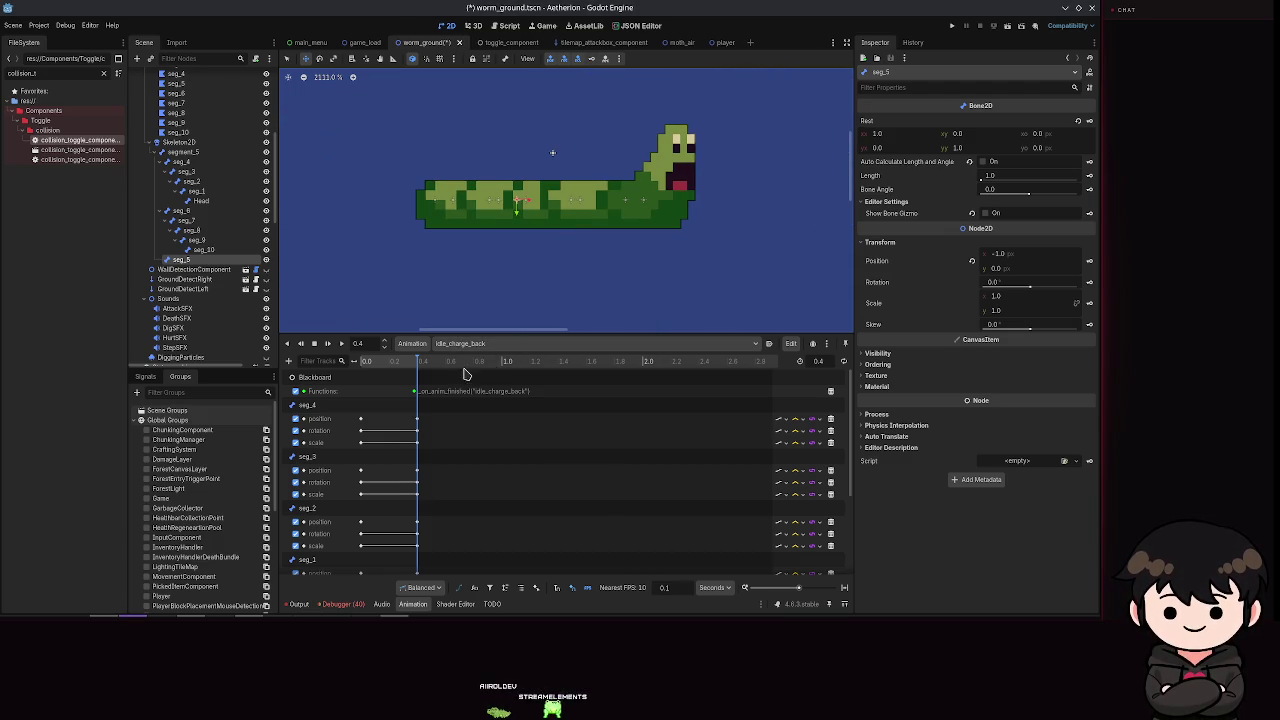
left_click_drag(418, 368, 323, 374)
left_click(328, 345)
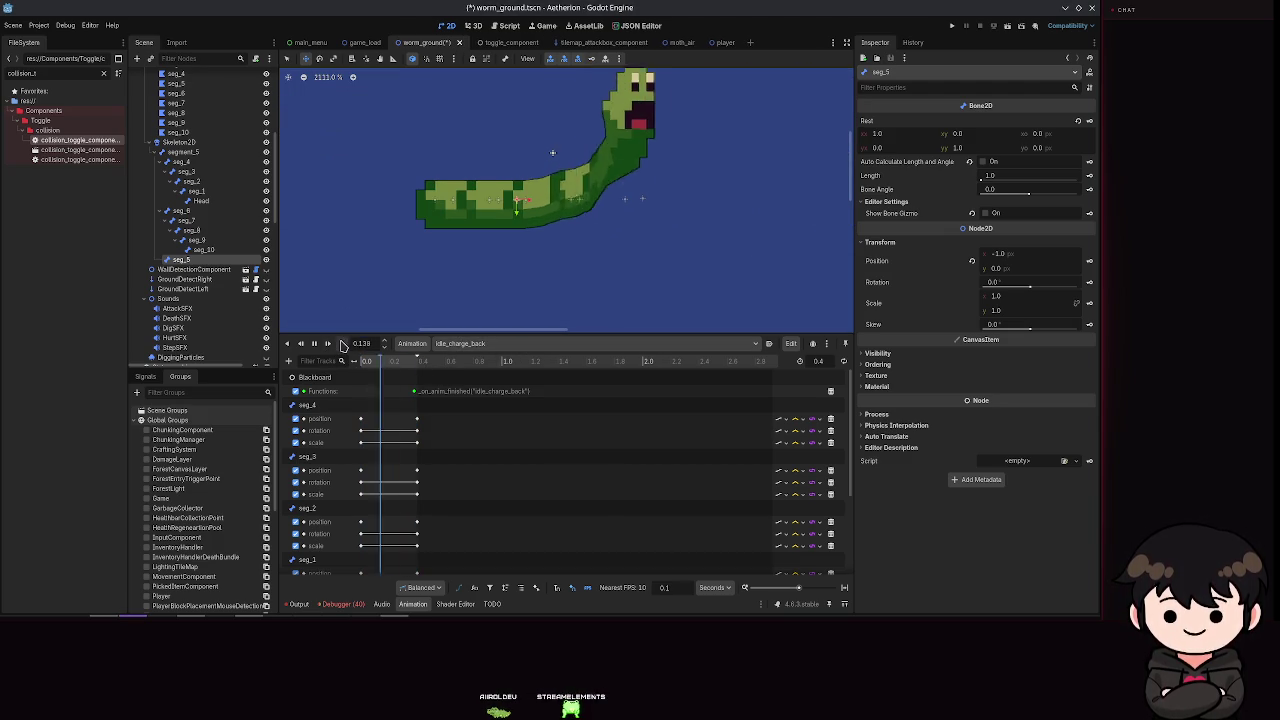
Step: Set cubic interpolation on the seg_5 and Head scale, rotation and position tracks
scroll(554, 440, "down", 4)
left_click(797, 567)
left_click(817, 590)
left_click(797, 556)
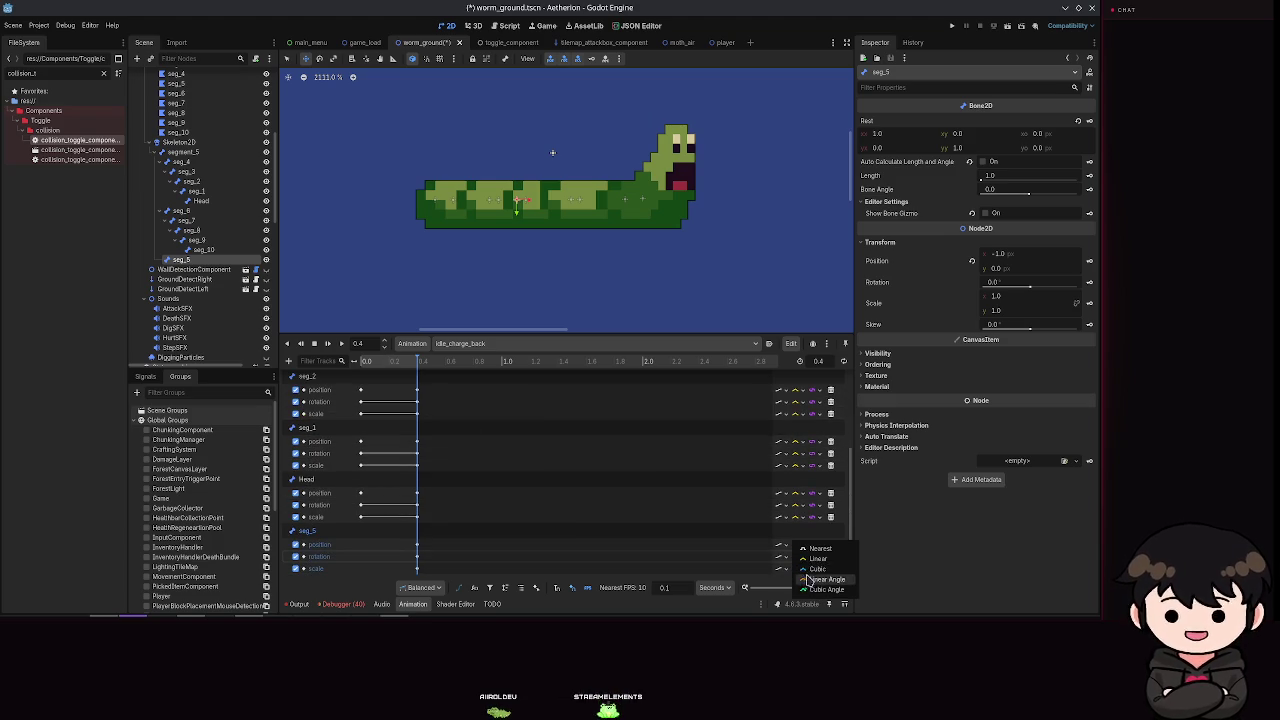
left_click(806, 579)
left_click(797, 545)
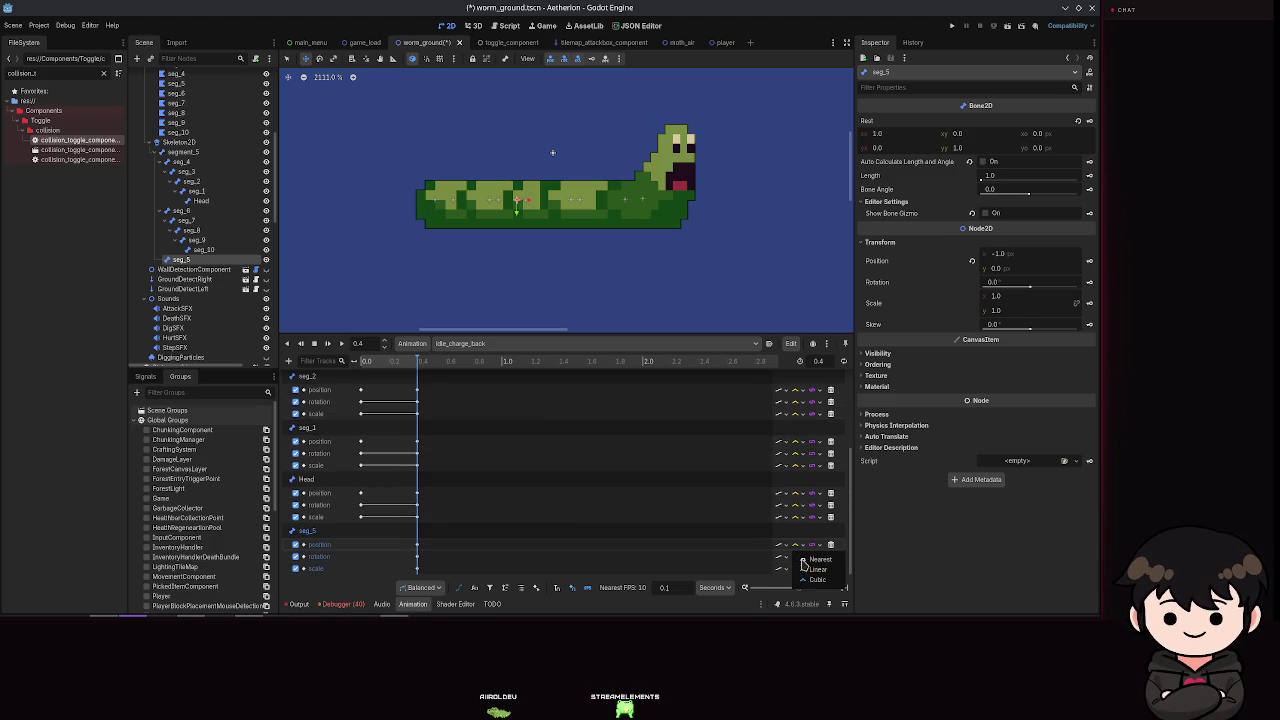
left_click(815, 580)
left_click(797, 517)
left_click(812, 552)
left_click(797, 505)
left_click(806, 541)
left_click(797, 493)
left_click(815, 528)
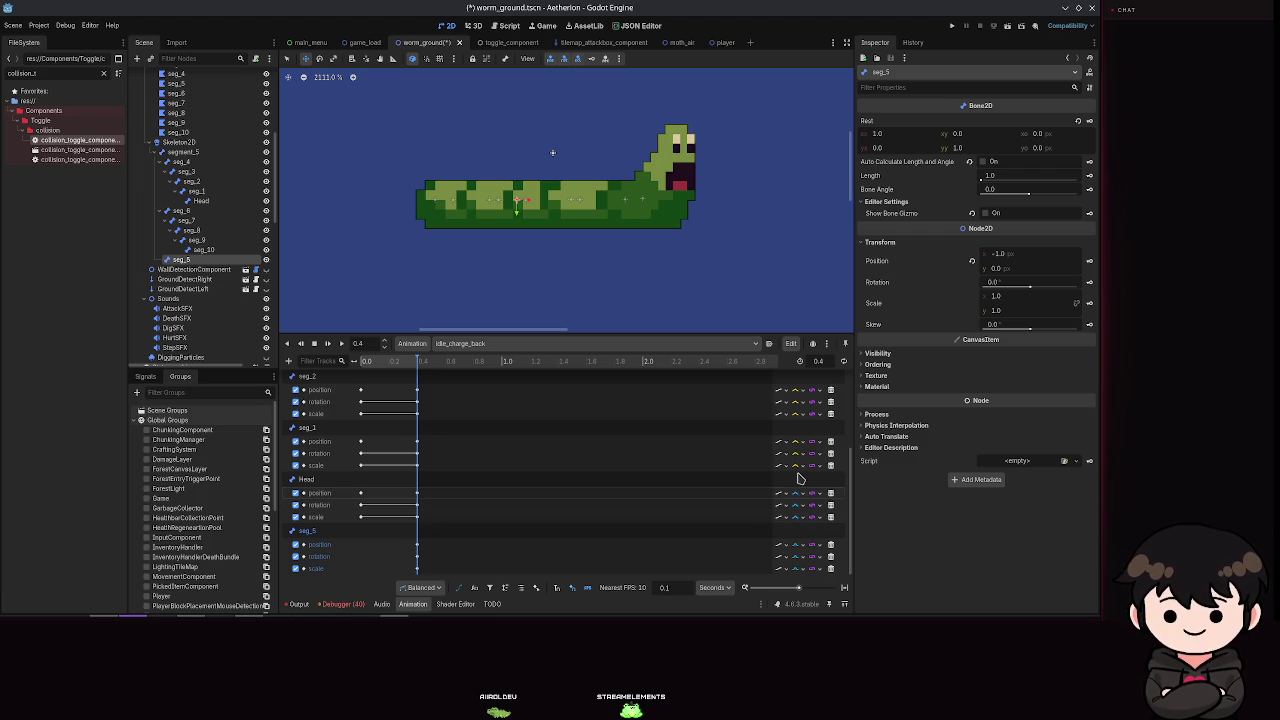
Step: Set cubic interpolation on the seg_1 and seg_2 scale, rotation and position tracks
left_click(797, 465)
left_click(813, 500)
left_click(797, 453)
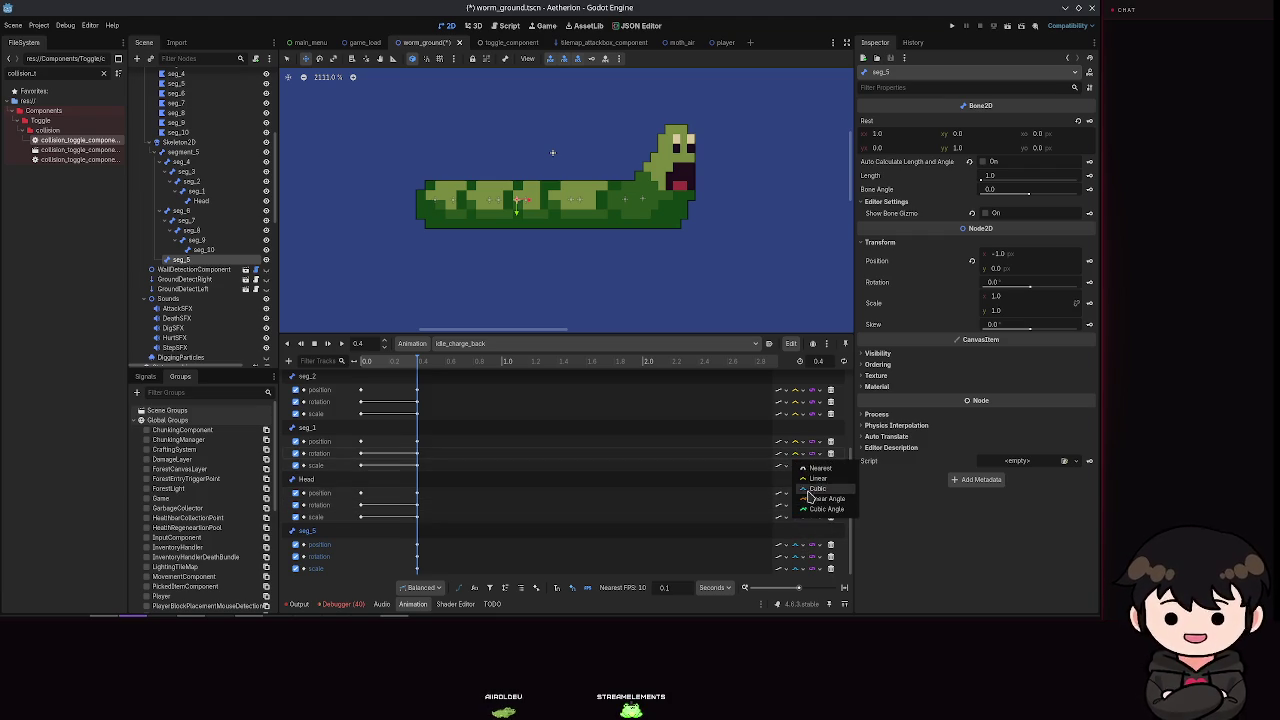
left_click(808, 489)
left_click(797, 441)
left_click(808, 477)
left_click(797, 413)
left_click(808, 449)
left_click(797, 401)
left_click(808, 437)
scroll(800, 430, "up", 2)
left_click(797, 461)
left_click(808, 497)
left_click(797, 485)
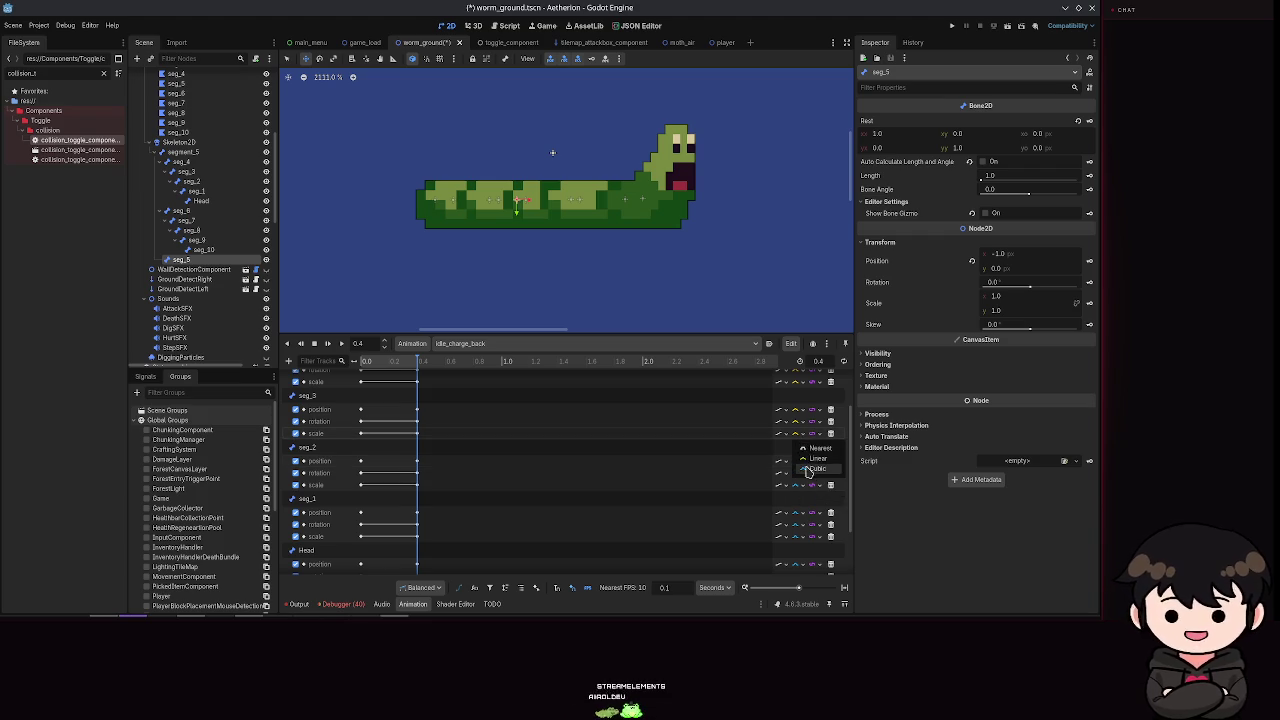
Step: Set cubic interpolation on the seg_3 and seg_4 tracks, save, and replay idle_charge_back
left_click(797, 421)
left_click(808, 452)
left_click(797, 409)
left_click(806, 445)
scroll(805, 445, "up", 2)
left_click(797, 470)
left_click(804, 460)
left_click(797, 443)
left_click(800, 431)
left_click(800, 428)
left_click(808, 445)
key("ctrl+s")
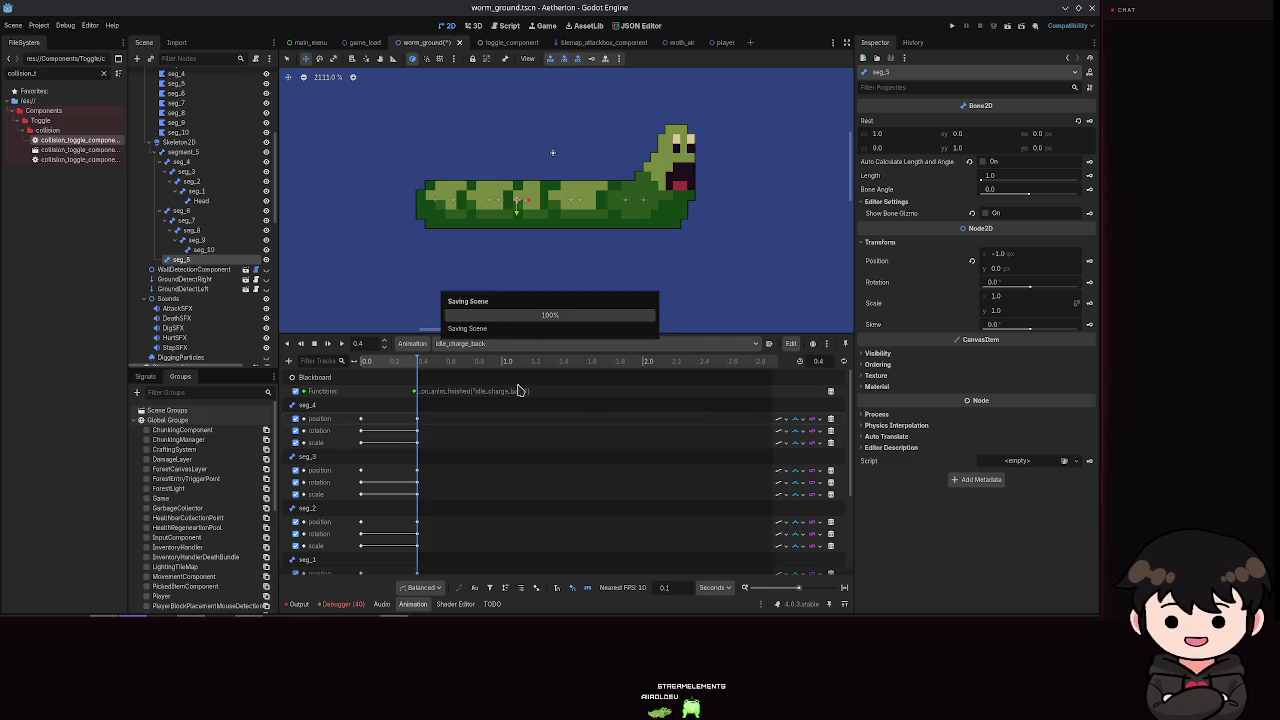
left_click(325, 345)
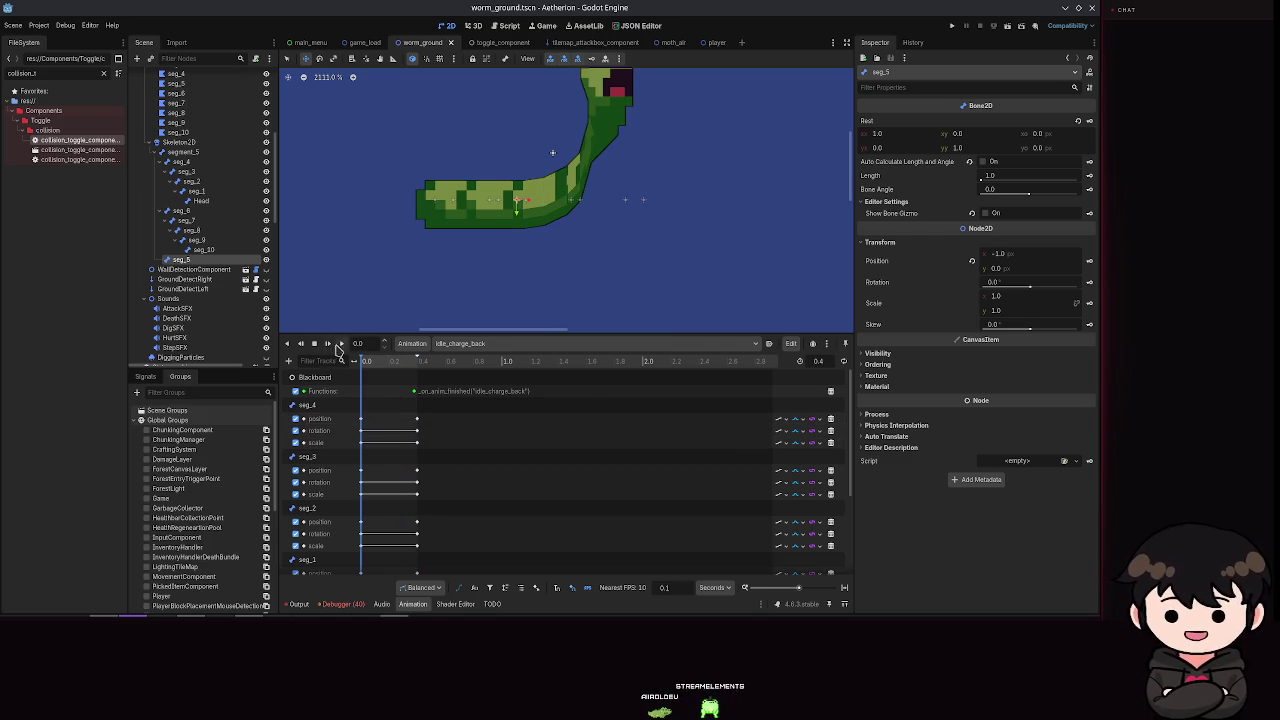
Step: Run the game, start in the empty Spielstand 2 slot, walk left, then close the game
scroll(597, 278, "down", 5)
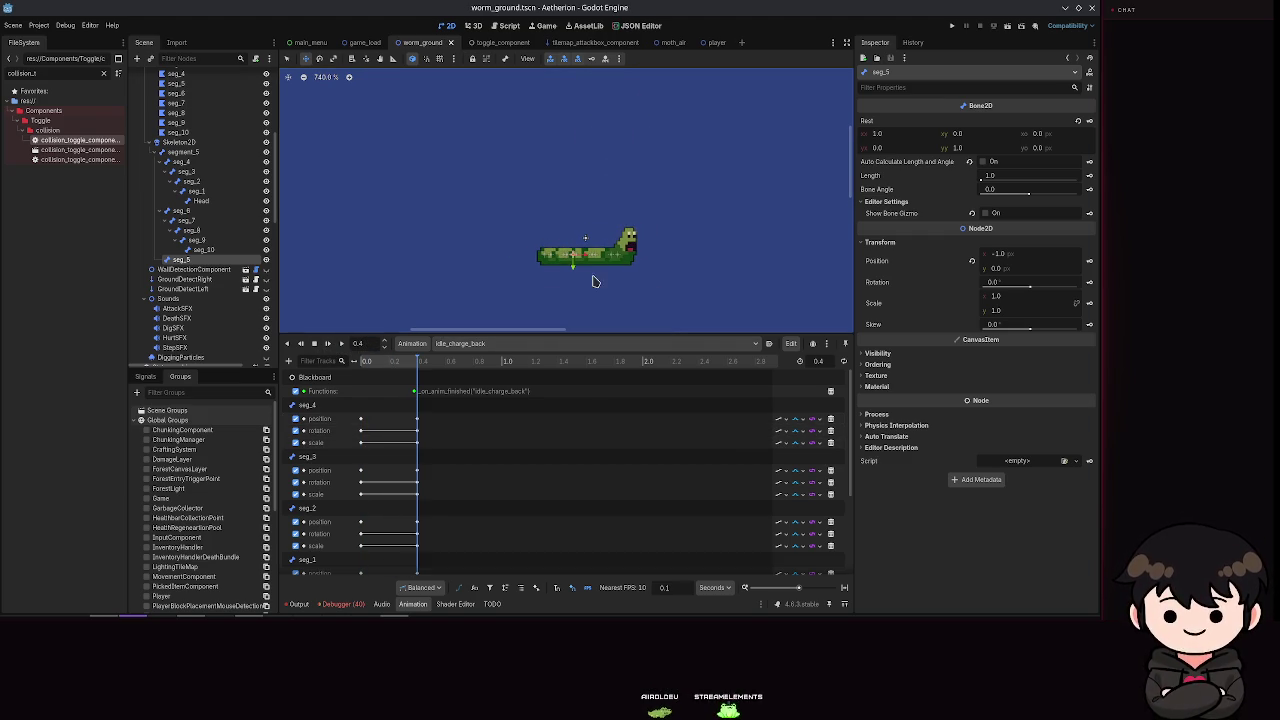
left_click(952, 26)
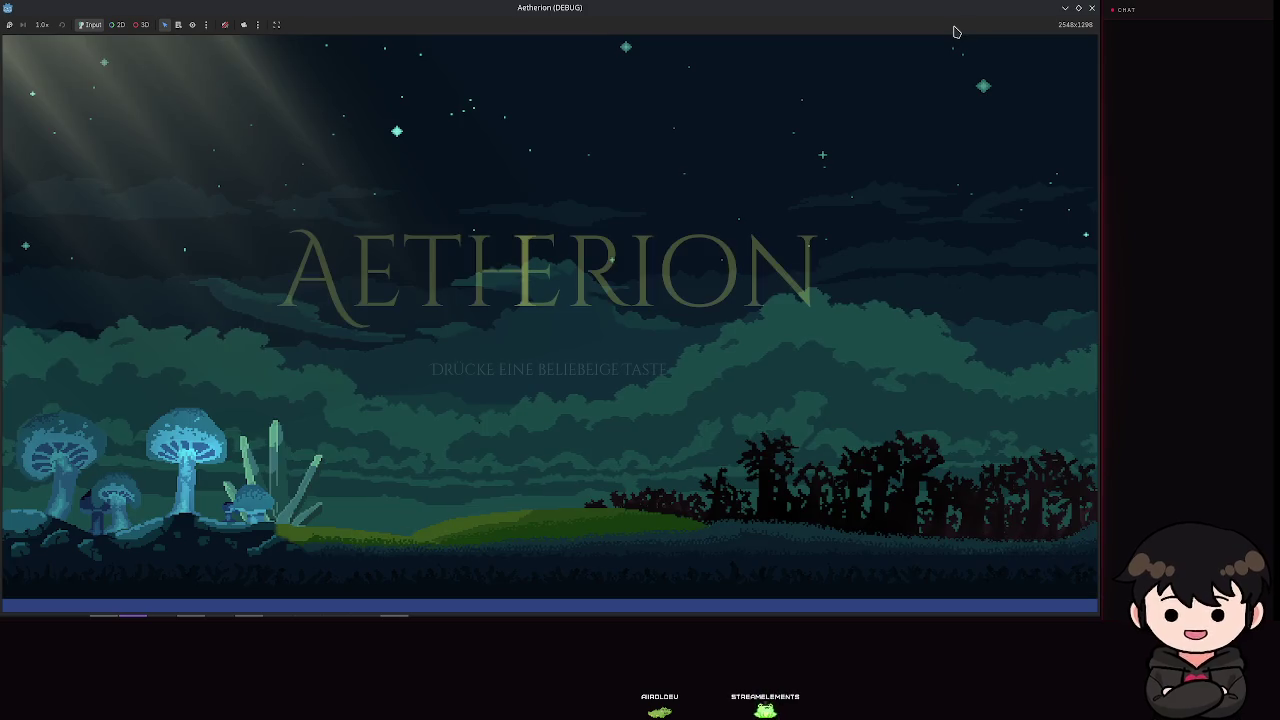
key("space")
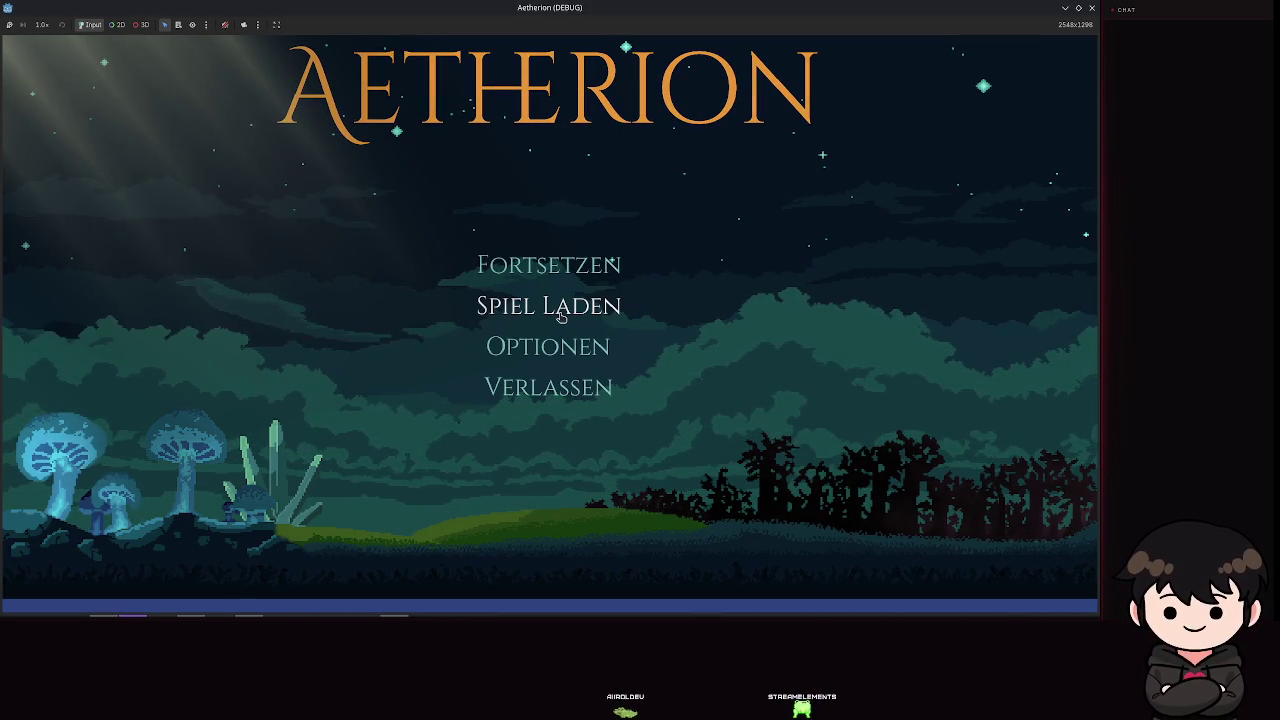
left_click(560, 317)
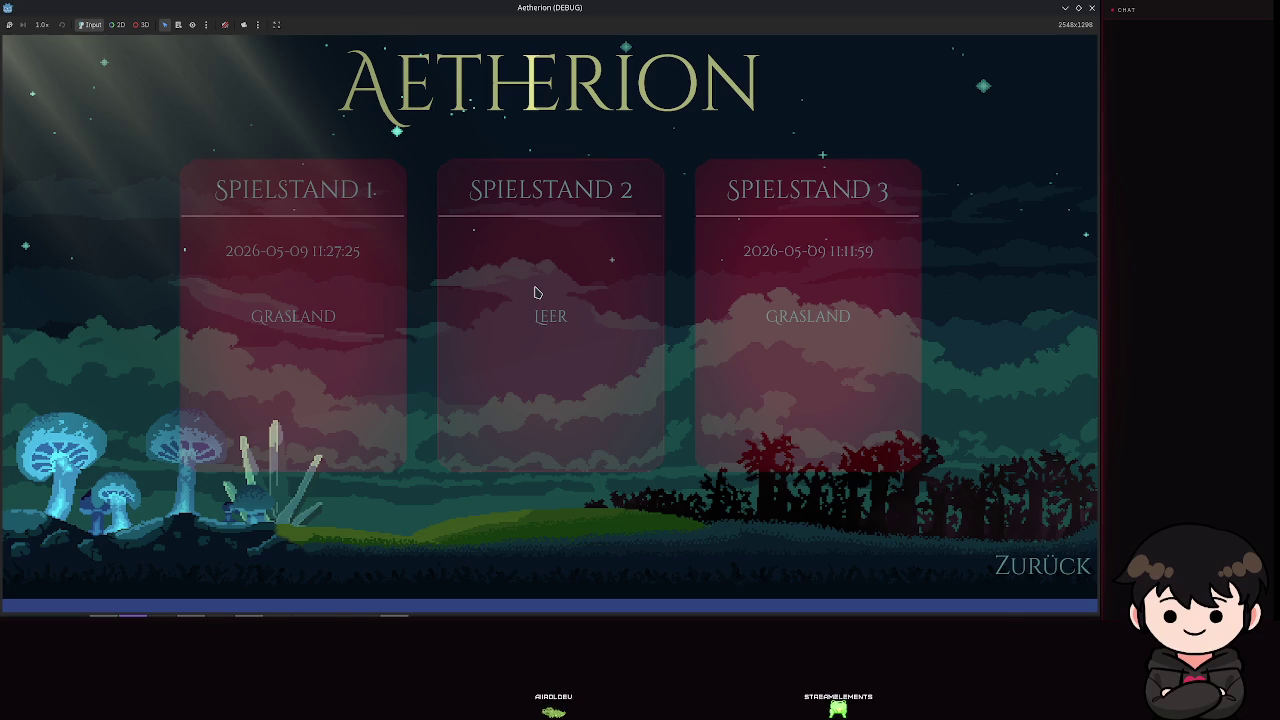
left_click(535, 292)
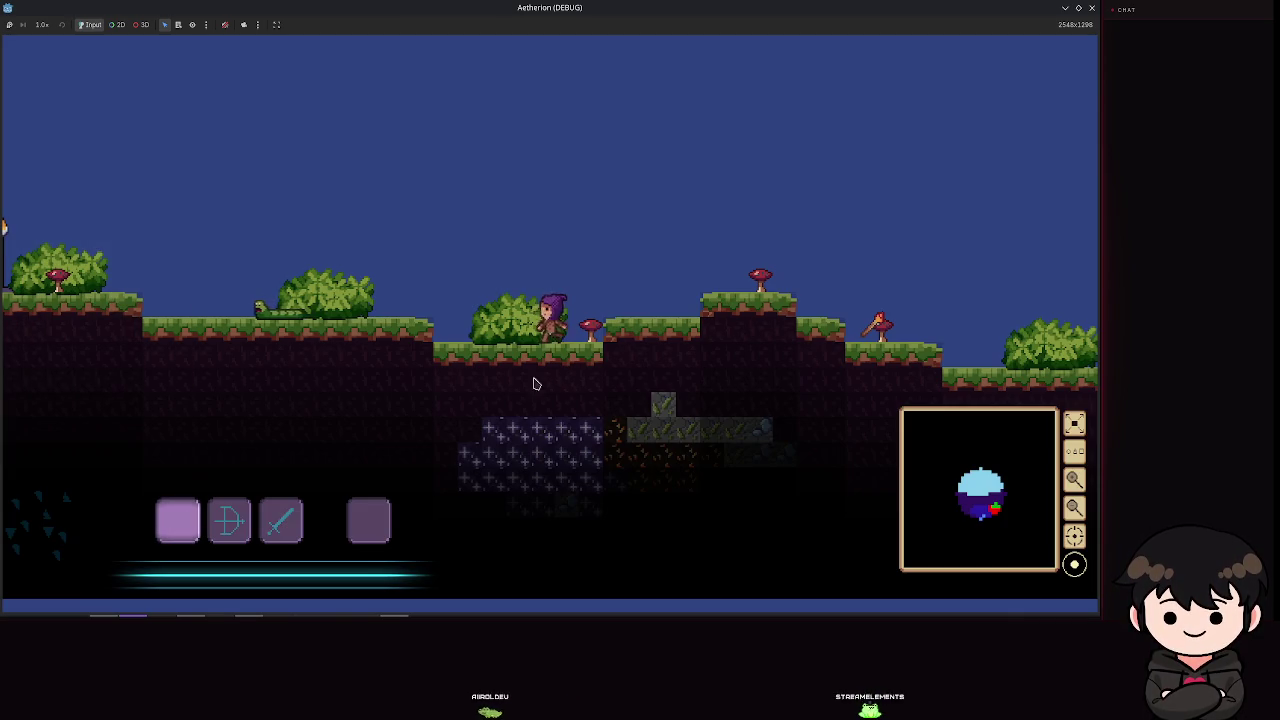
key("a")
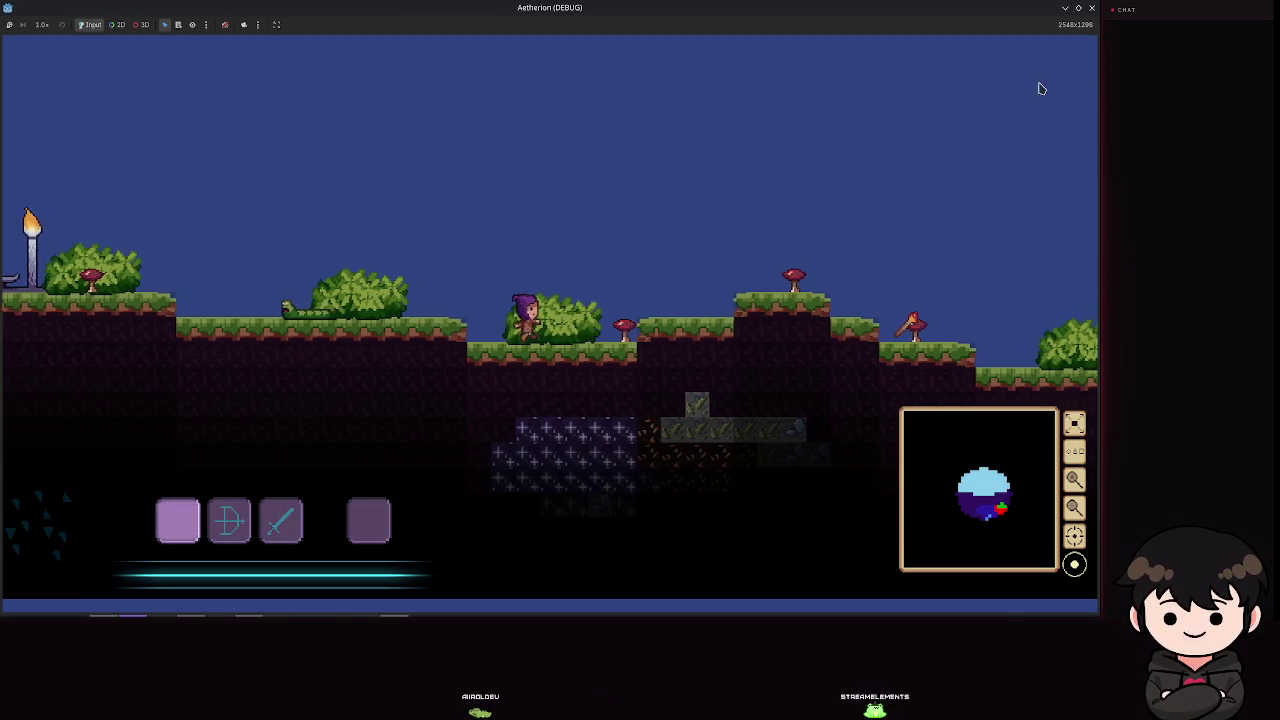
left_click(1091, 8)
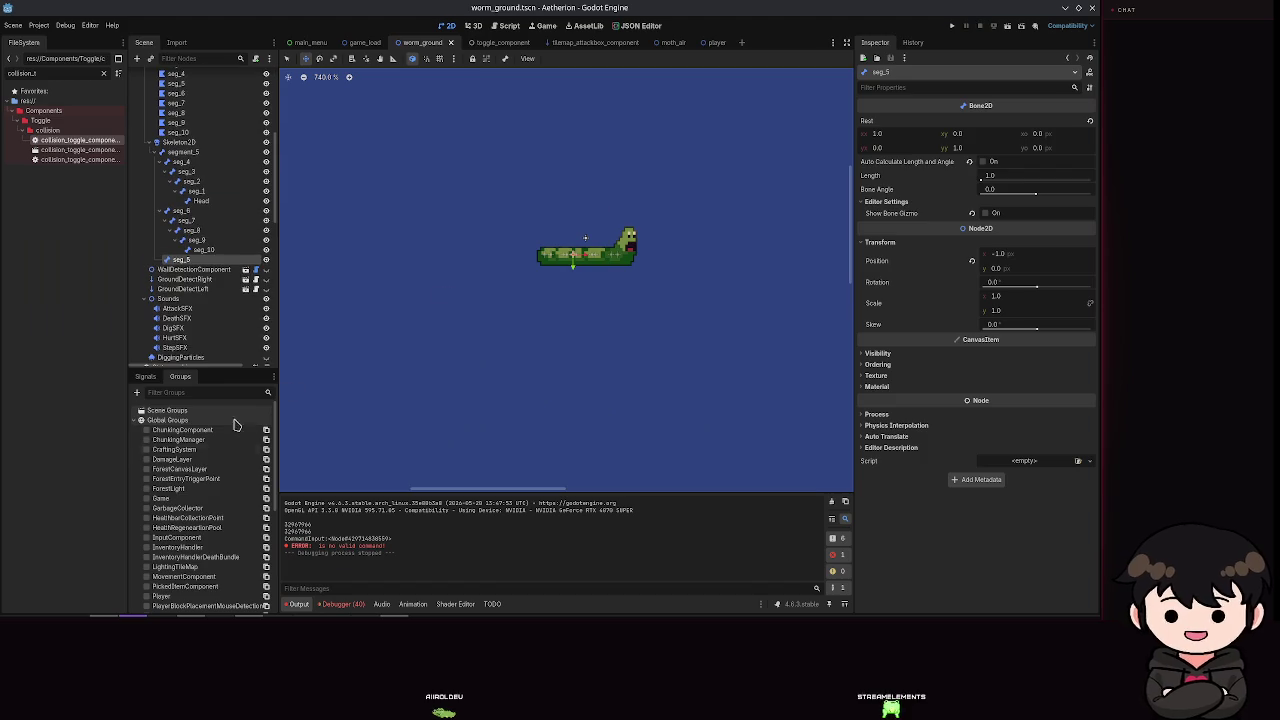
Step: Inspect the AnimationPlayer and MultipleAnimationHandler nodes, then run the game again
scroll(170, 268, "down", 5)
left_click(172, 265)
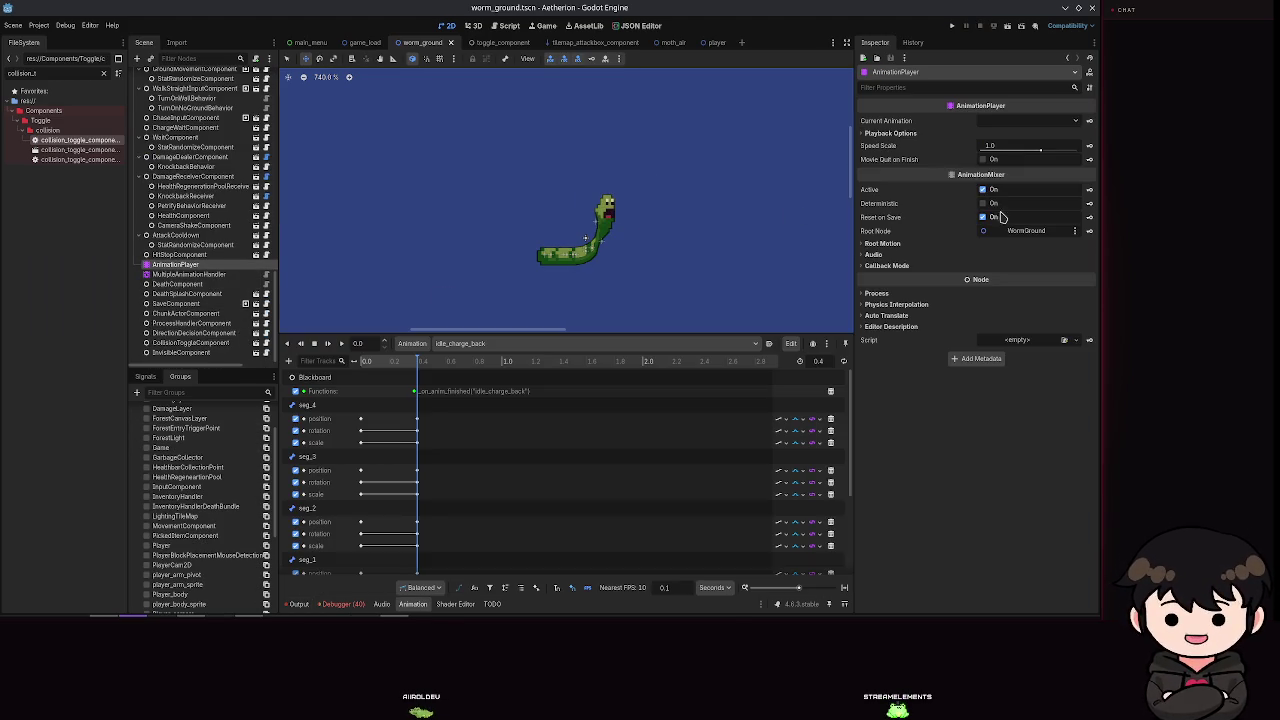
left_click(188, 274)
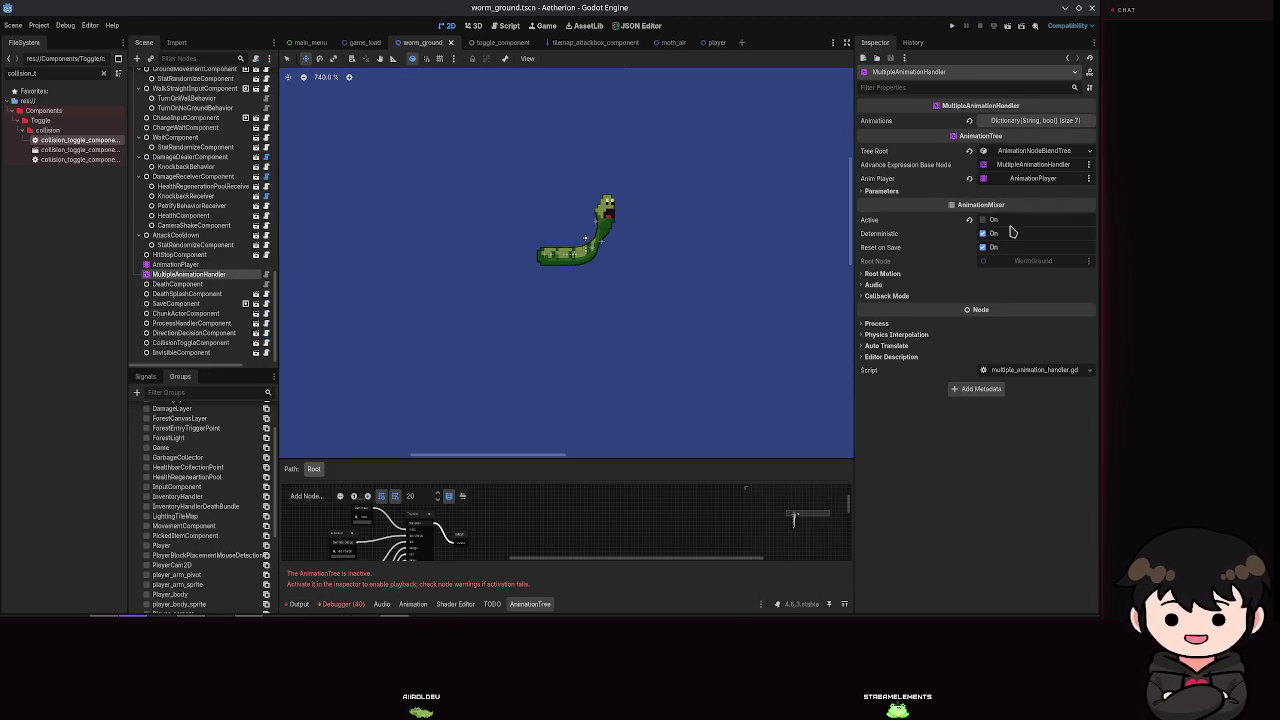
left_click(953, 26)
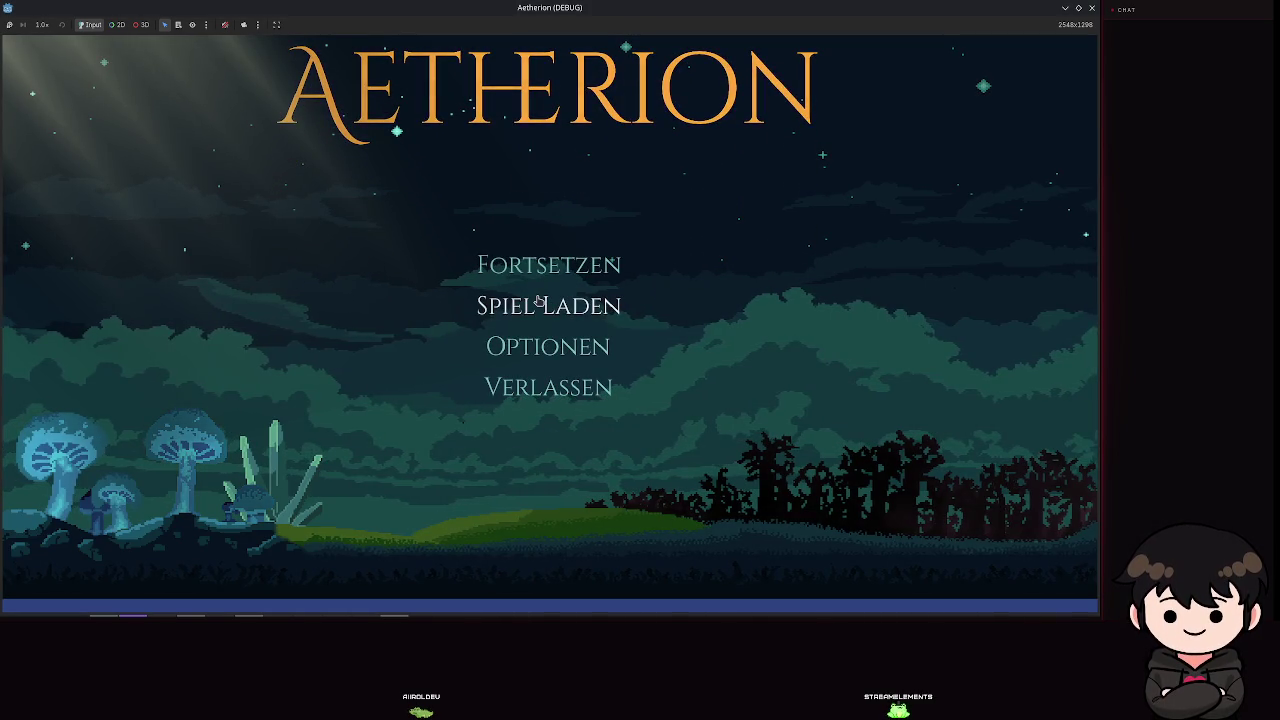
Step: Load Spielstand 3, walk right to the worms, jump to watch them rear up, then close the game
left_click(541, 302)
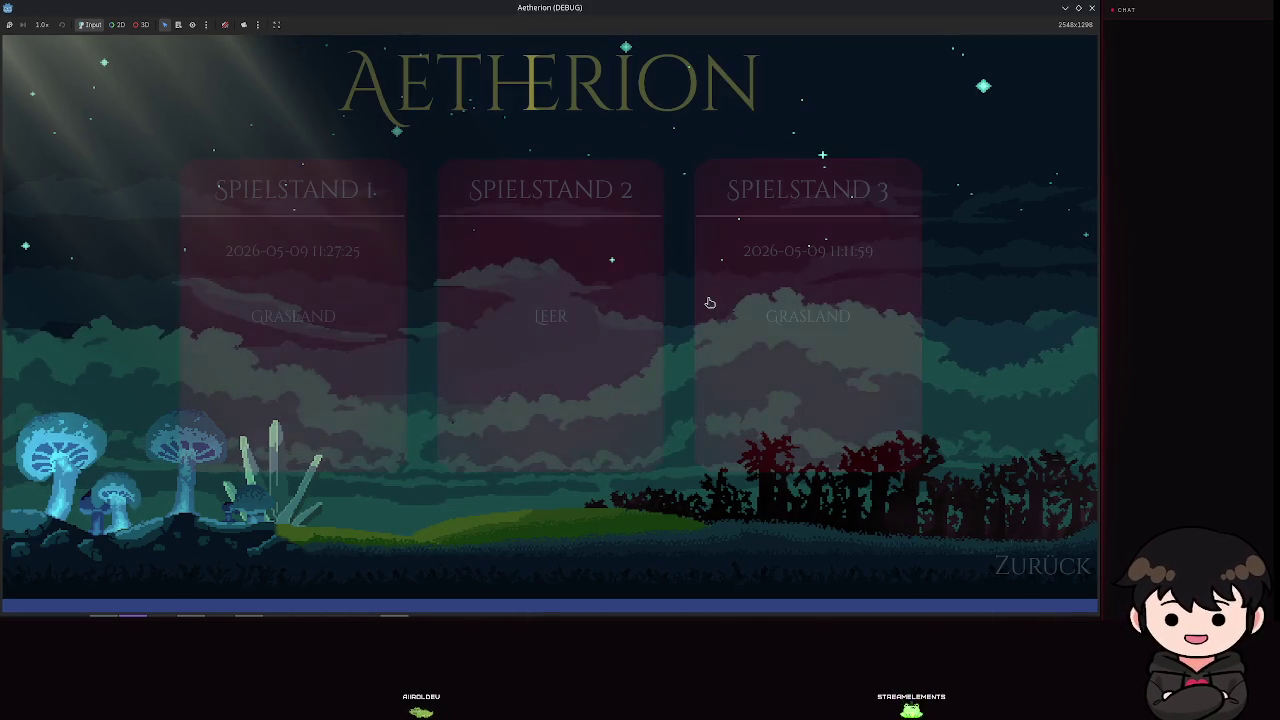
left_click(697, 302)
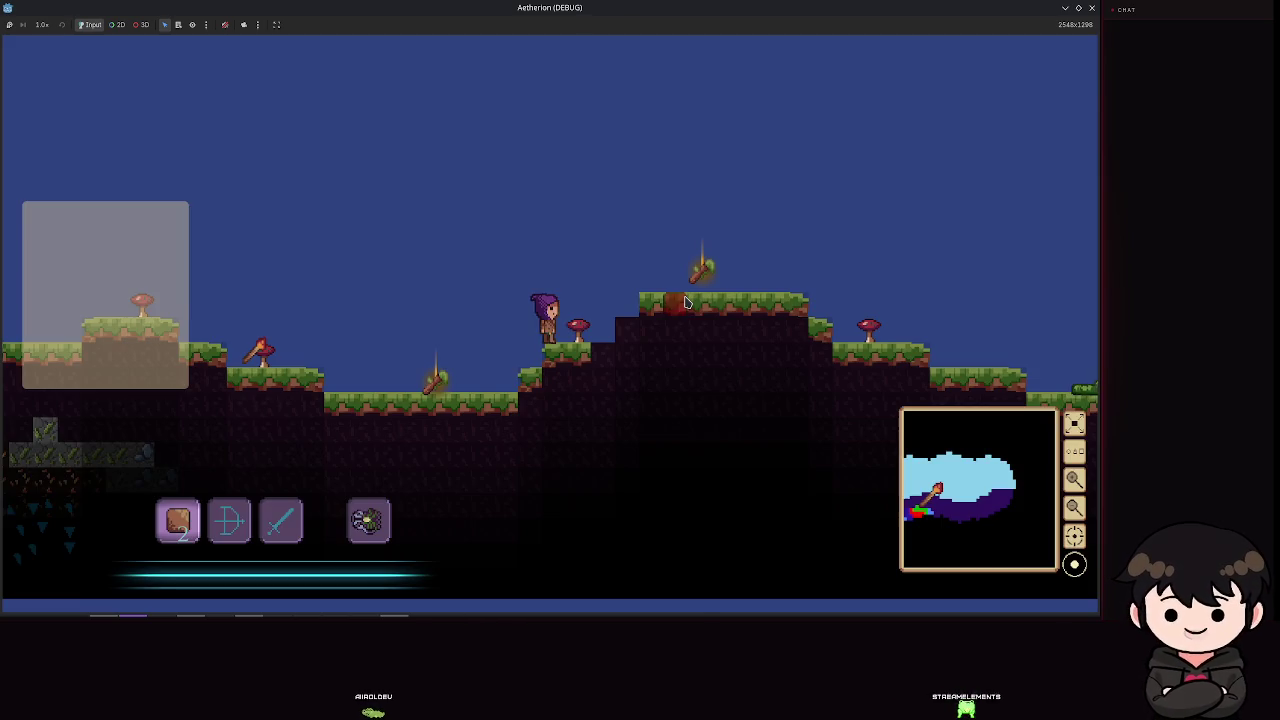
key("space")
key("d")
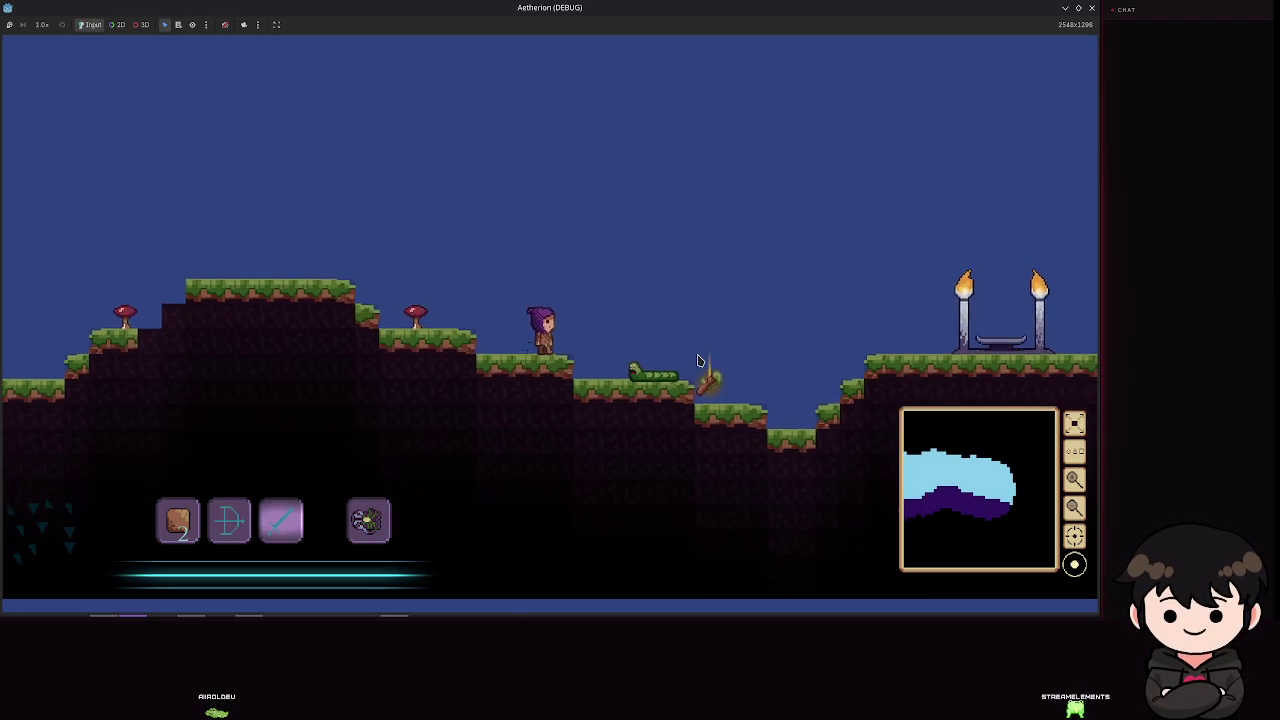
key("space")
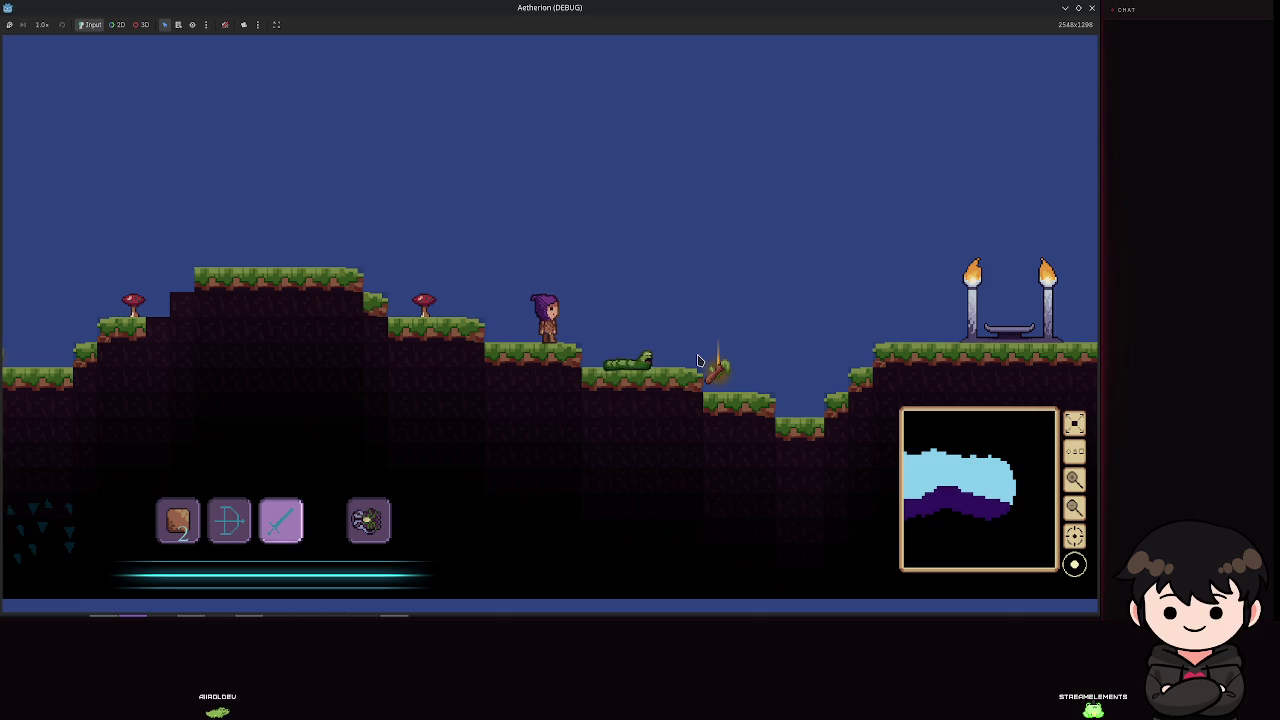
key("space")
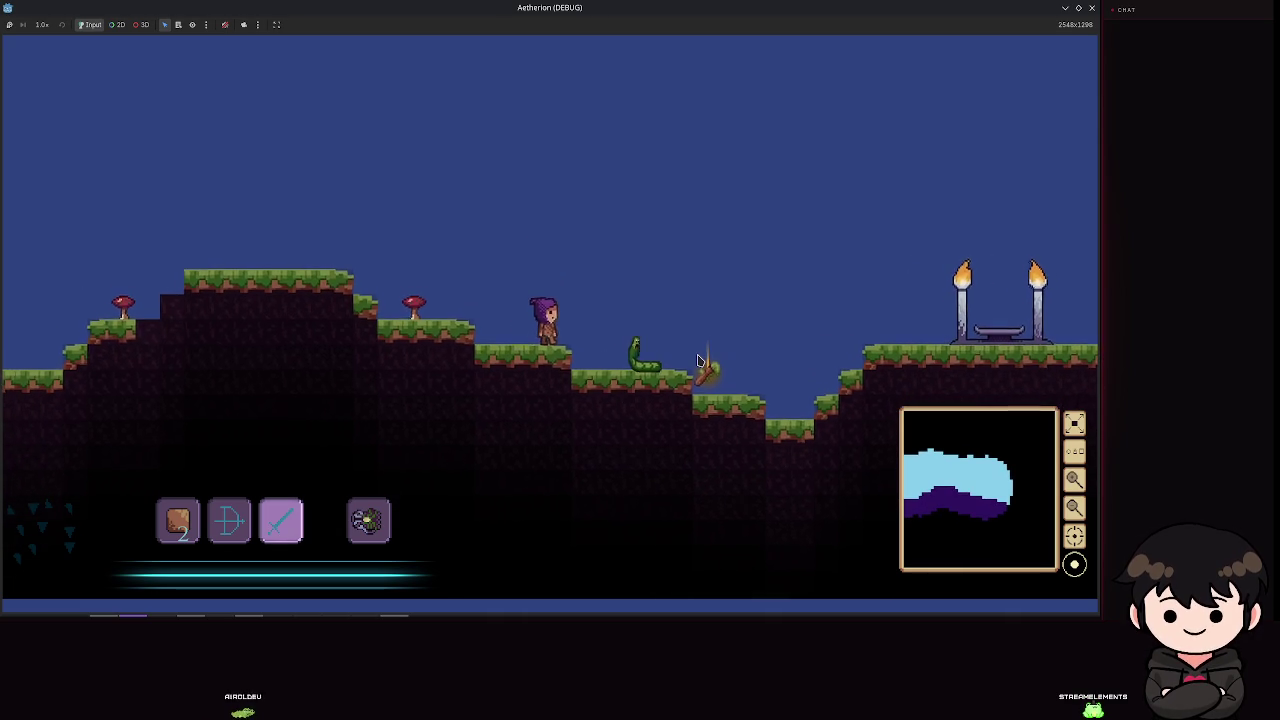
key("space")
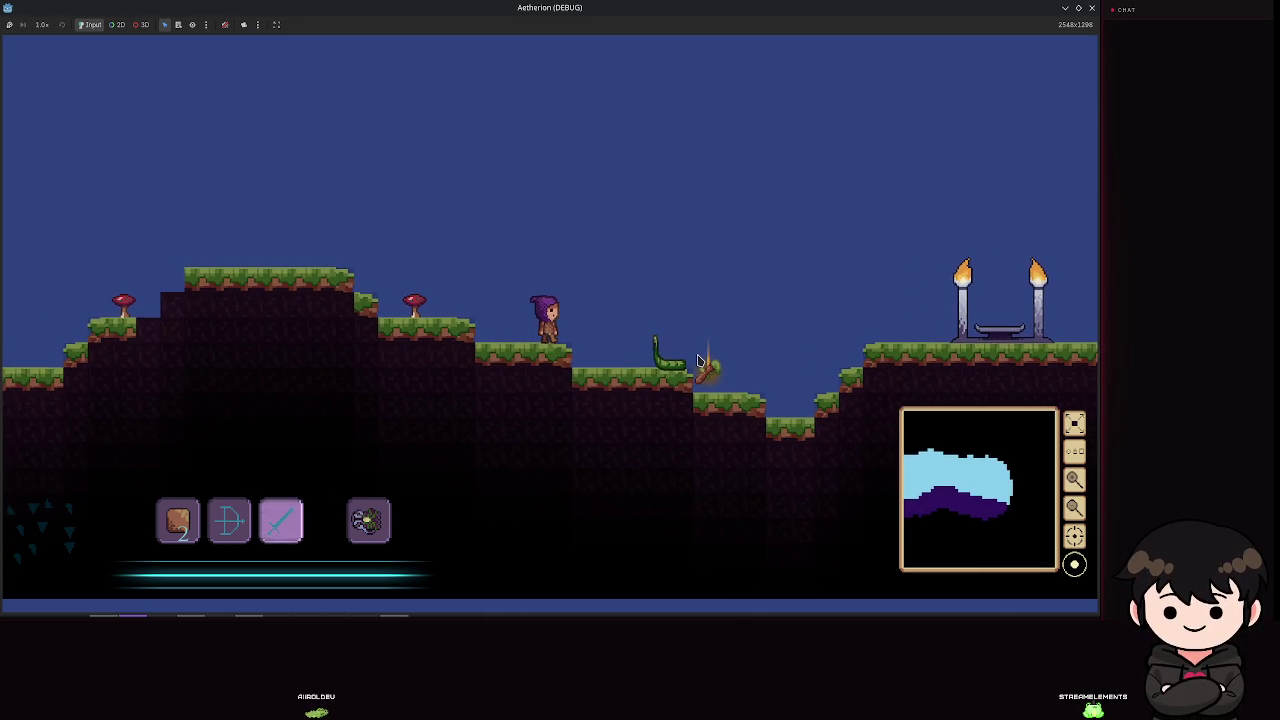
key("Escape")
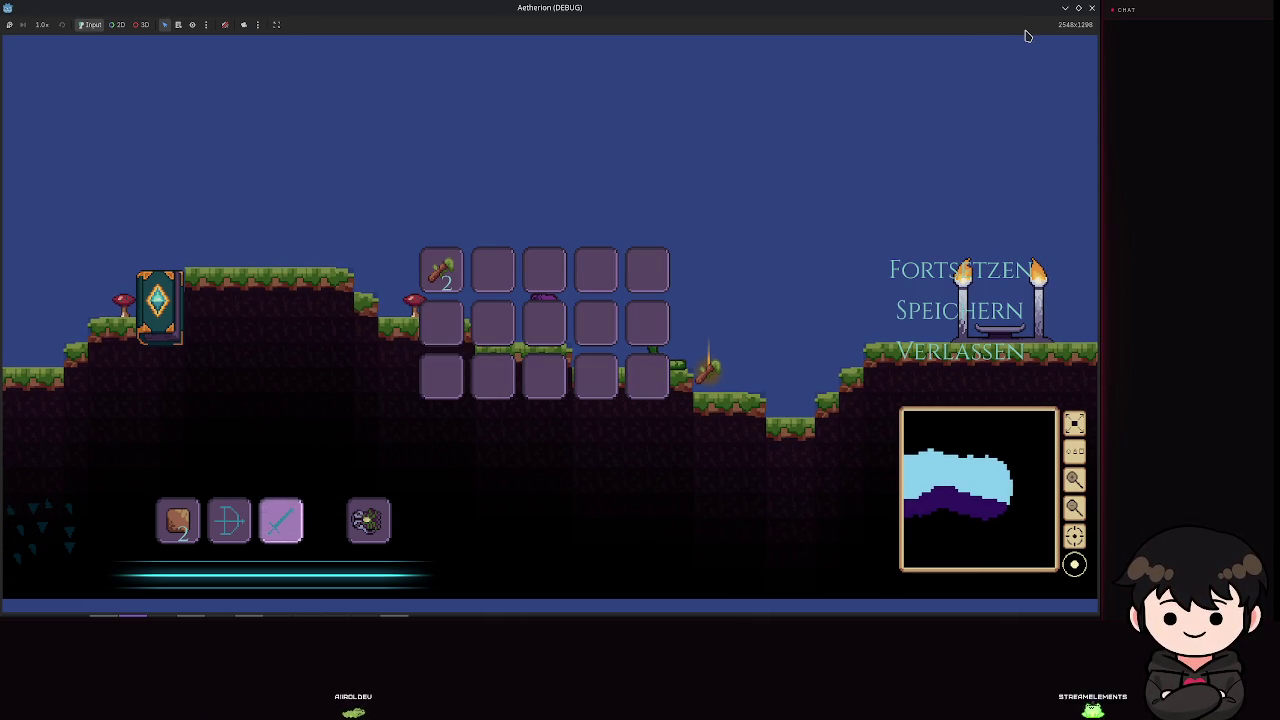
left_click(1091, 9)
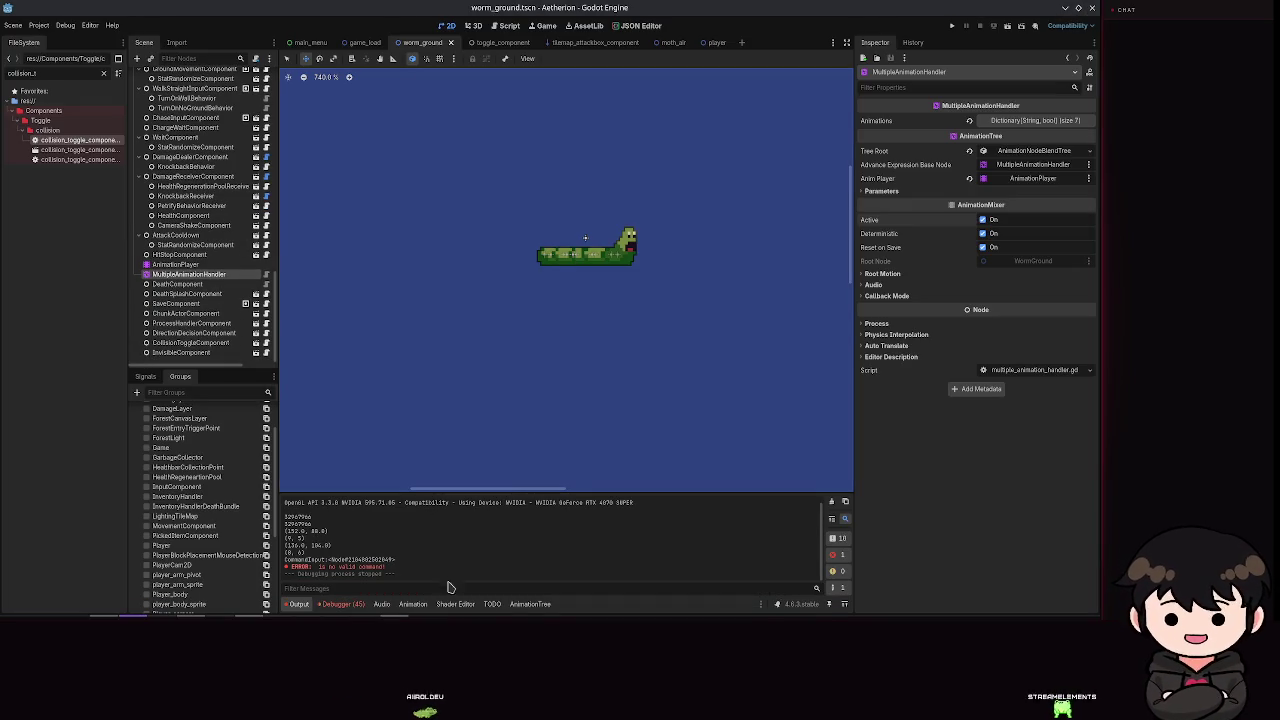
Step: In the enlarged AnimationTree graph, set the Transition node's Xfade Time to 0.2, nudge it toward 0.1, and relaunch the game
left_click(530, 604)
mouse_move(504, 467)
left_mouse_down()
mouse_move(492, 405)
mouse_move(520, 200)
mouse_move(515, 230)
left_mouse_up()
scroll(627, 445, "up", 4)
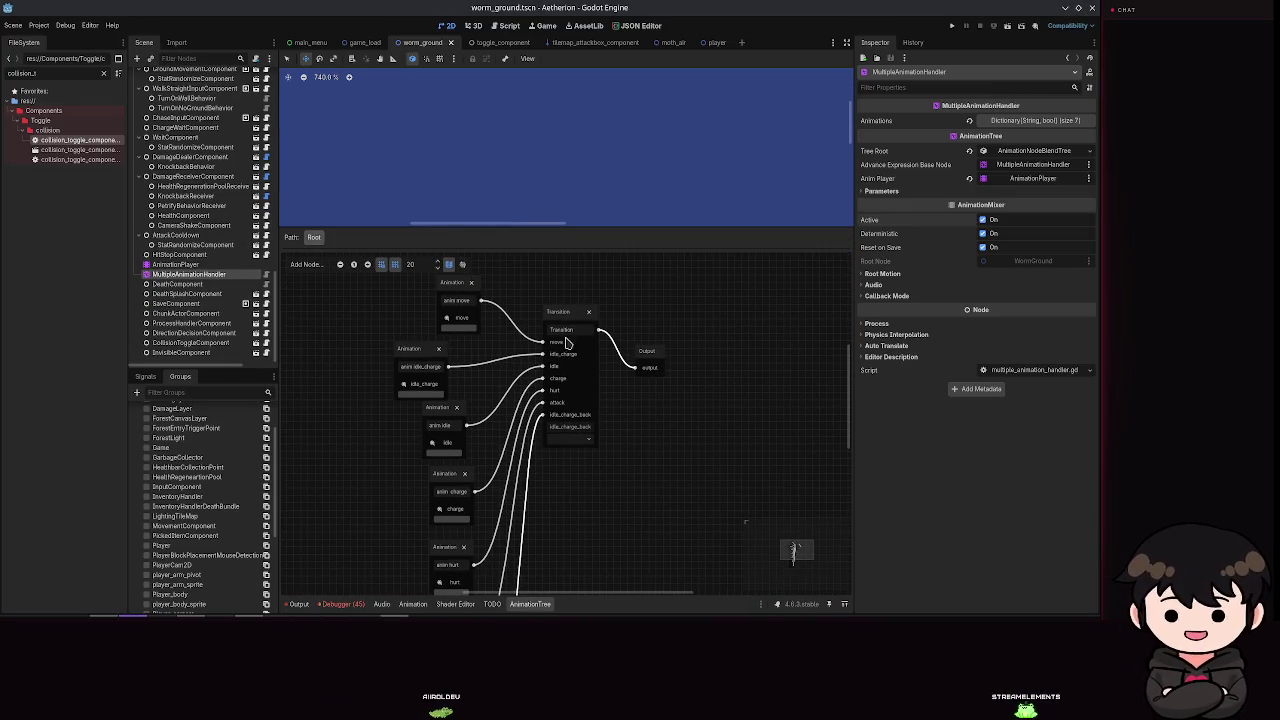
left_click(563, 313)
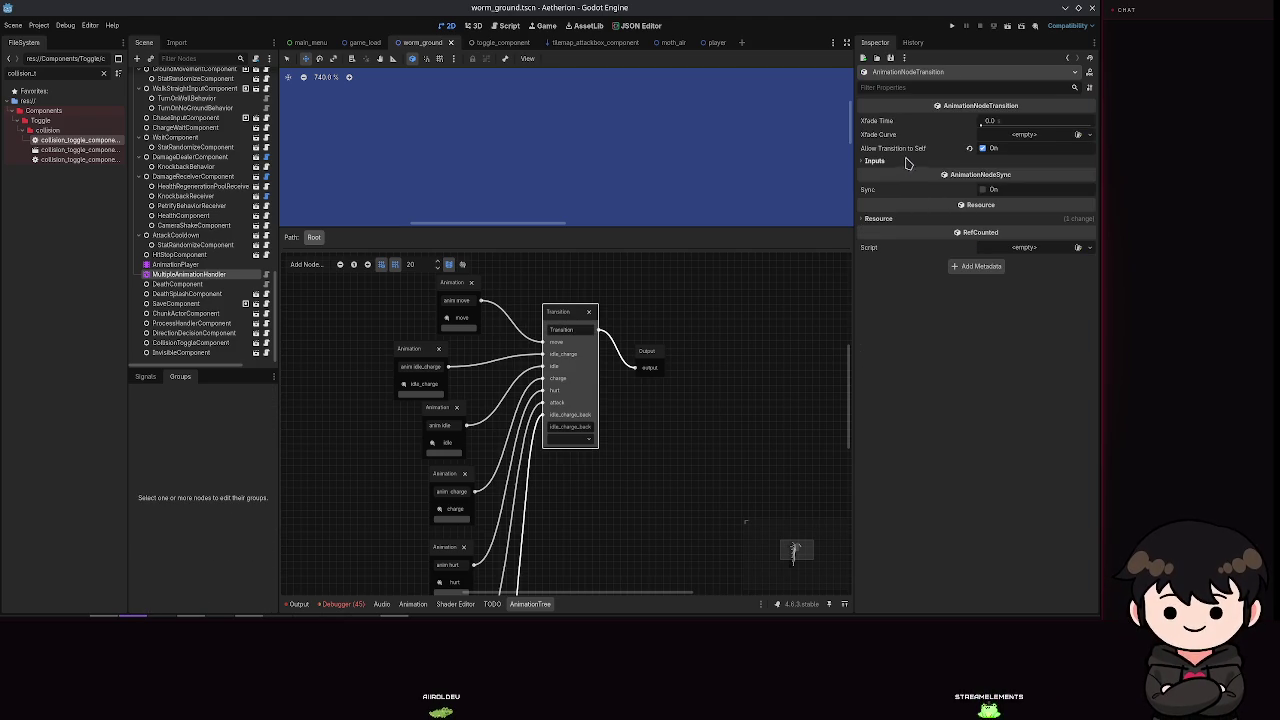
left_click(989, 121)
type("0.2")
key("Return")
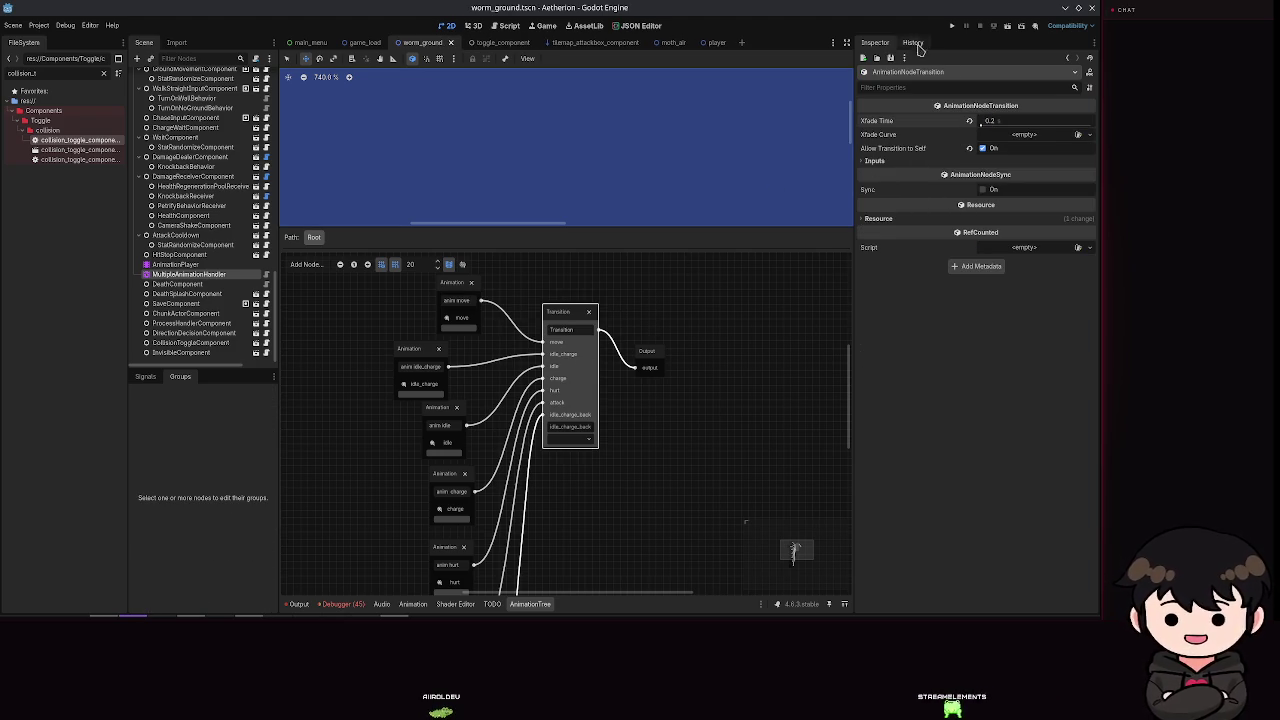
left_click_drag(996, 121, 990, 121)
left_click(952, 27)
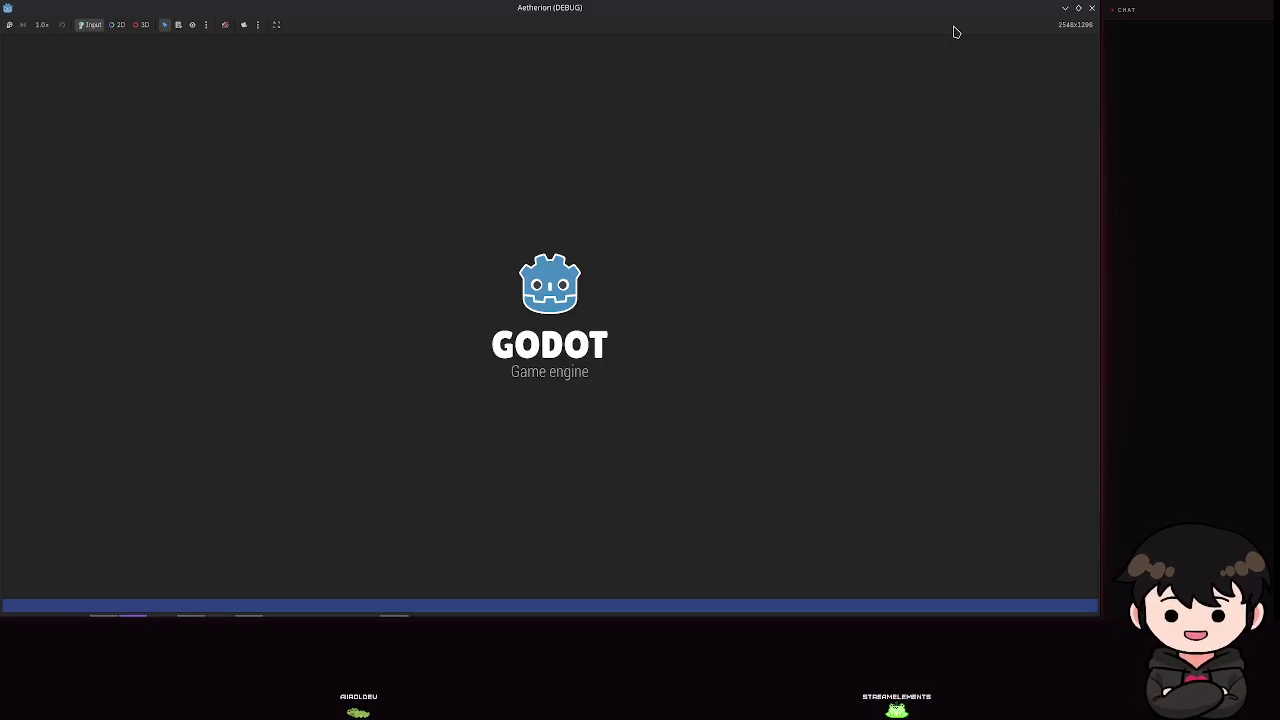
Step: Load the Spielstand 2 save from the game's main menu
key("space")
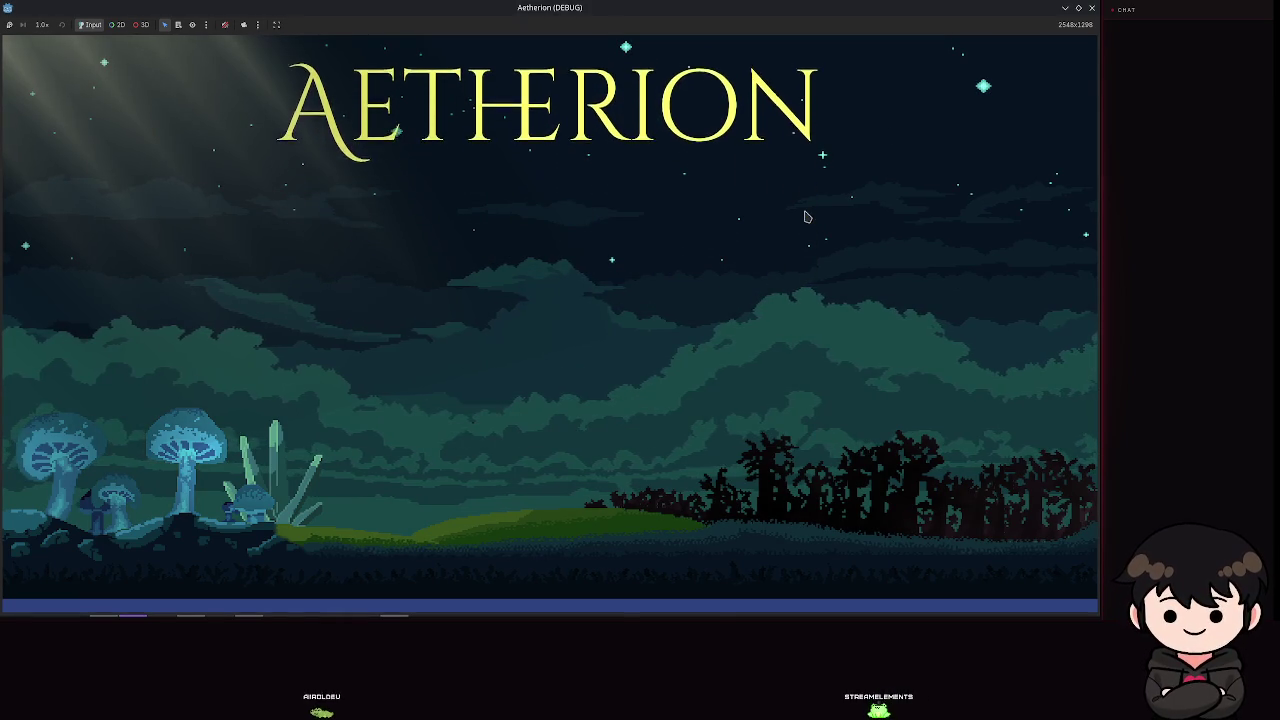
left_click(577, 325)
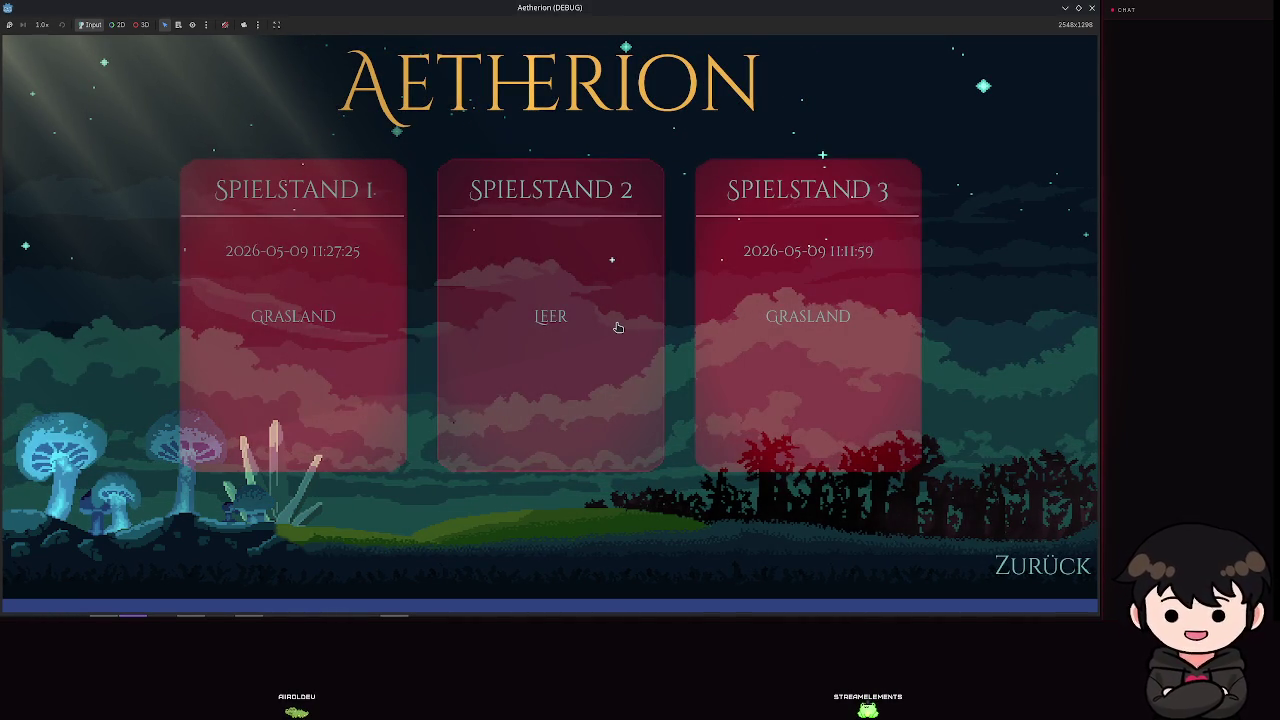
left_click(556, 270)
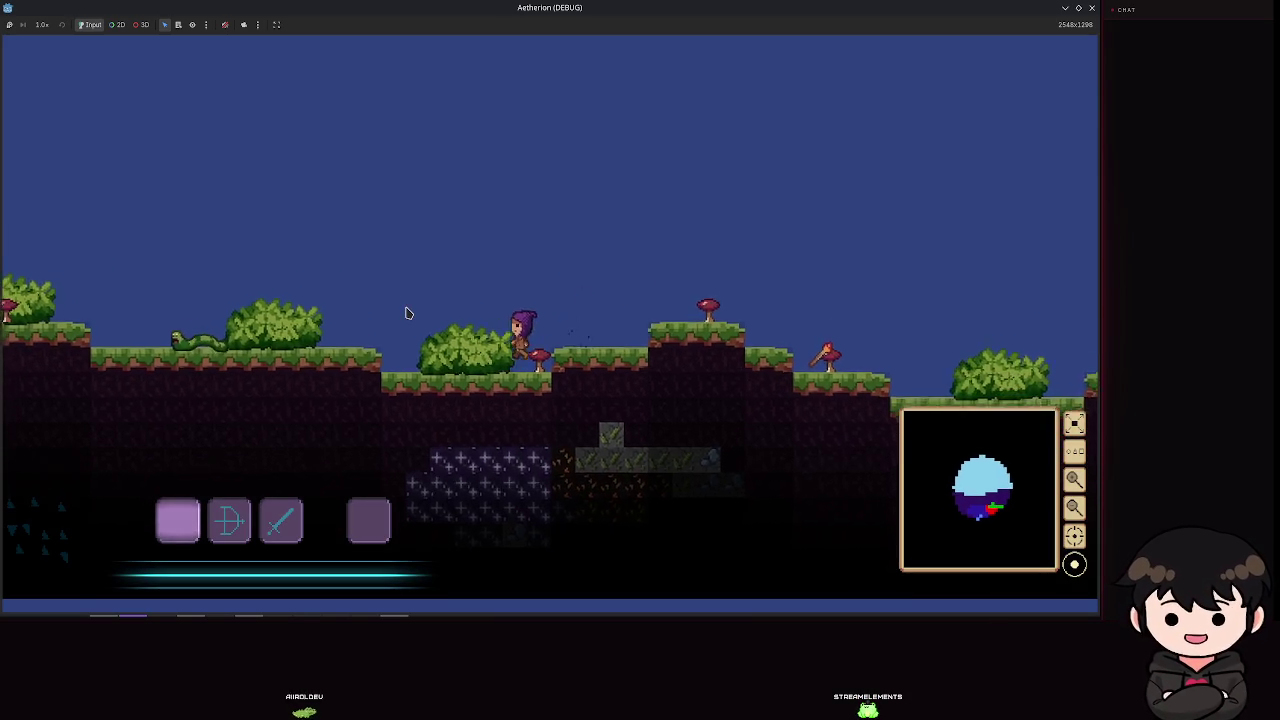
Step: Walk and jump past the worm to watch it animate, then quit the game
key("a")
key("space")
key("d")
key("a")
key("space")
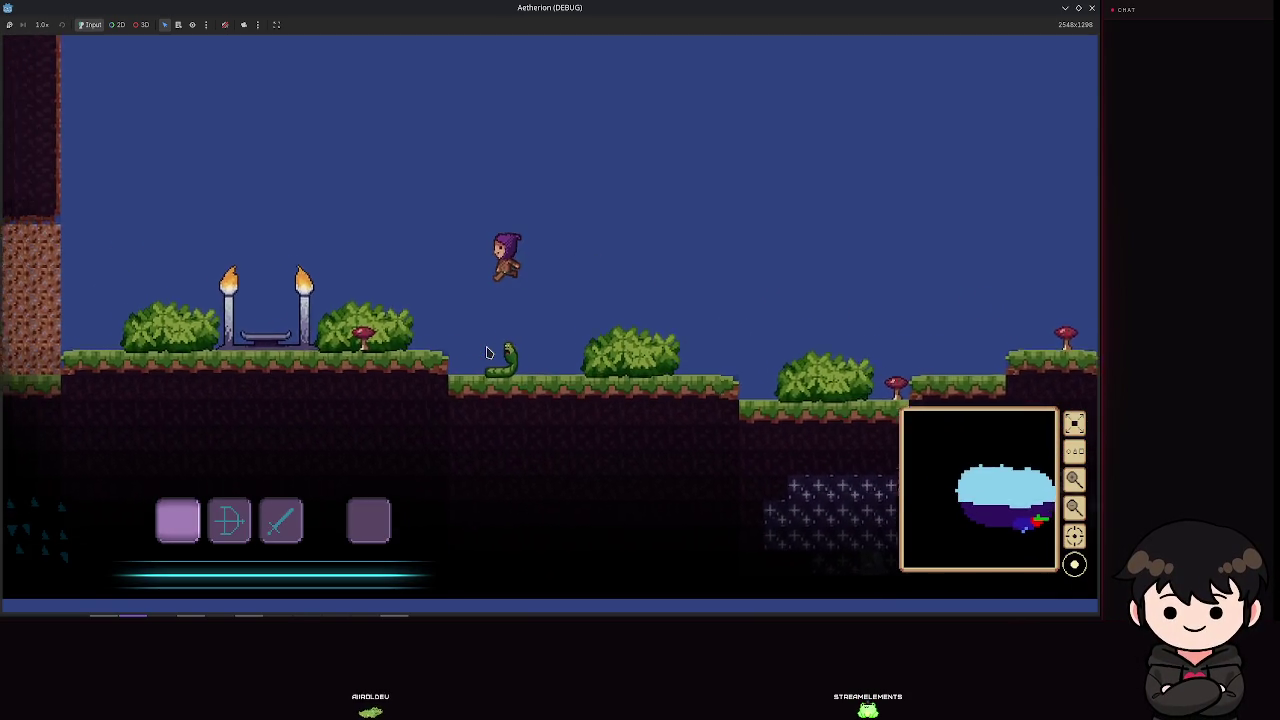
key("a")
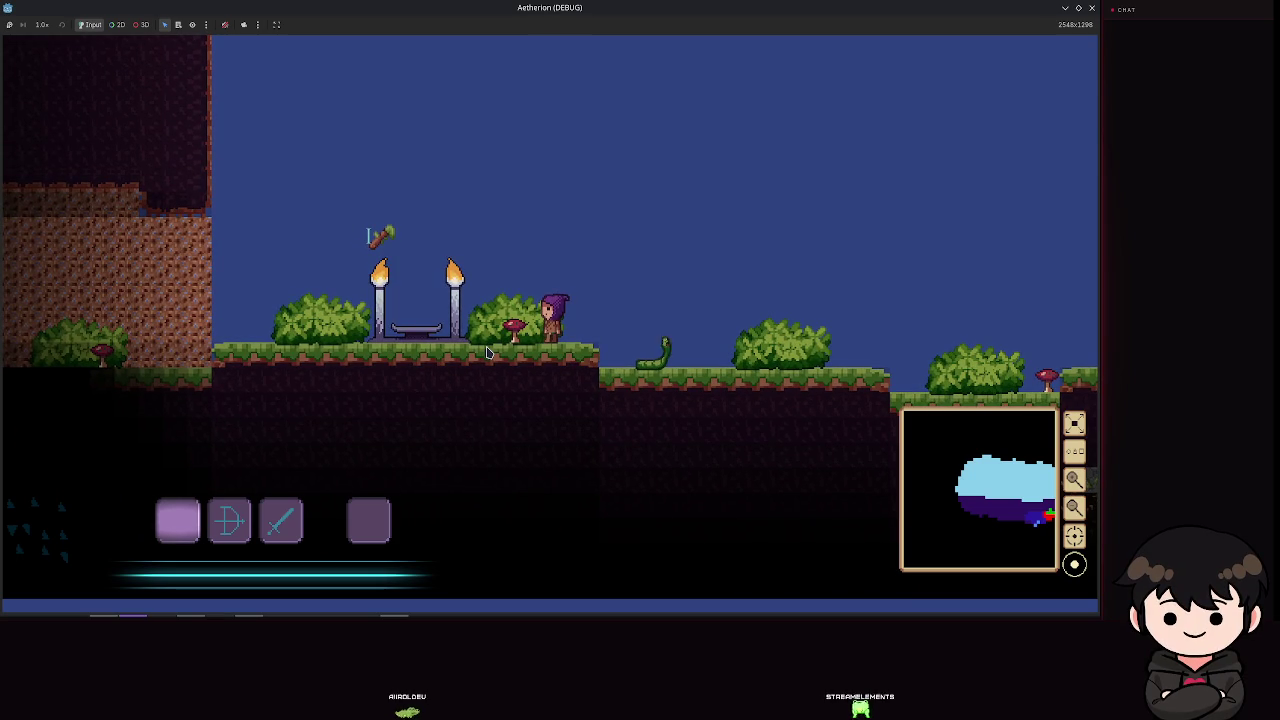
key("d")
key("space")
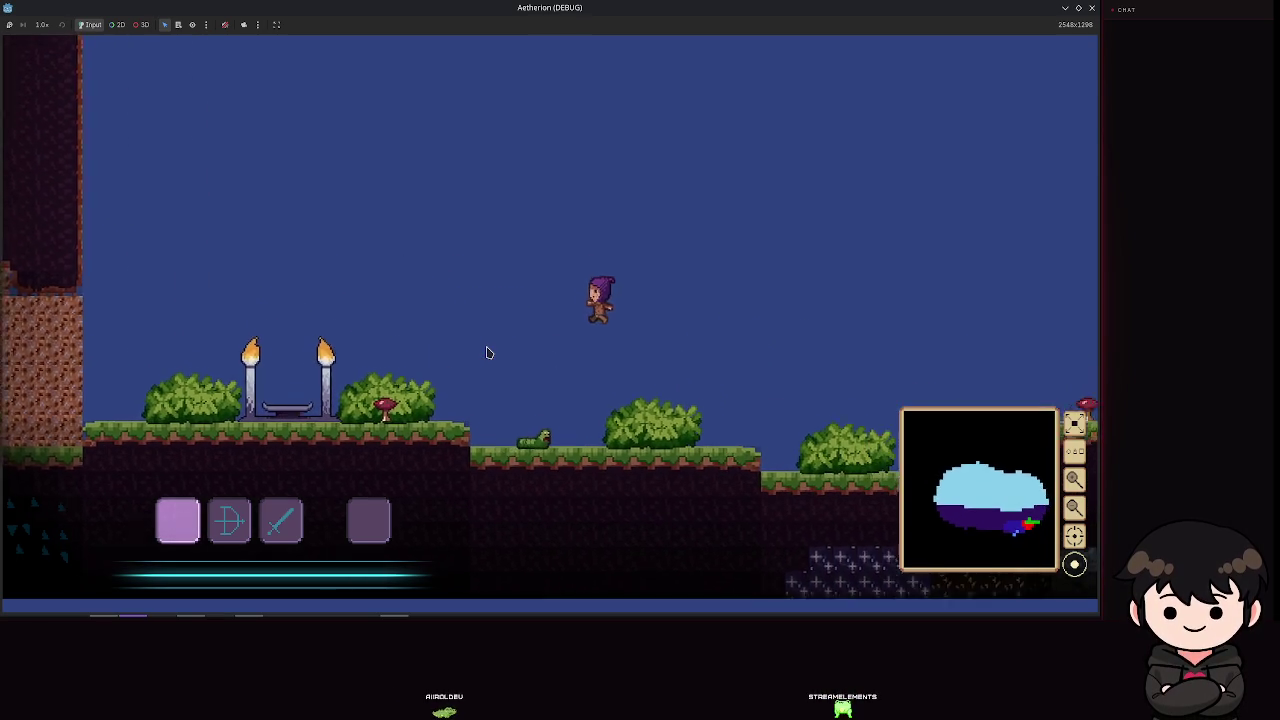
key("d")
key("space")
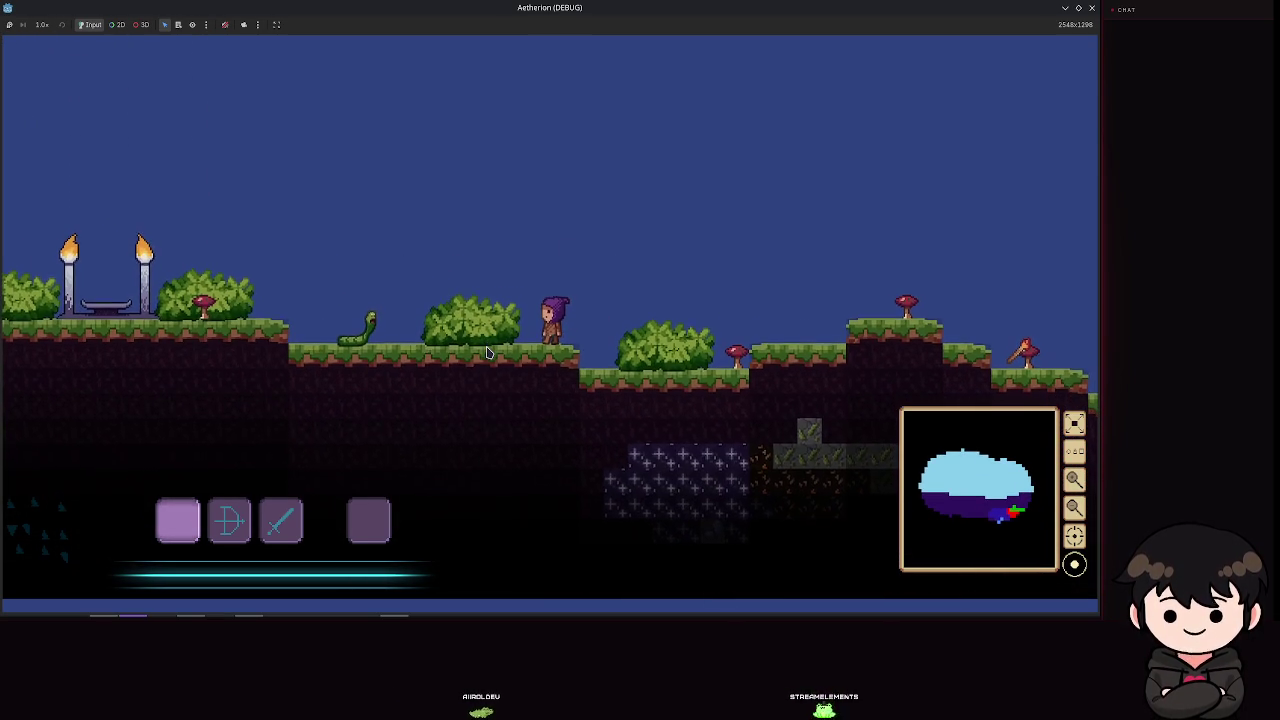
key("Escape")
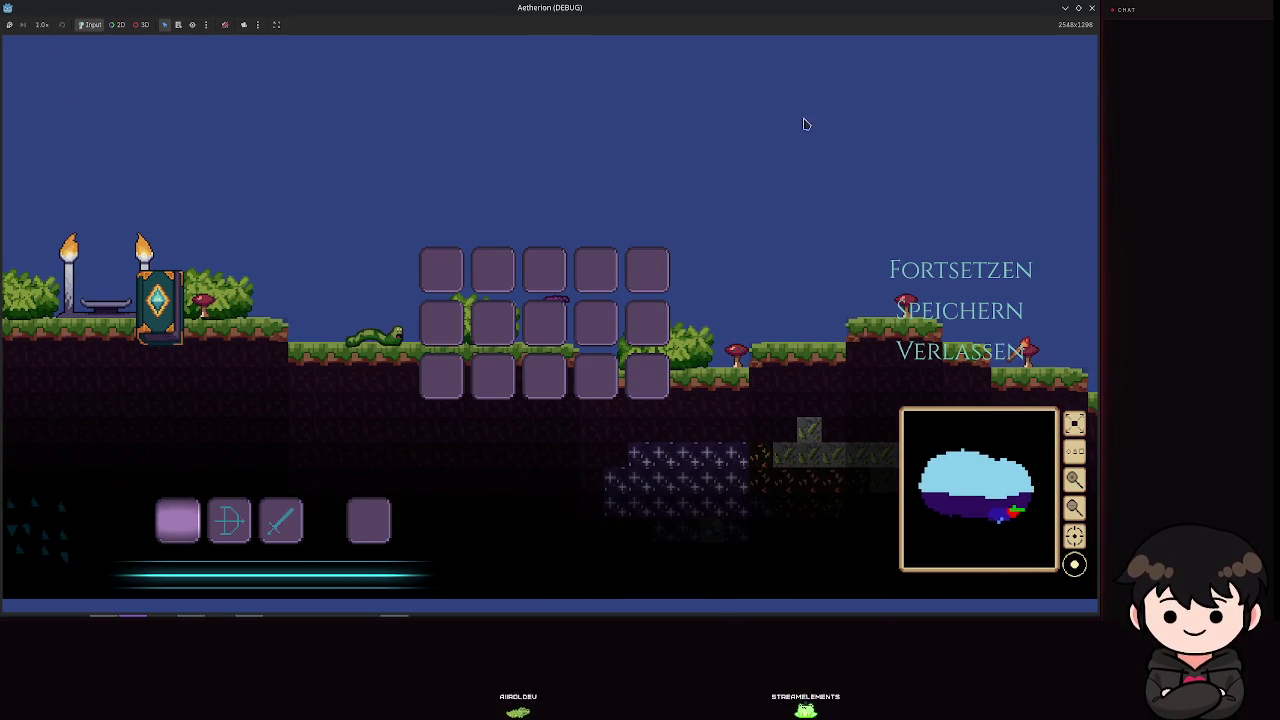
left_click(1091, 7)
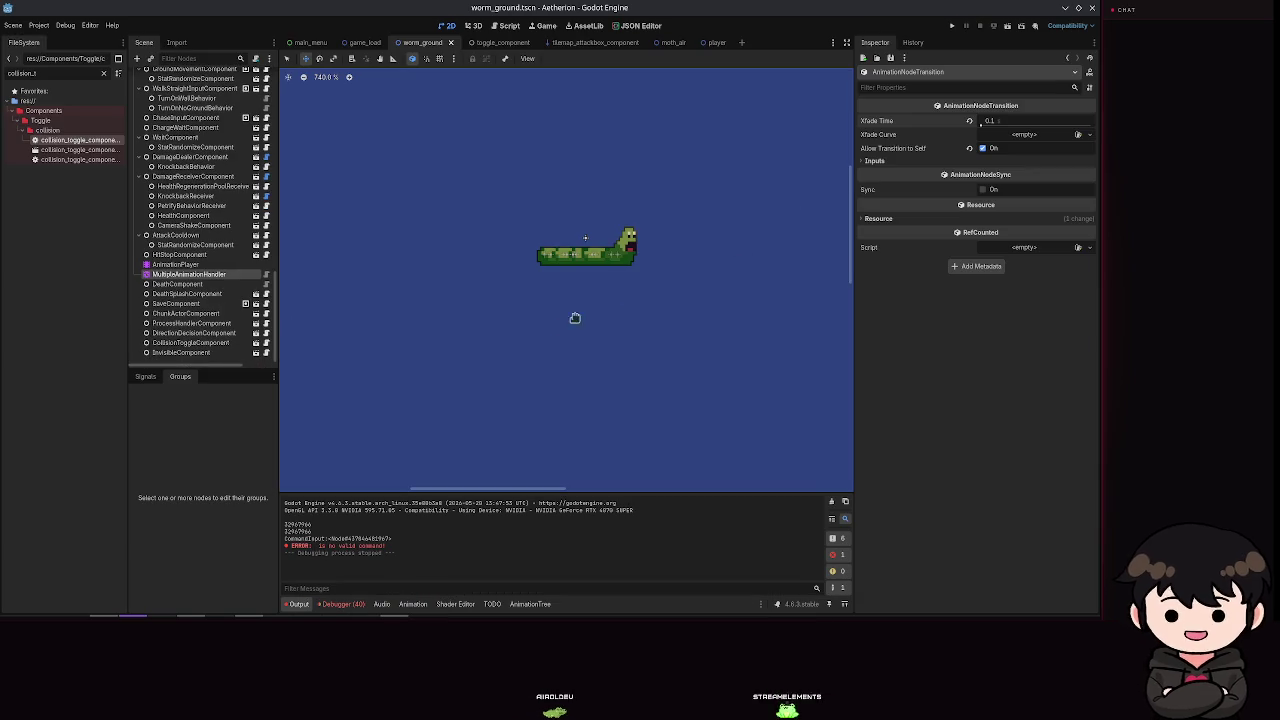
Step: Reset the Transition node's Xfade Time to 0.0 in the AnimationTree and save the scene
left_click(188, 274)
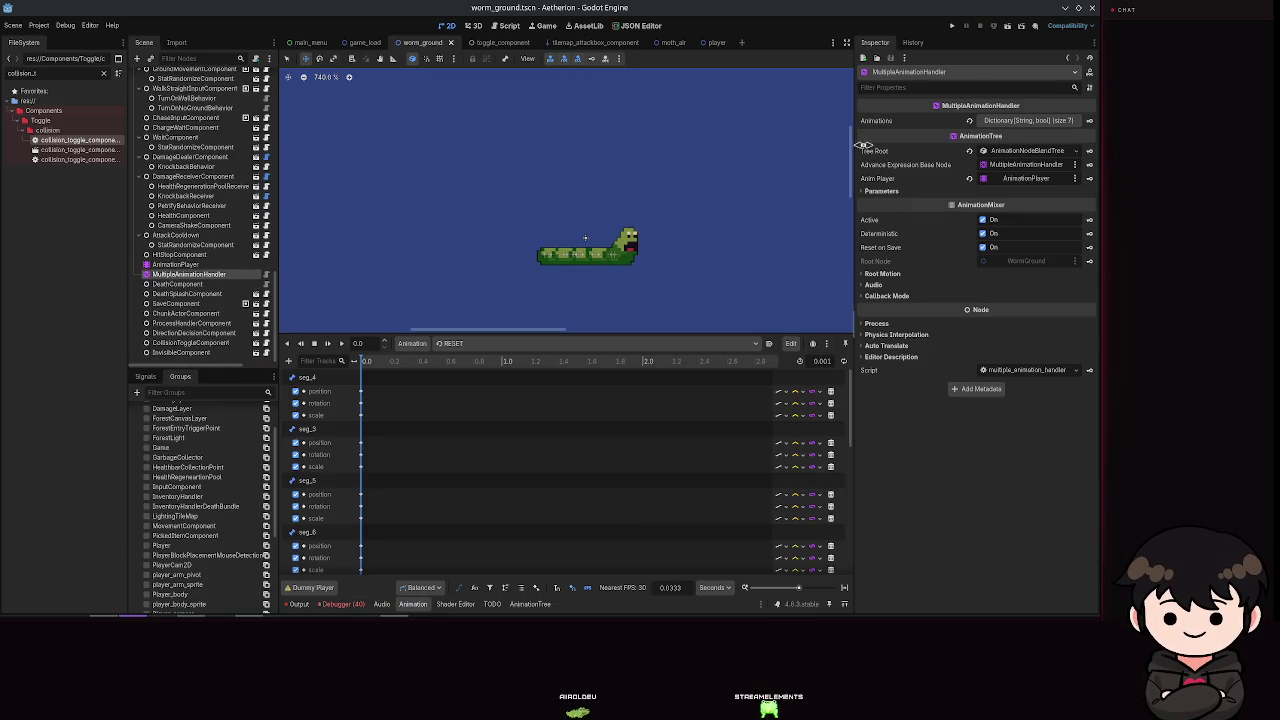
left_click(190, 274)
left_click(969, 121)
key("ctrl+s")
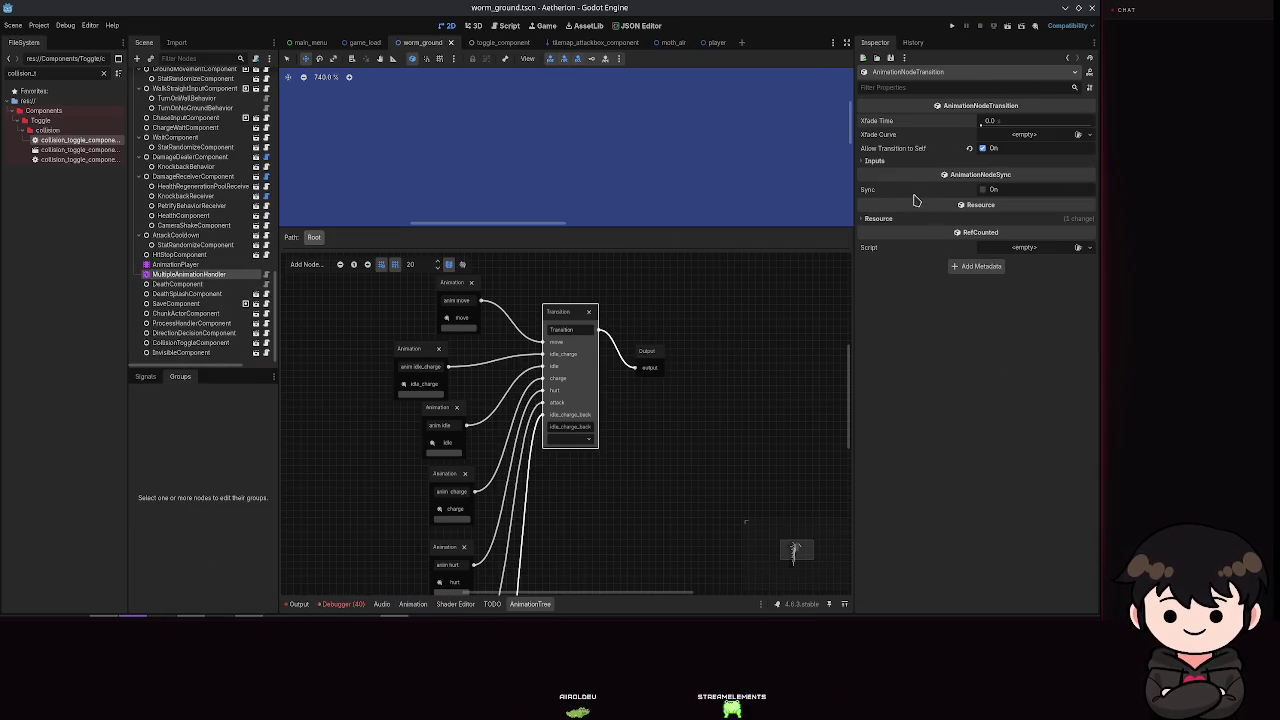
Step: Inspect the Transition inputs list and the idle and idle_charge animation nodes
left_click(907, 162)
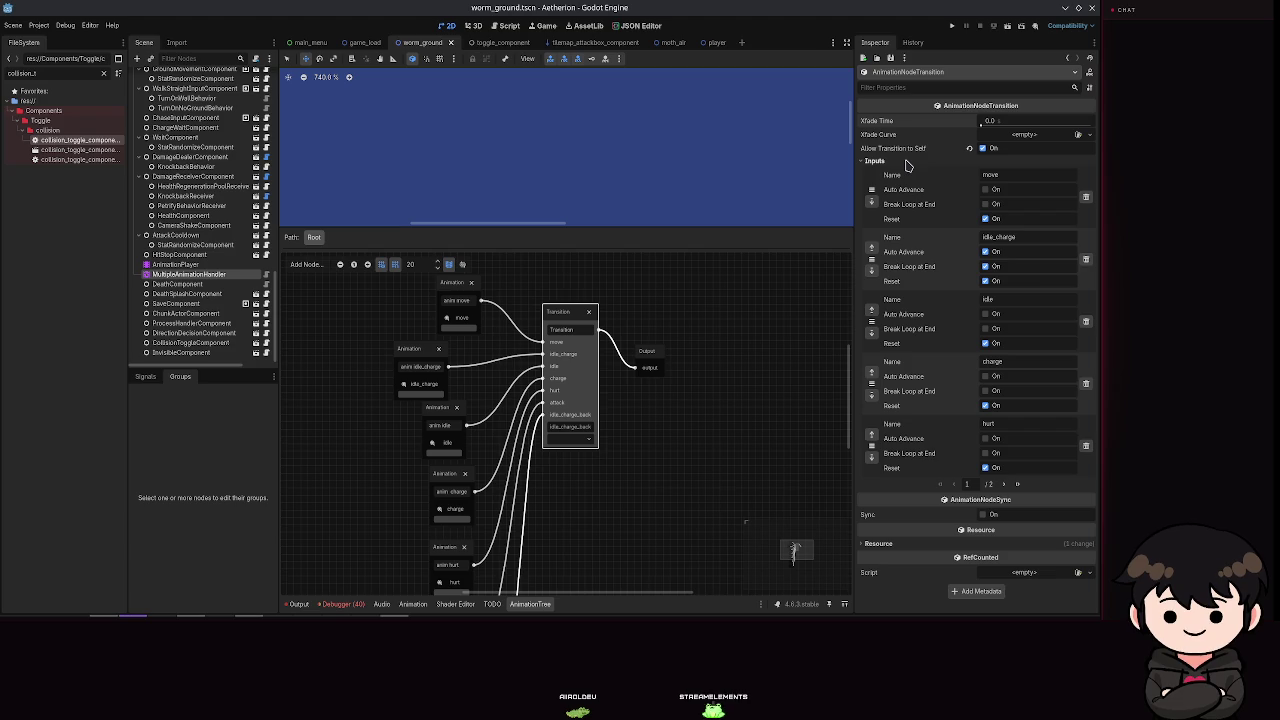
left_click(907, 162)
scroll(398, 437, "up", 1)
scroll(398, 437, "down", 2)
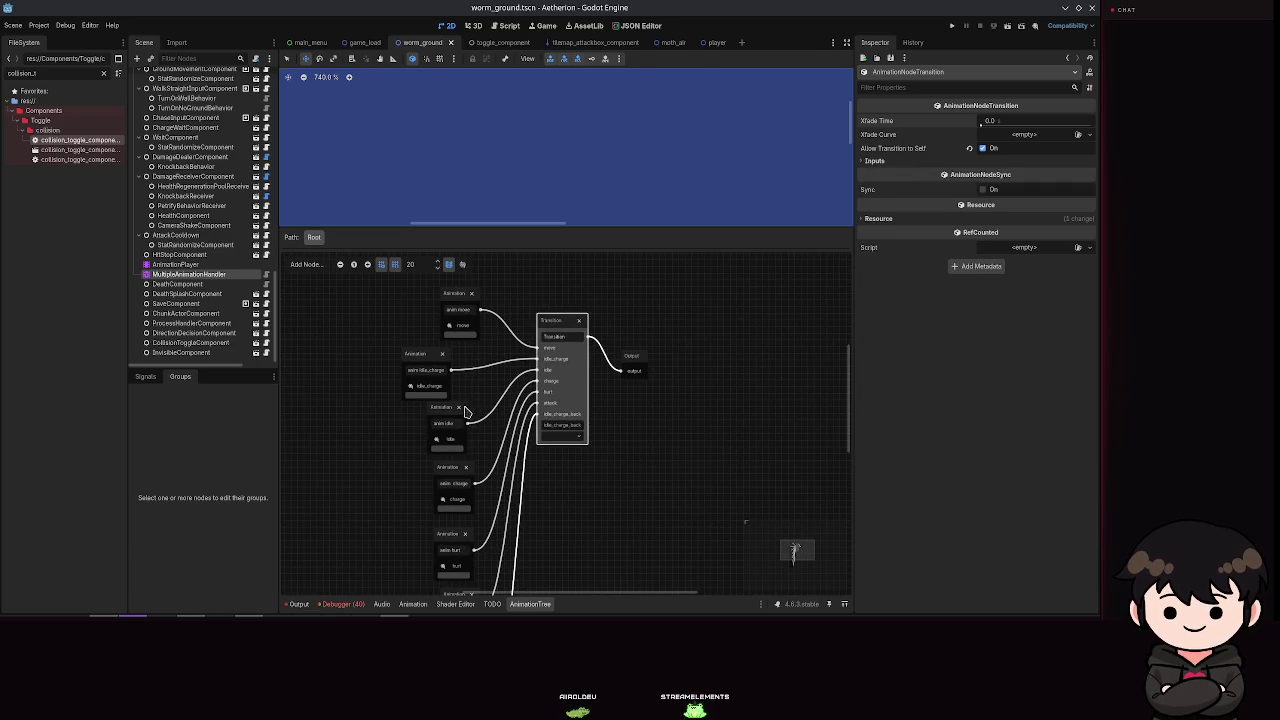
left_click(437, 418)
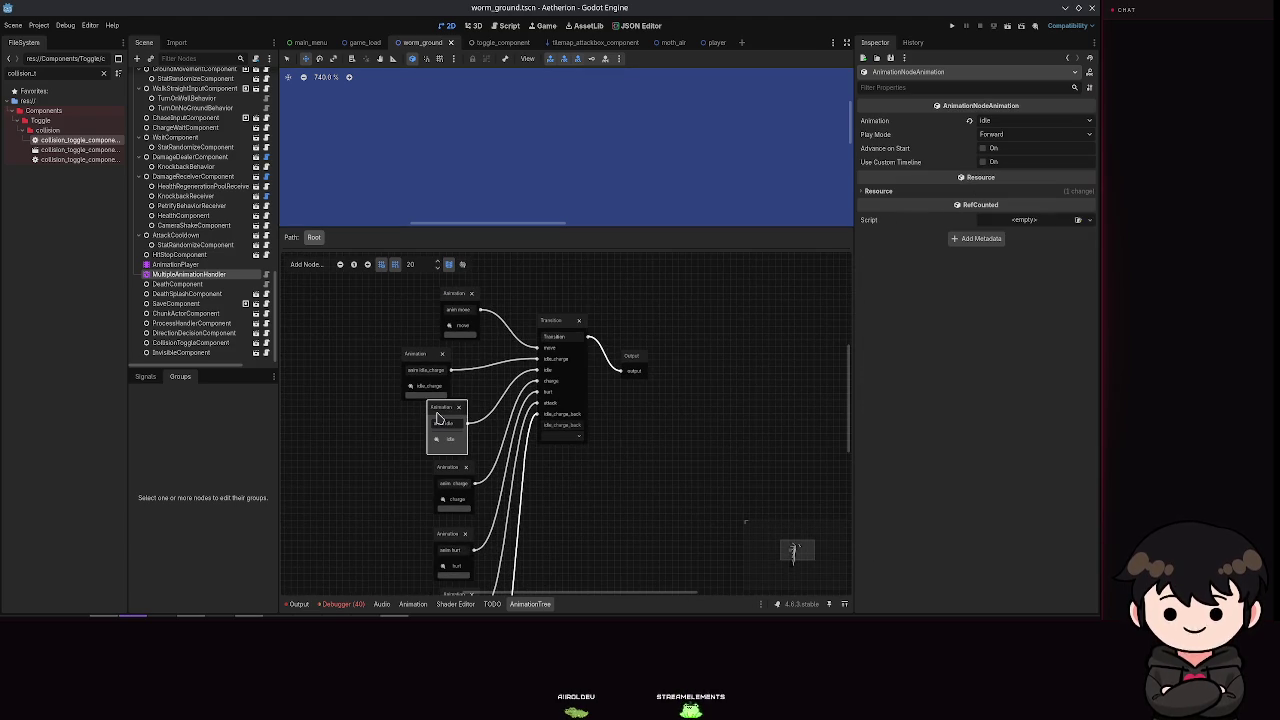
left_click(441, 368)
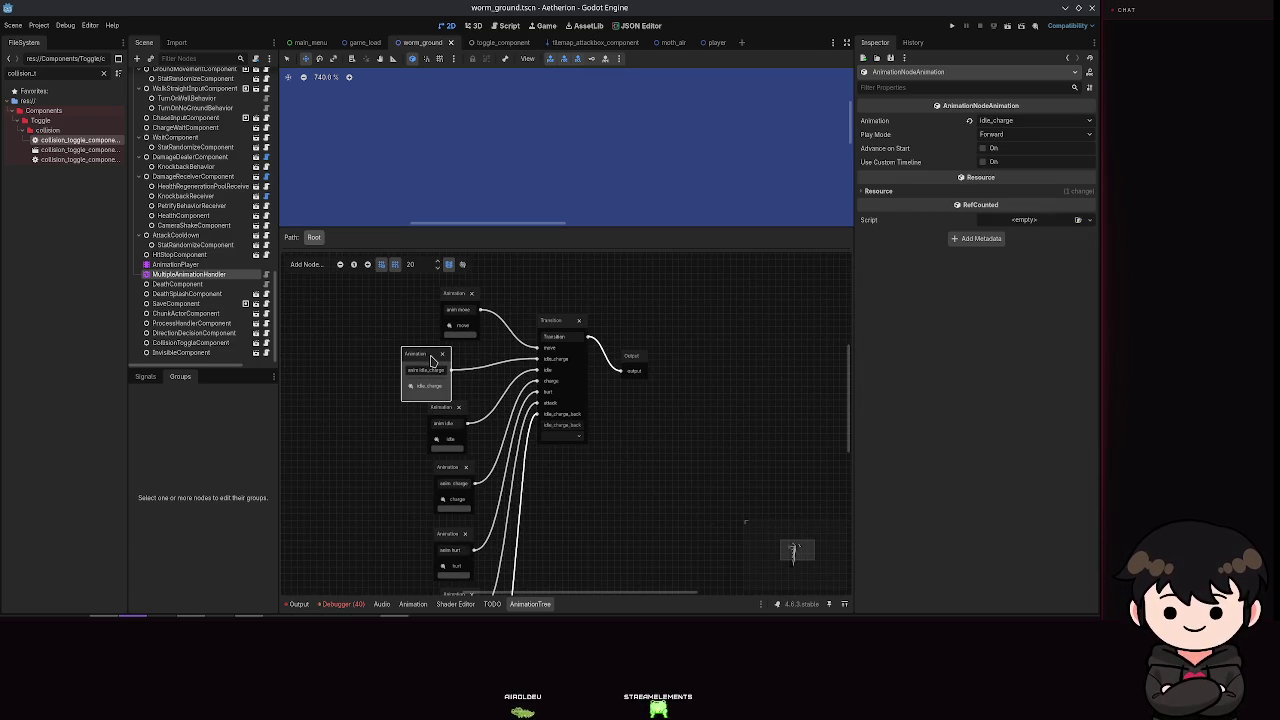
left_click(558, 322)
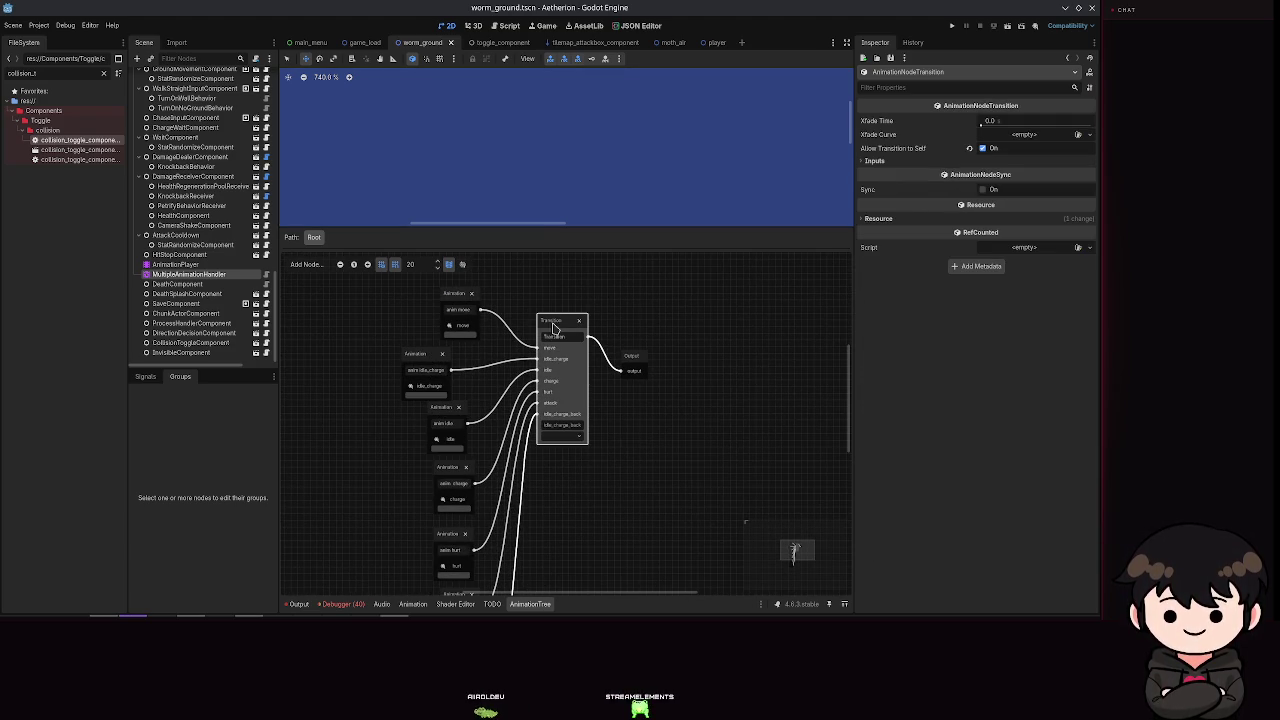
left_click(970, 161)
left_click(930, 161)
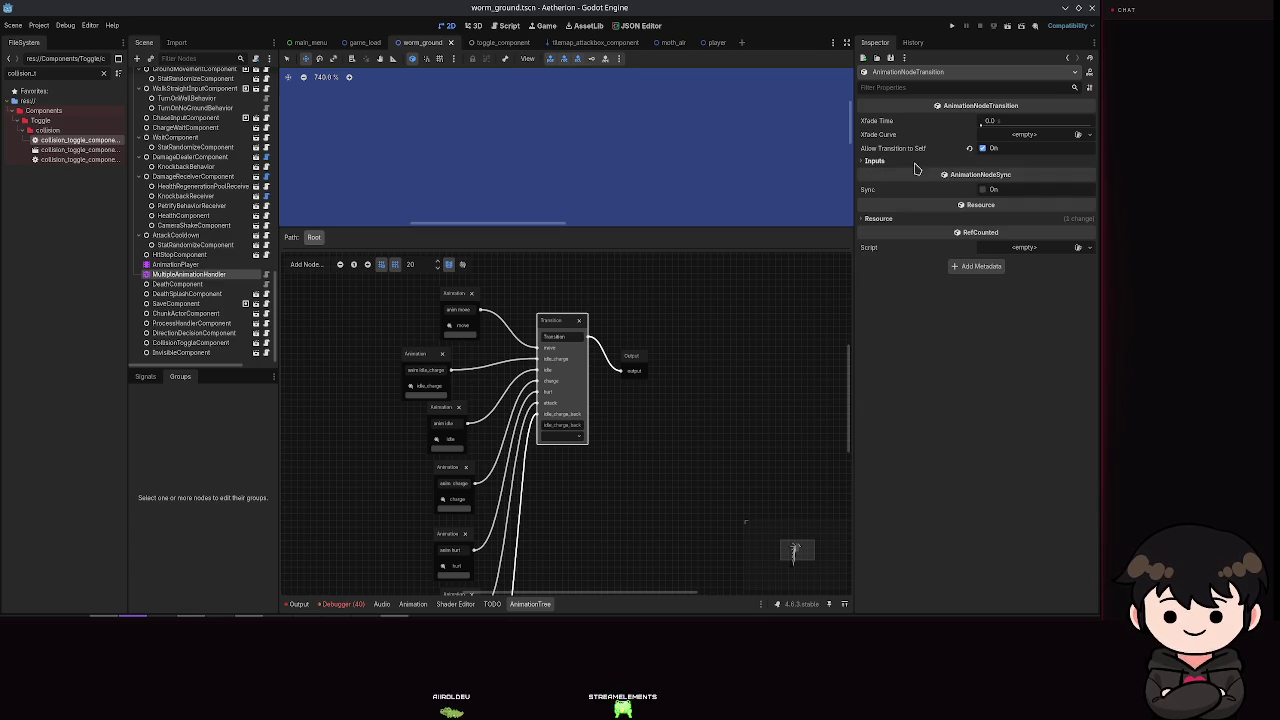
Step: Move the Output node right and revert the Transition's Xfade Time to 0.0 again
mouse_move(910, 195)
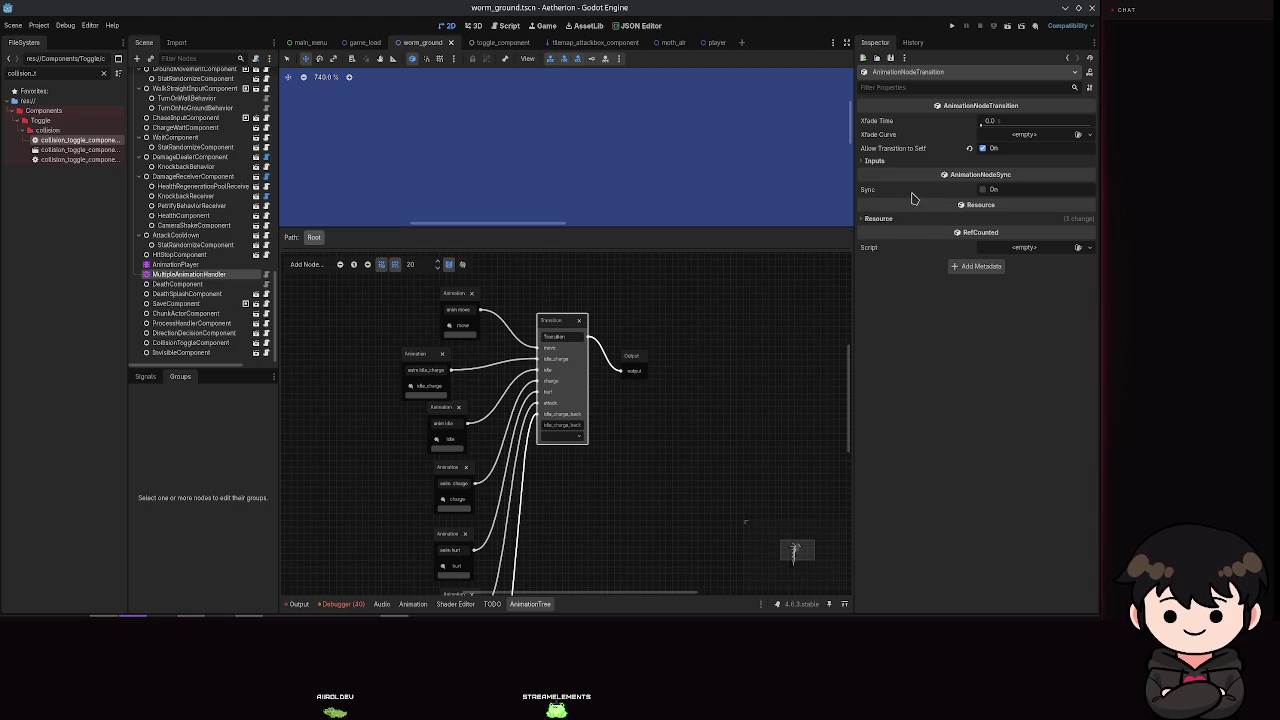
mouse_move(630, 360)
left_mouse_down()
mouse_move(680, 344)
mouse_move(676, 357)
left_mouse_up()
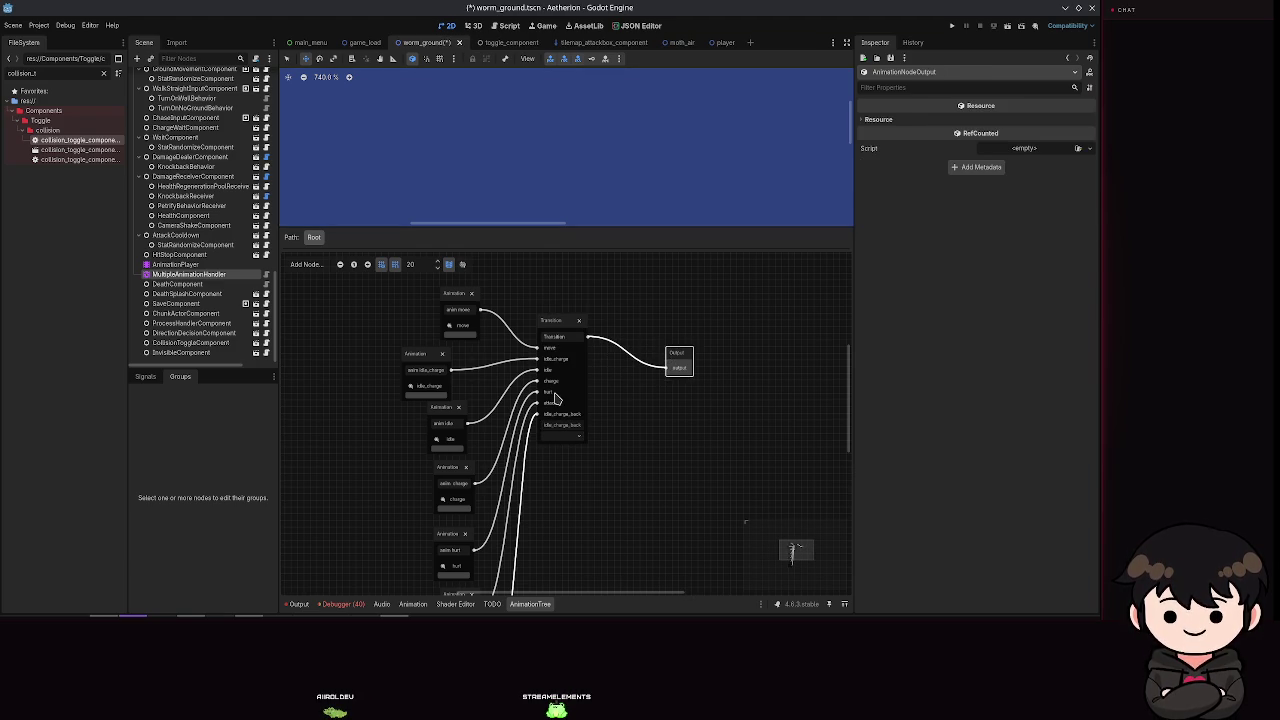
left_click(557, 398)
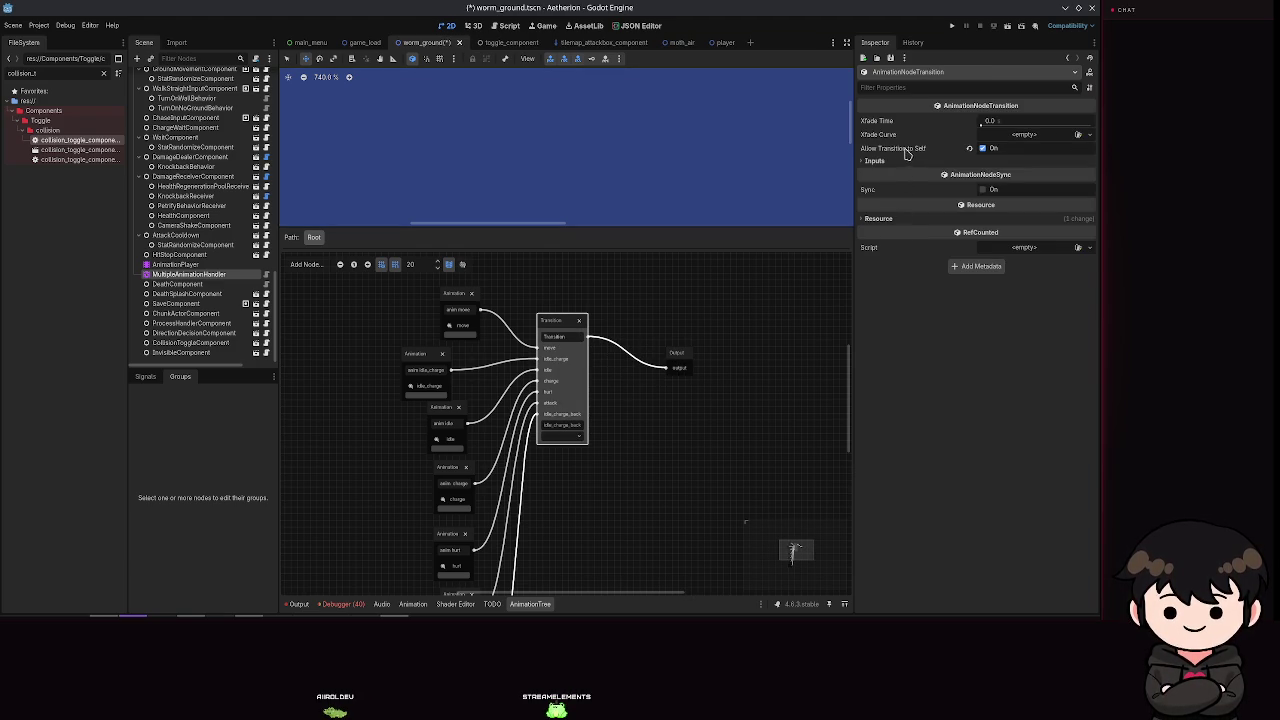
mouse_move(875, 134)
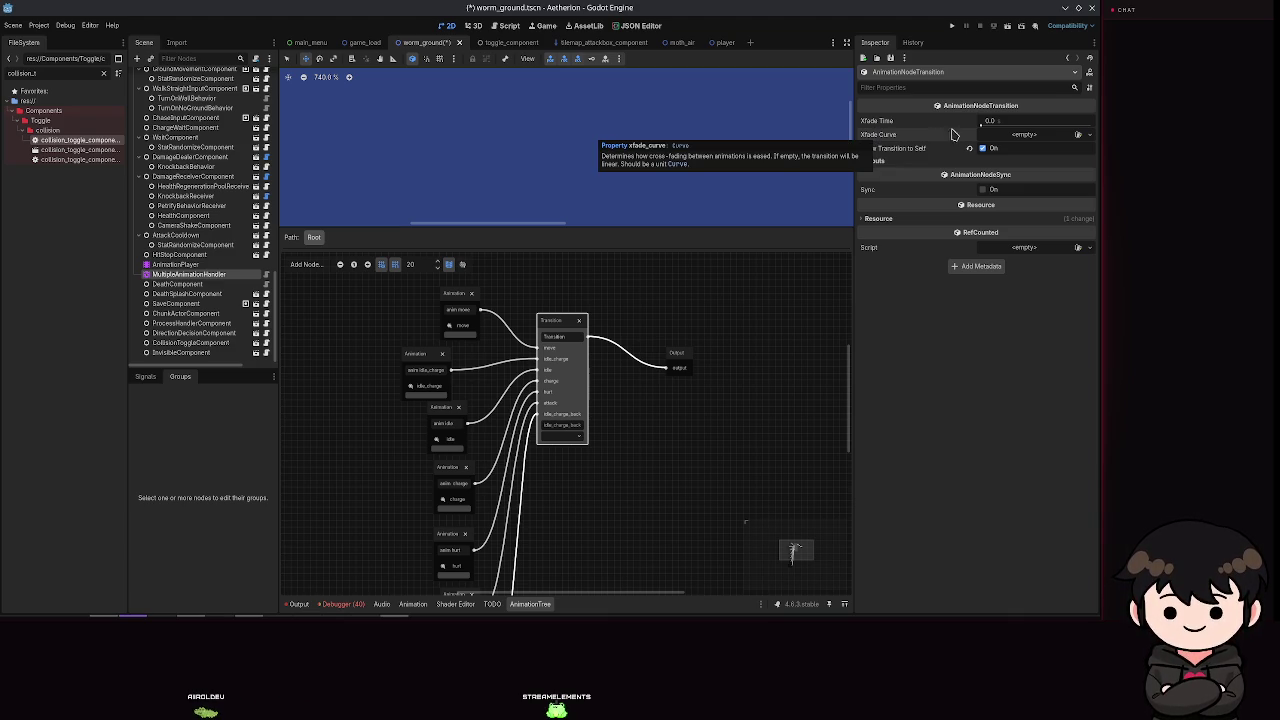
left_click_drag(986, 122, 1003, 123)
left_click(968, 124)
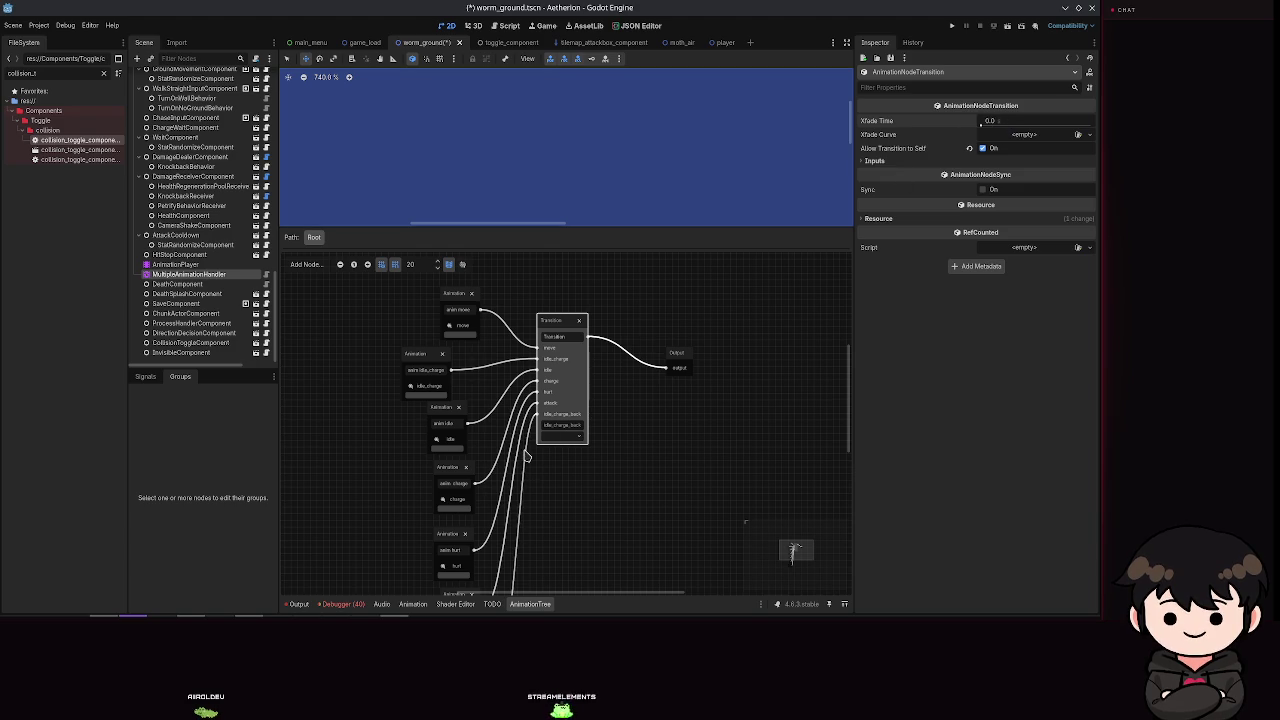
Step: Spread the Output and Transition nodes further right in the graph
left_click(445, 468)
right_click(441, 468)
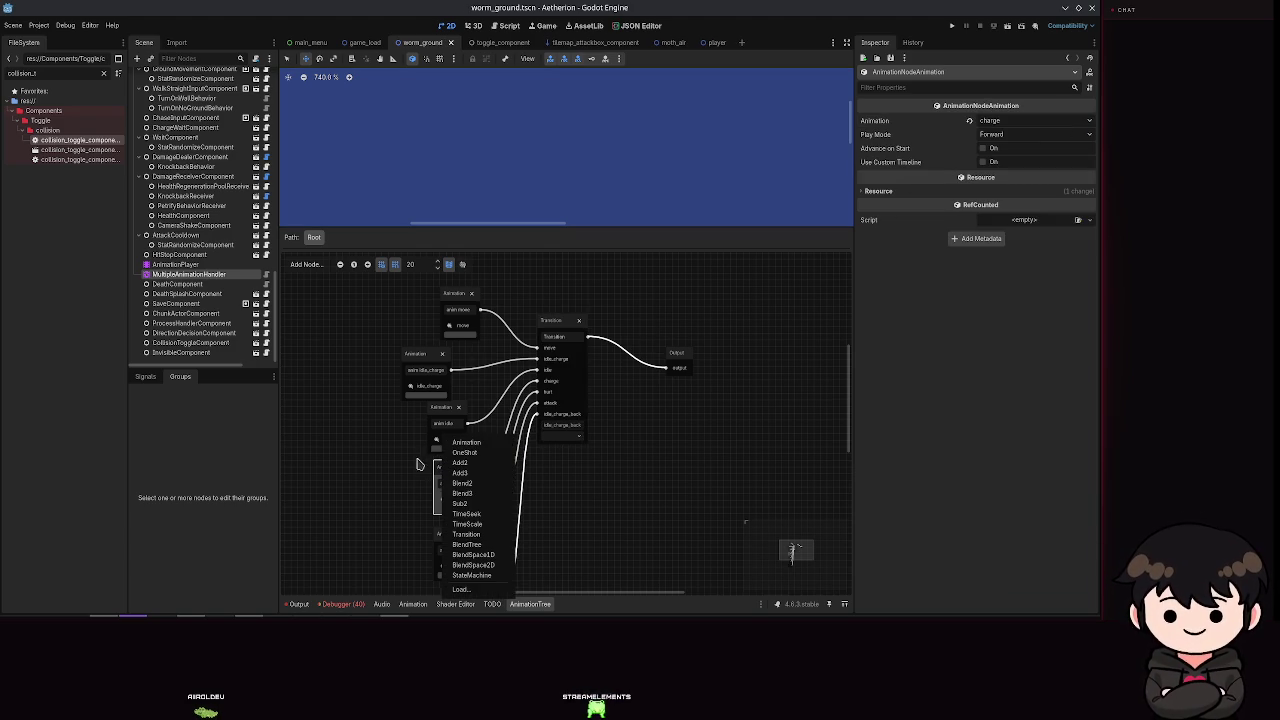
left_click(418, 437)
mouse_move(507, 460)
left_mouse_down()
mouse_move(558, 366)
mouse_move(558, 300)
mouse_move(561, 416)
left_mouse_up()
left_click_drag(729, 318, 824, 343)
left_click_drag(610, 282, 685, 313)
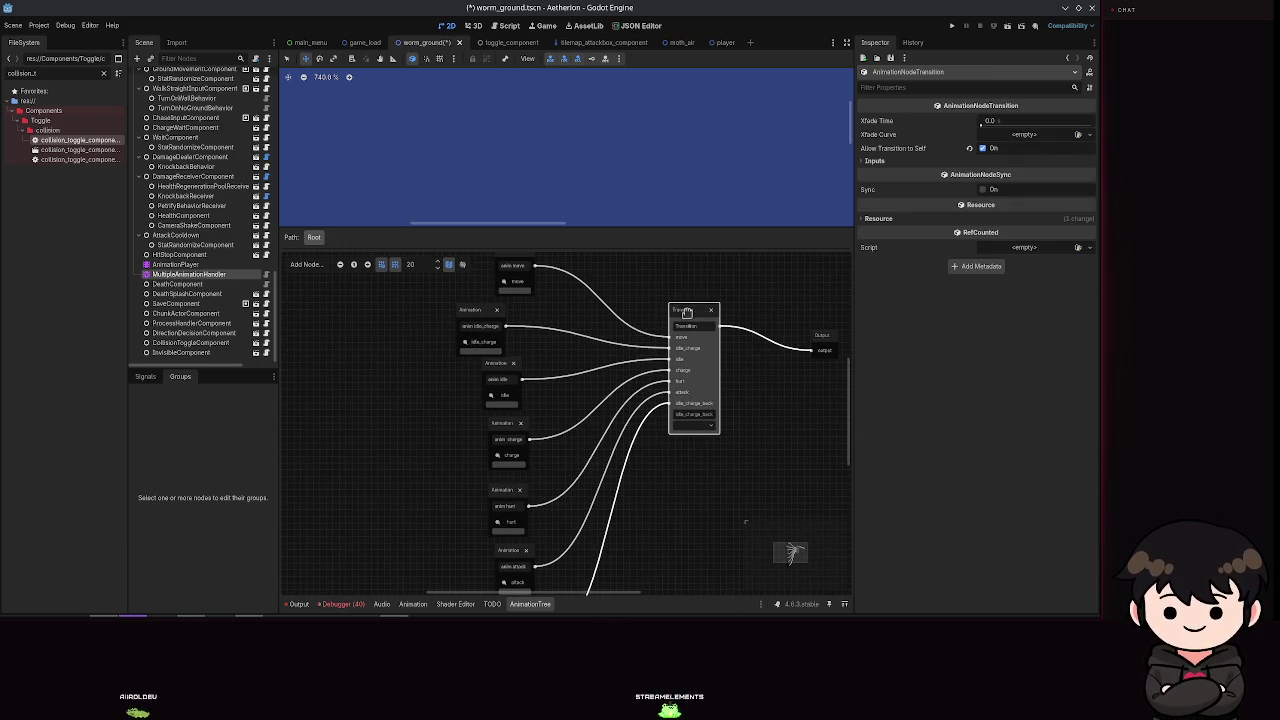
Step: Add a BlendSpace1D node and place it above the Transition node
scroll(590, 362, "up", 2)
right_click(600, 293)
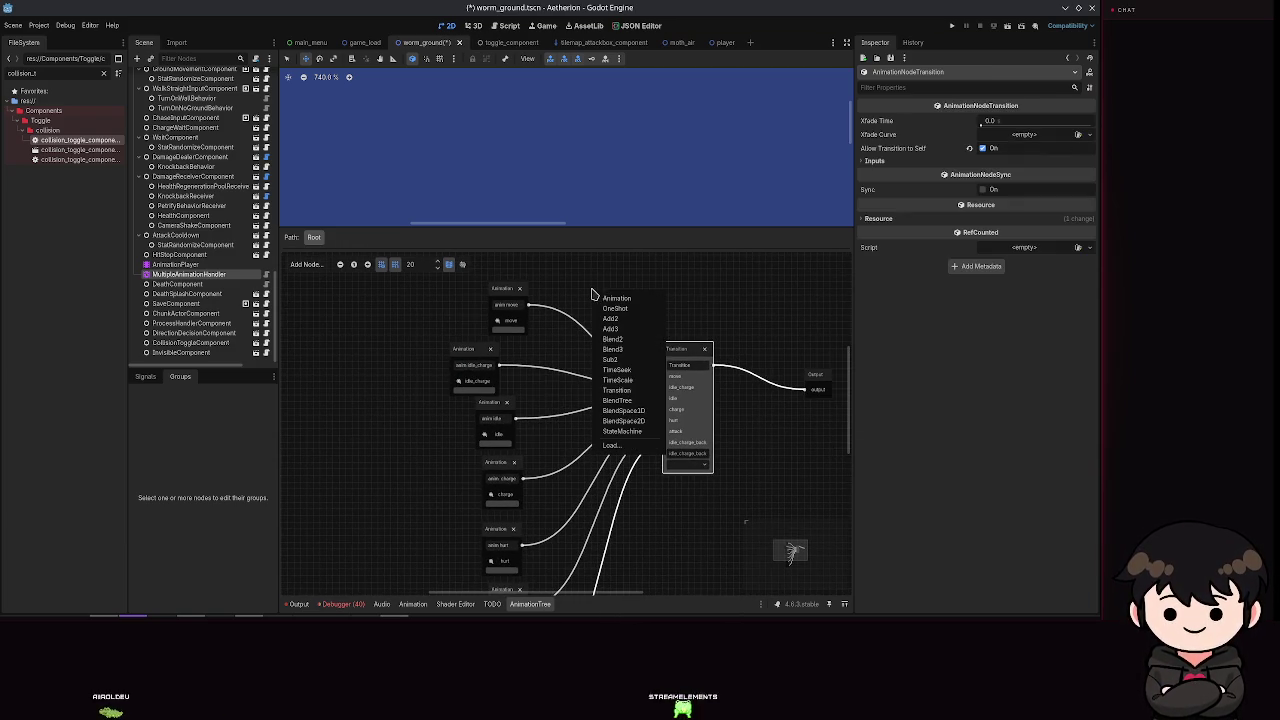
left_click(624, 410)
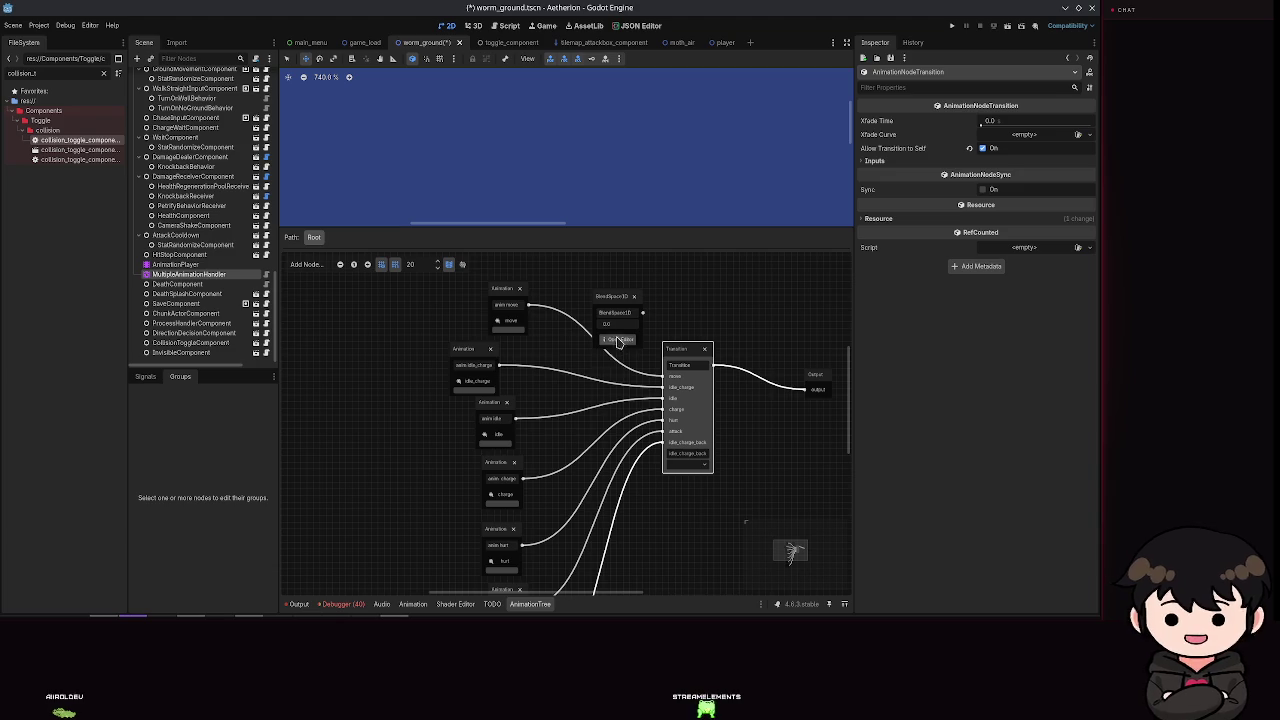
scroll(600, 410, "up", 3)
left_click_drag(604, 408, 609, 378)
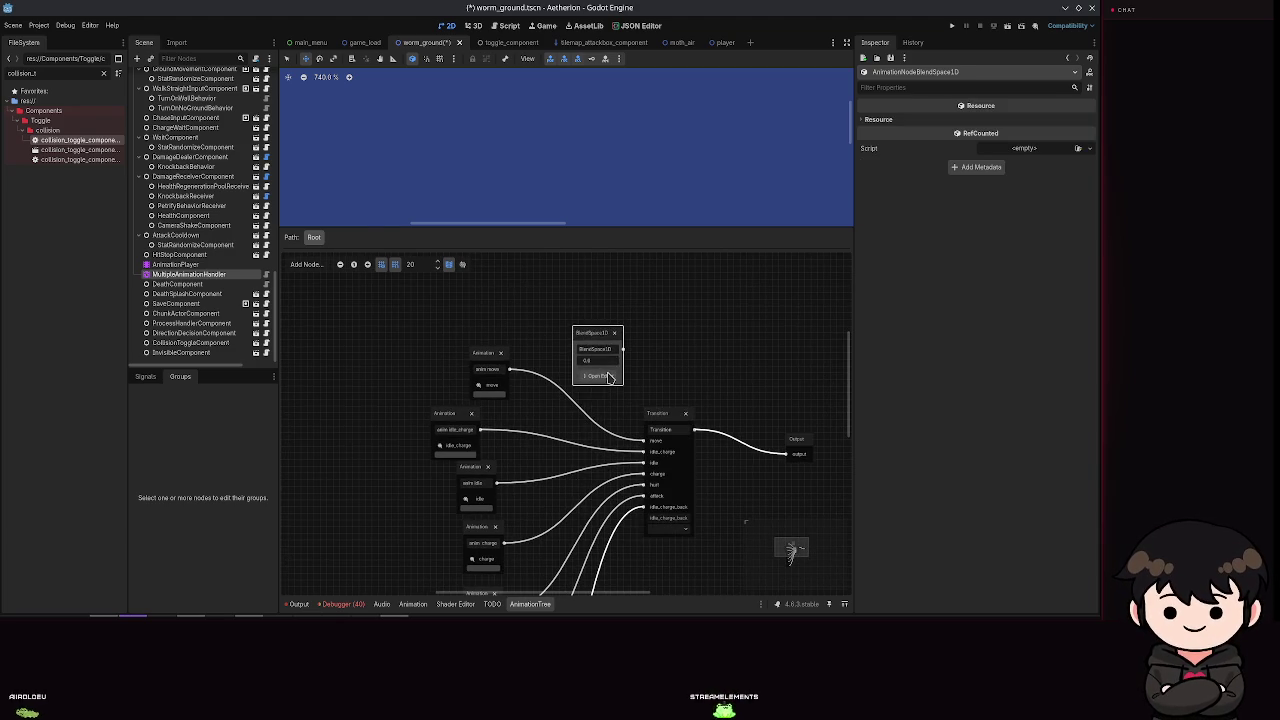
left_click(598, 376)
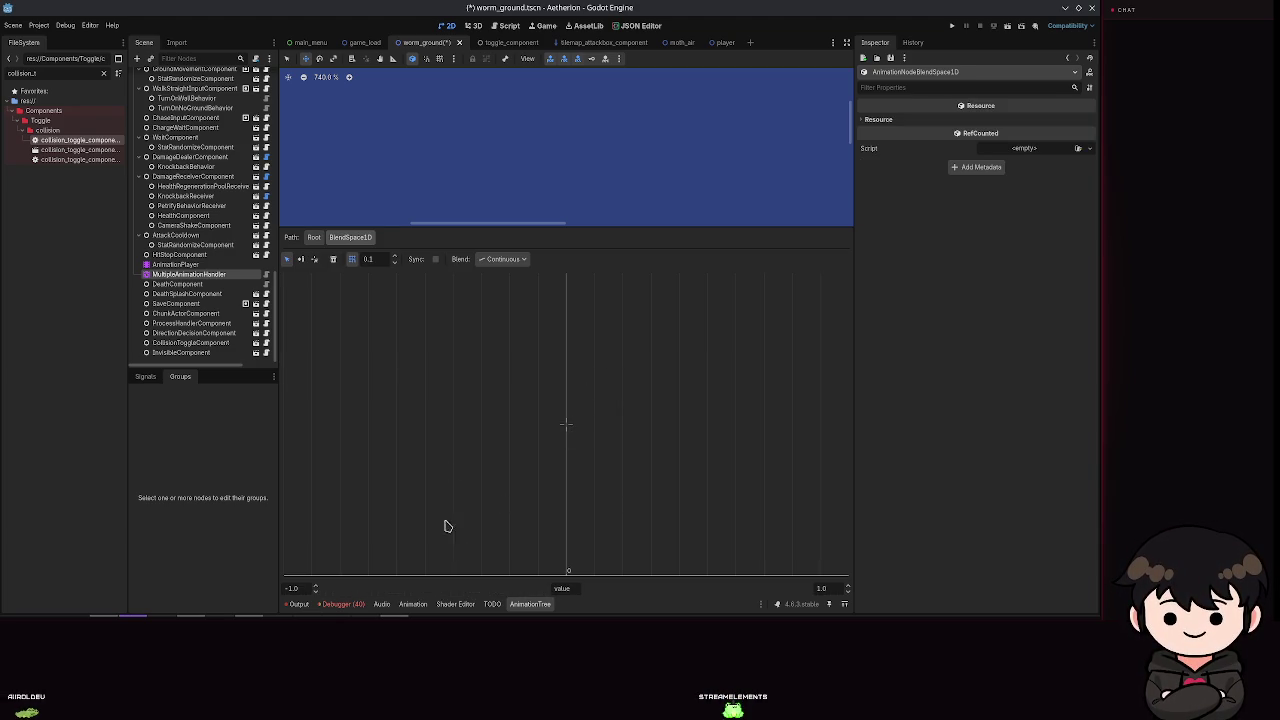
right_click(500, 359)
mouse_move(514, 367)
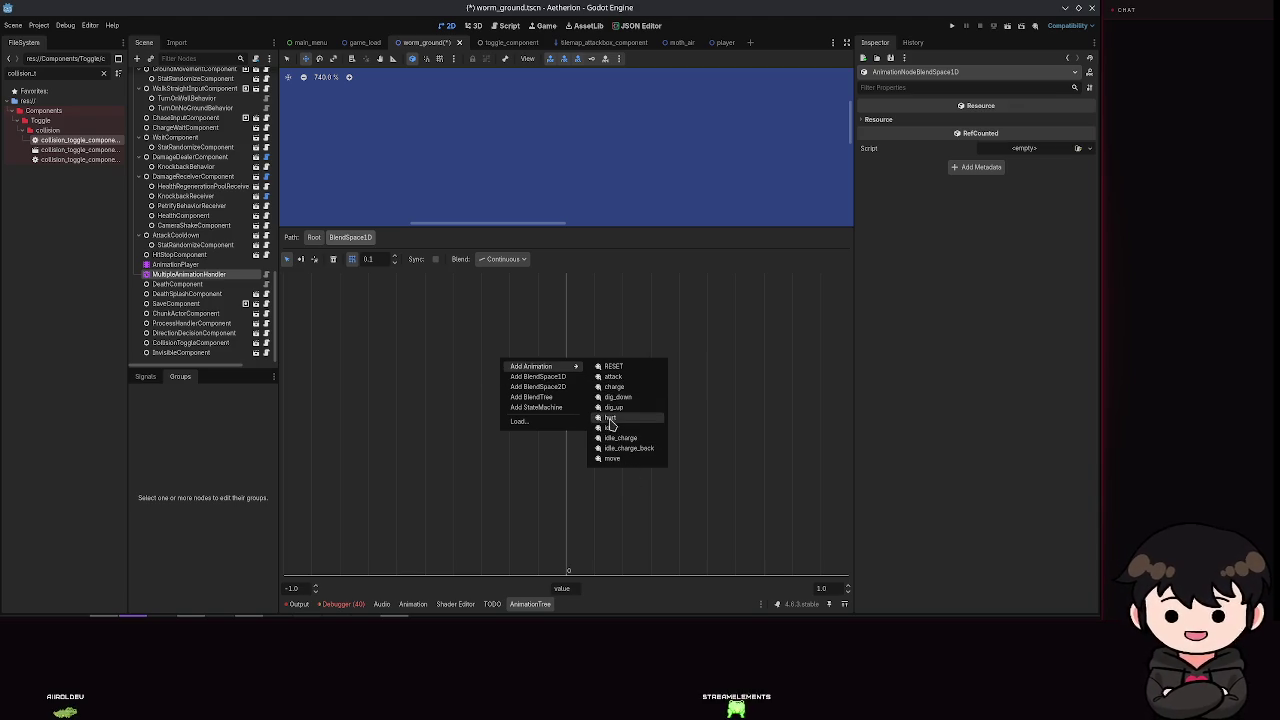
left_click(614, 458)
right_click(564, 382)
mouse_move(600, 387)
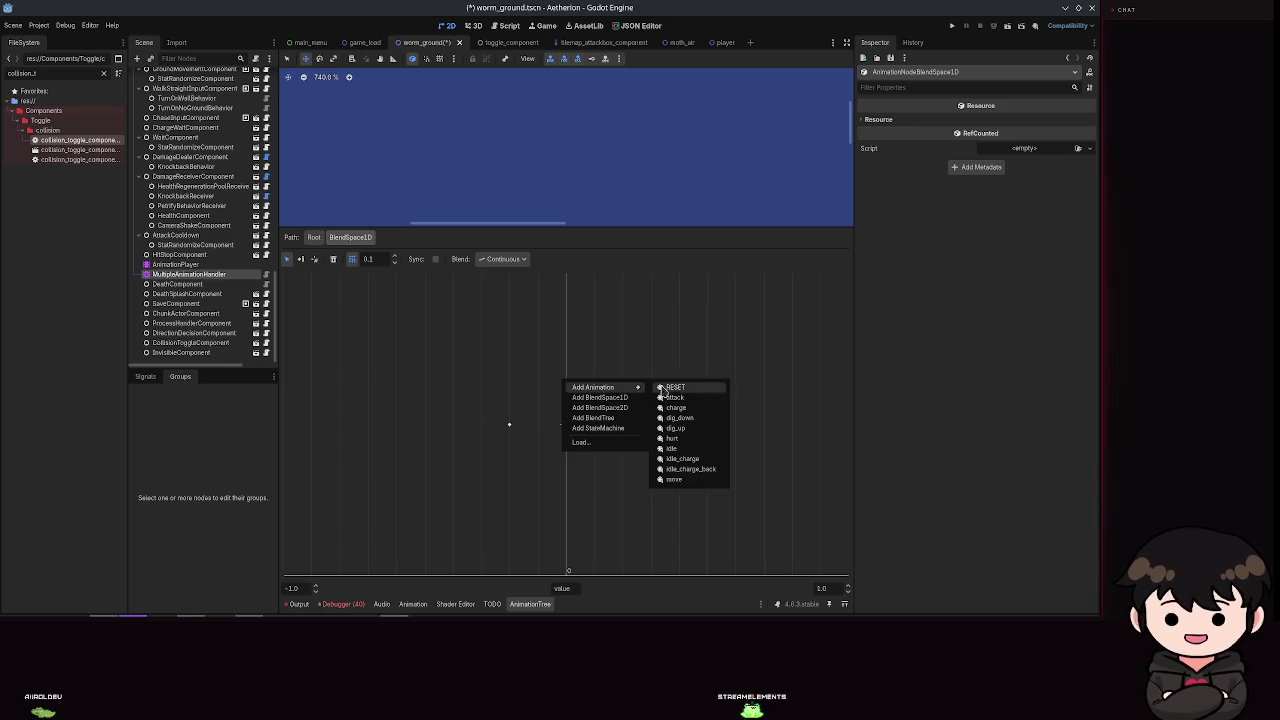
left_click(690, 458)
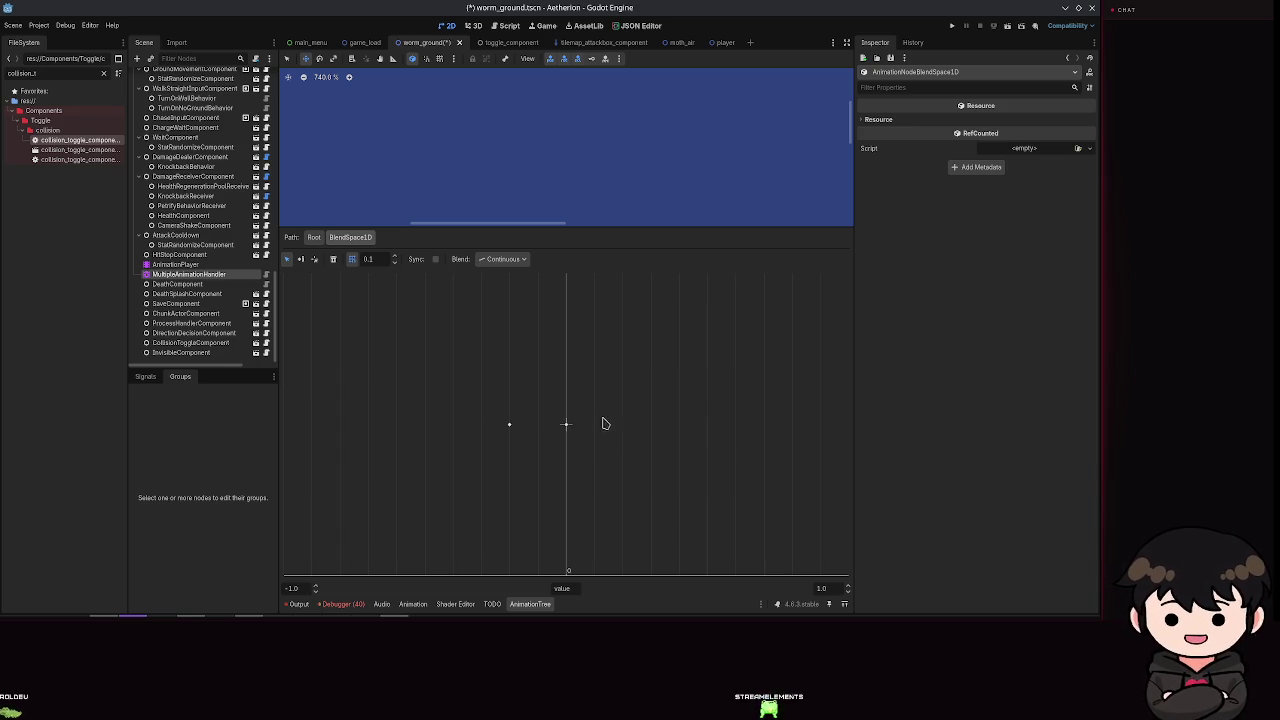
left_click(592, 426)
left_click_drag(588, 436, 654, 434)
key("ctrl+s")
left_click(500, 259)
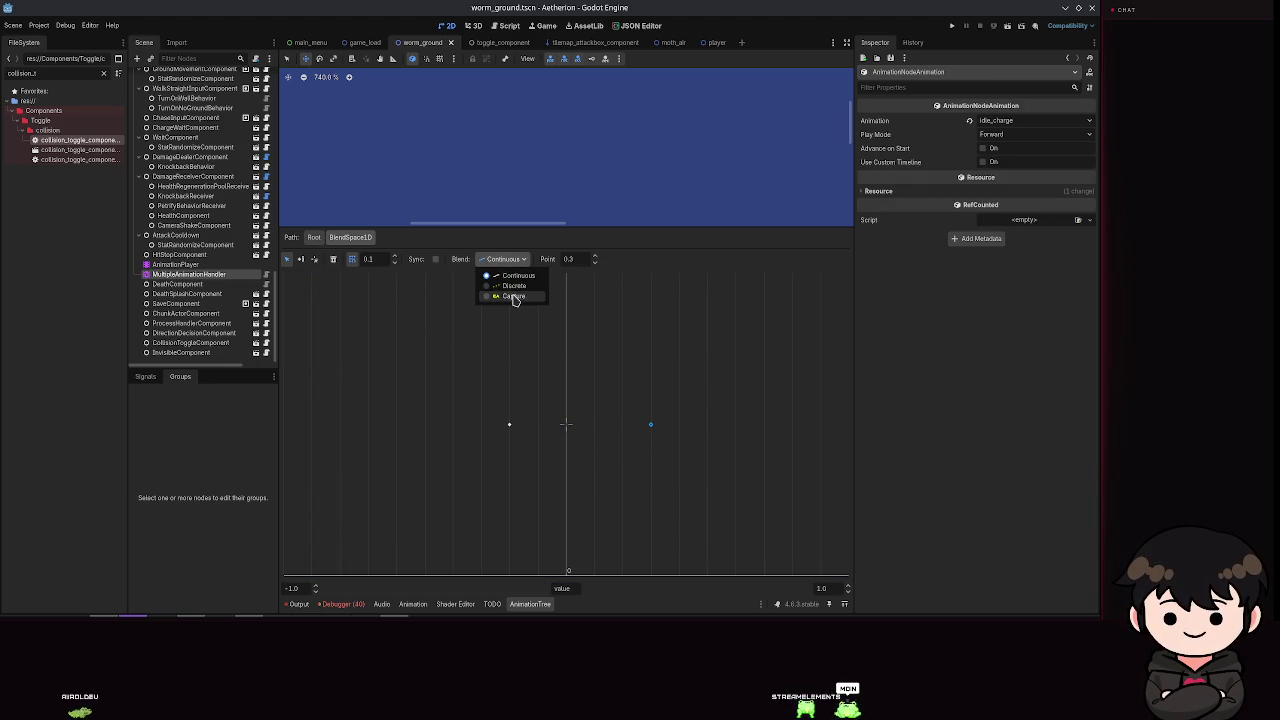
left_click(494, 274)
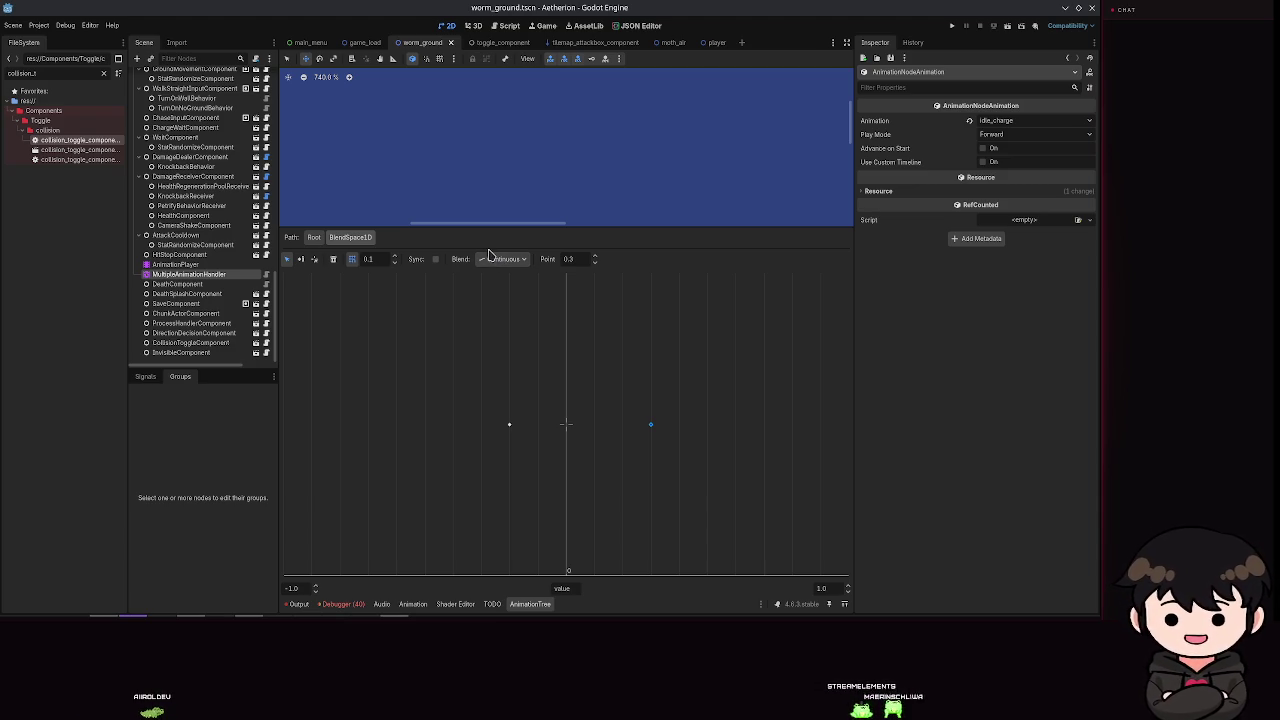
left_click(314, 237)
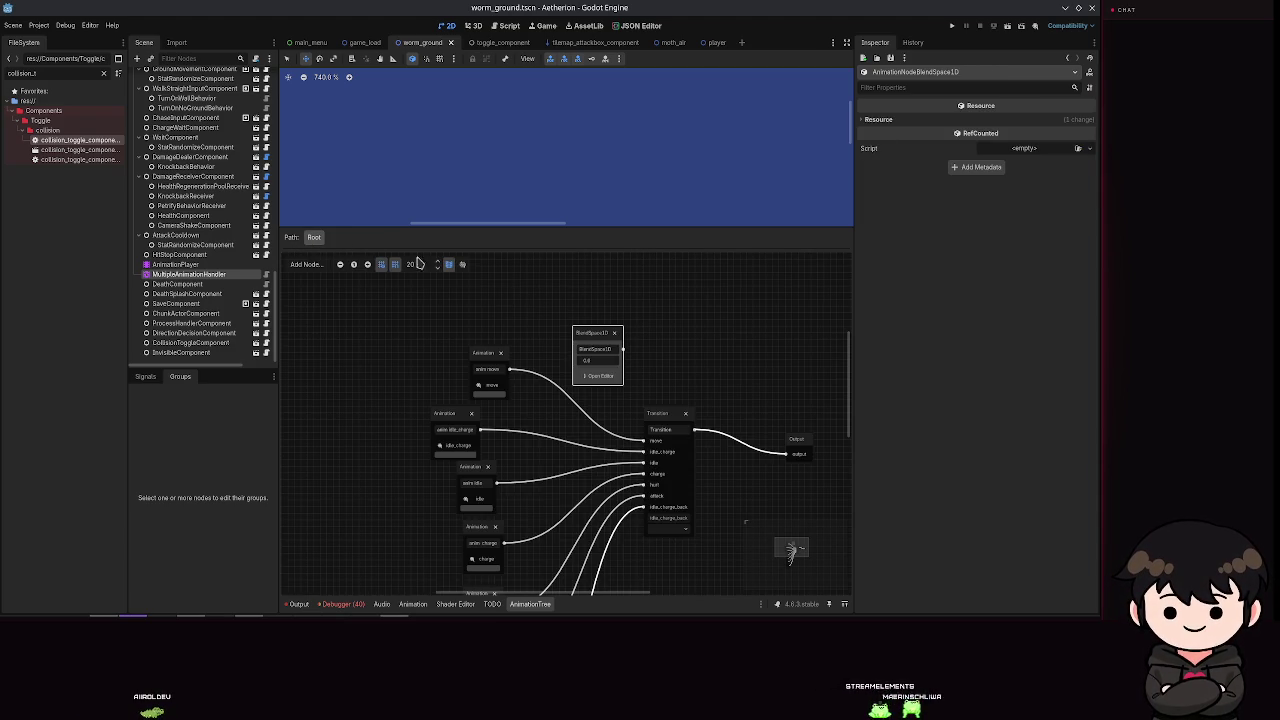
left_click(604, 377)
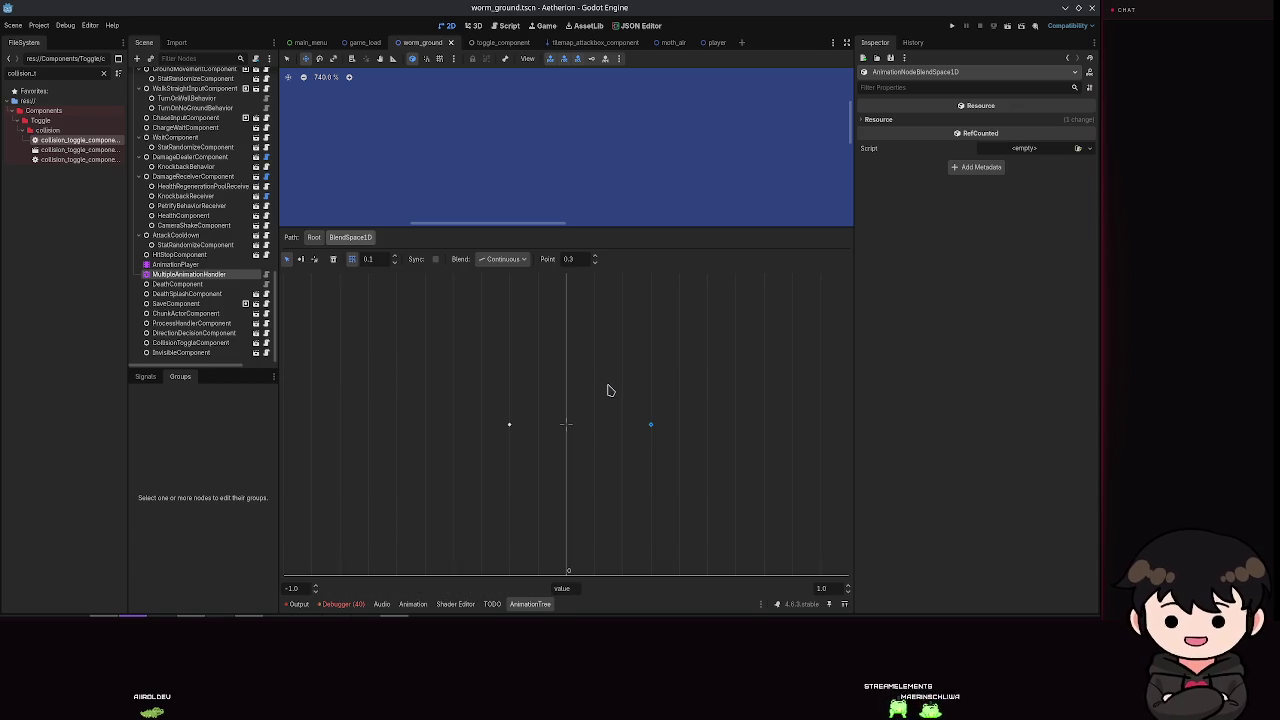
left_click(876, 119)
left_click(876, 119)
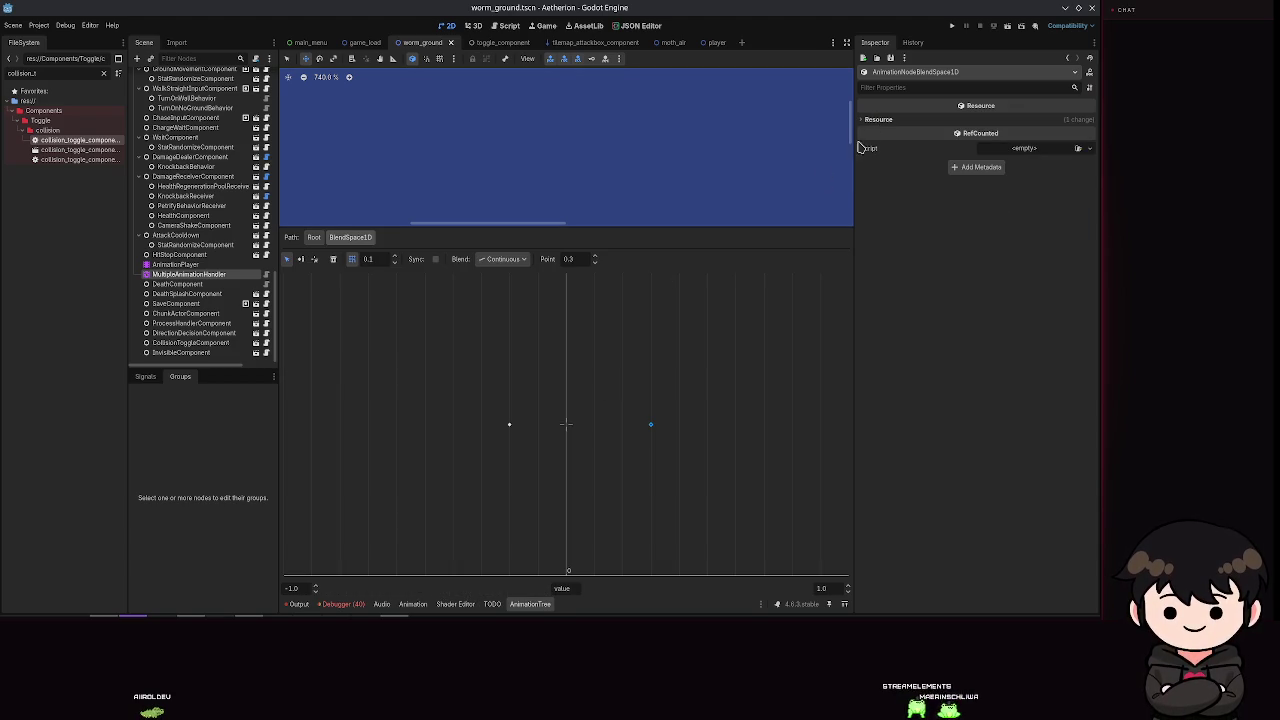
left_click(290, 588)
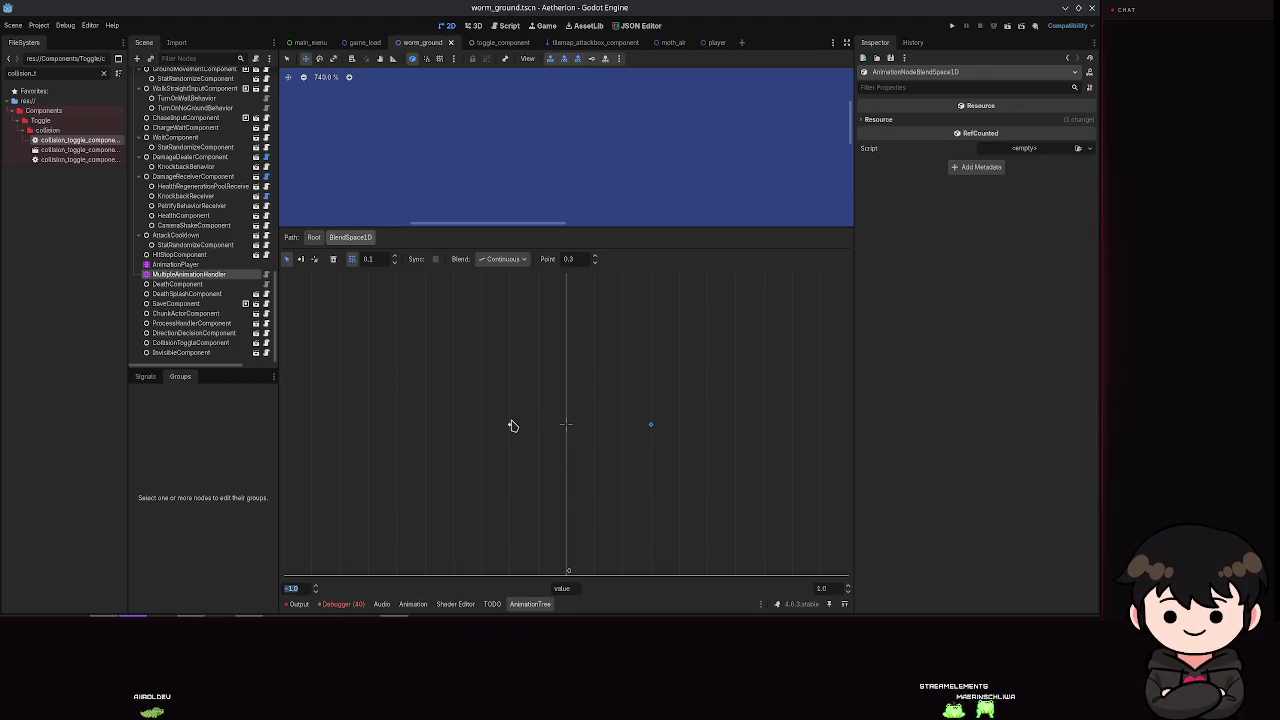
left_click(510, 425)
right_click(510, 427)
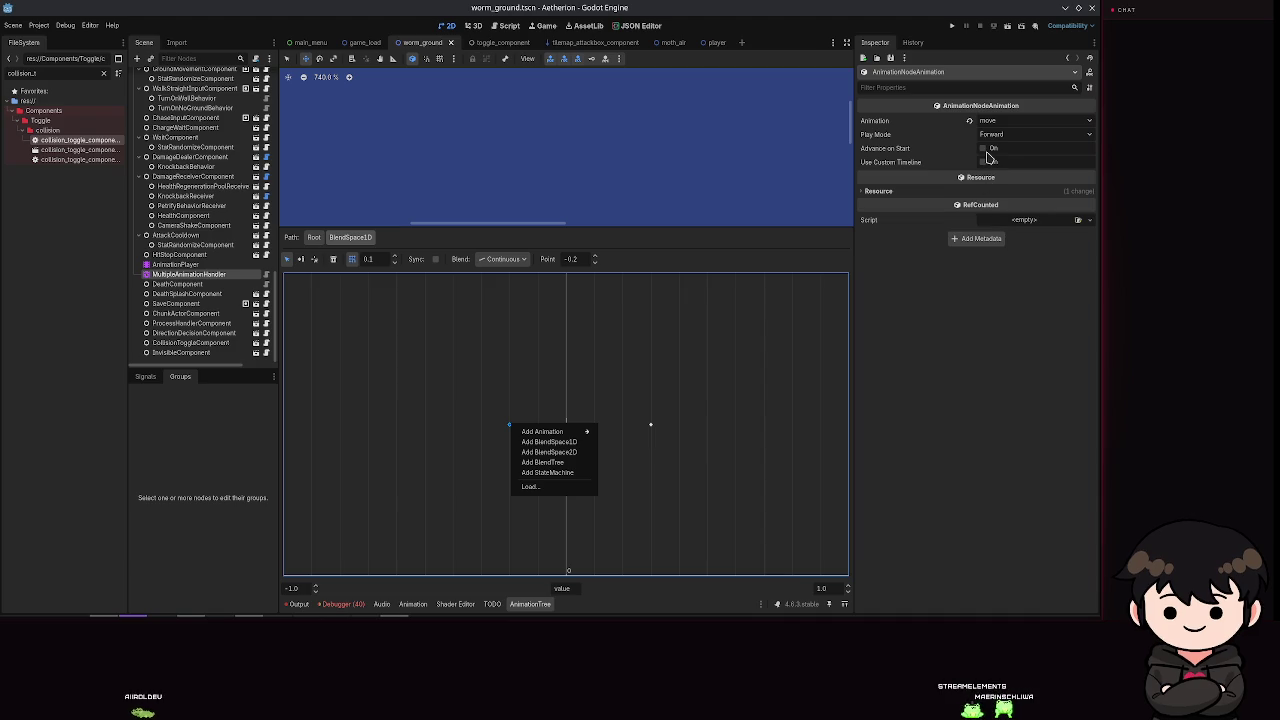
left_click(940, 372)
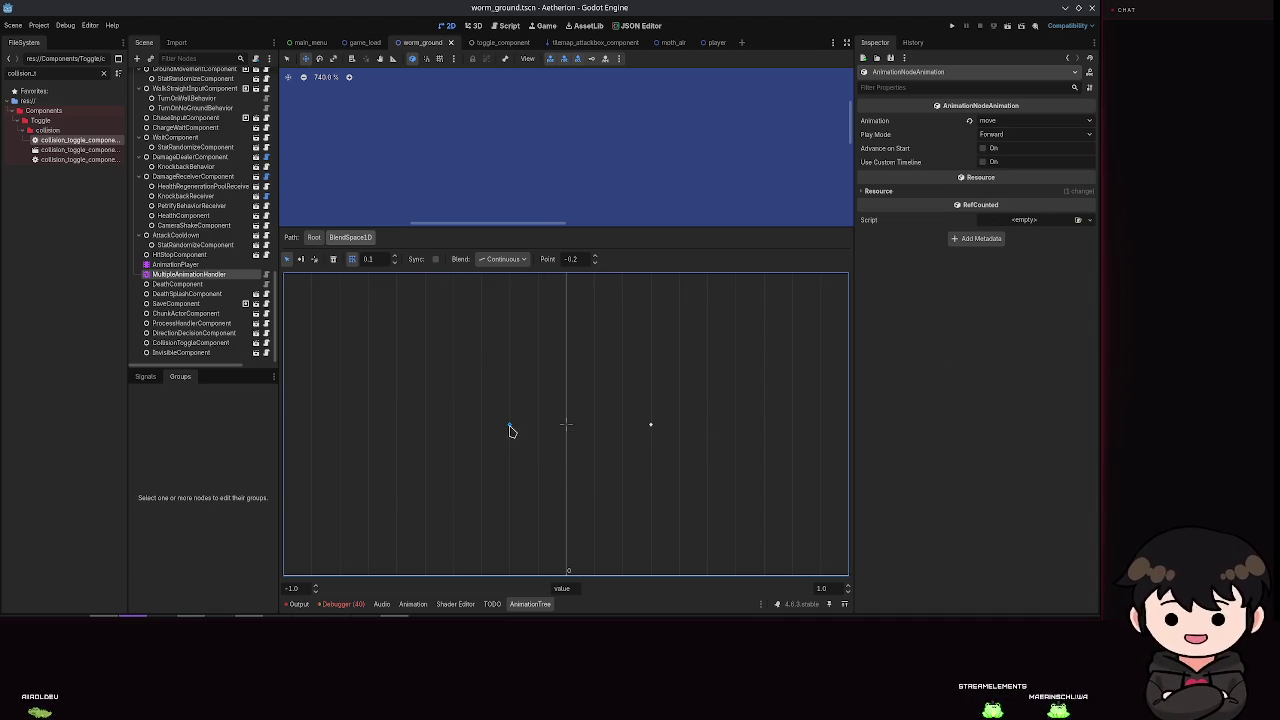
left_click(565, 433)
left_click(434, 260)
left_click(511, 423)
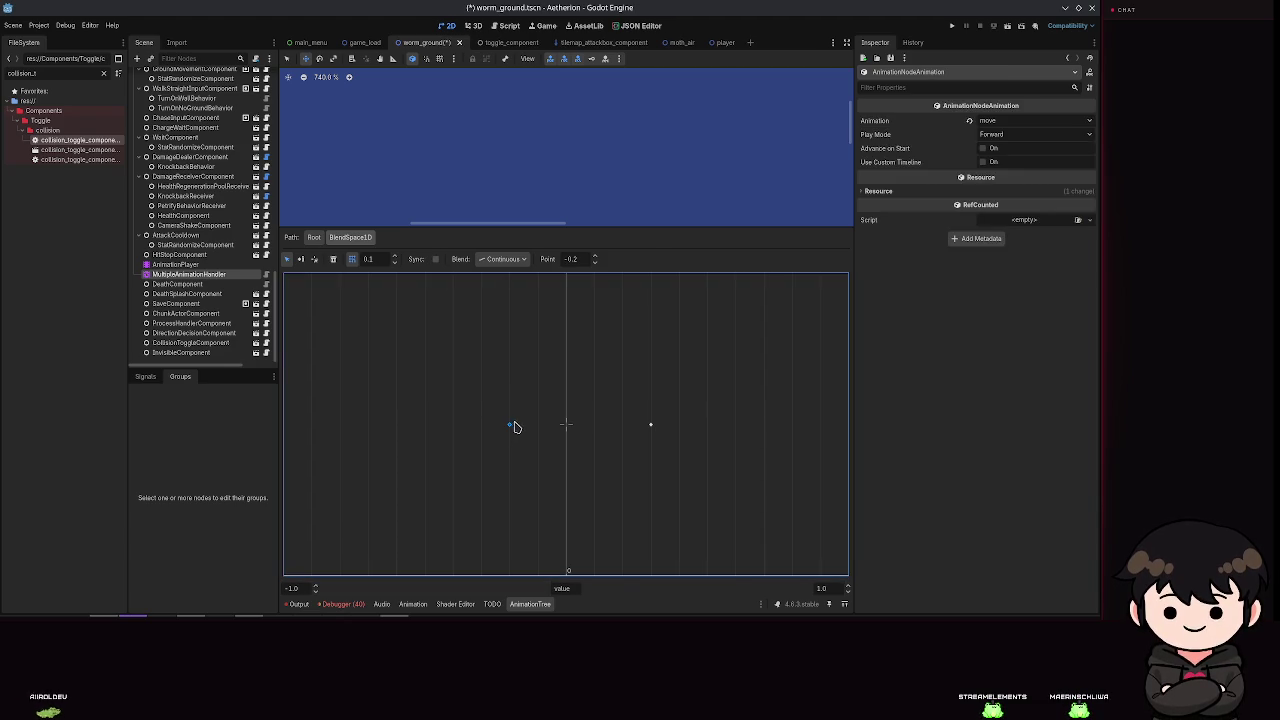
left_click(650, 428)
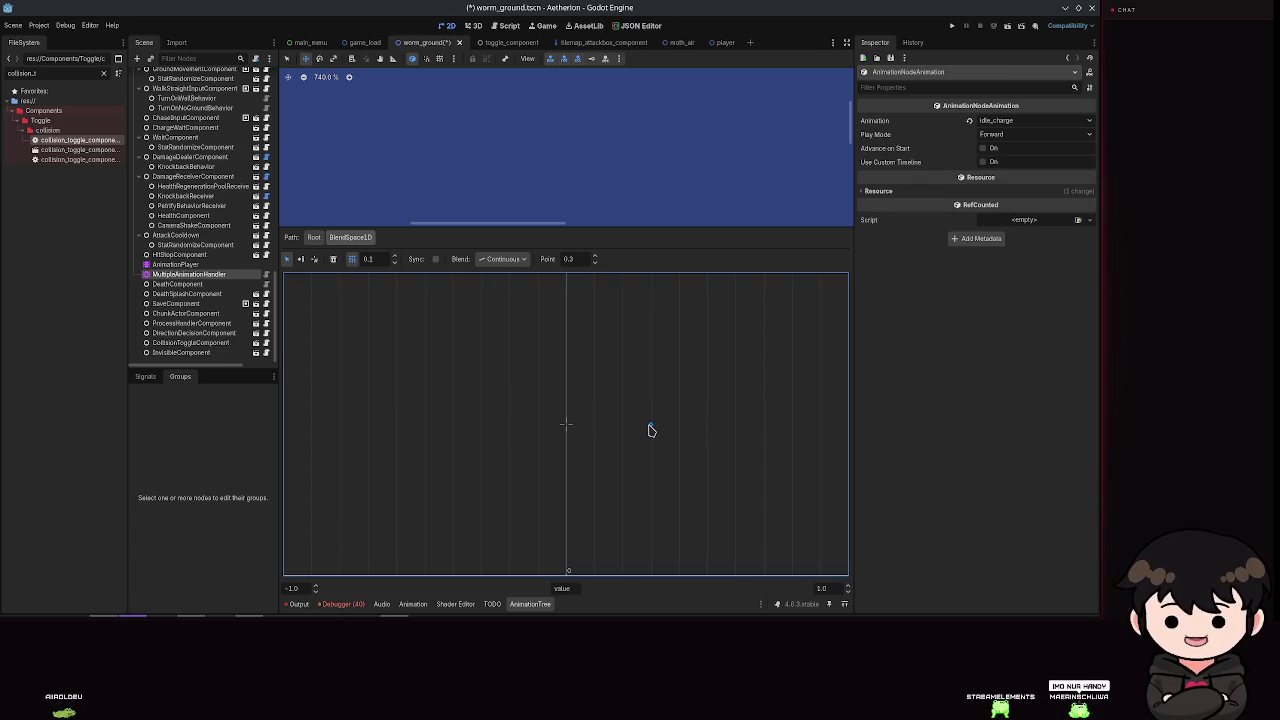
key("Delete")
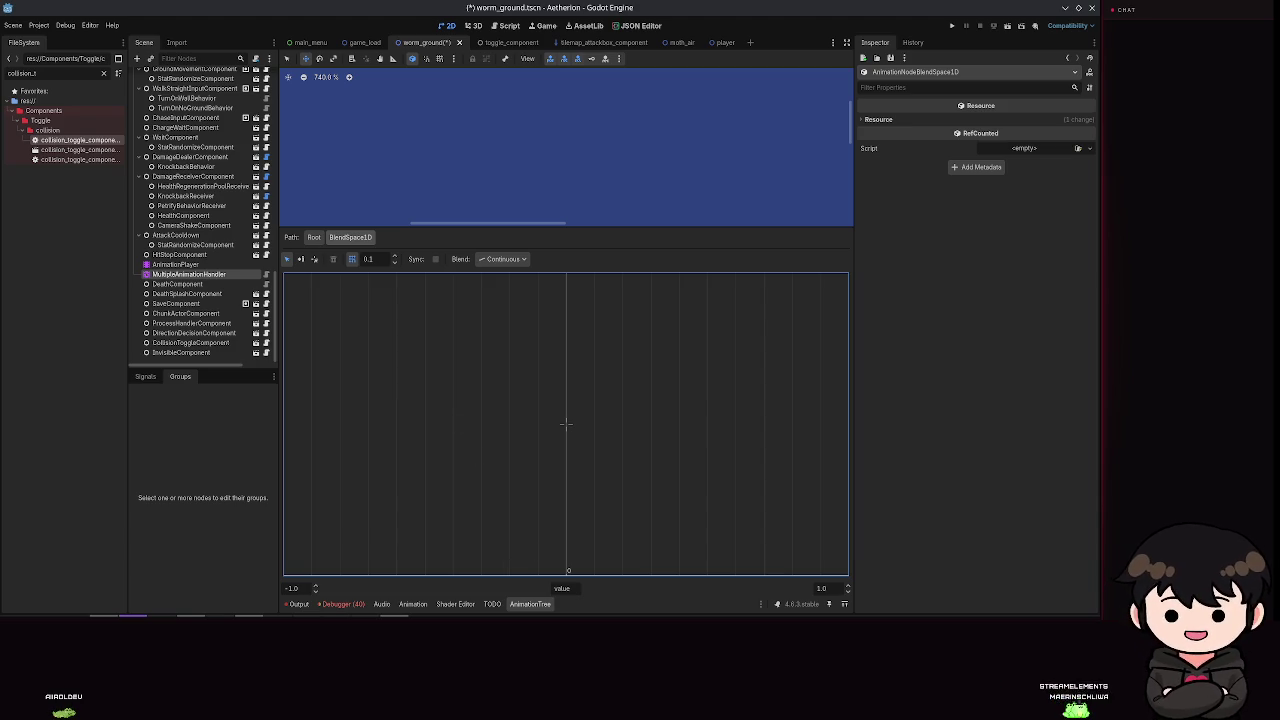
left_click(491, 604)
mouse_move(476, 512)
left_mouse_down()
mouse_move(480, 399)
mouse_move(485, 492)
left_mouse_up()
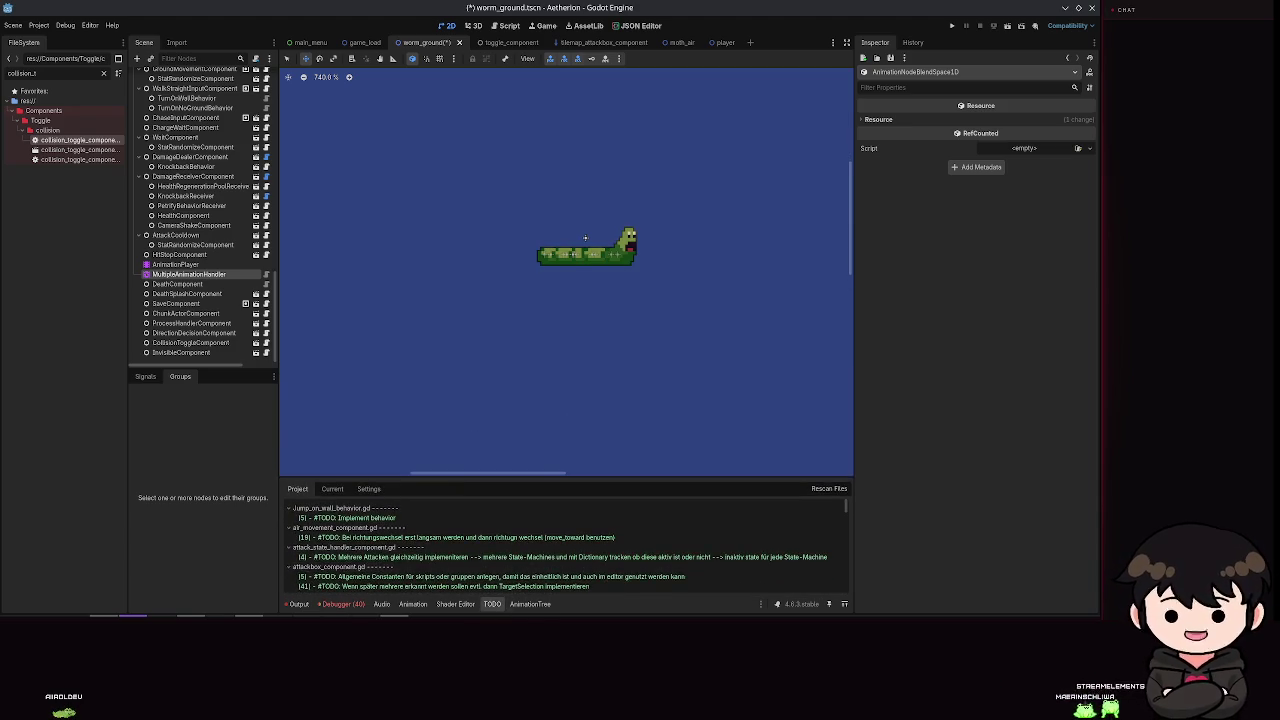
left_click(530, 604)
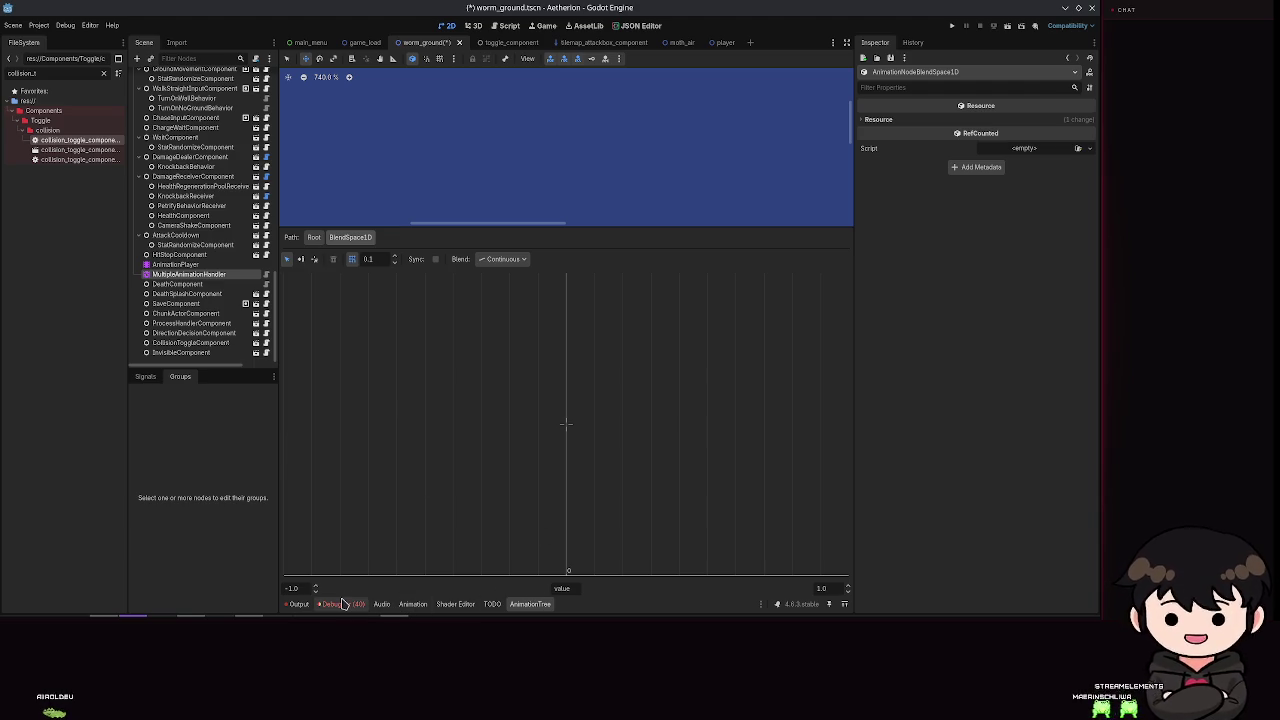
left_click(341, 604)
left_click(299, 604)
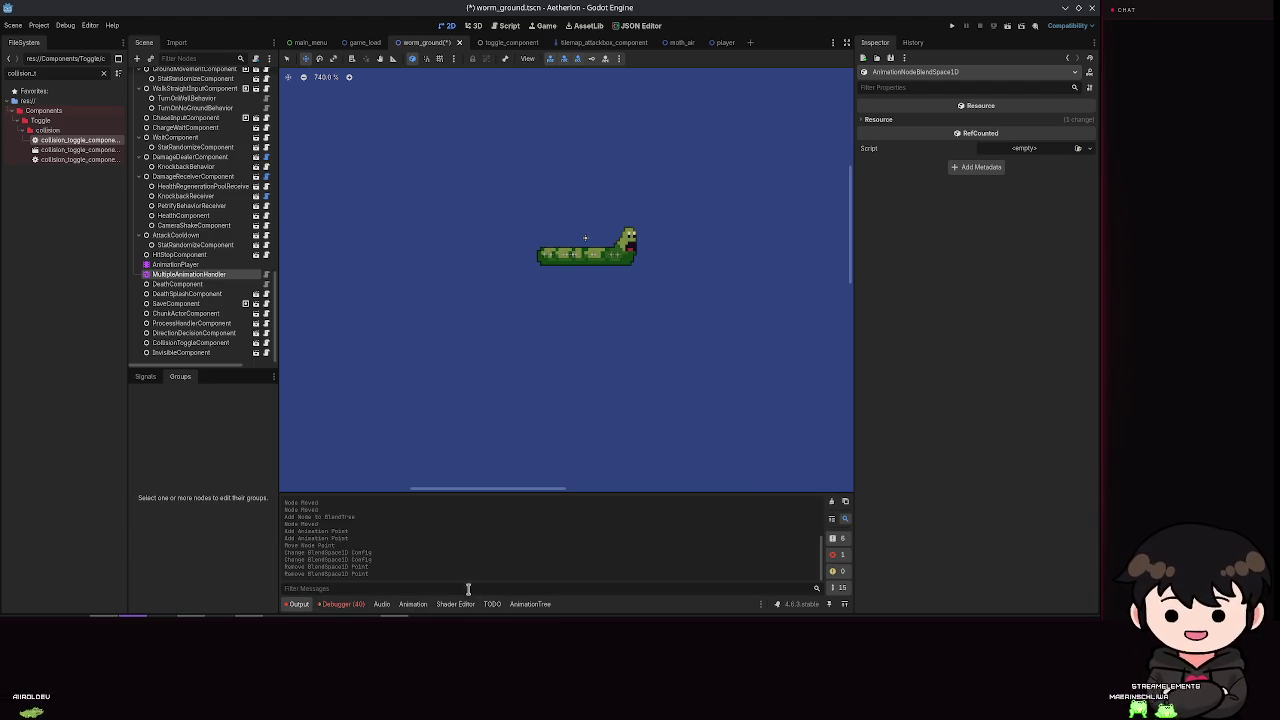
left_click(533, 604)
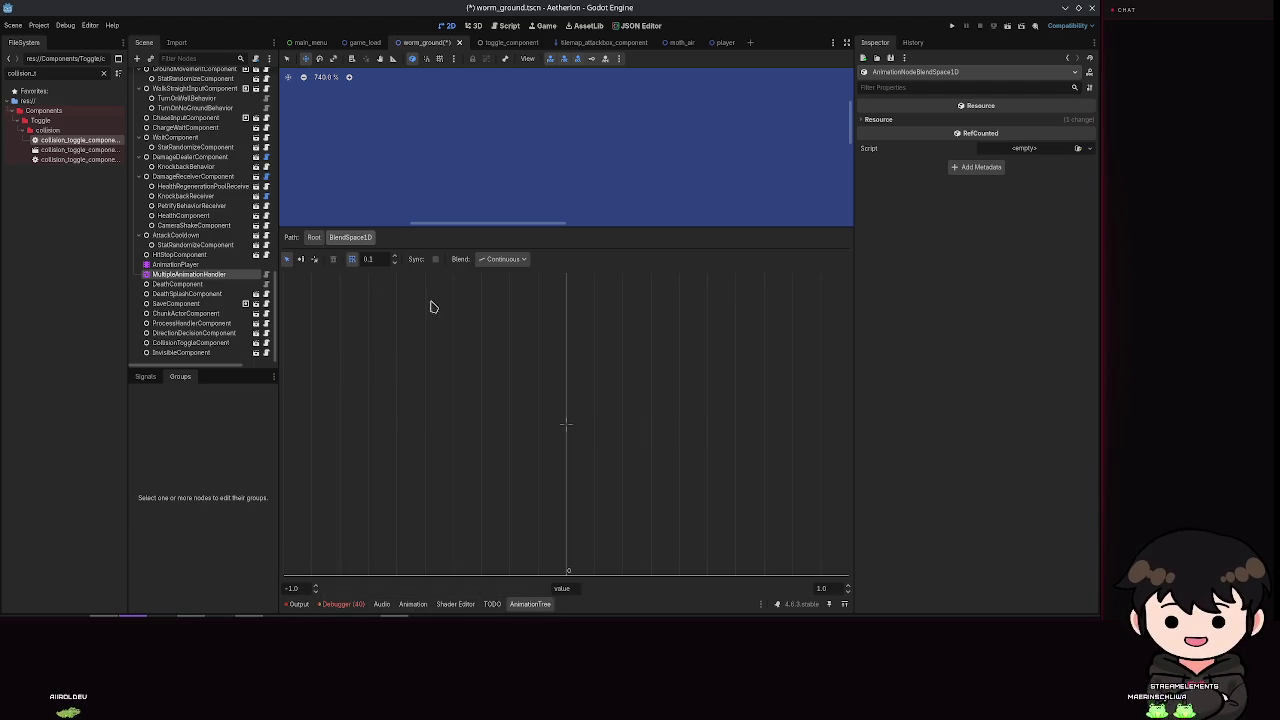
left_click(314, 237)
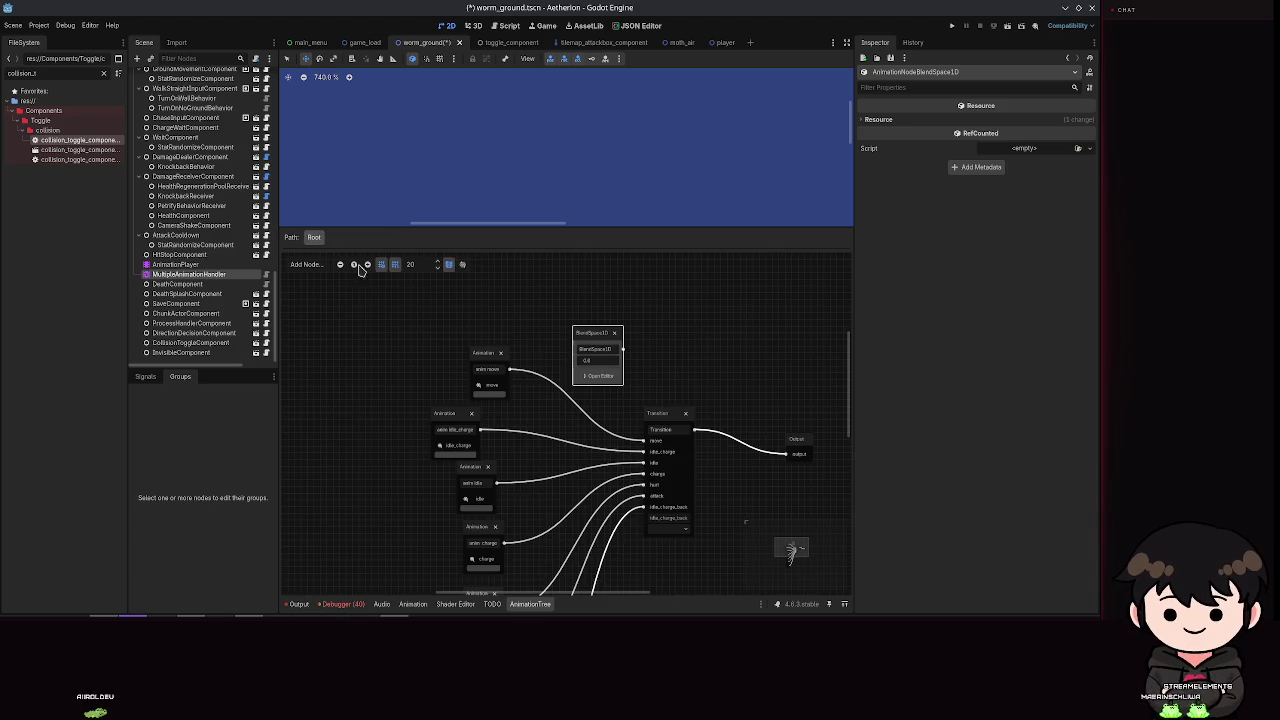
Step: Replace the BlendSpace1D node with a new BlendTree node and open it
key("Delete")
right_click(633, 322)
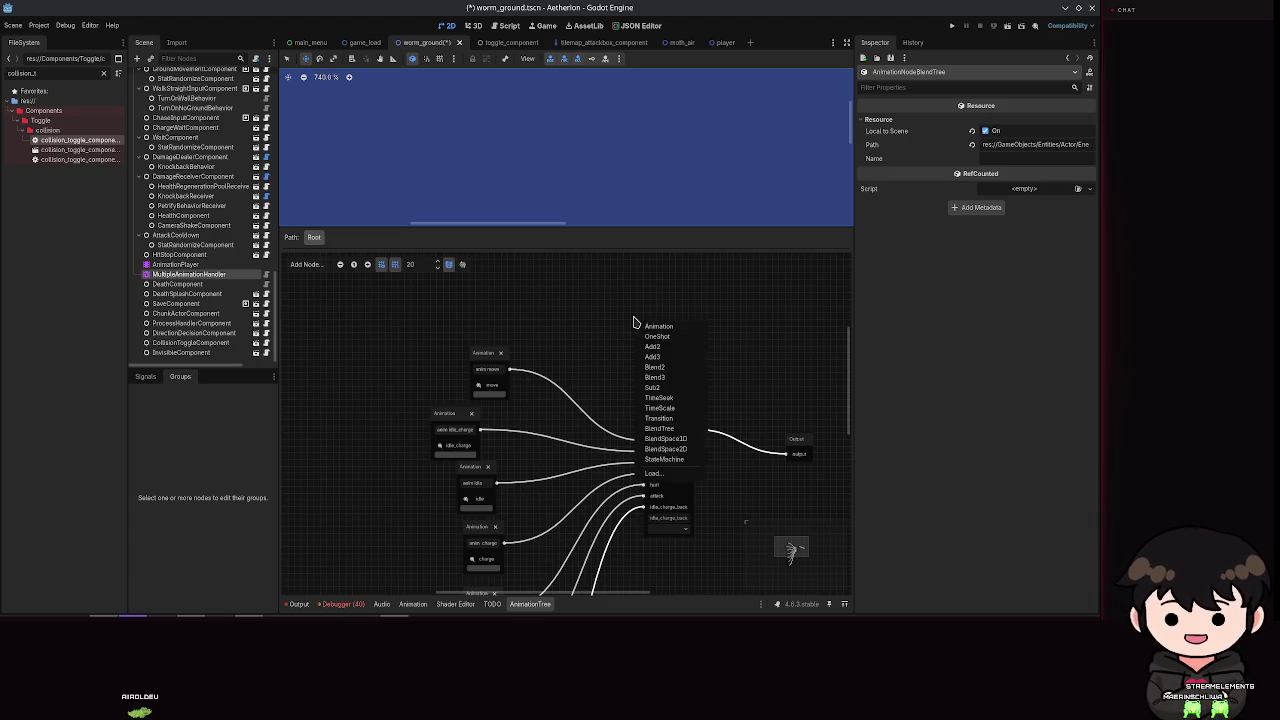
left_click(658, 430)
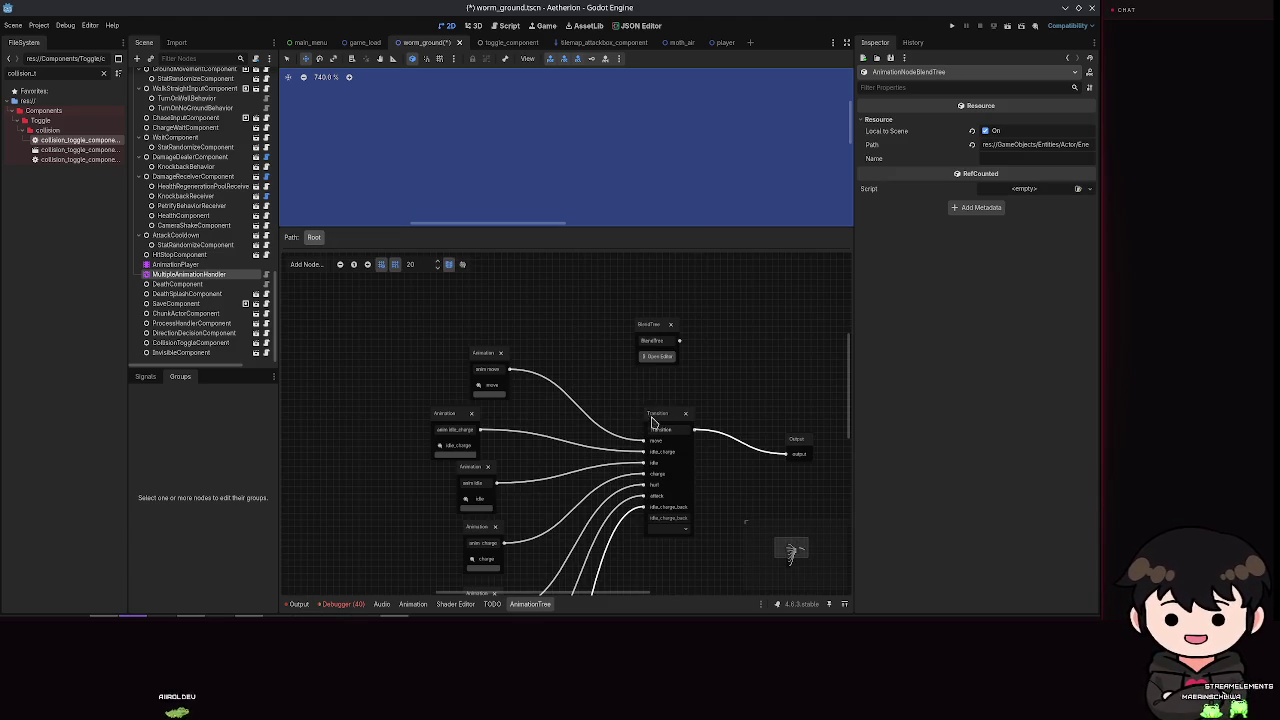
left_click(657, 356)
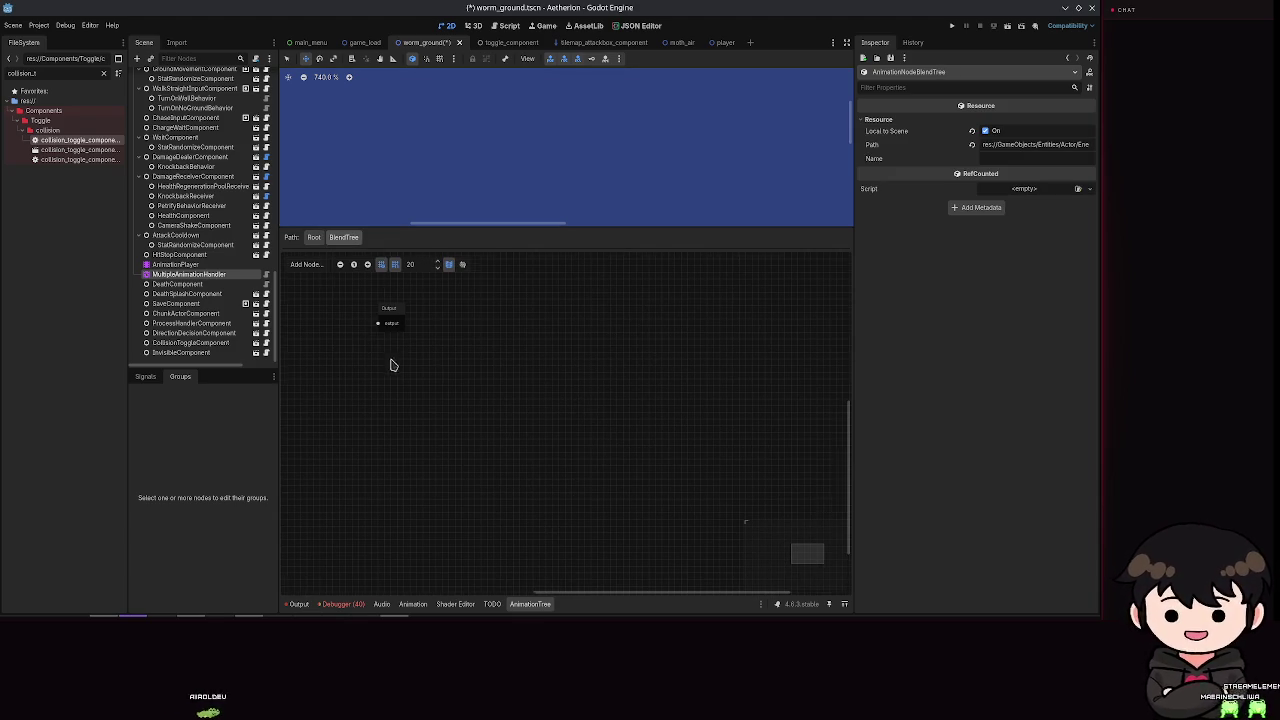
Step: Add Animation nodes for move and charge inside the BlendTree and connect move to Output
right_click(494, 313)
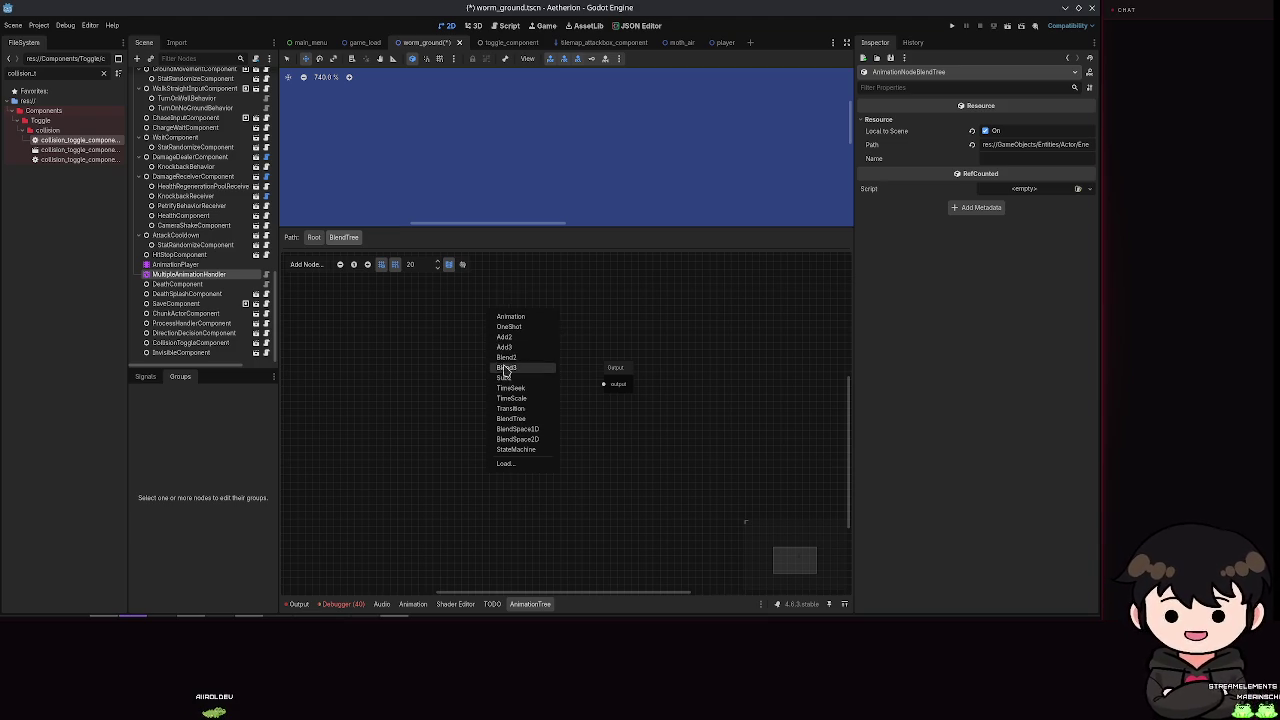
left_click(510, 316)
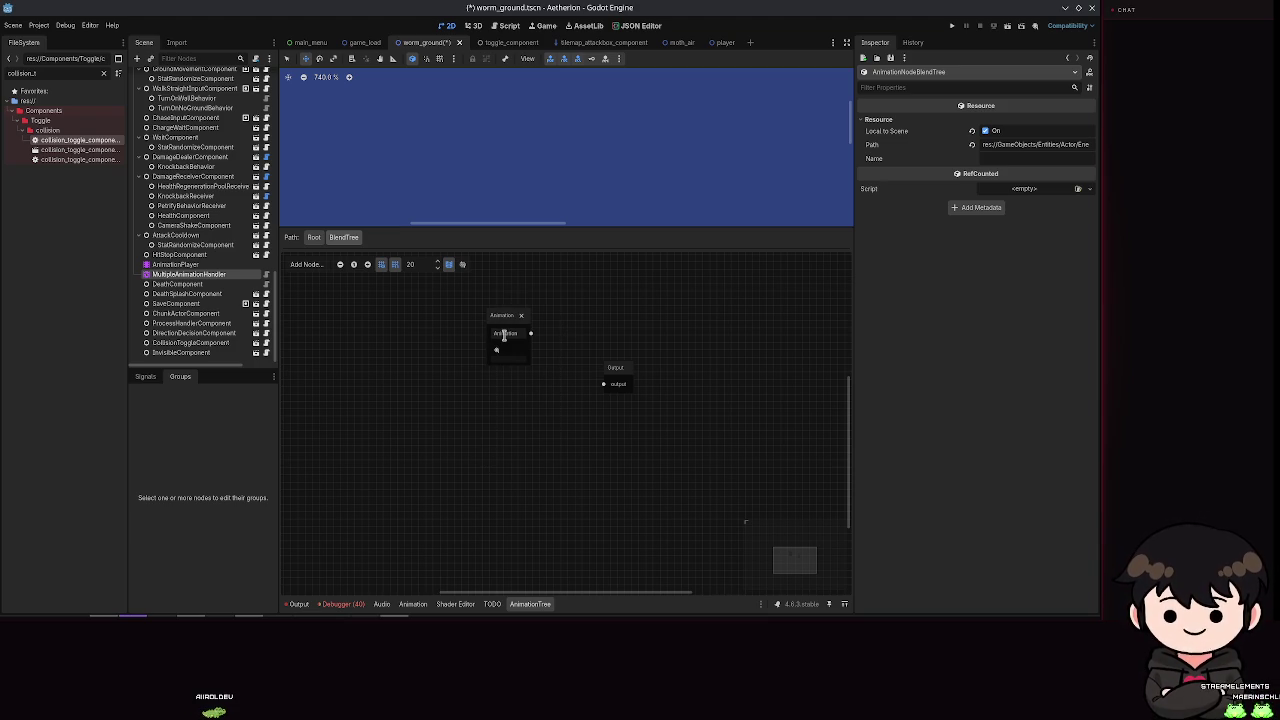
left_click(497, 350)
left_click(509, 455)
right_click(513, 433)
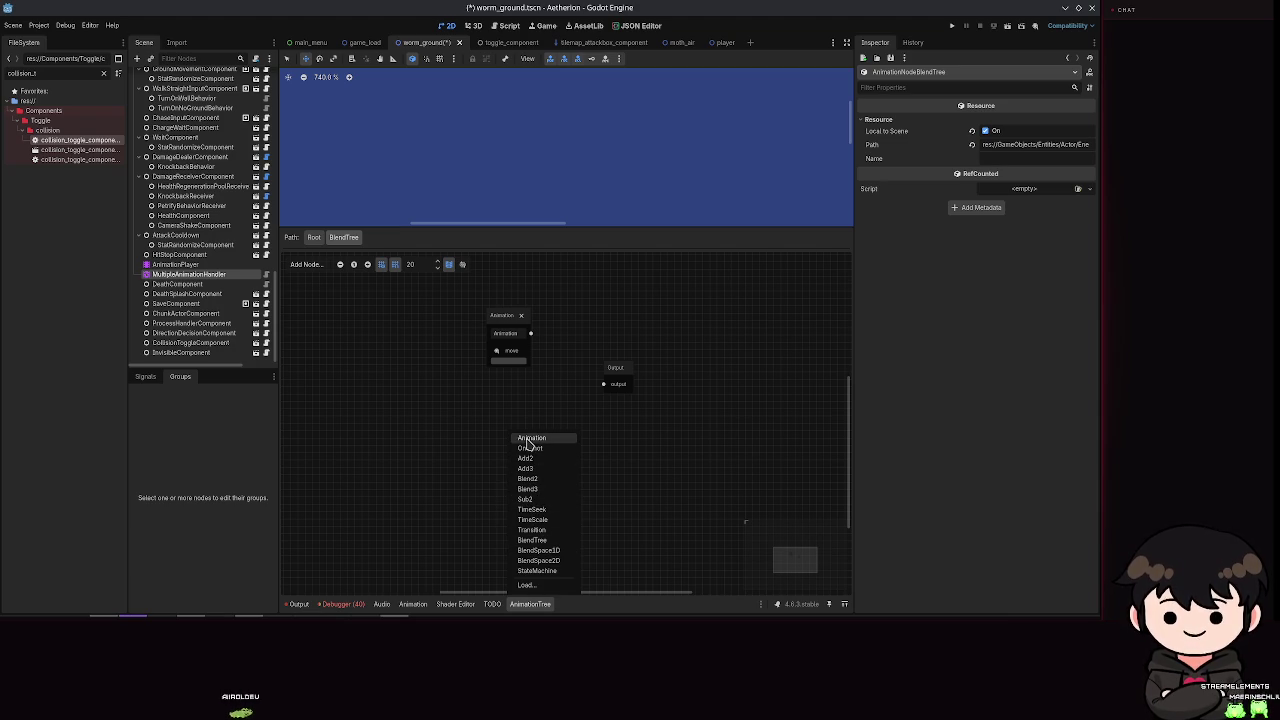
left_click(530, 440)
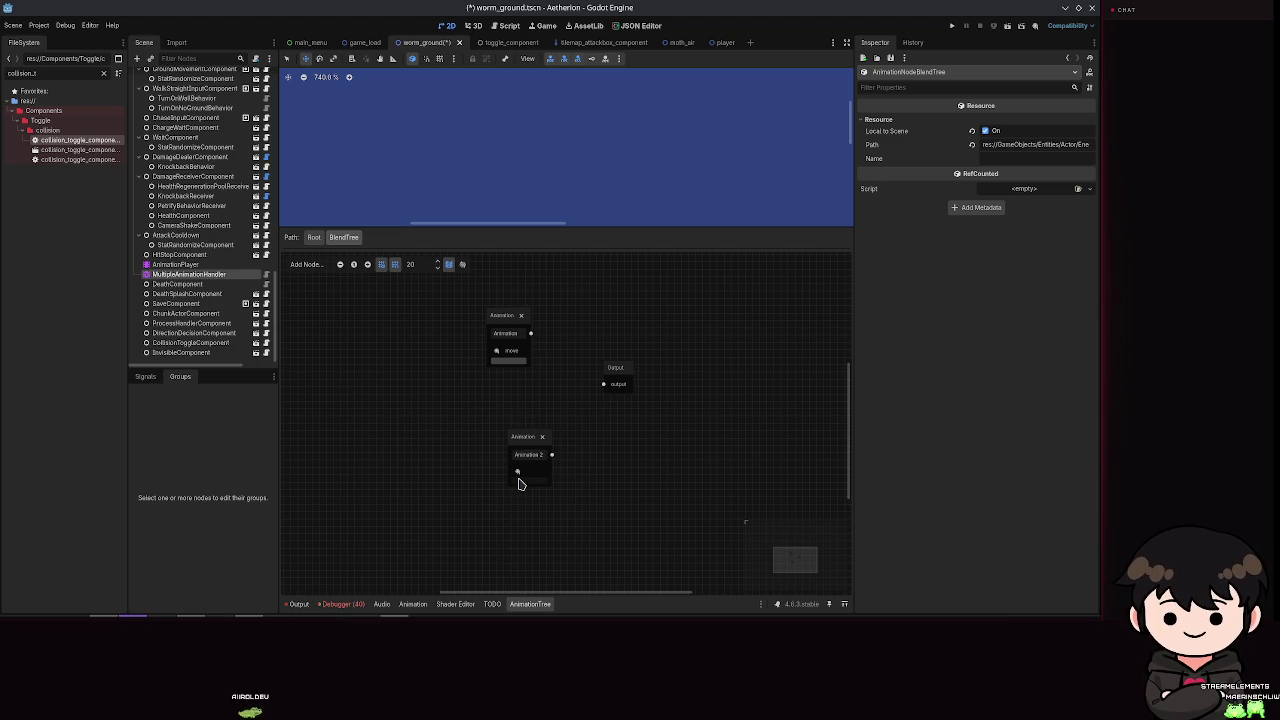
left_click(518, 472)
left_click(540, 505)
mouse_move(551, 454)
left_mouse_down()
mouse_move(557, 340)
mouse_move(535, 336)
mouse_move(600, 391)
left_mouse_up()
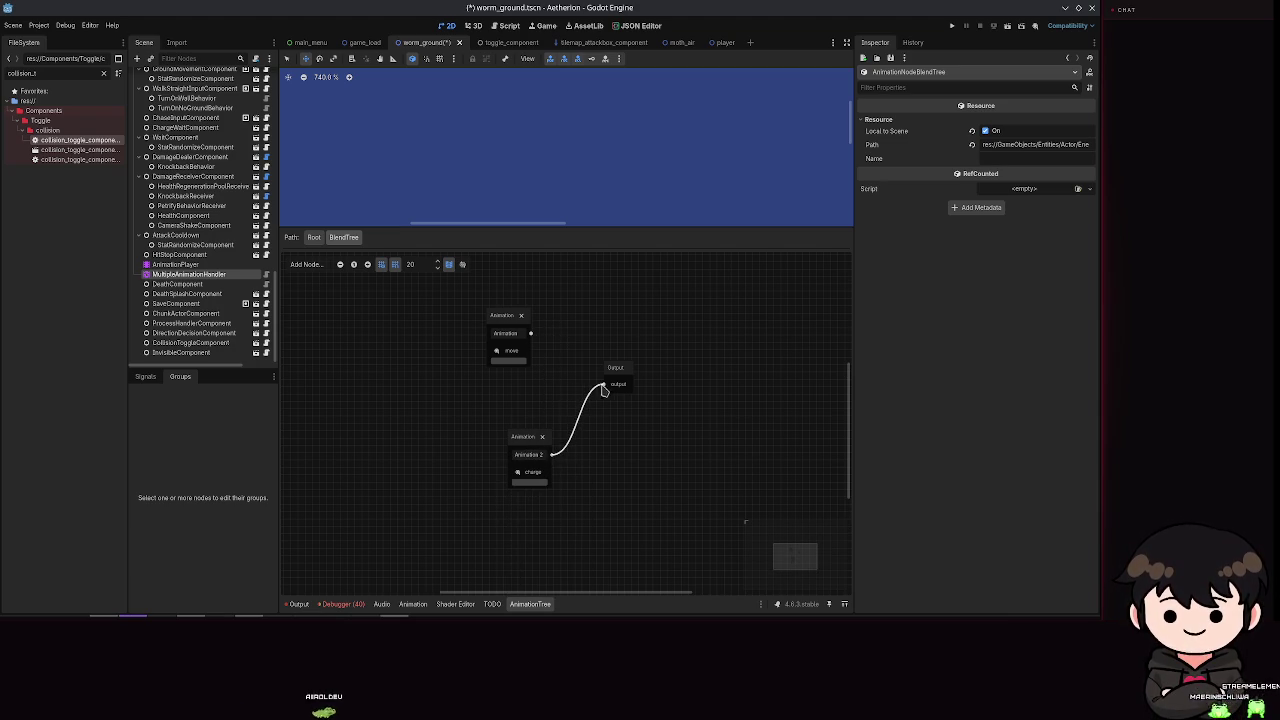
mouse_move(535, 337)
left_mouse_down()
mouse_move(603, 389)
mouse_move(671, 386)
left_mouse_up()
Step: Add a Blend2 node and feed the move animation into its In input
right_click(603, 420)
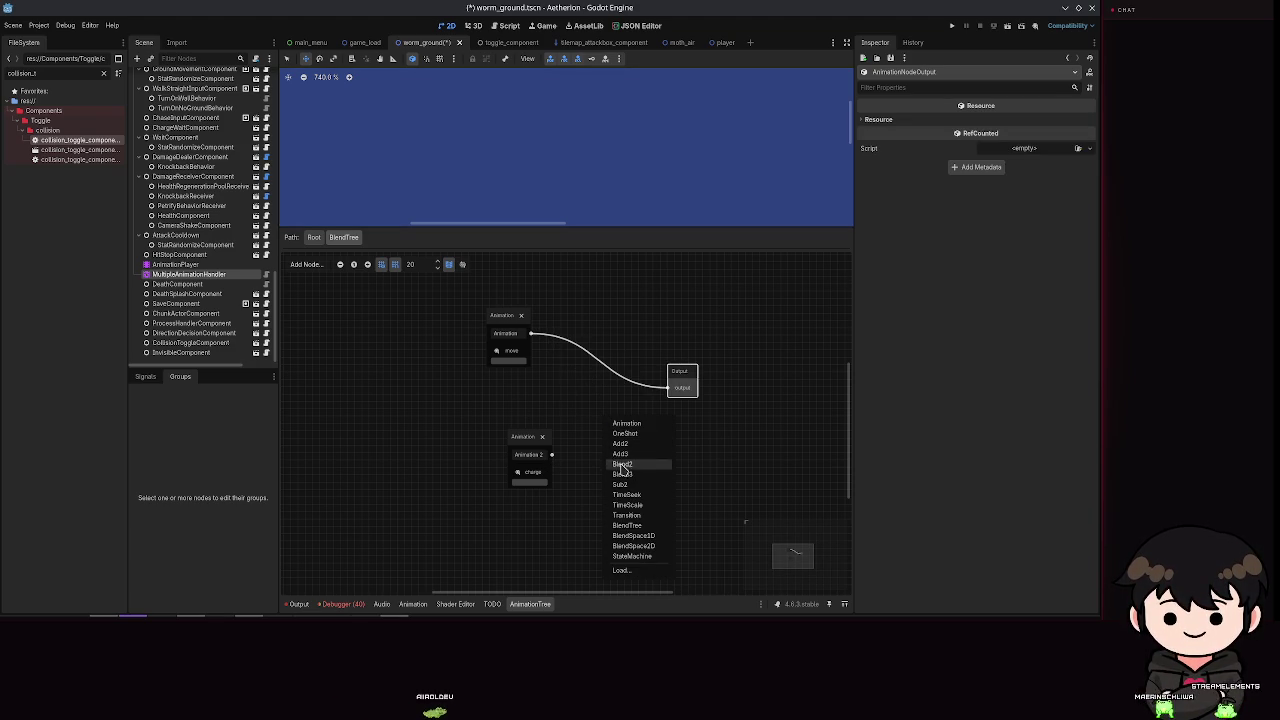
left_click(620, 464)
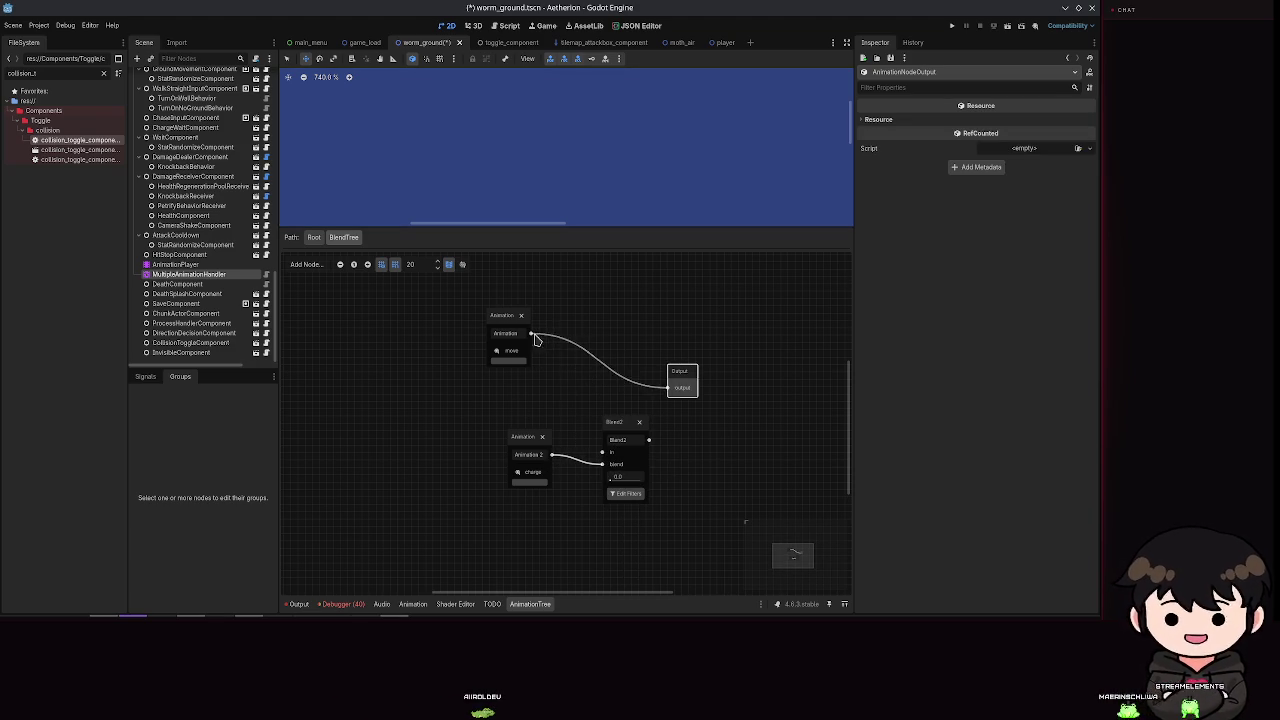
left_click_drag(538, 338, 584, 403)
left_click_drag(533, 340, 603, 453)
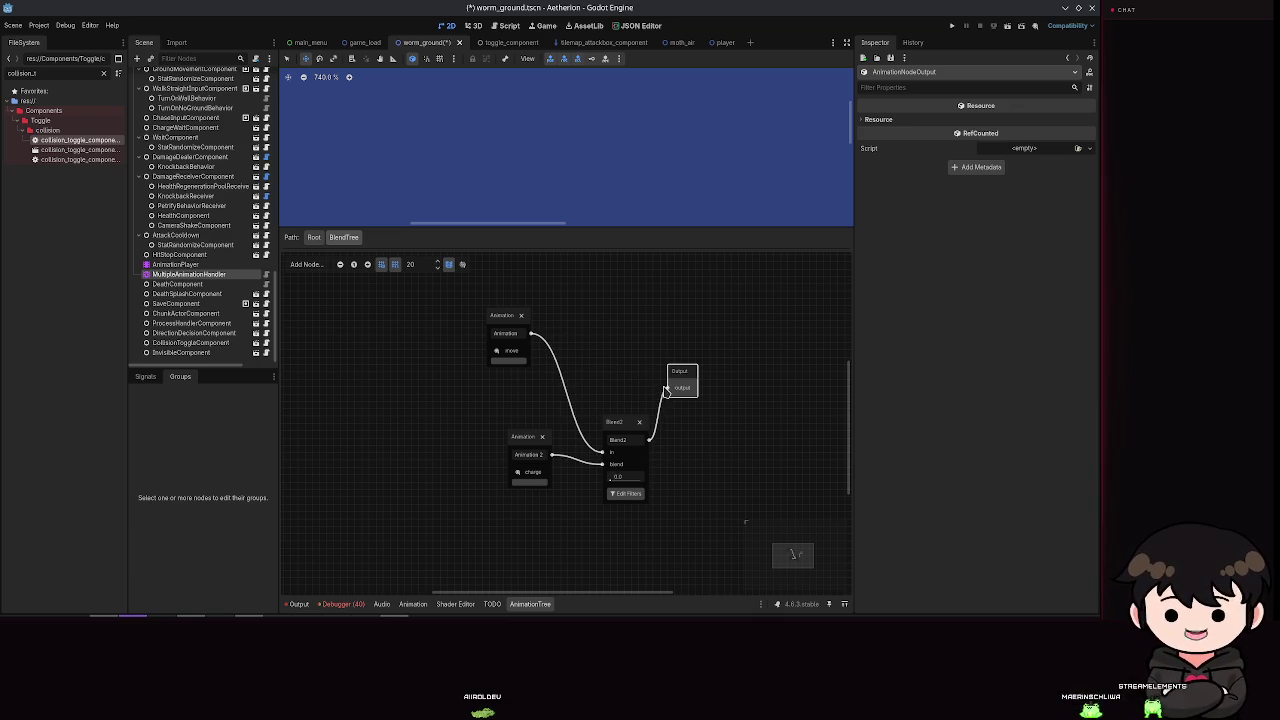
scroll(580, 405, "down", 4)
scroll(585, 410, "up", 5)
scroll(594, 430, "down", 3)
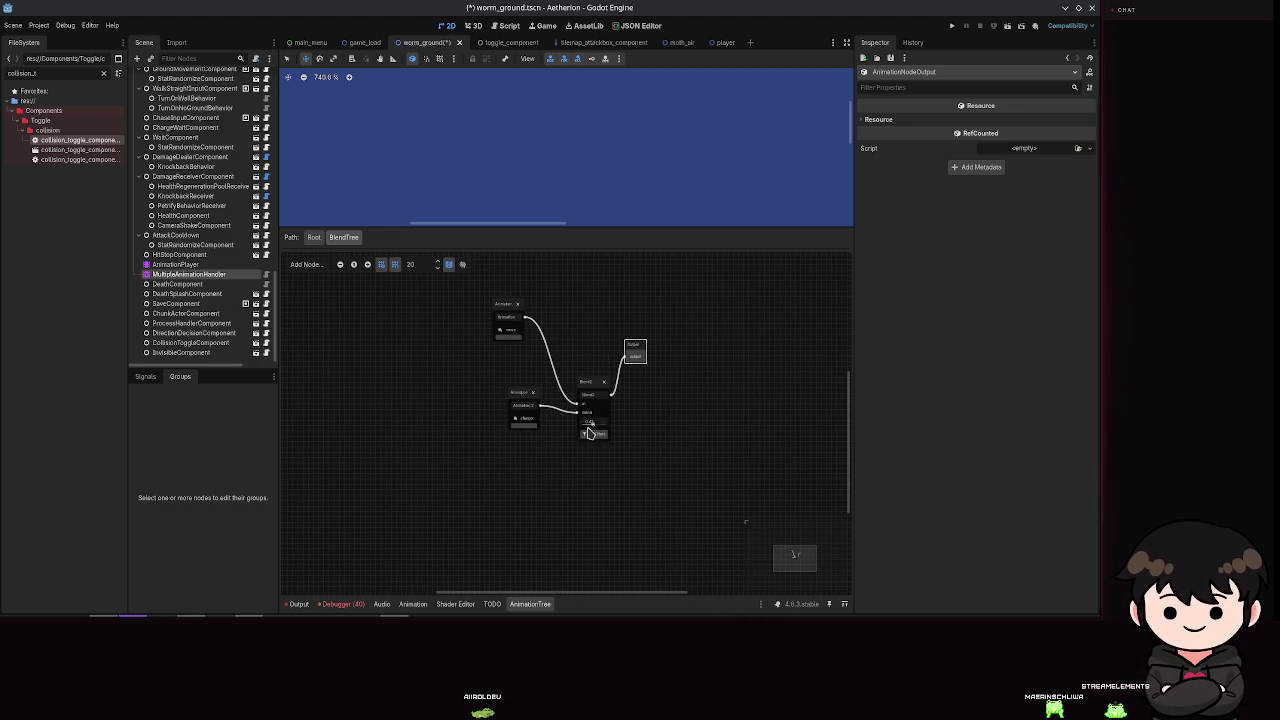
scroll(585, 430, "up", 4)
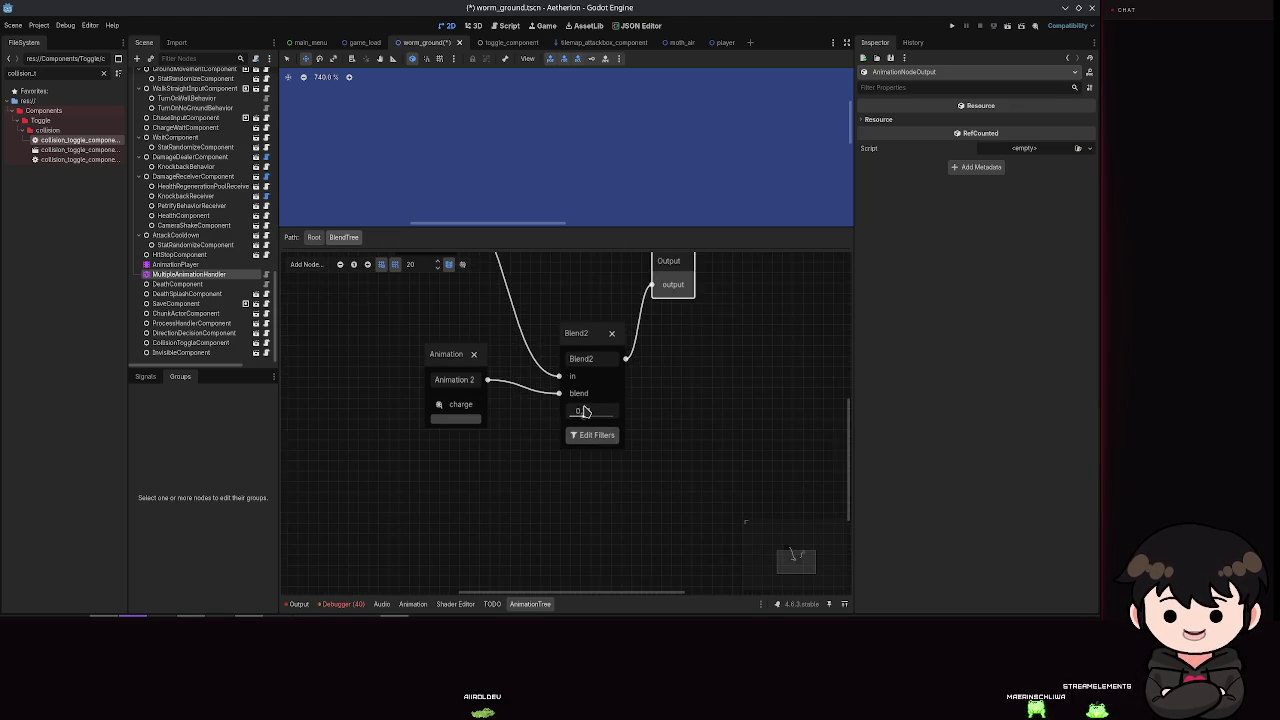
scroll(586, 415, "down", 3)
mouse_move(584, 374)
left_mouse_down()
mouse_move(570, 338)
mouse_move(663, 346)
mouse_move(668, 358)
left_mouse_up()
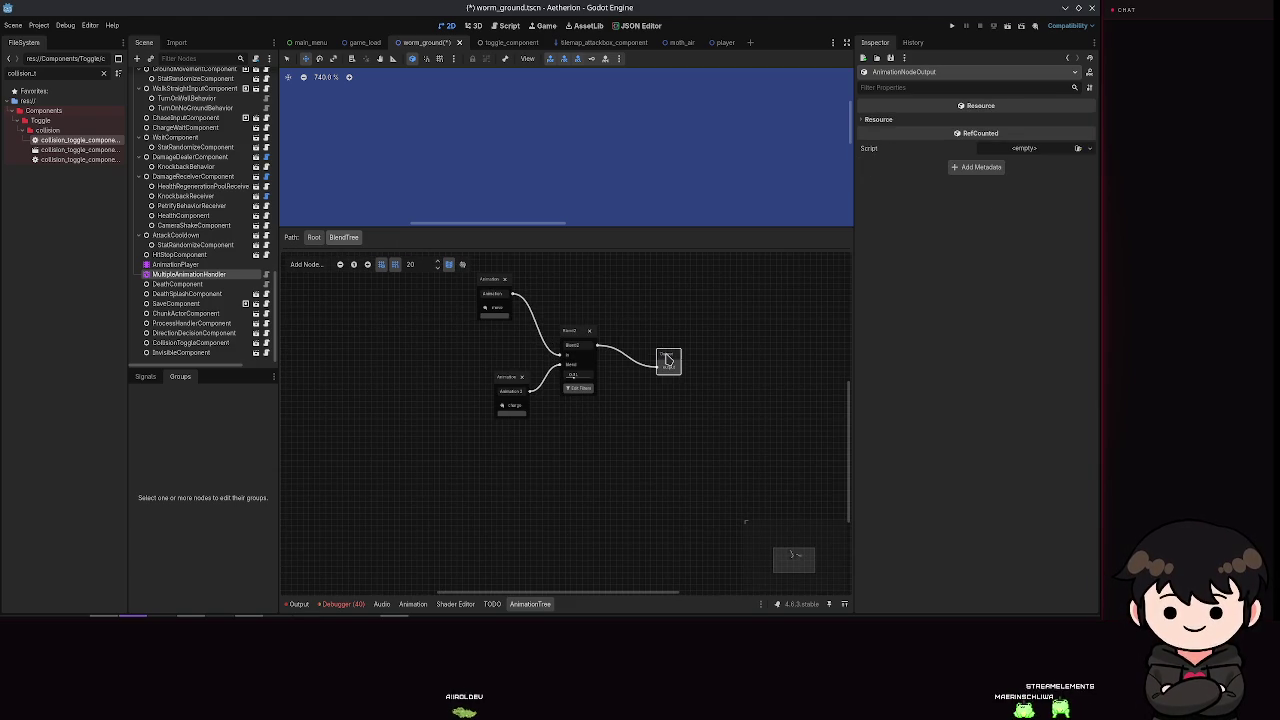
Step: Box-select every nested node except Output, delete them, and save
scroll(668, 370, "down", 2)
mouse_move(766, 482)
left_mouse_down()
mouse_move(663, 408)
mouse_move(422, 280)
left_mouse_up()
key("Delete")
key("ctrl+s")
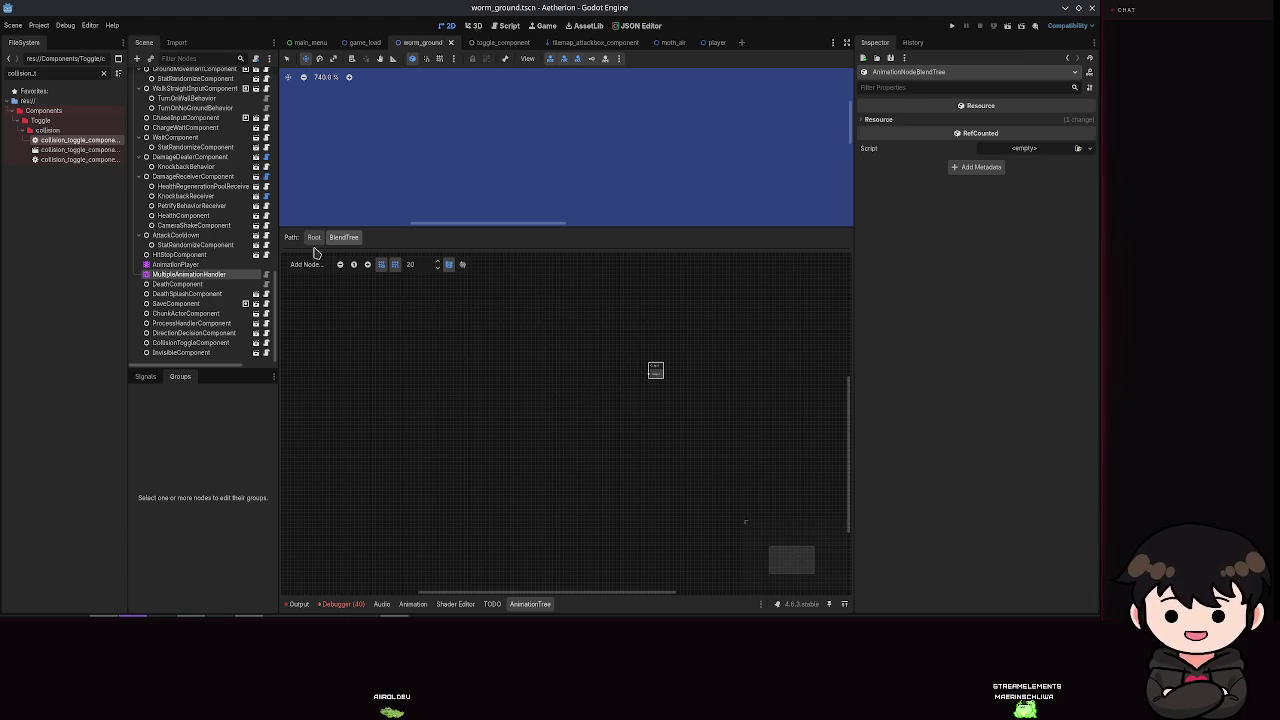
Step: Return to the Root tree, save, and review the Transition node's inputs
left_click(313, 237)
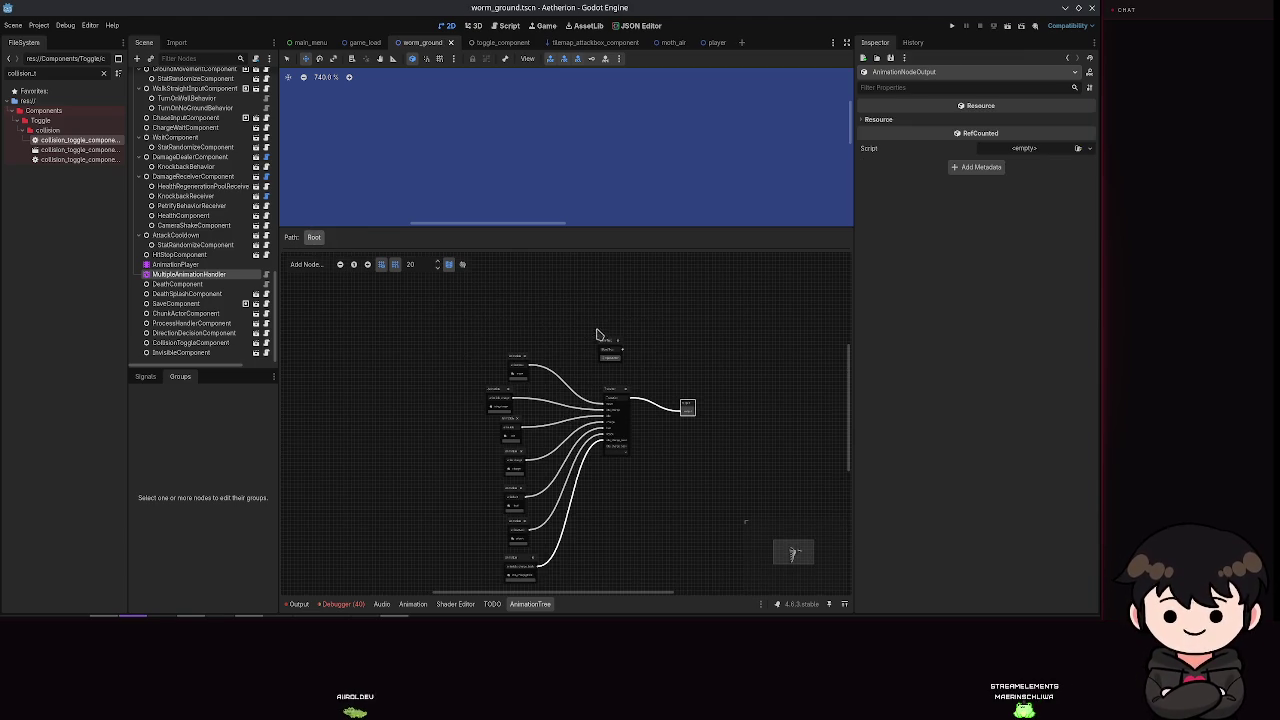
left_click(612, 346)
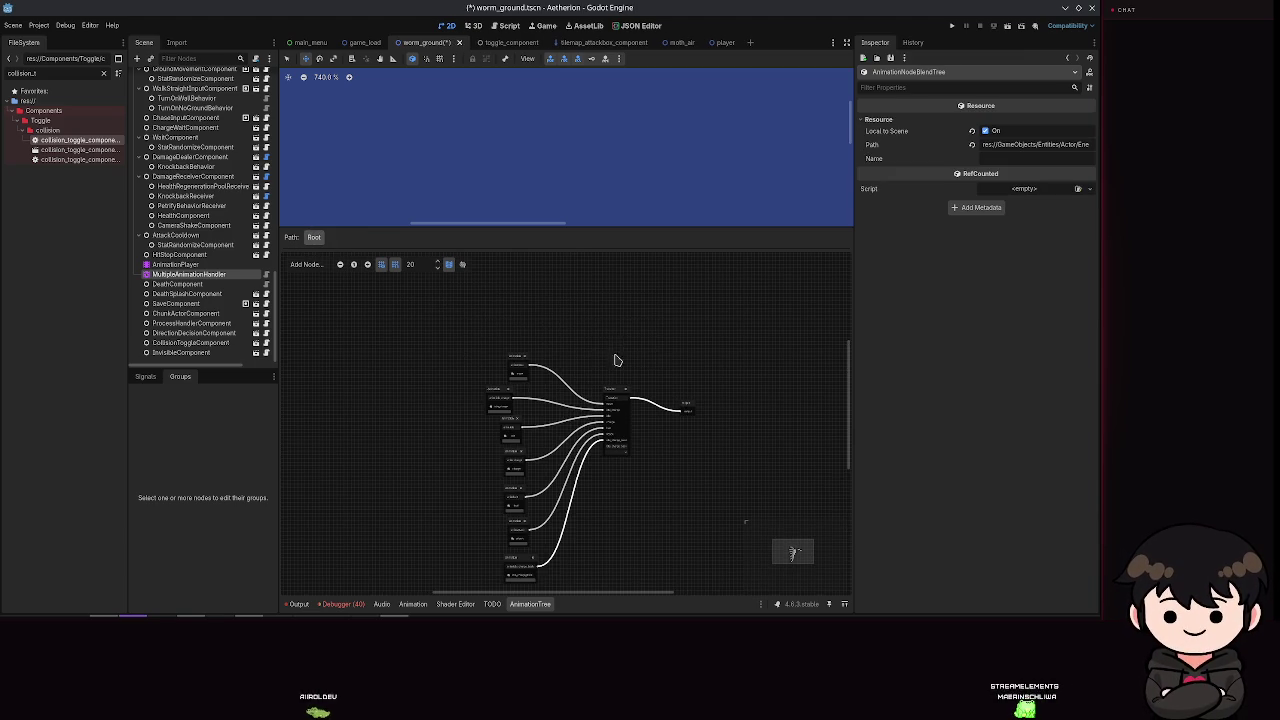
scroll(640, 352, "up", 3)
key("ctrl+s")
scroll(586, 329, "down", 2)
scroll(590, 330, "up", 2)
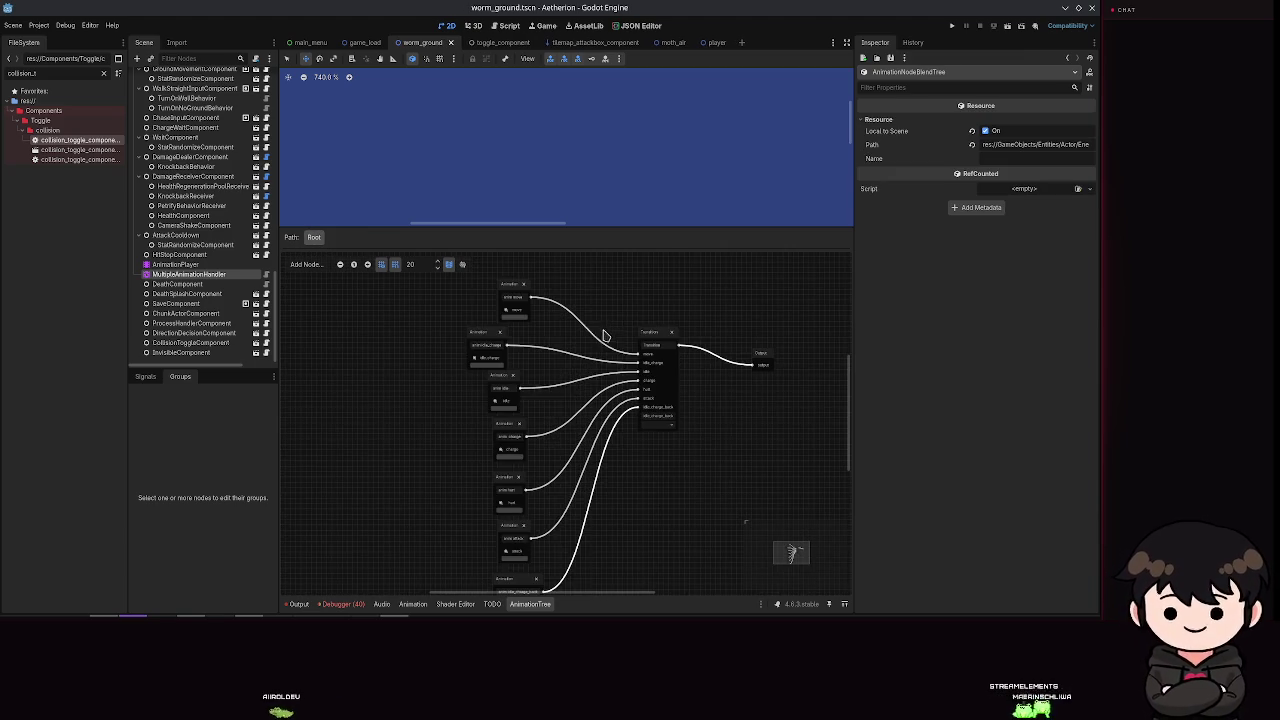
left_click(656, 378)
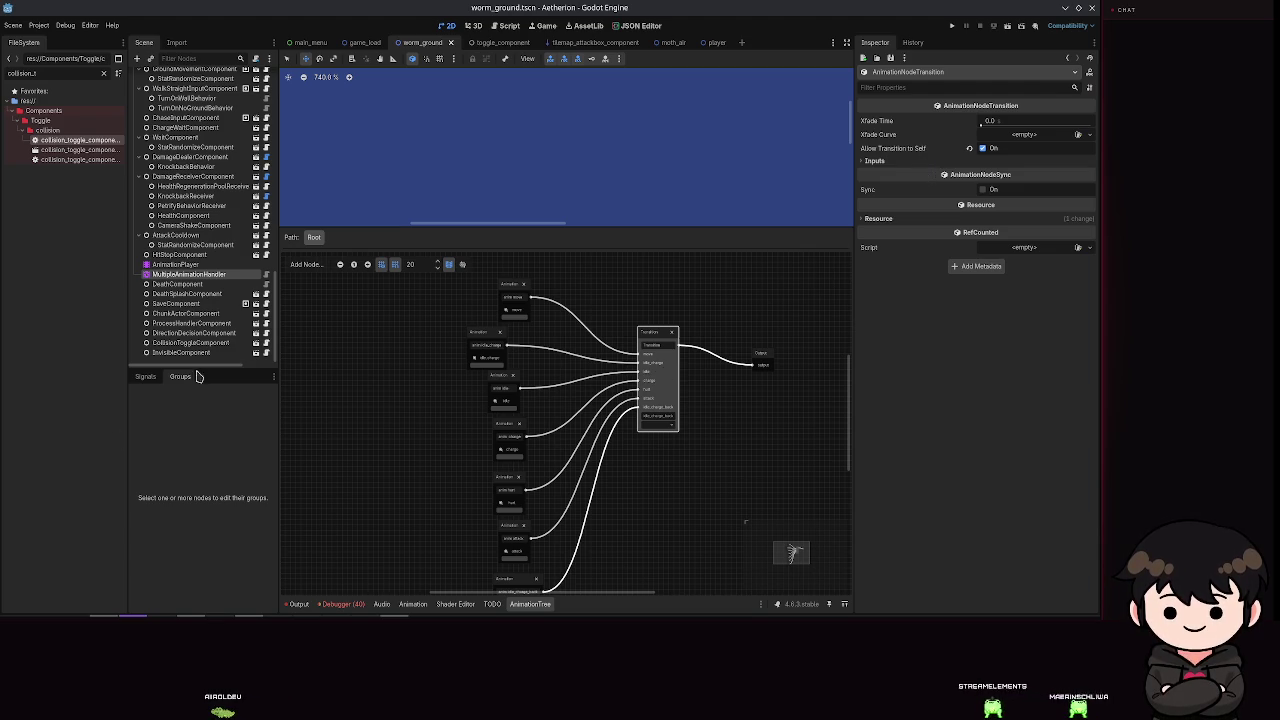
left_click(866, 162)
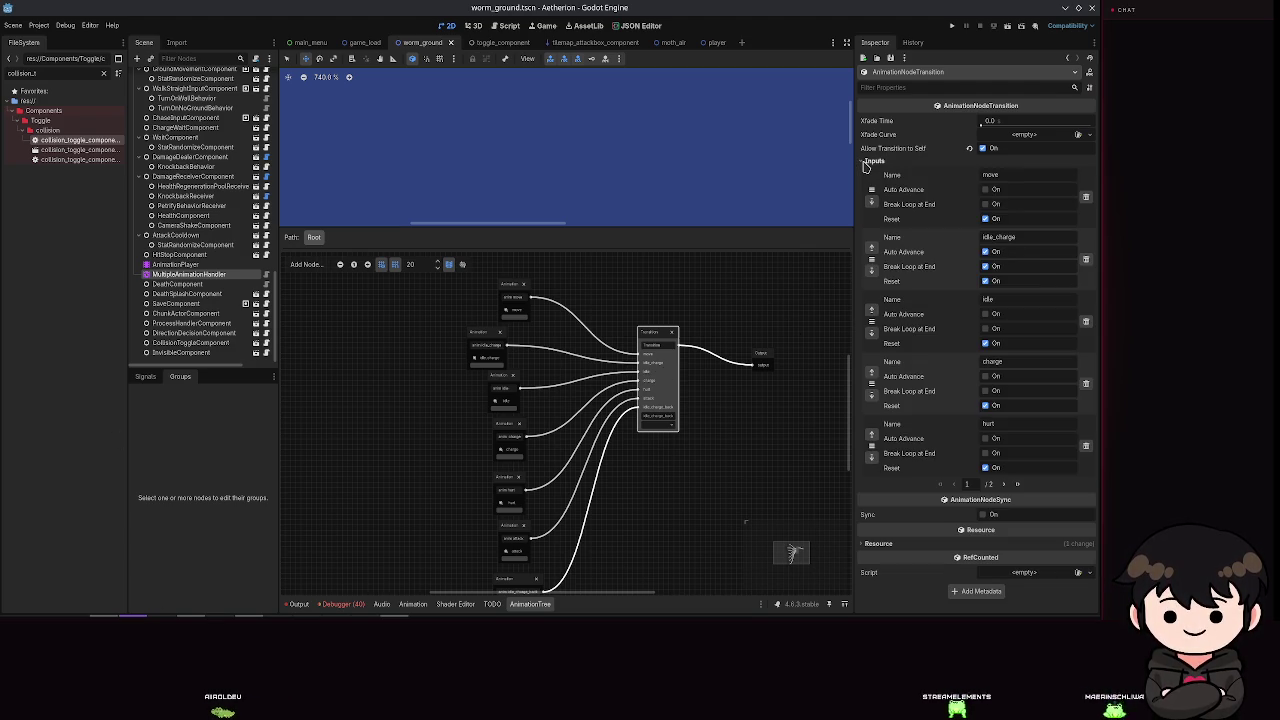
left_click(866, 162)
Step: Add a Blend2 node to the root graph and rearrange the animation and Transition nodes around it
right_click(590, 280)
left_click(612, 330)
scroll(590, 390, "up", 3)
left_click_drag(600, 386, 613, 291)
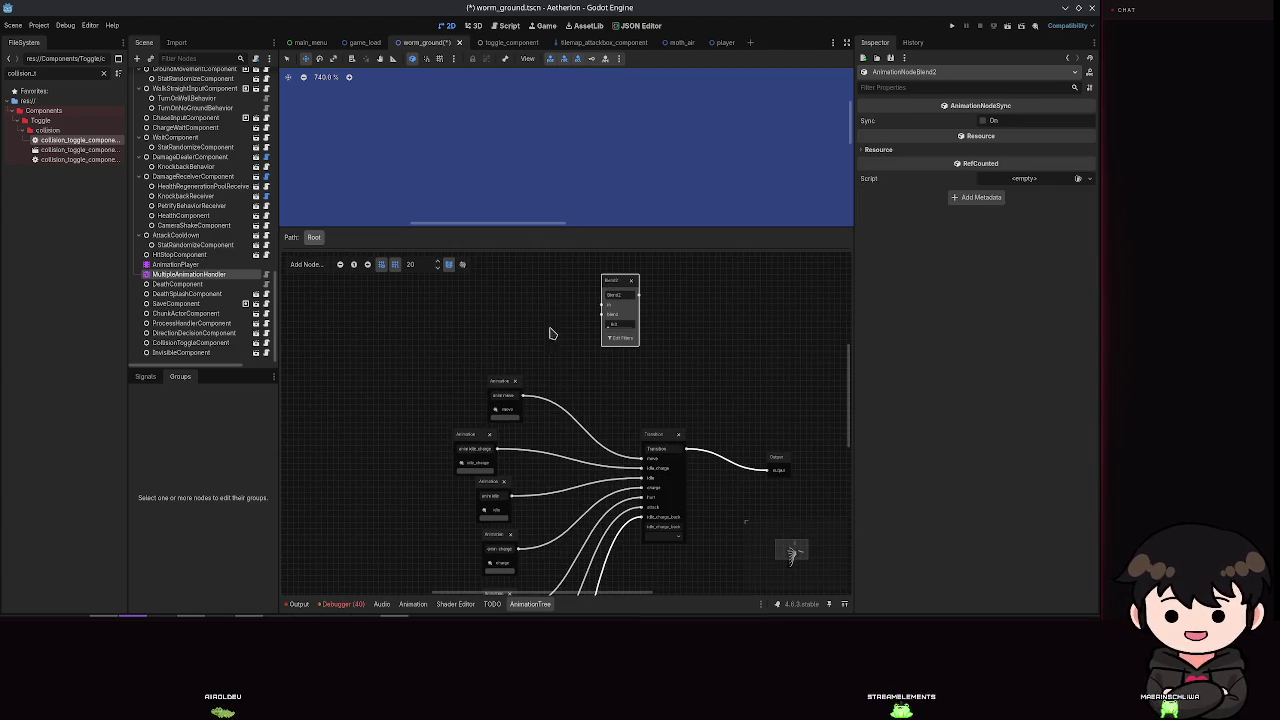
scroll(580, 343, "down", 3)
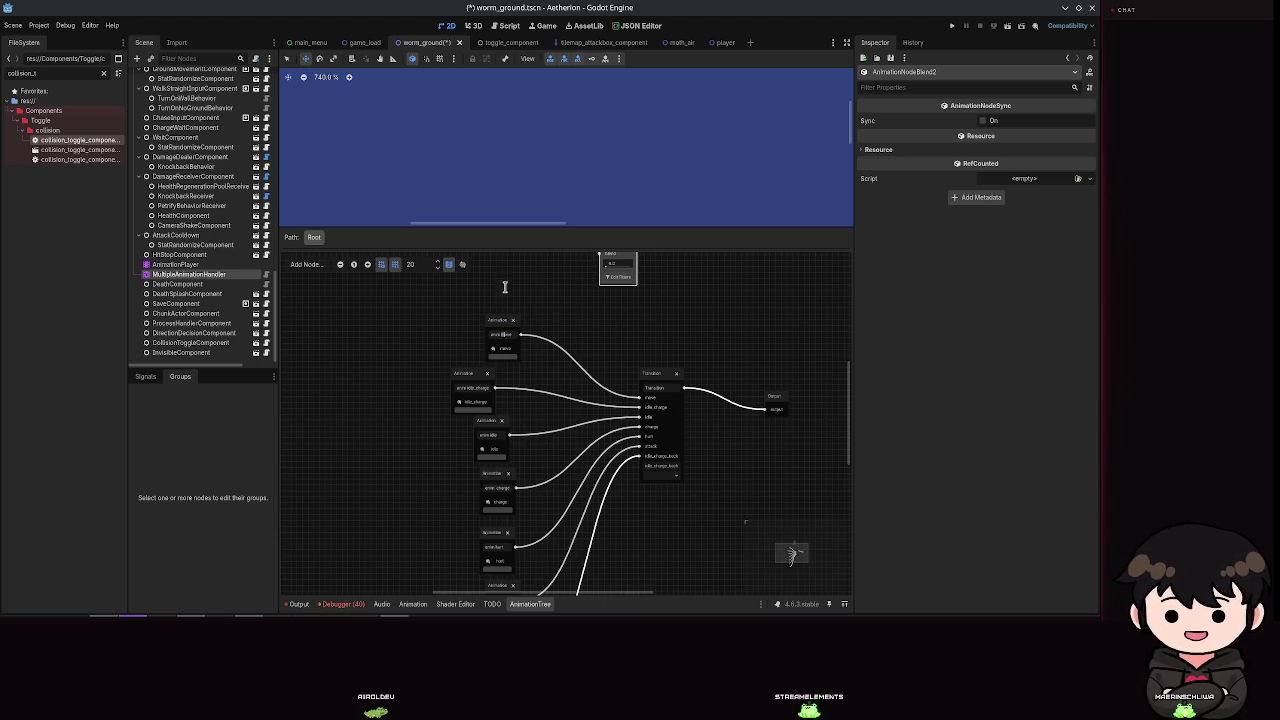
left_click_drag(508, 326, 503, 296)
left_click_drag(477, 378, 486, 350)
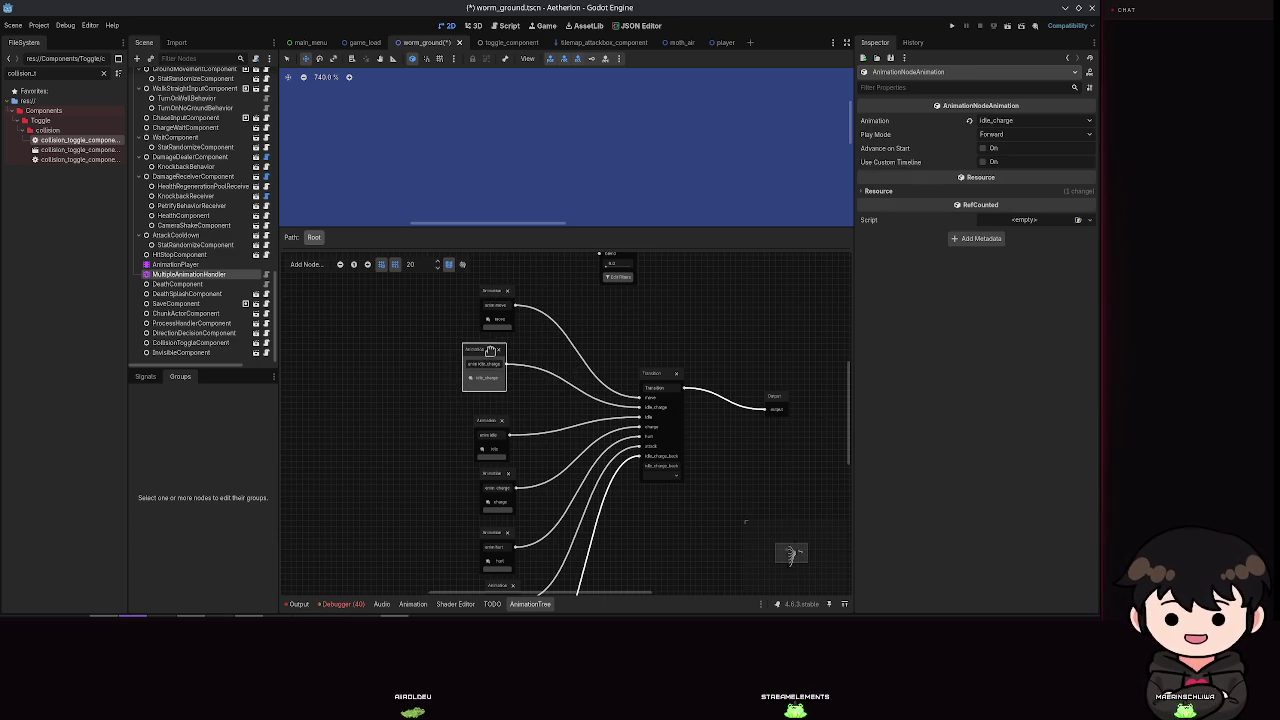
left_click_drag(487, 423, 484, 411)
scroll(505, 466, "down", 6)
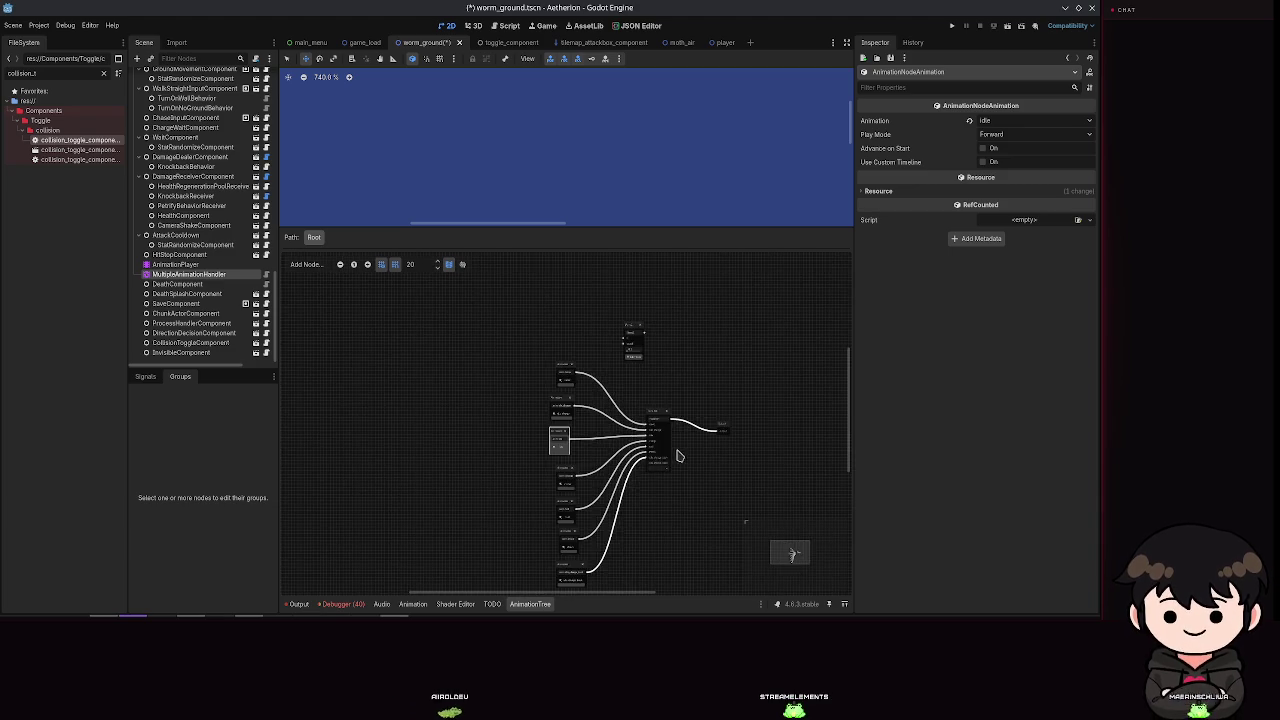
mouse_move(603, 362)
left_mouse_down()
mouse_move(618, 386)
mouse_move(639, 364)
left_mouse_up()
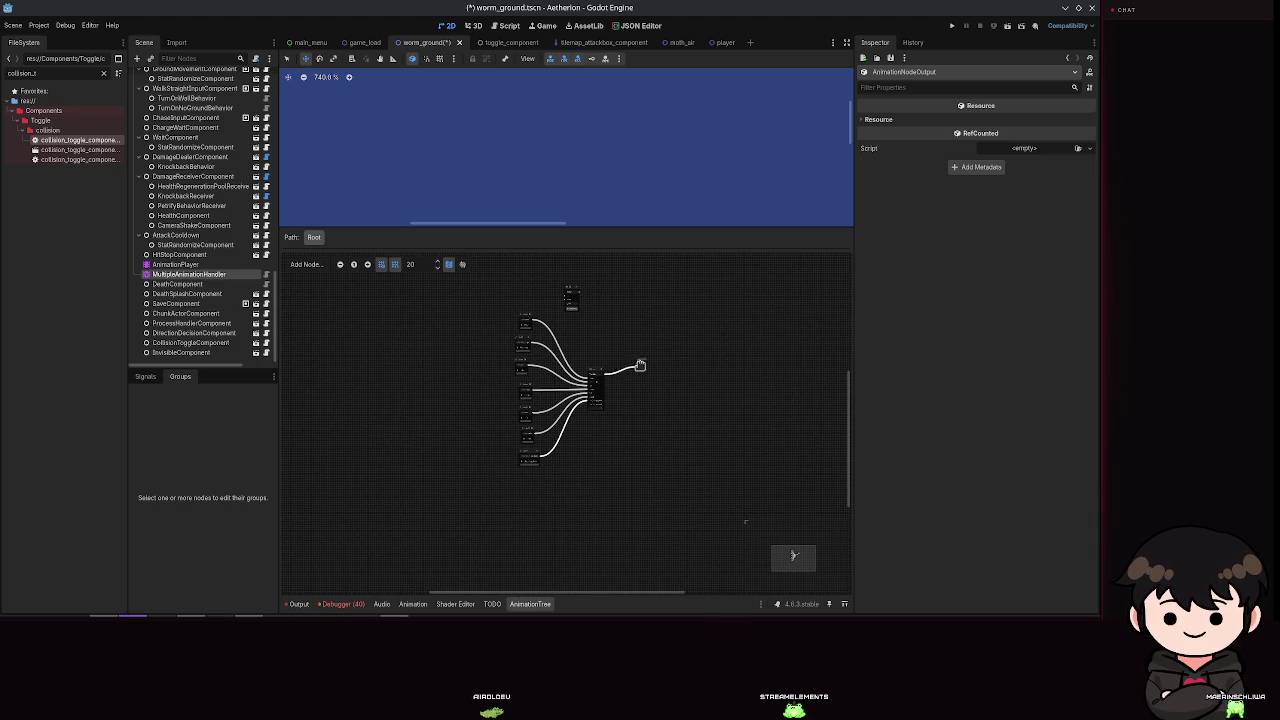
scroll(637, 403, "up", 6)
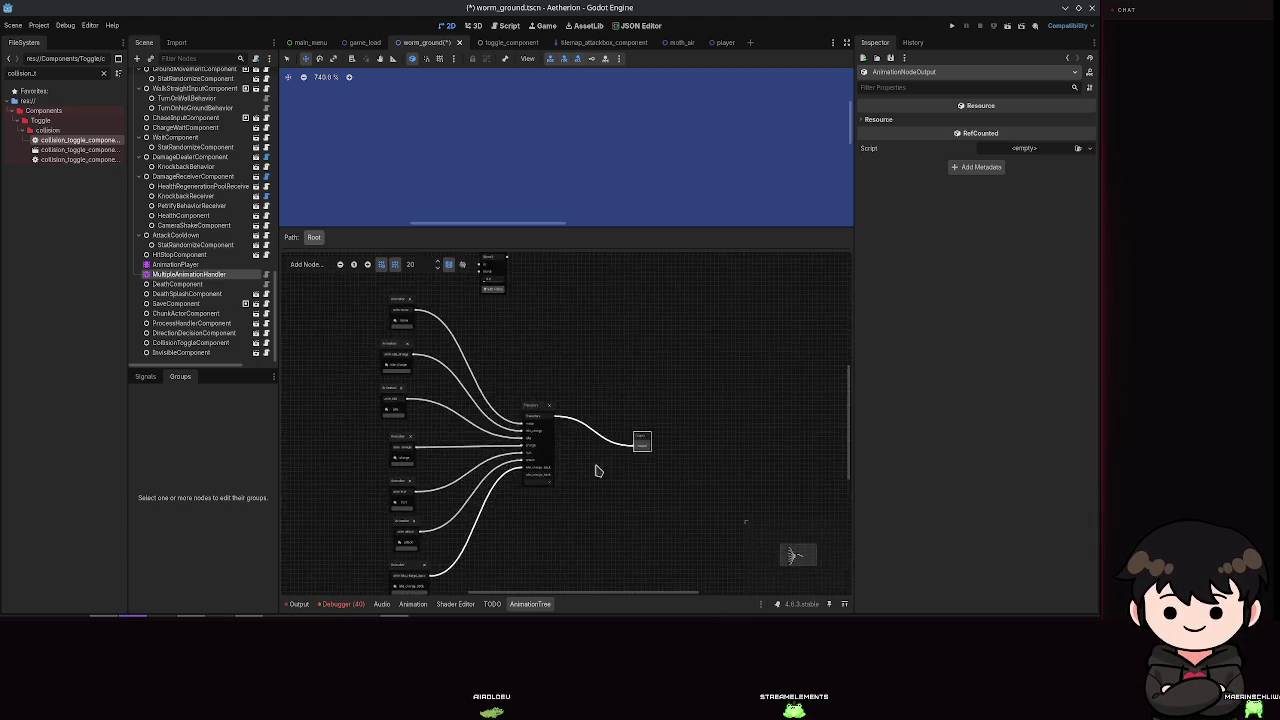
left_click_drag(538, 308, 510, 357)
scroll(482, 390, "up", 3)
Step: Route move into Blend2's In and idle_charge into its Blend input, then save
left_click(480, 366)
left_click_drag(456, 347, 458, 354)
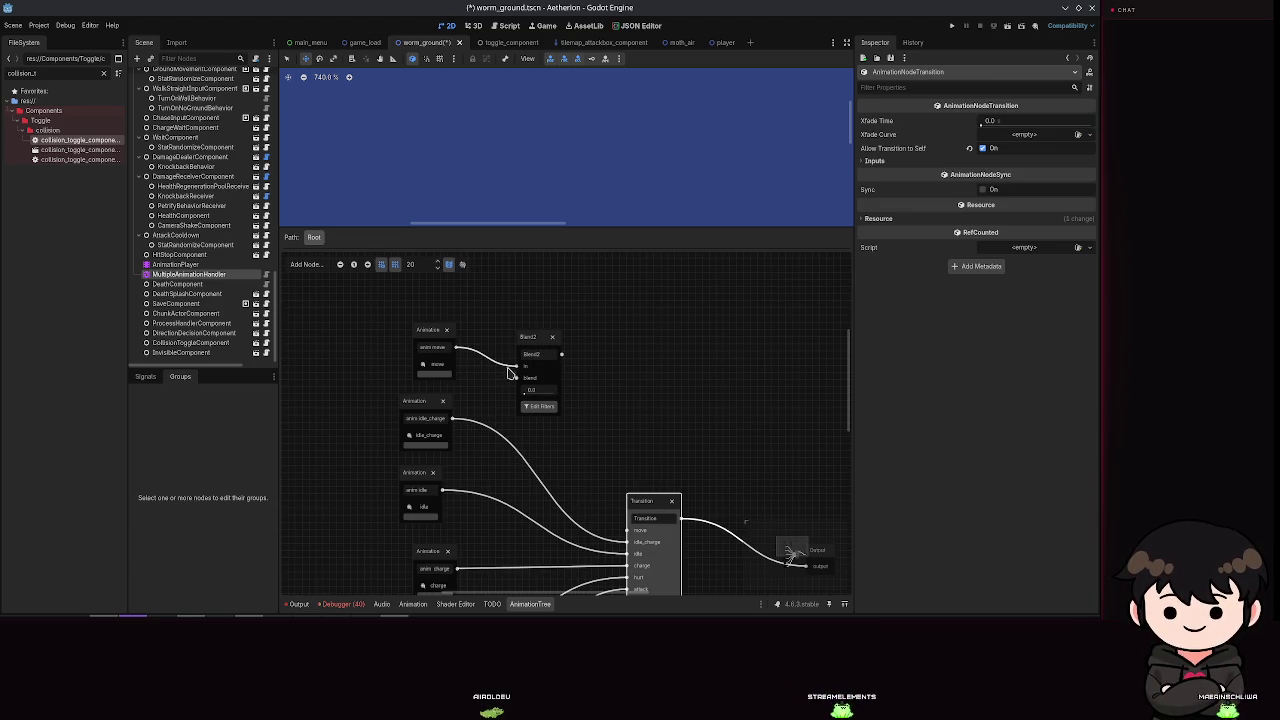
left_click_drag(703, 401, 741, 279)
scroll(740, 279, "down", 1)
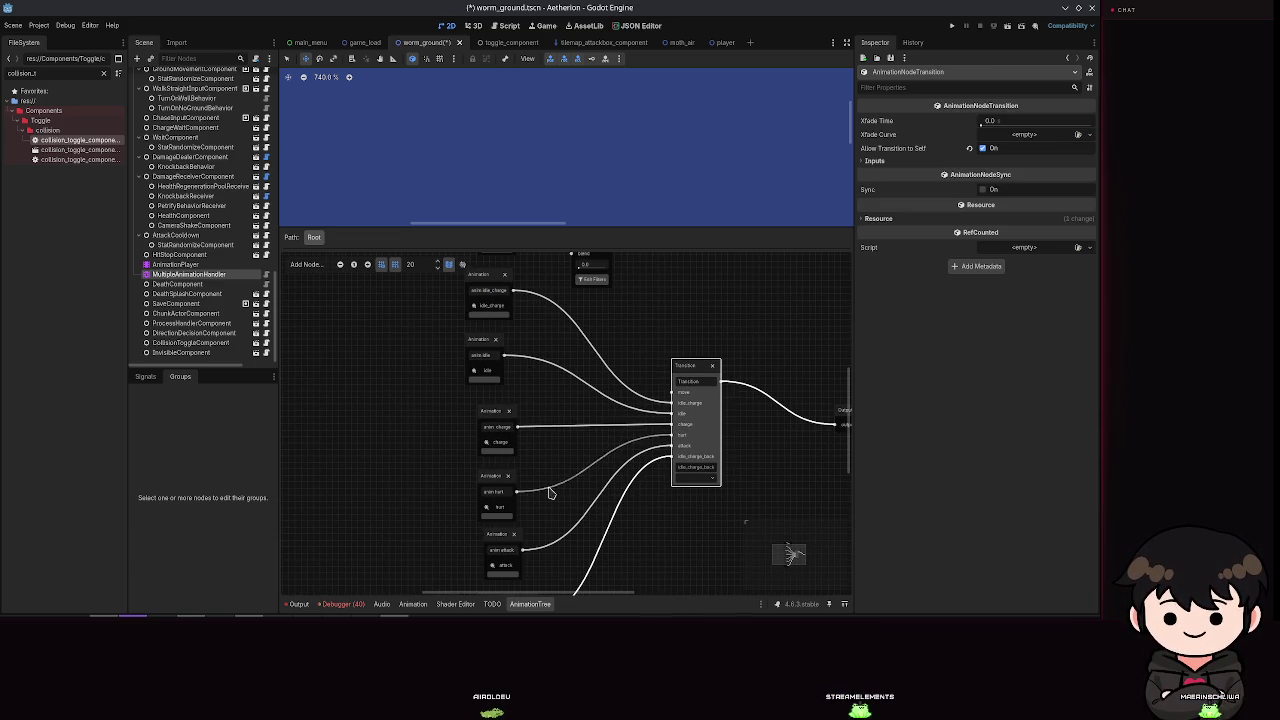
mouse_move(531, 434)
left_mouse_down()
mouse_move(539, 375)
mouse_move(542, 518)
left_mouse_up()
mouse_move(518, 372)
left_mouse_down()
mouse_move(575, 345)
mouse_move(676, 462)
mouse_move(673, 478)
left_mouse_up()
key("ctrl+s")
left_click_drag(596, 301, 604, 333)
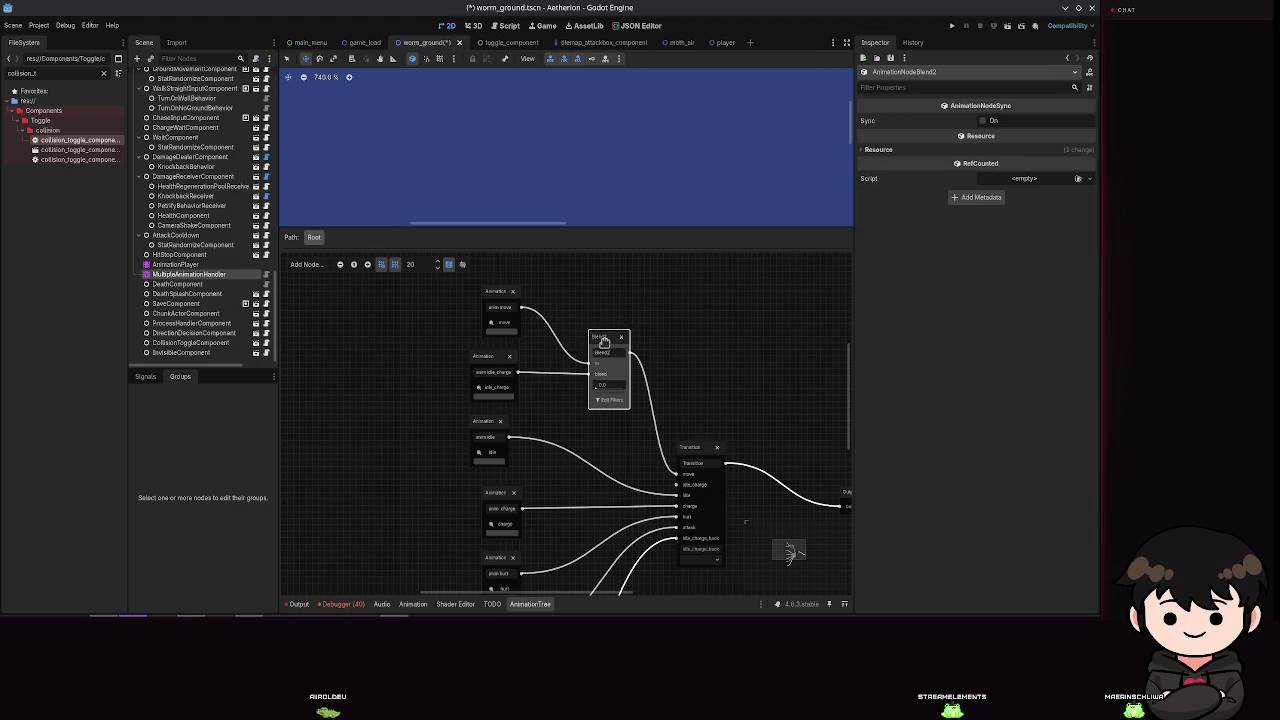
Step: Peek at the animation editor, then return and review the Transition node's inputs
scroll(670, 340, "down", 5)
scroll(594, 160, "down", 3)
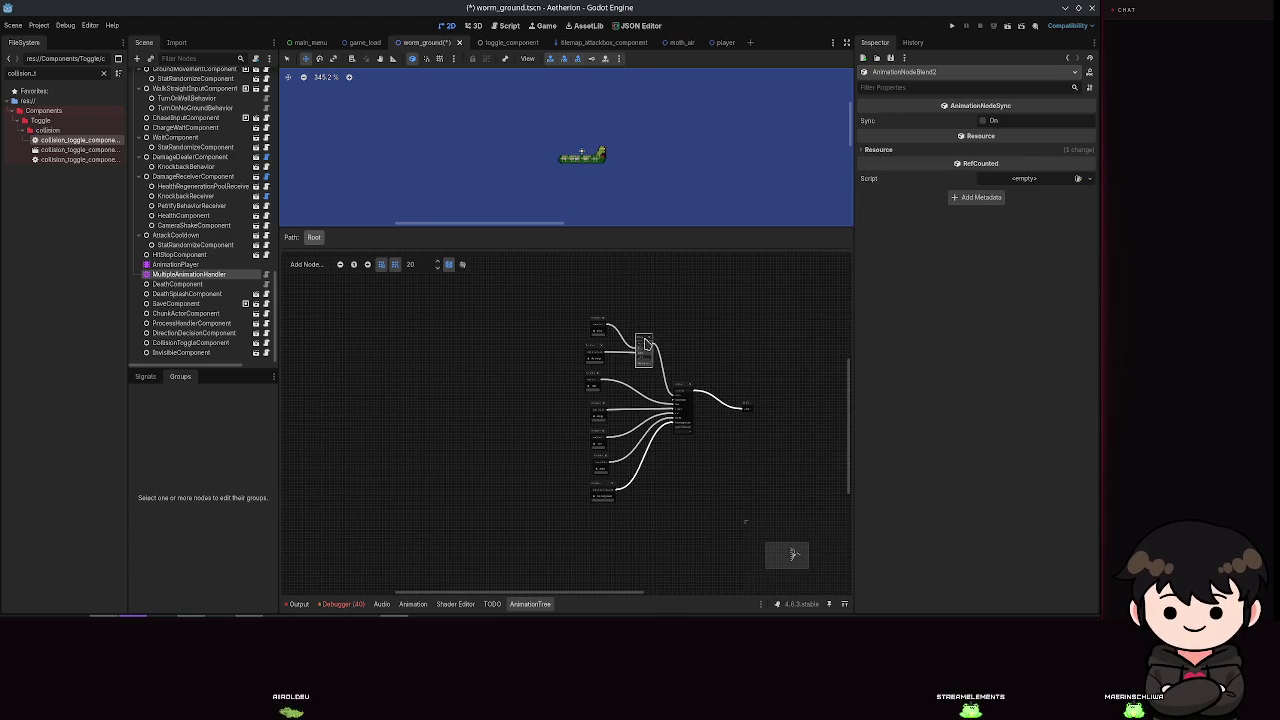
scroll(643, 344, "up", 3)
left_click(178, 264)
left_click(188, 274)
left_click(705, 452)
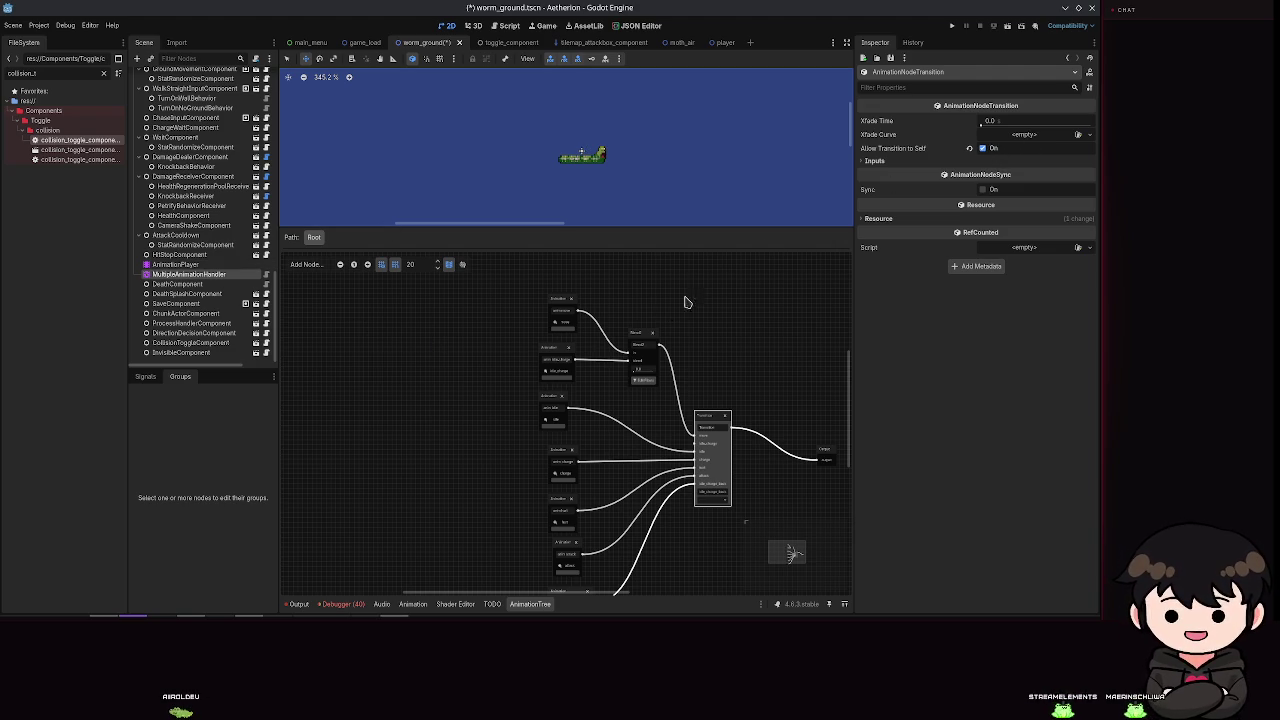
left_click(900, 160)
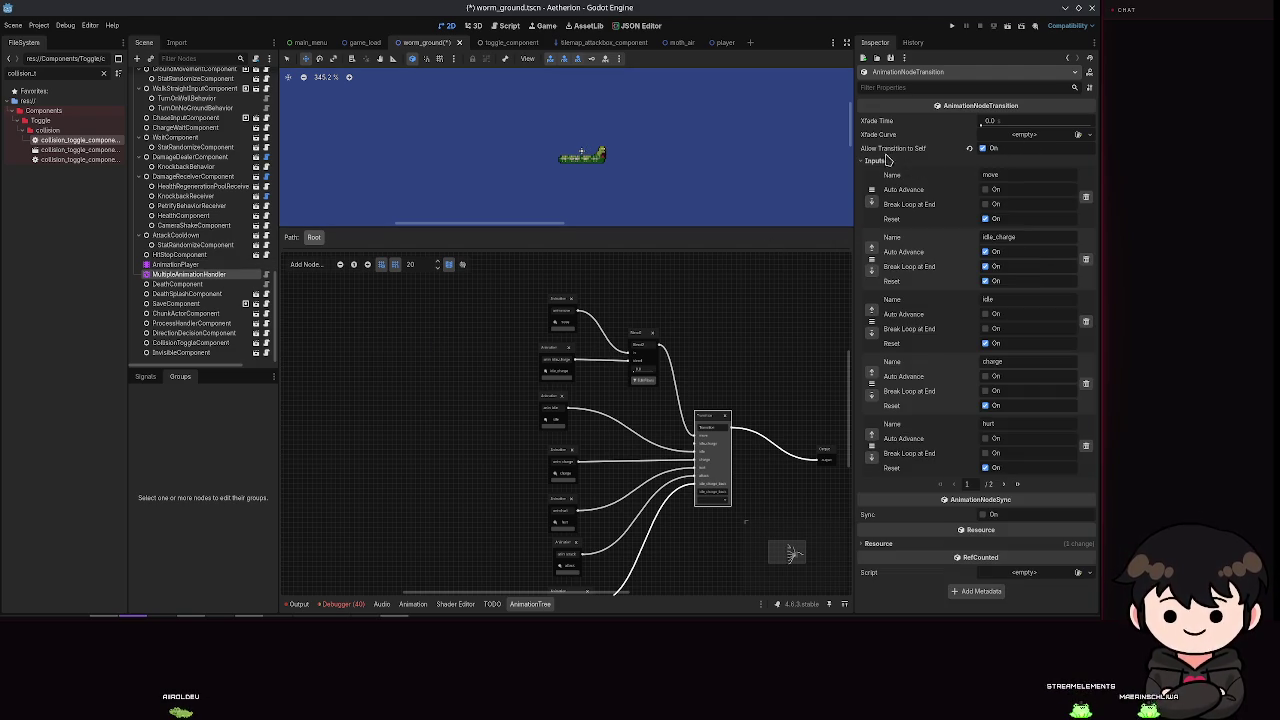
left_click(878, 160)
Step: Keep move as the Transition's current state, preview Blend2 at about 0.8 blend, and save
scroll(713, 508, "up", 2)
left_click(712, 498)
left_click(714, 514)
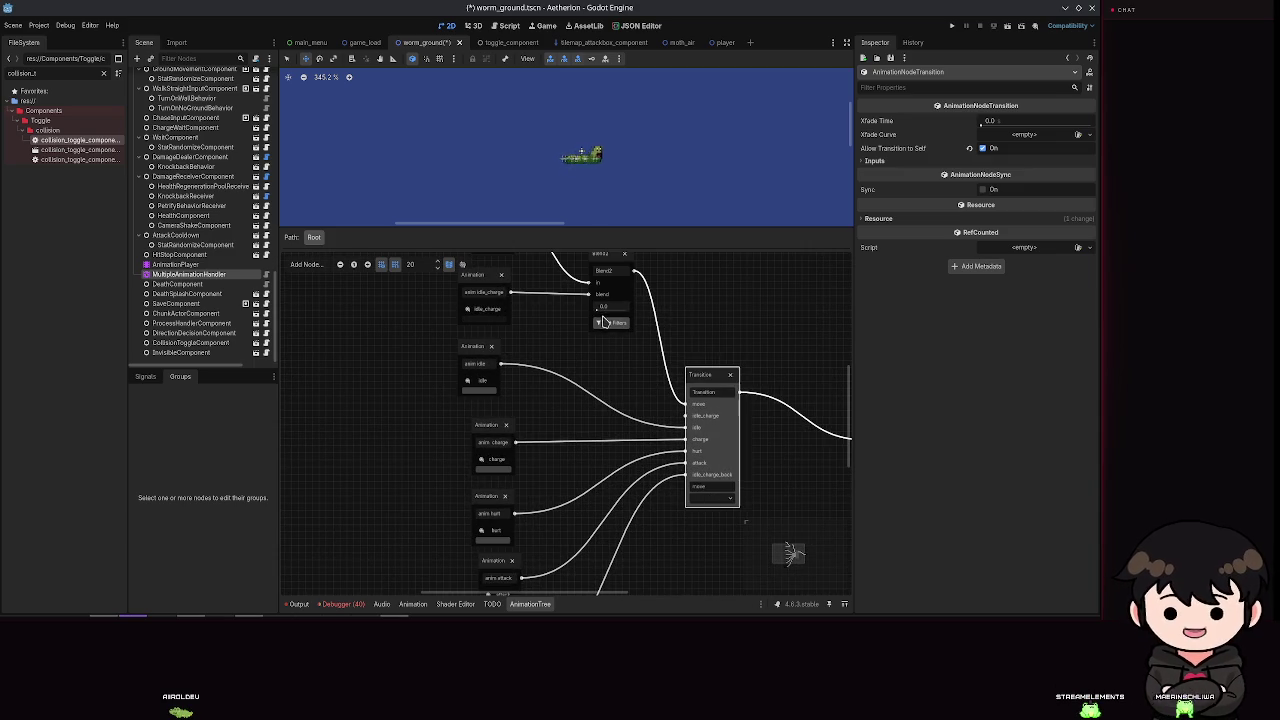
left_click_drag(600, 309, 618, 313)
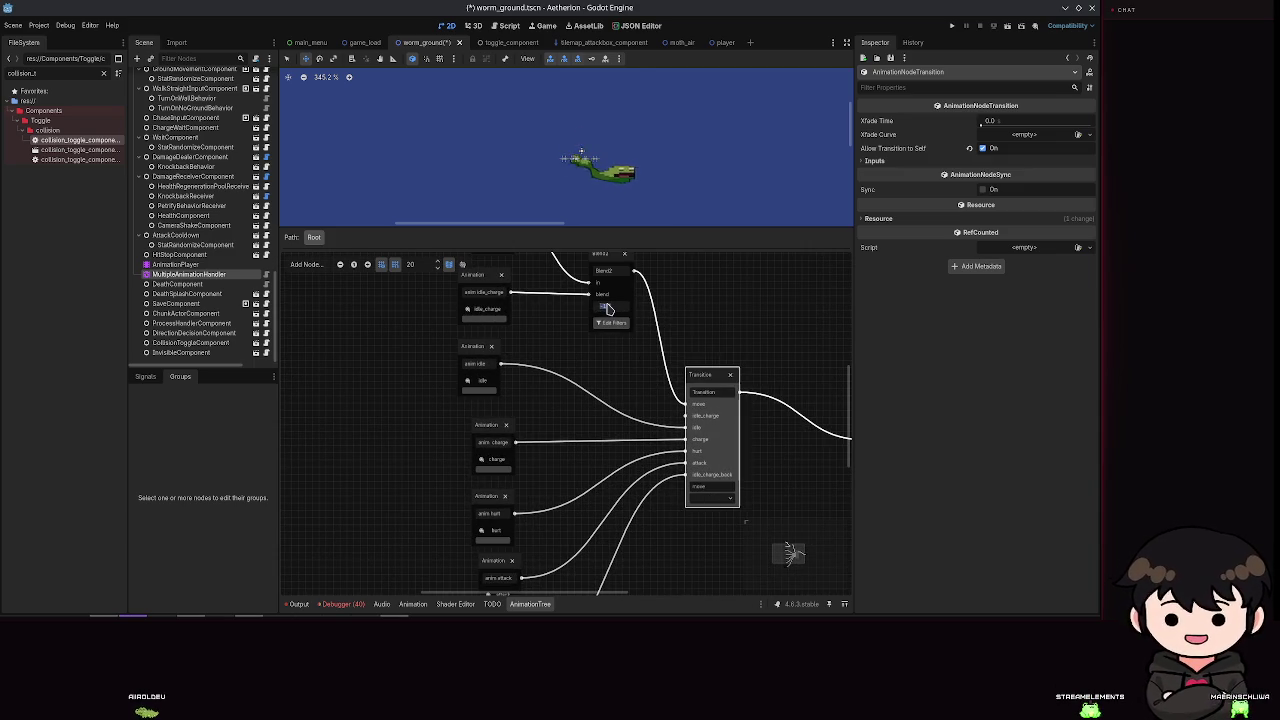
key("ctrl+s")
left_click_drag(597, 314, 603, 314)
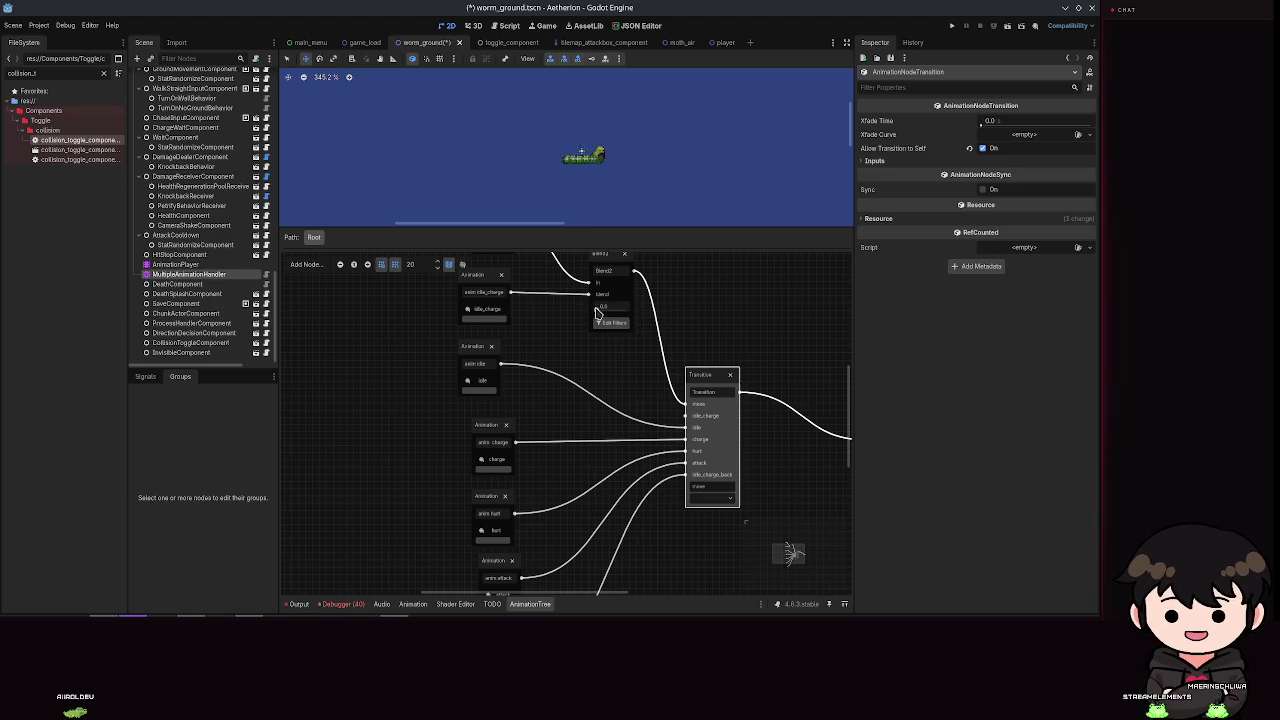
Step: Delete the Blend2 node and reconnect idle_charge and move directly to the Transition
left_click(600, 270)
key("Delete")
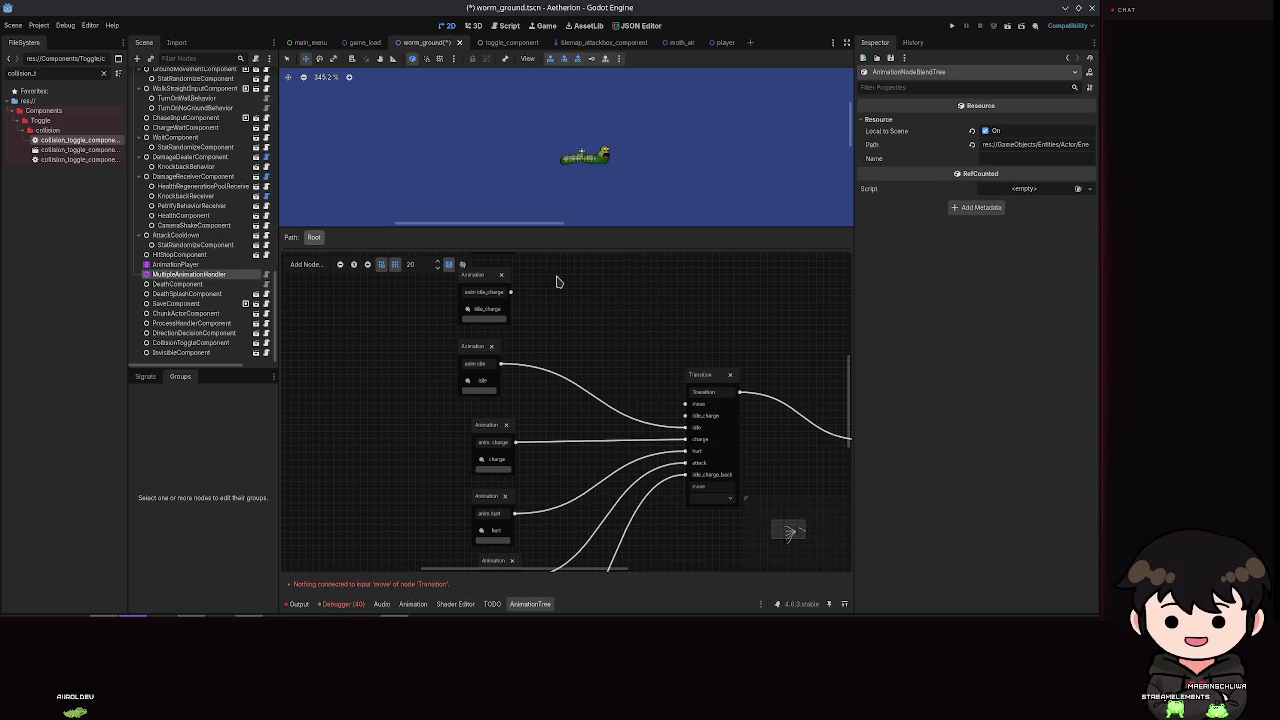
left_click_drag(640, 400, 685, 415)
scroll(666, 428, "up", 2)
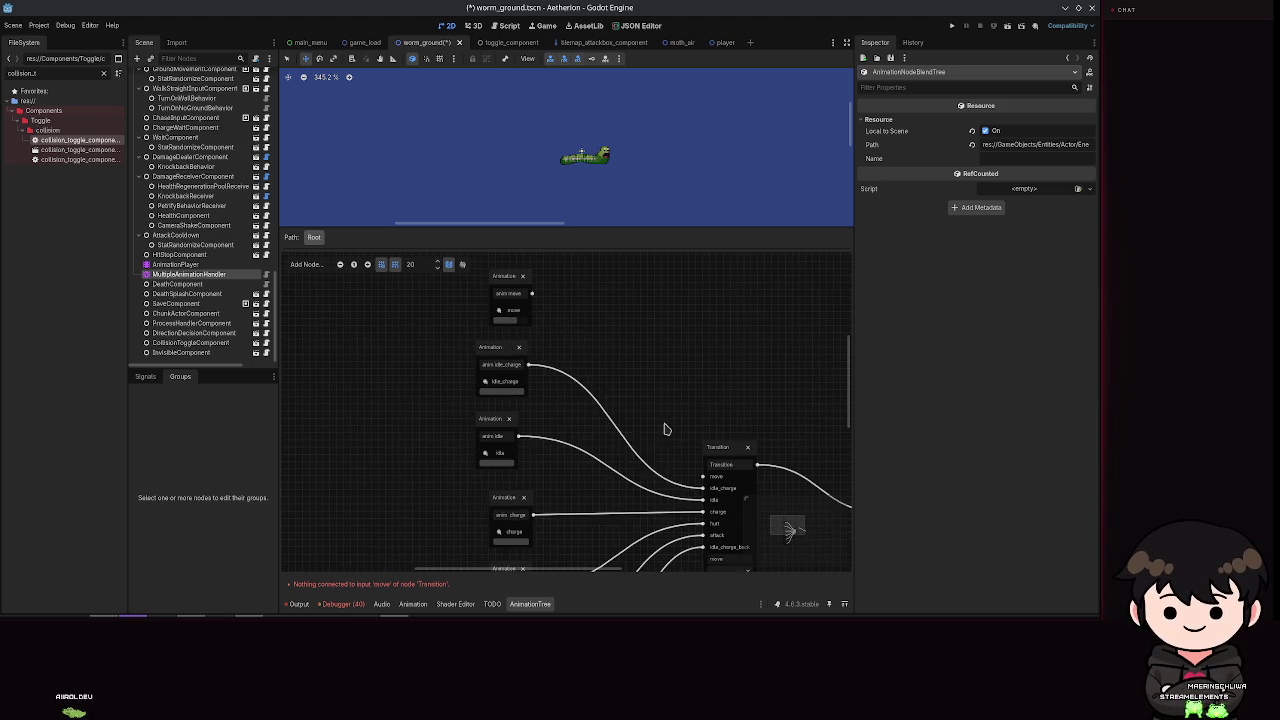
mouse_move(532, 295)
left_mouse_down()
mouse_move(728, 511)
mouse_move(705, 479)
left_mouse_up()
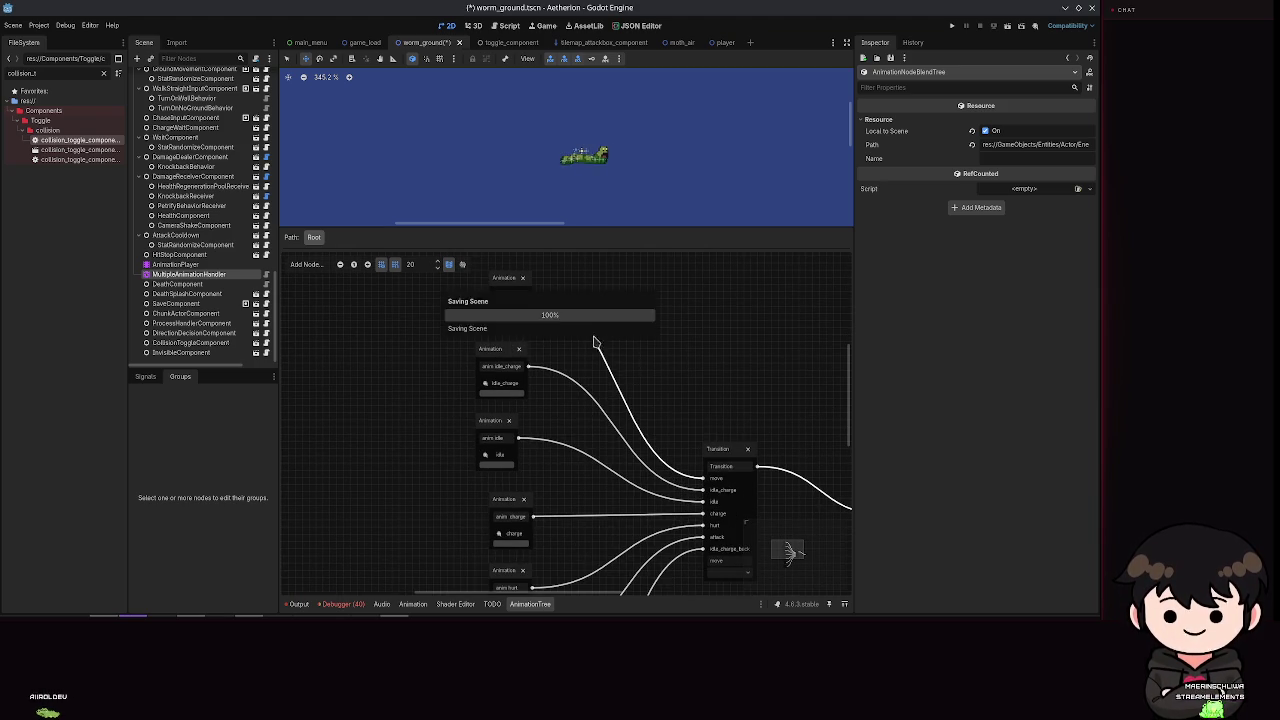
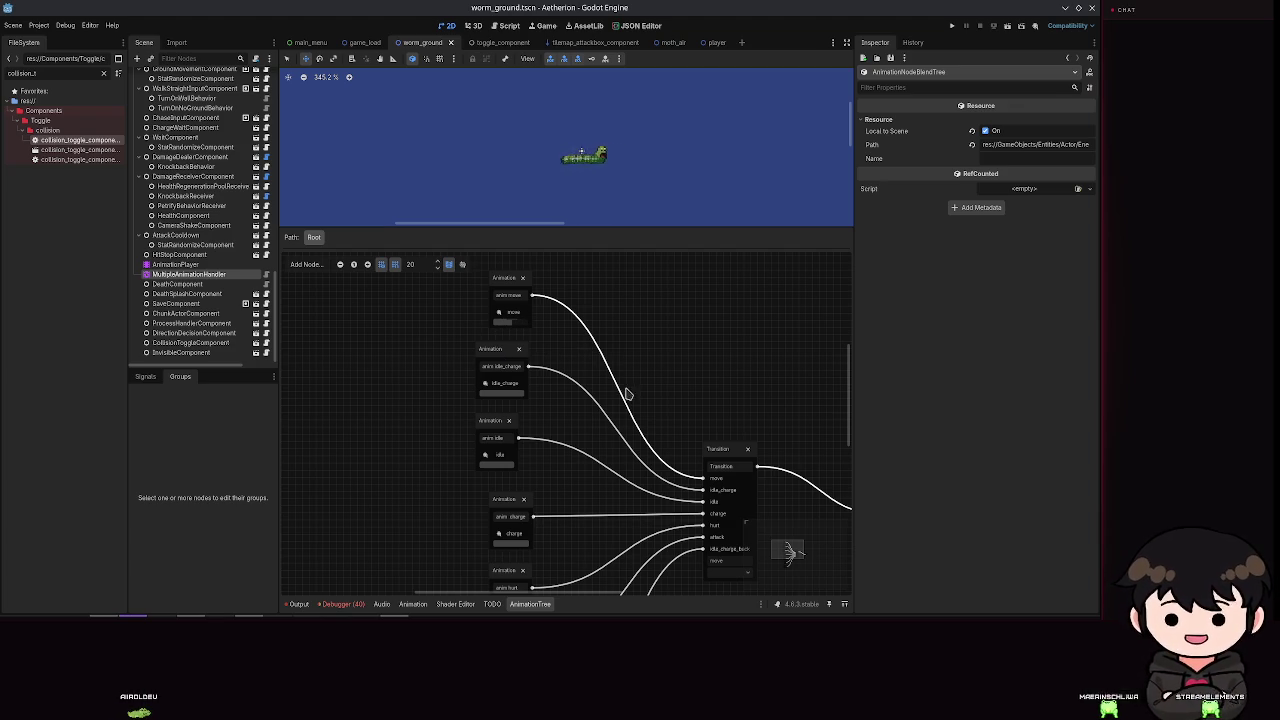
Step: Add a Blend3 node to the blend tree, then delete it
right_click(695, 290)
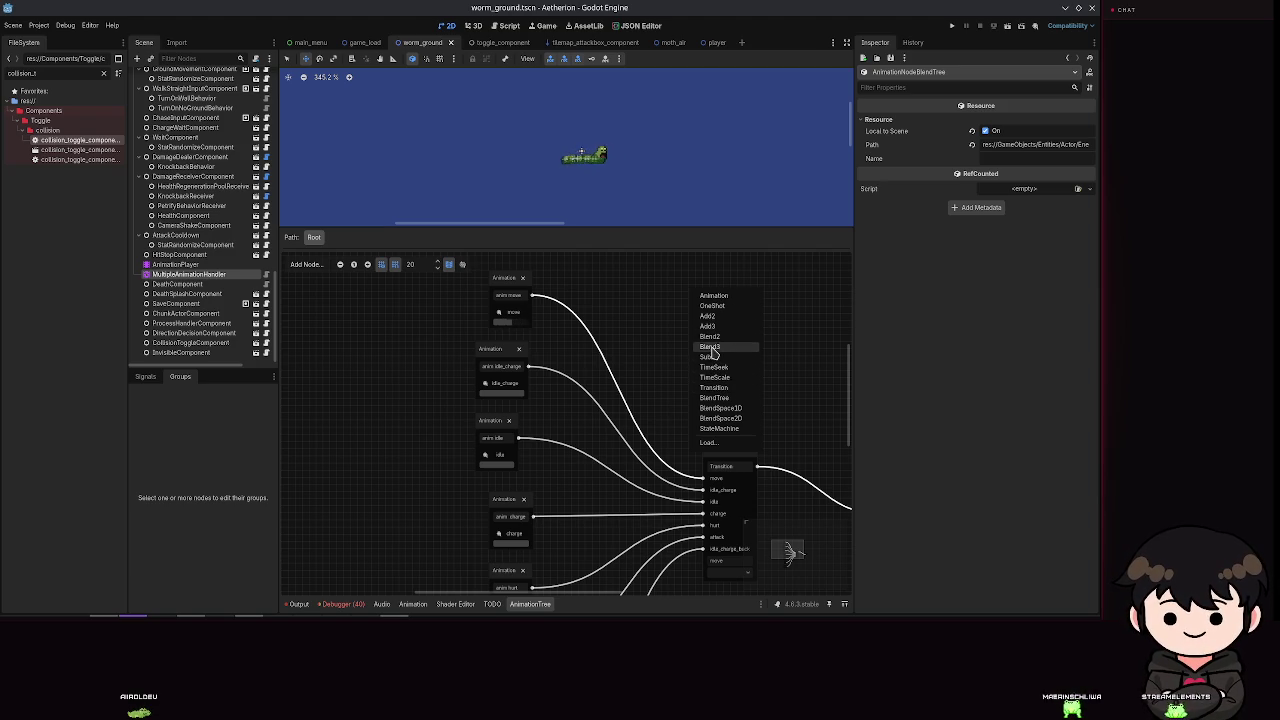
left_click(712, 347)
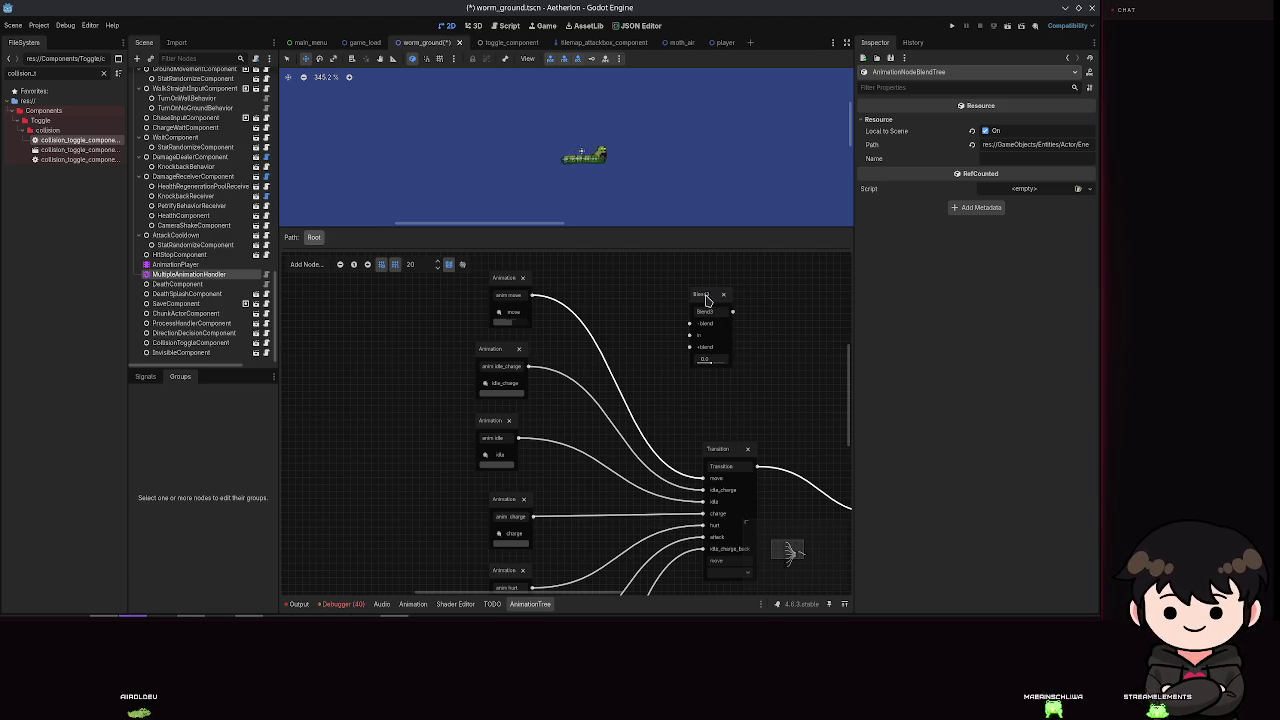
left_click_drag(699, 298, 670, 301)
key("Delete")
Step: Add and inspect a Sub2 node, then delete it and save the worm scene
right_click(668, 300)
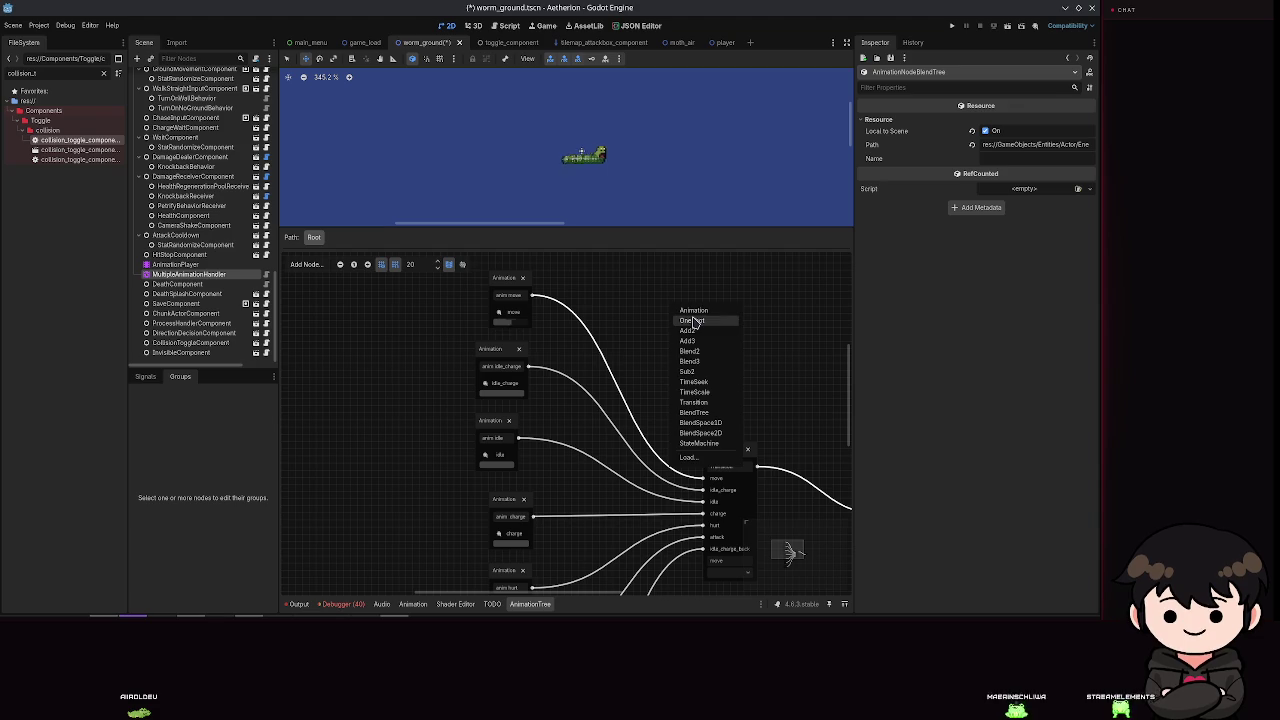
left_click(687, 372)
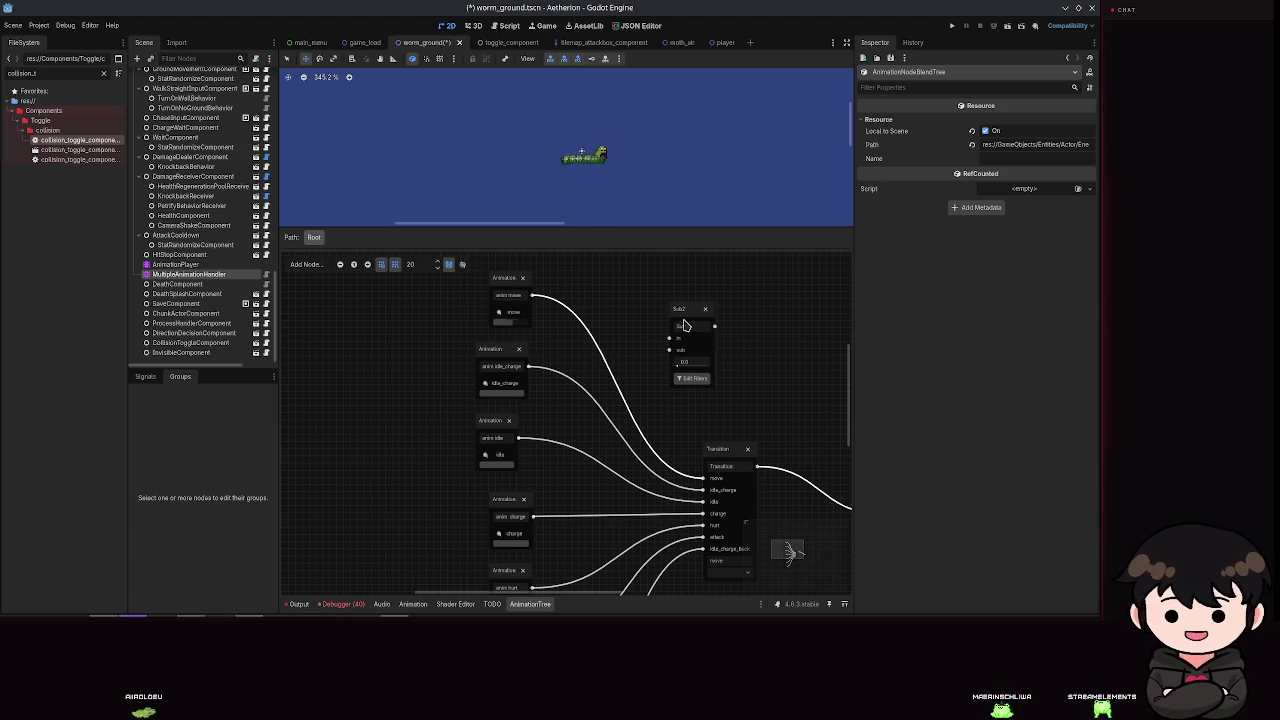
left_click(684, 325)
right_click(684, 320)
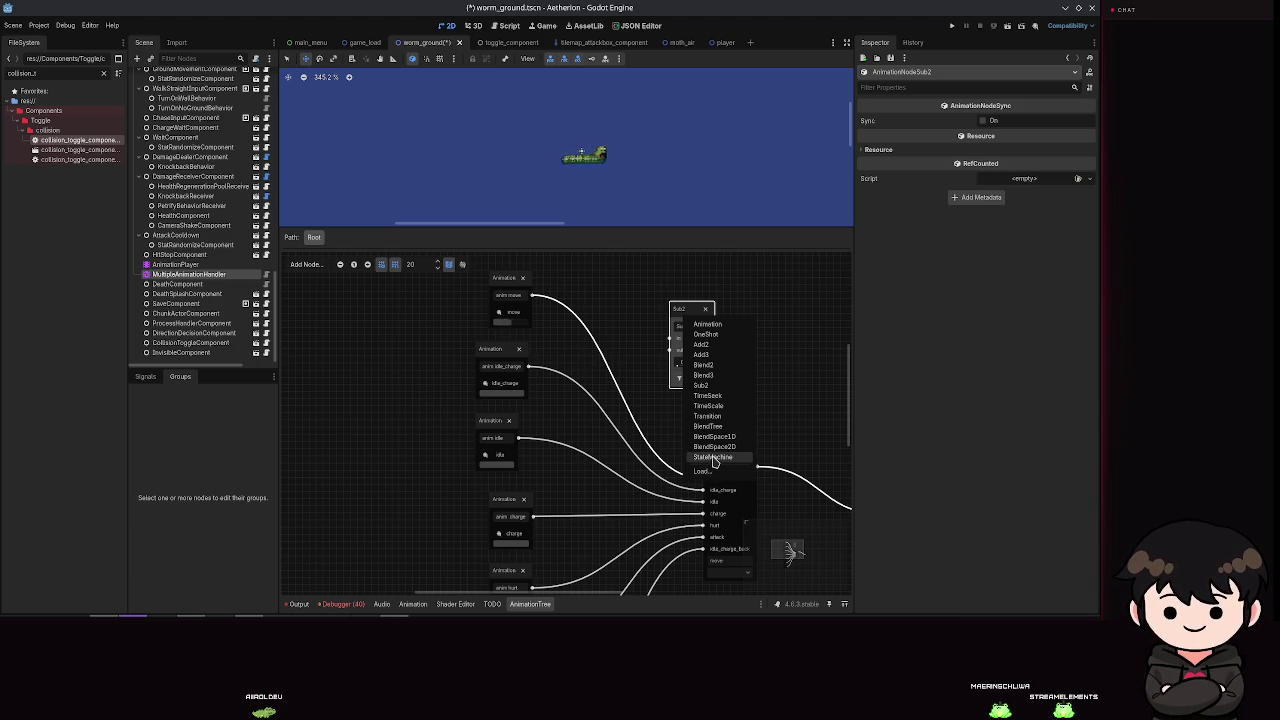
left_click(674, 308)
key("Delete")
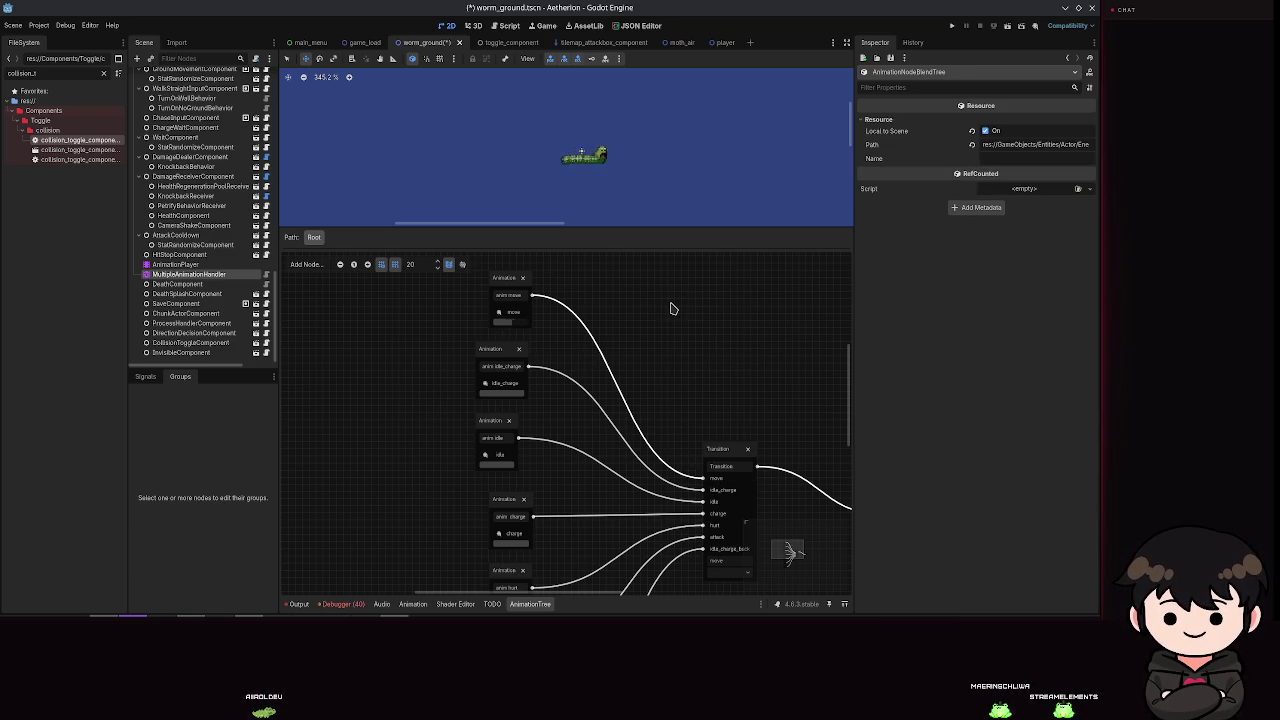
key("ctrl+s")
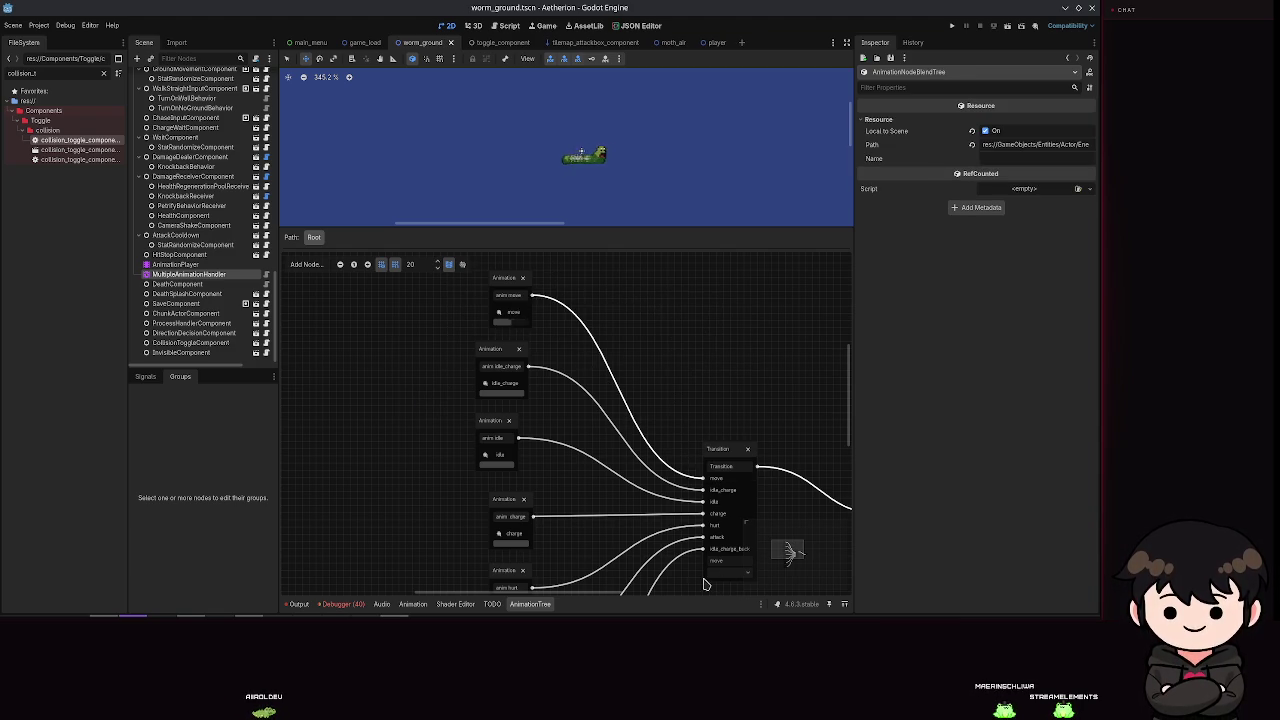
Step: Try picking a state in the Transition's dropdown and entering the name idle
left_click(724, 572)
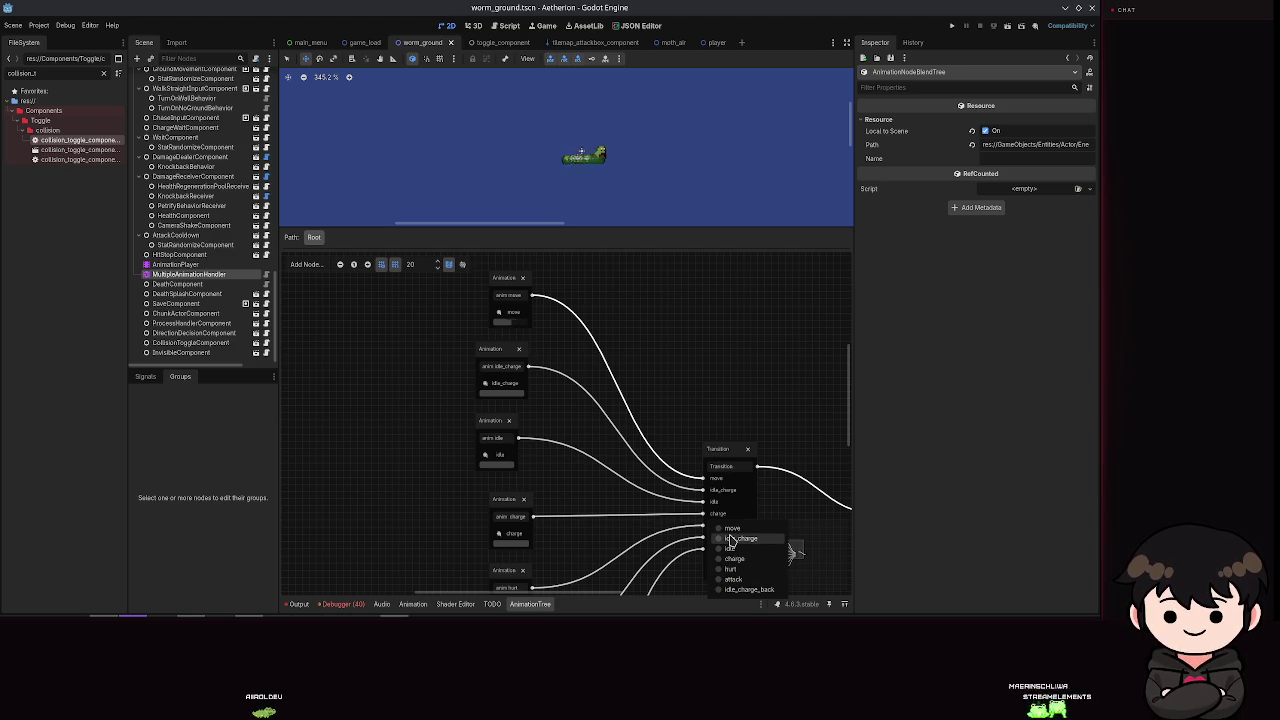
left_click(731, 539)
scroll(630, 350, "down", 2)
scroll(603, 278, "up", 1)
scroll(580, 255, "down", 3)
scroll(600, 295, "up", 2)
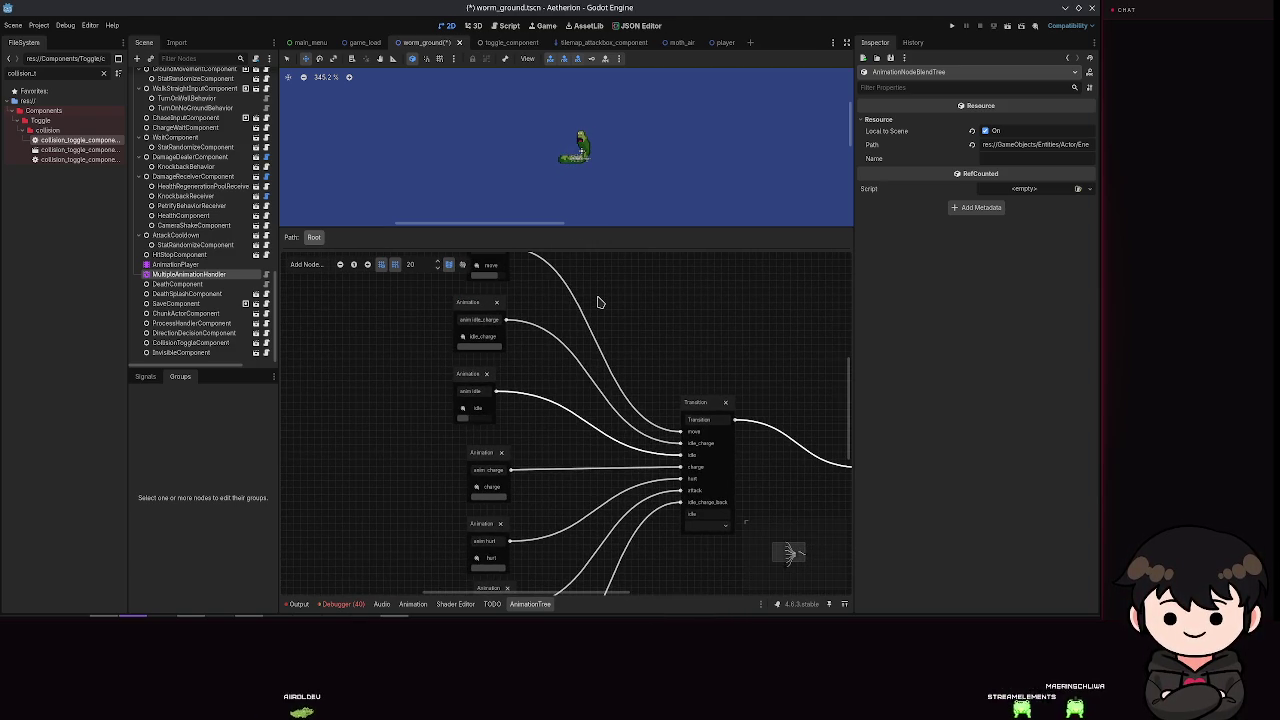
left_click(691, 511)
type("idle")
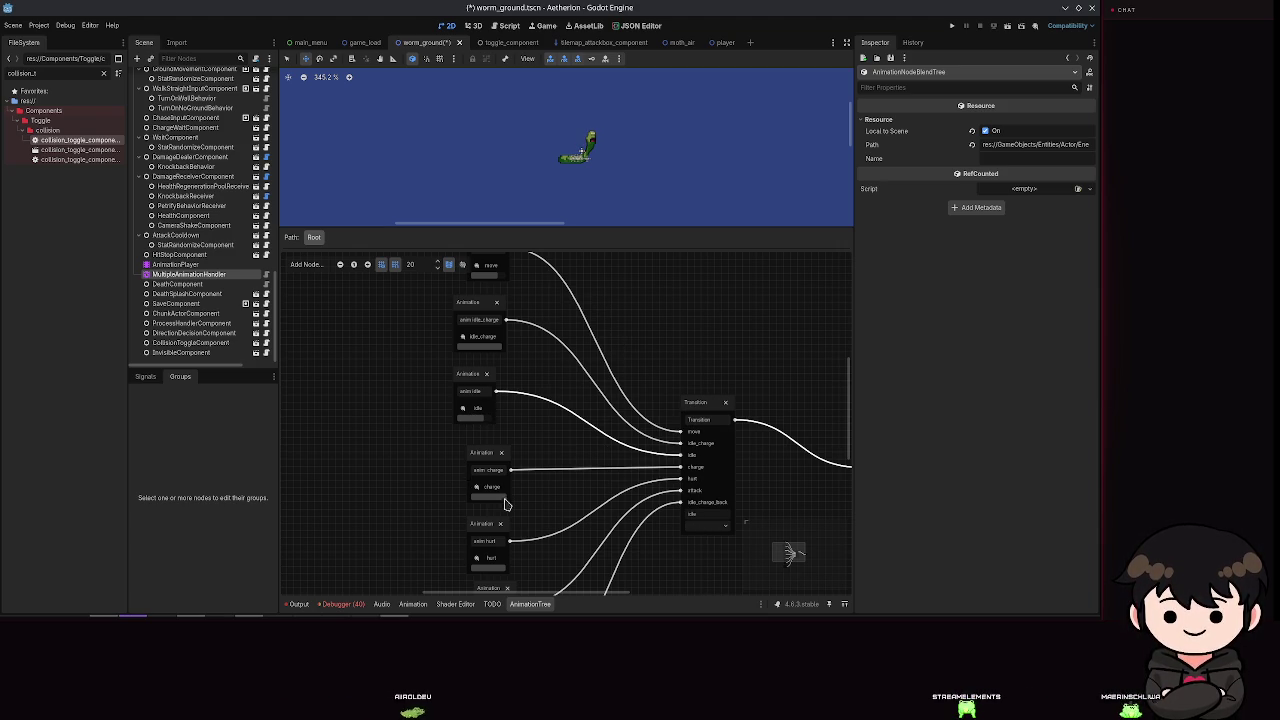
scroll(510, 480, "down", 3)
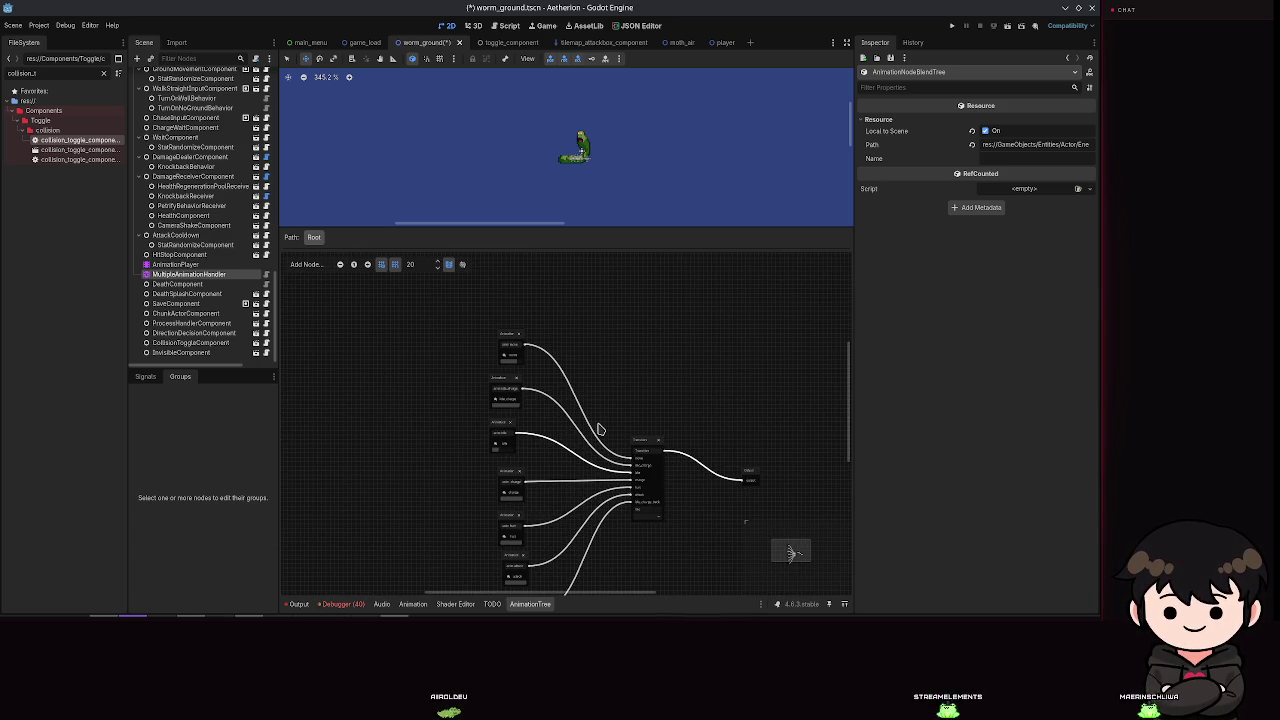
Step: Select the Transition node and choose idle as its current state
left_click(645, 441)
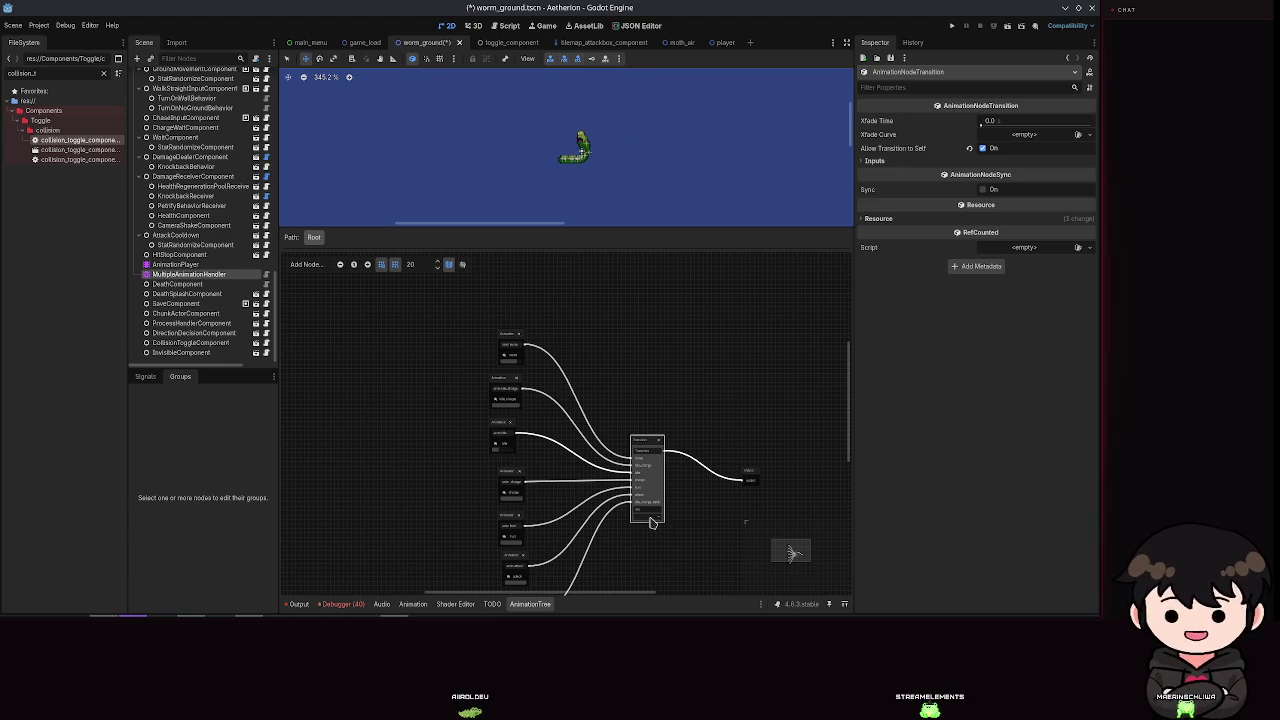
scroll(680, 383, "up", 2)
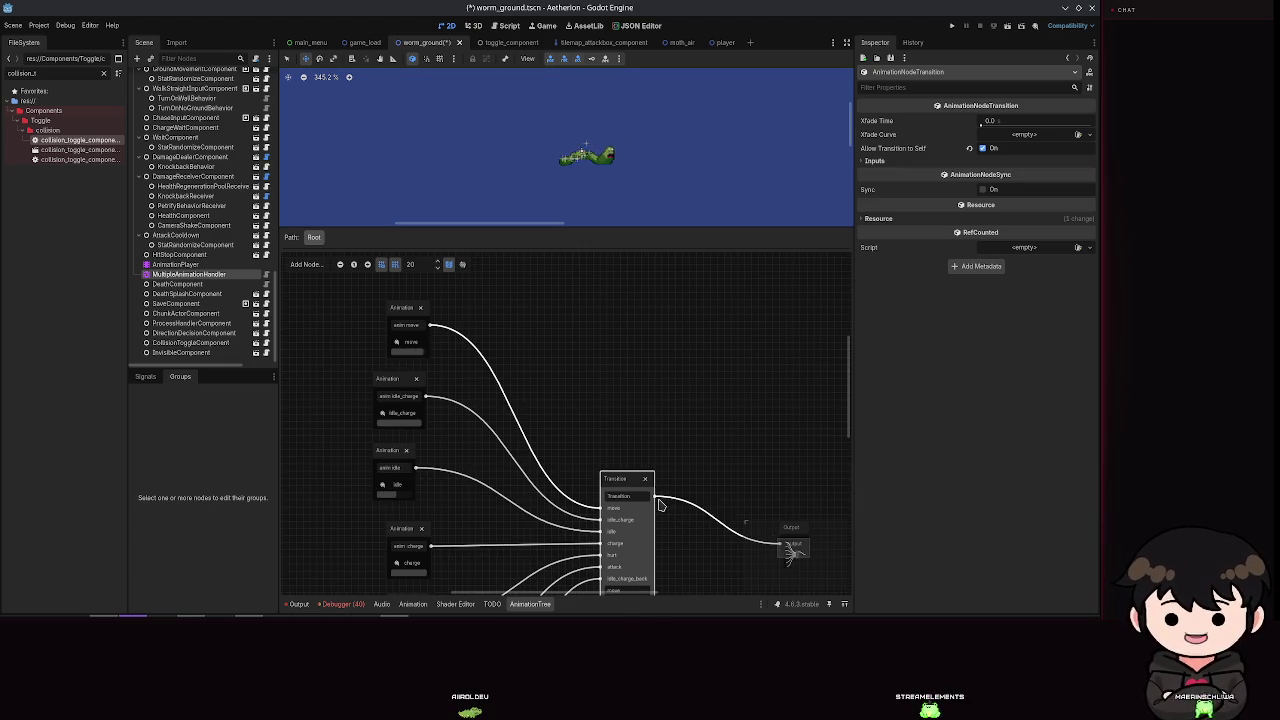
scroll(700, 420, "down", 3)
left_click(645, 493)
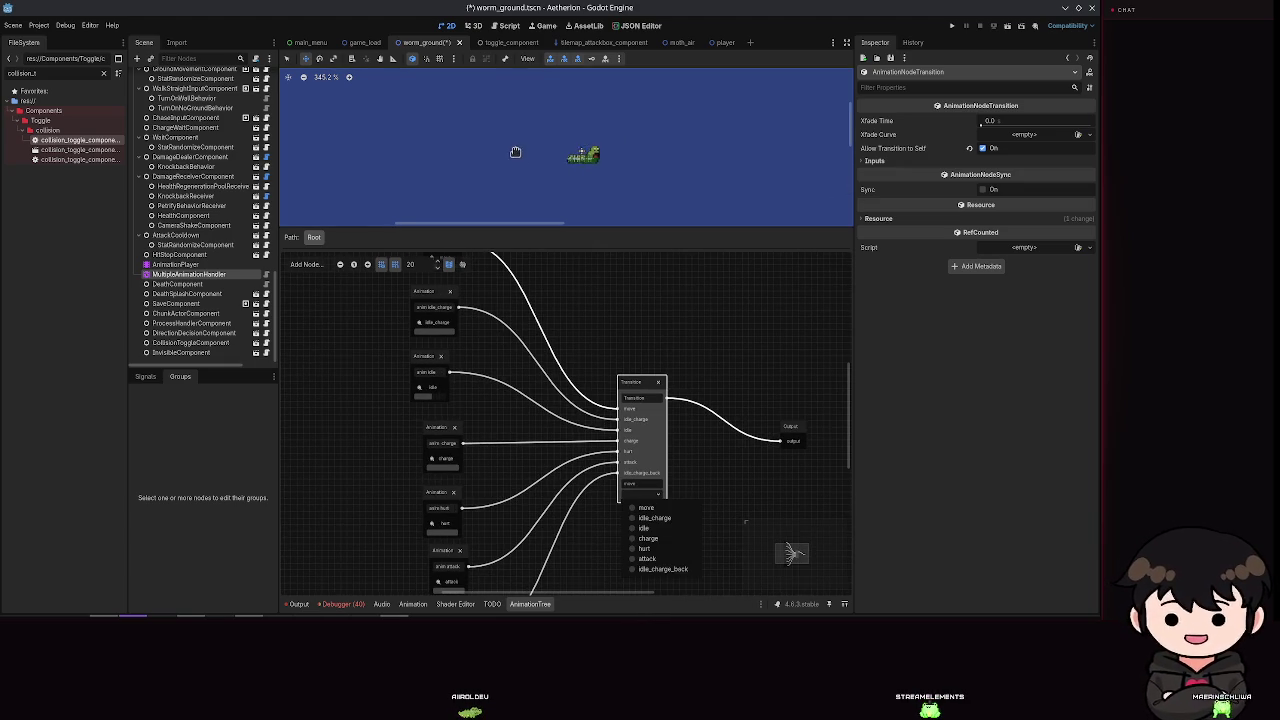
left_click(648, 527)
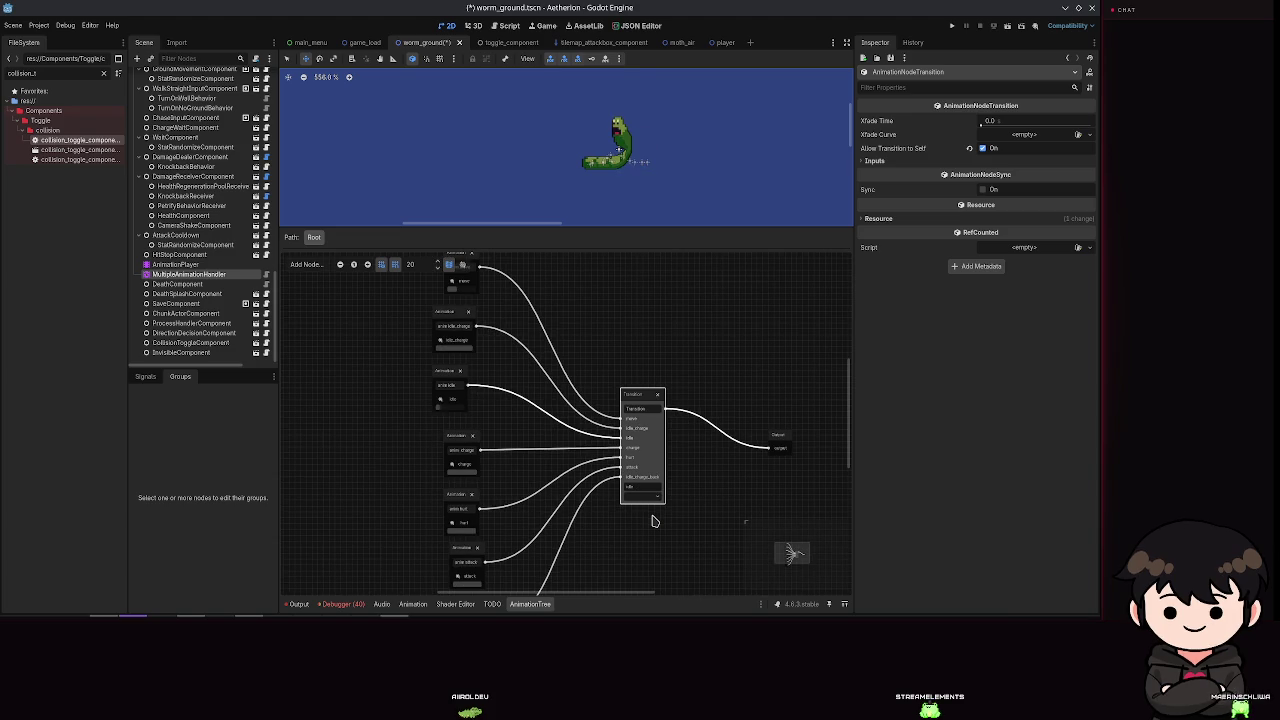
Step: Add an Add2 node and wire the move animation into its in port
right_click(597, 362)
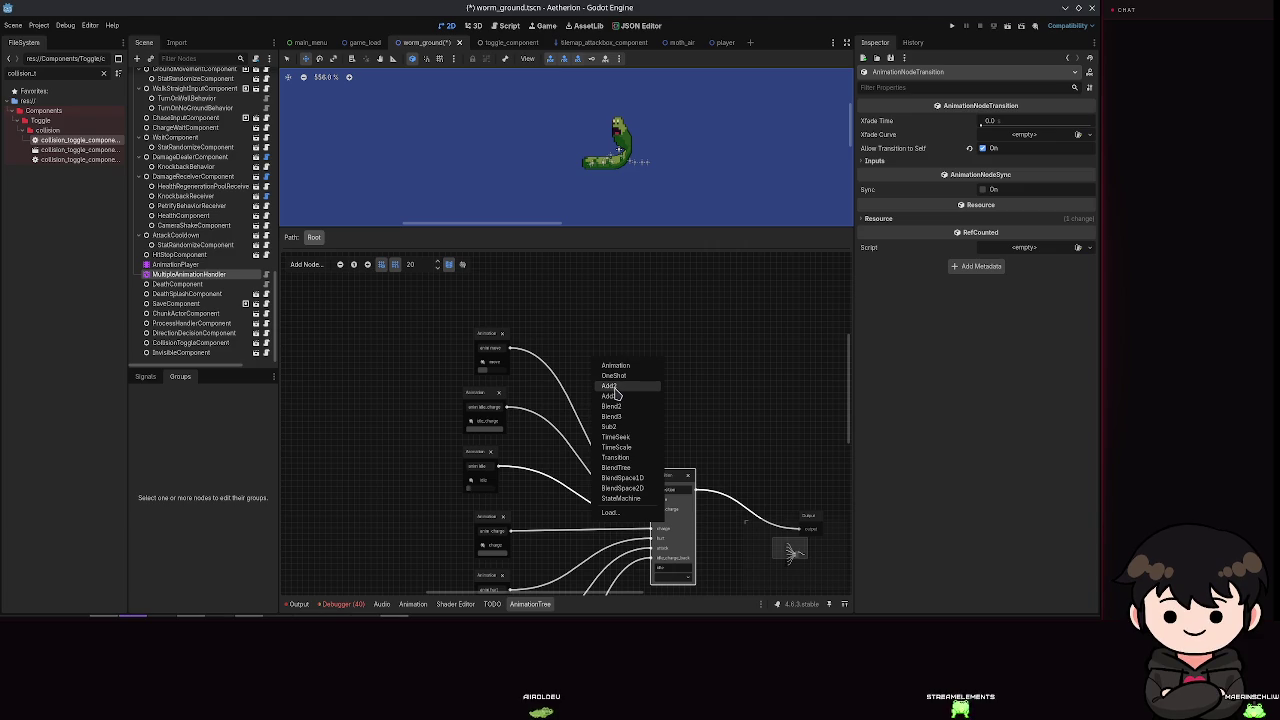
left_click(613, 388)
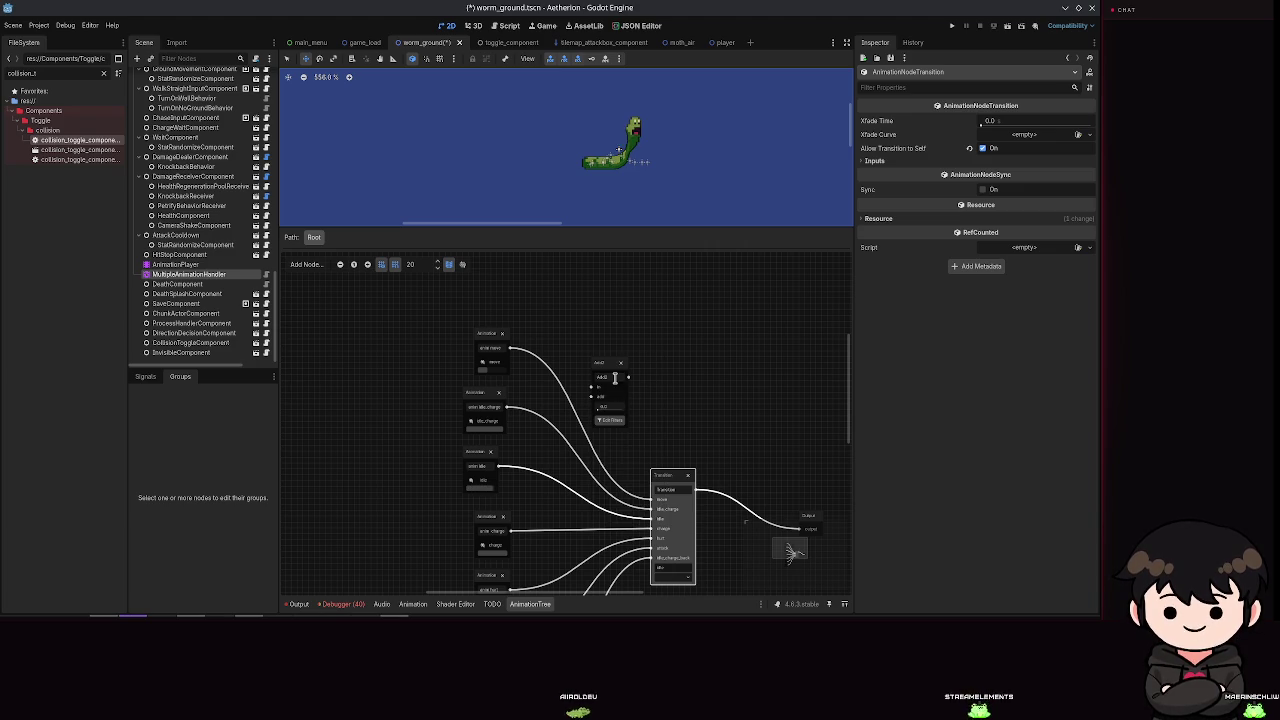
scroll(615, 406, "up", 2)
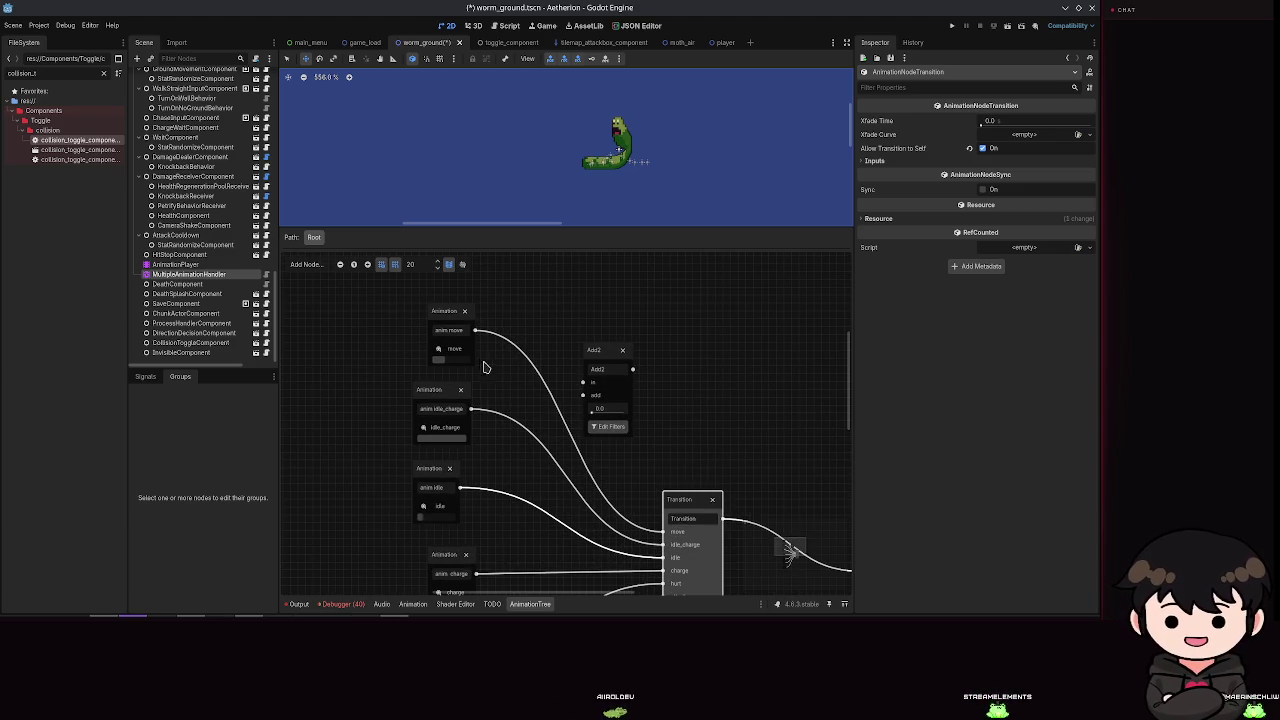
left_click_drag(478, 331, 583, 382)
mouse_move(472, 409)
left_mouse_down()
mouse_move(565, 401)
mouse_move(665, 533)
left_mouse_up()
key("Escape")
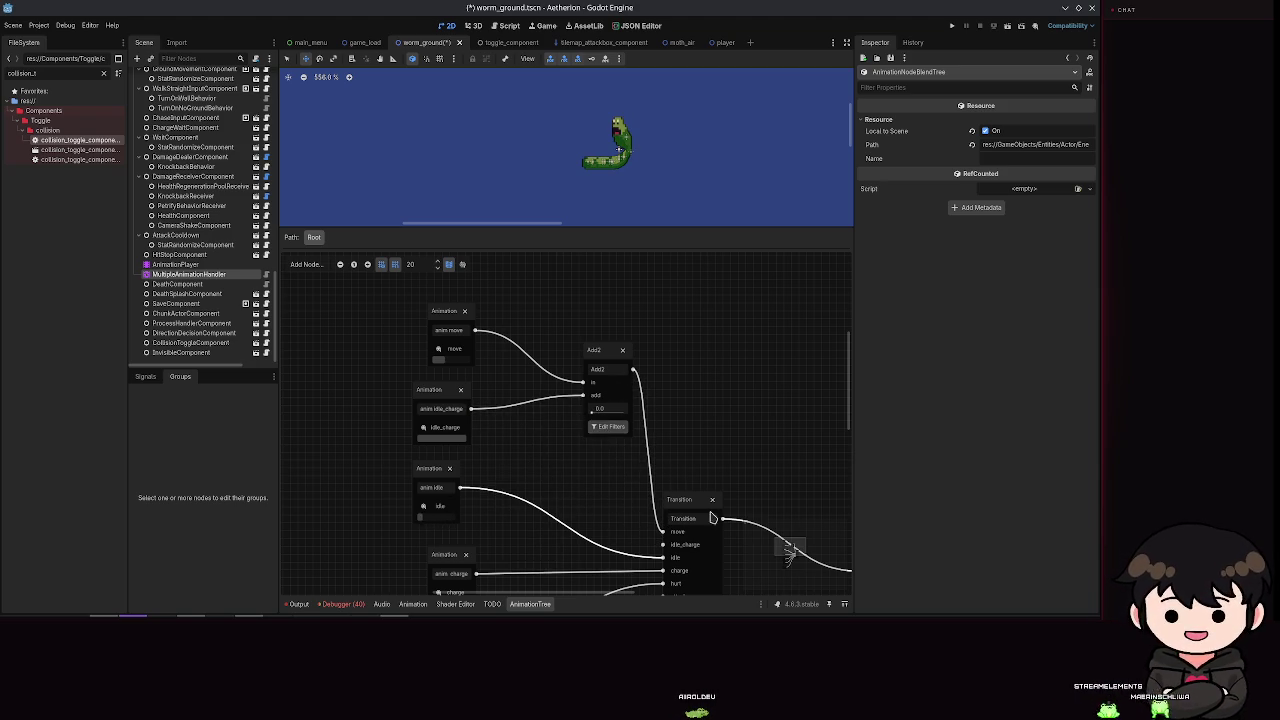
Step: Switch the Transition node to another state
scroll(695, 530, "down", 2)
left_click(669, 541)
left_click(686, 522)
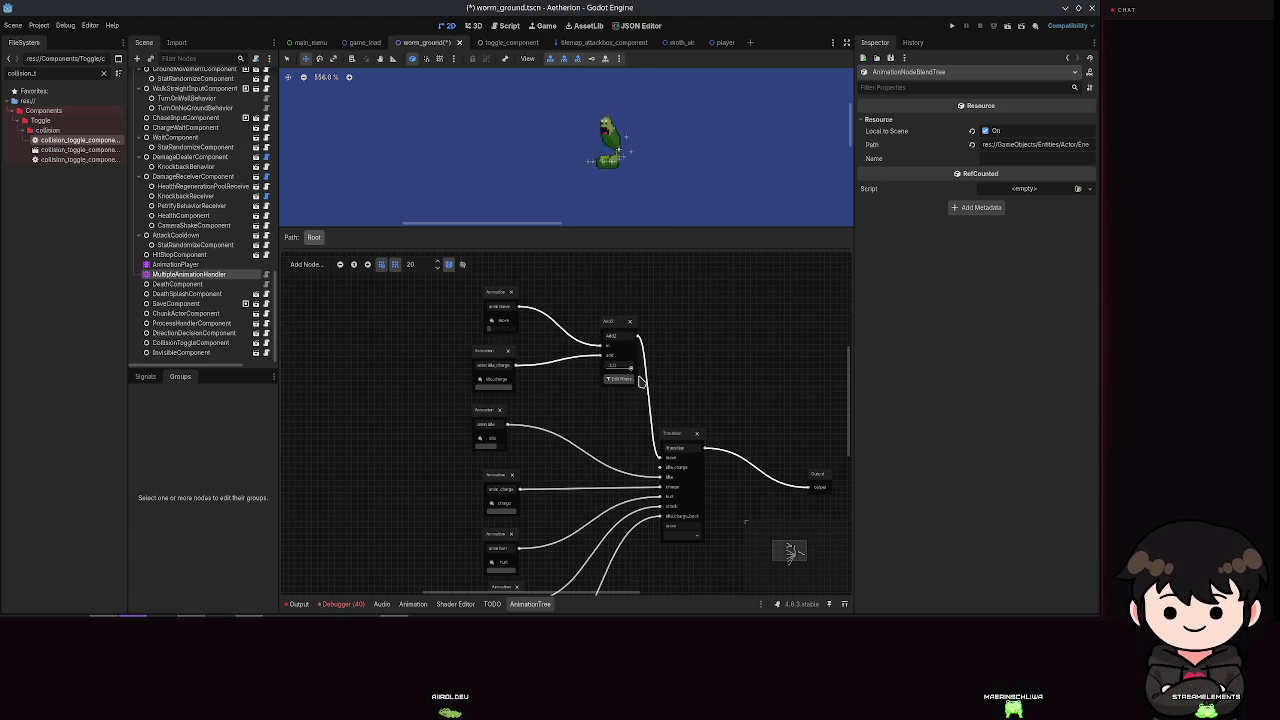
Step: Check Add2's track filters without changes, then delete the Add2 node
left_click(624, 379)
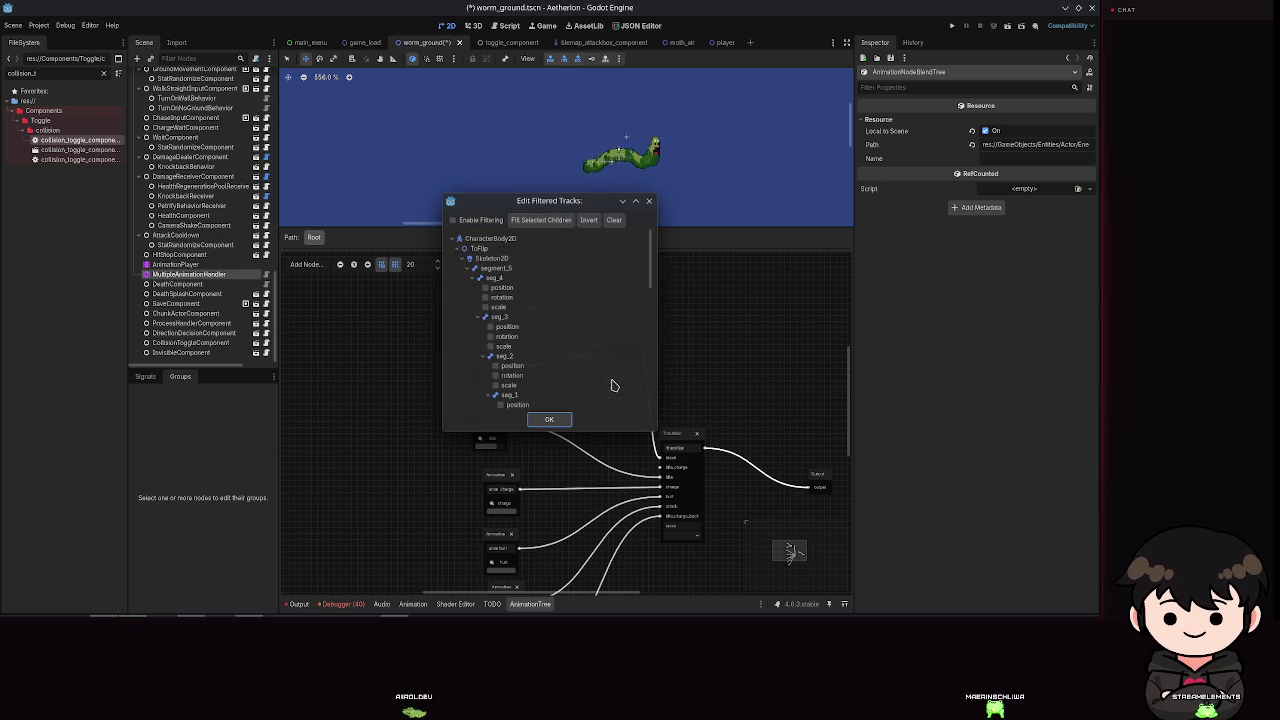
left_click(549, 420)
left_click(618, 330)
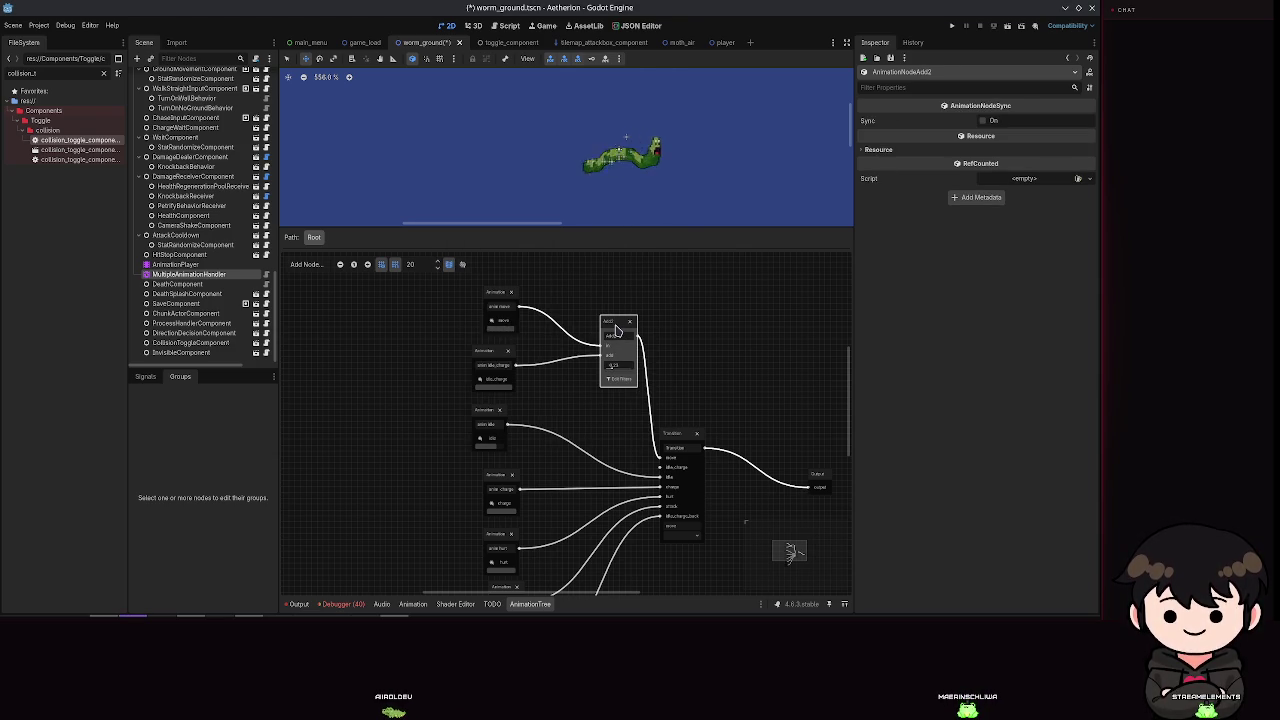
key("Delete")
Step: Add a Blend2 node, wire idle_charge to its blend port and its output to Transition's move
right_click(575, 350)
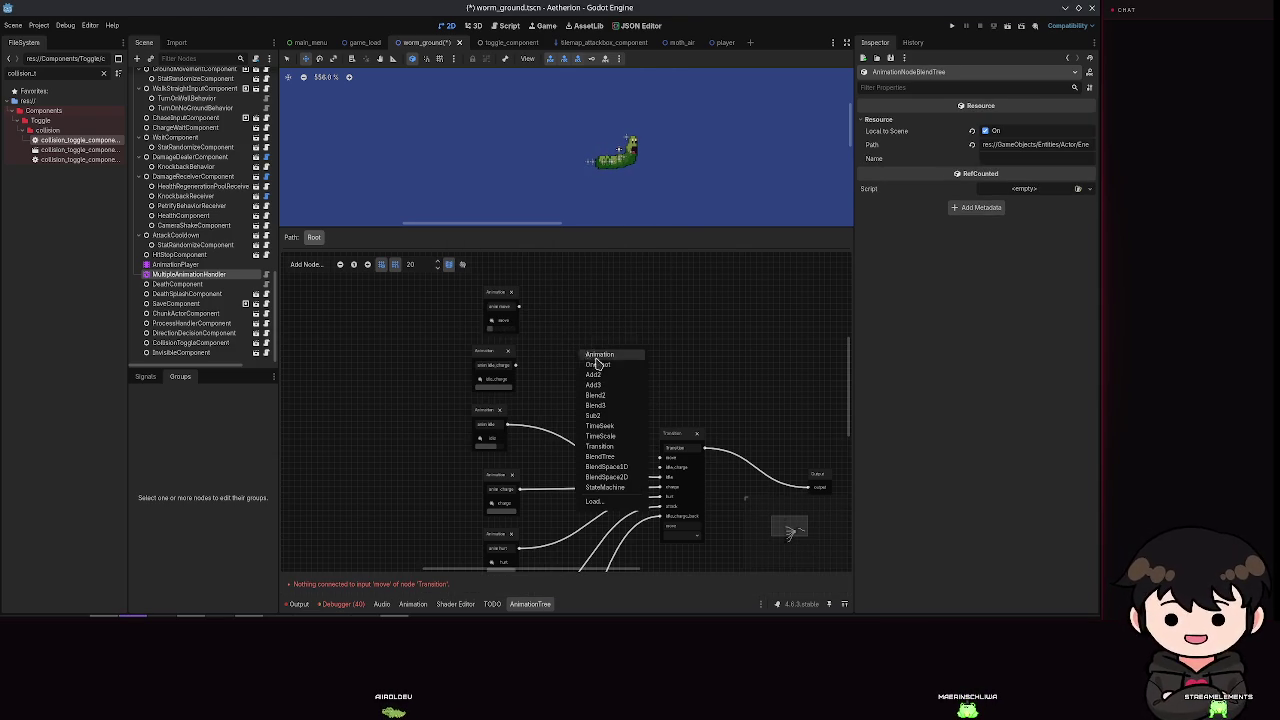
left_click(597, 395)
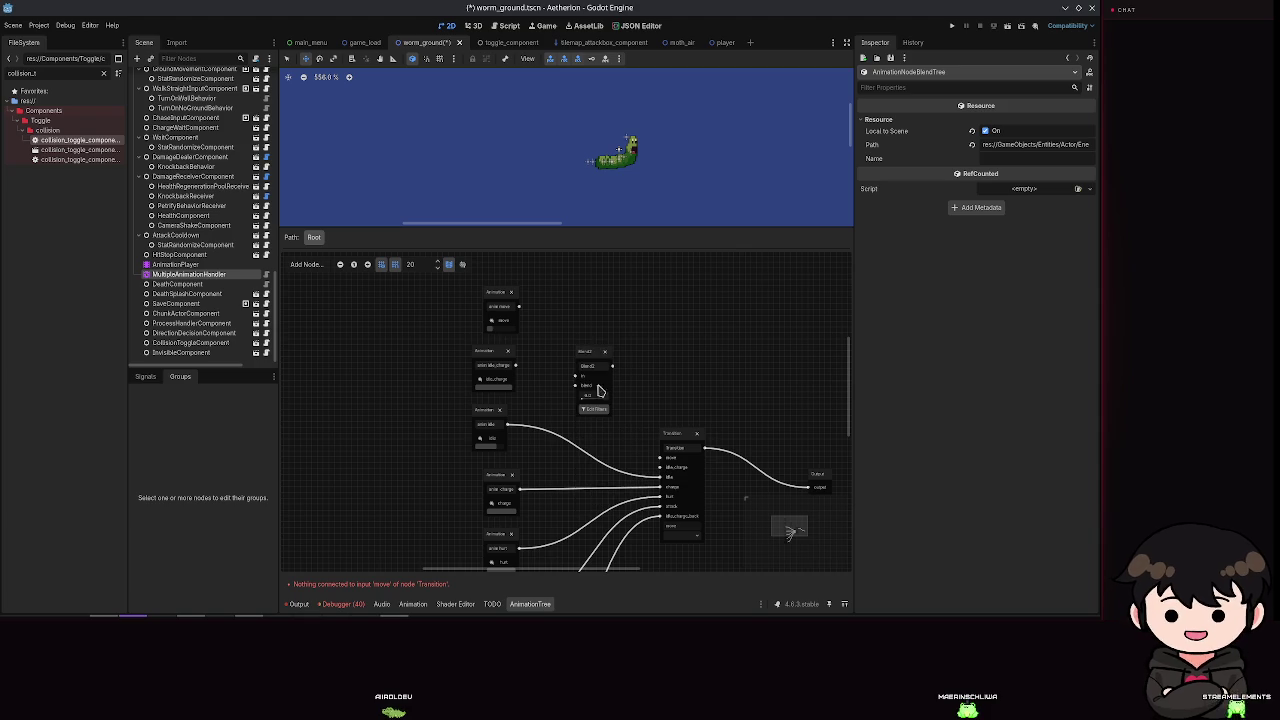
left_click(591, 366)
left_click_drag(591, 366, 603, 297)
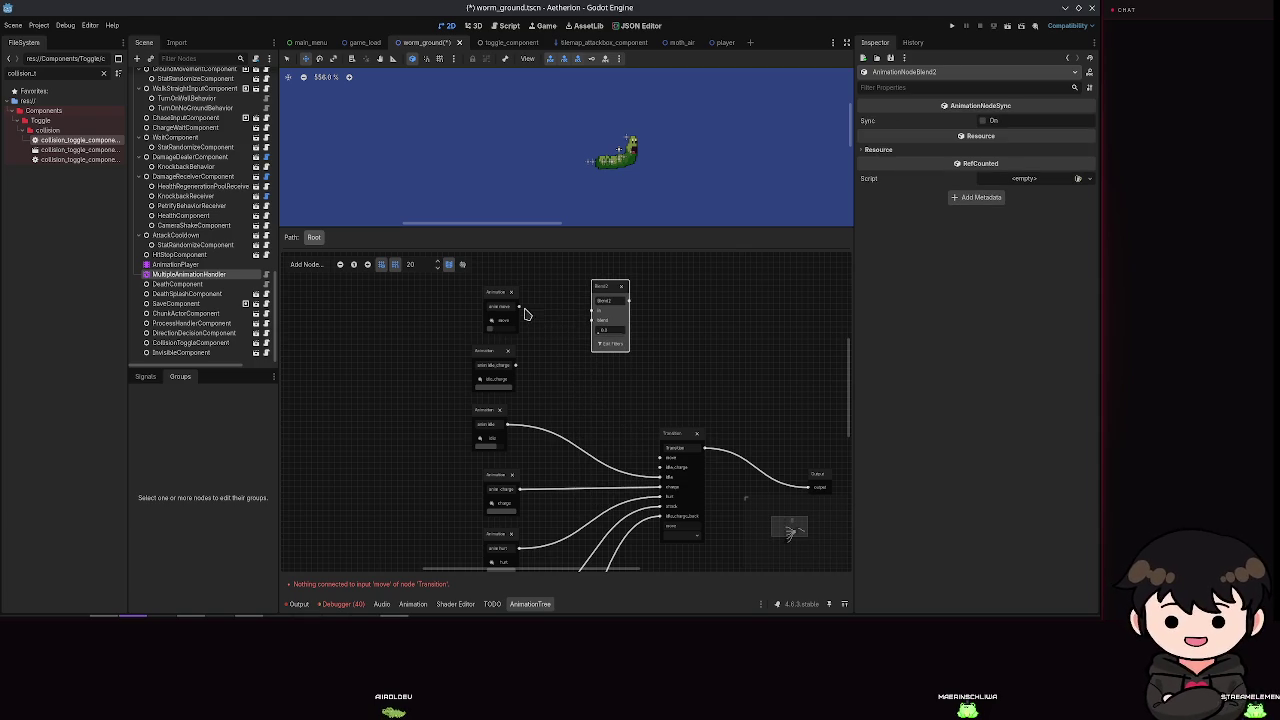
mouse_move(588, 336)
left_mouse_down()
mouse_move(597, 326)
mouse_move(660, 457)
left_mouse_up()
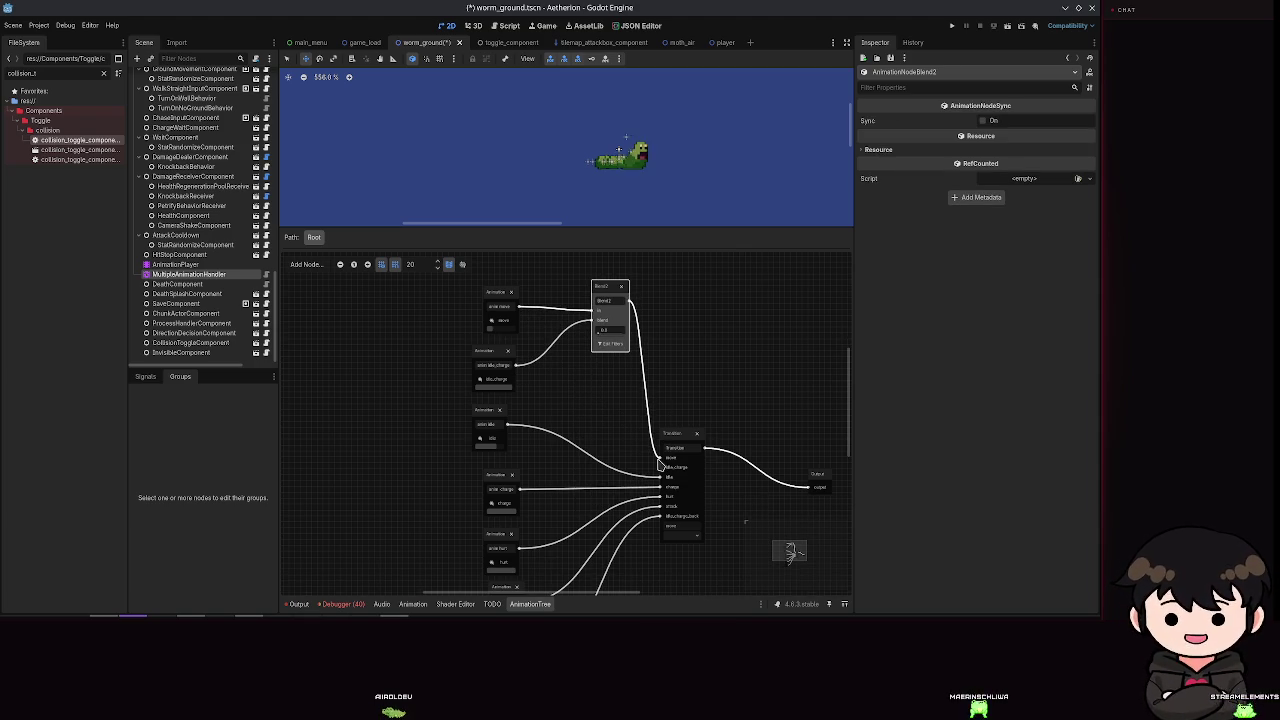
left_click(686, 534)
left_click(686, 538)
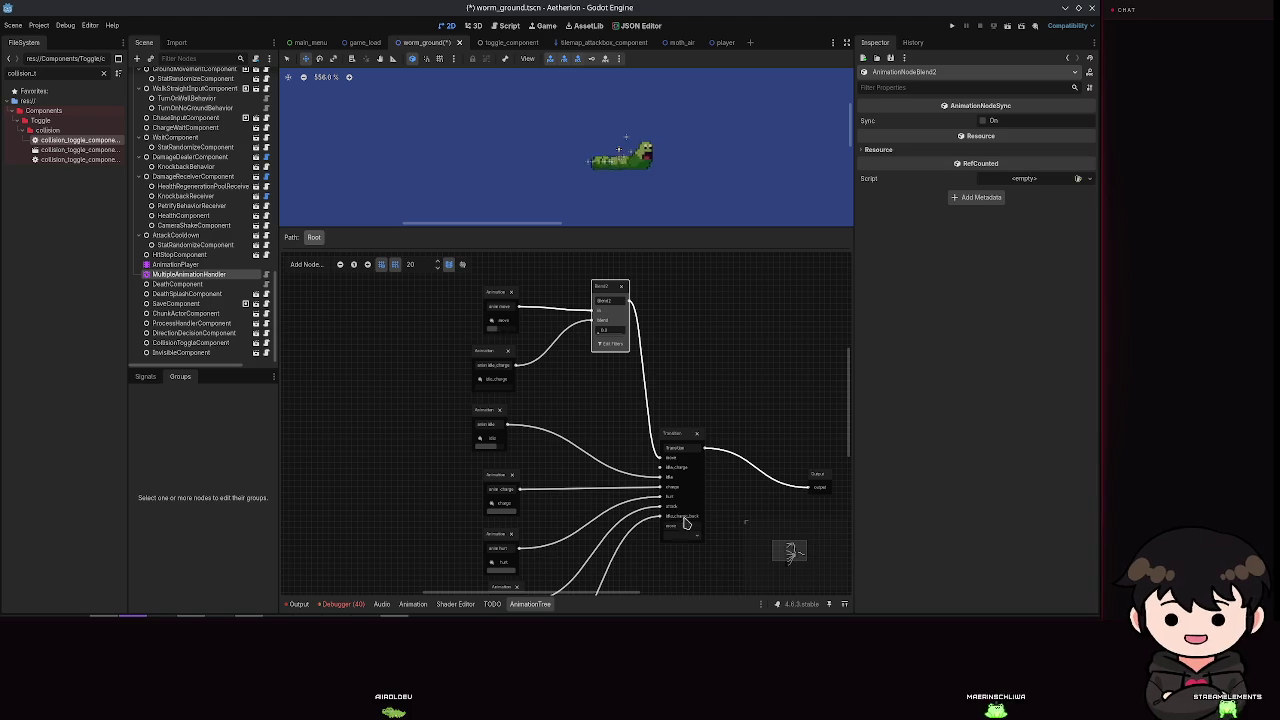
key("ctrl+s")
Step: Set the Blend2 amount to about 0.57 and review its track filters unchanged
scroll(606, 330, "up", 3)
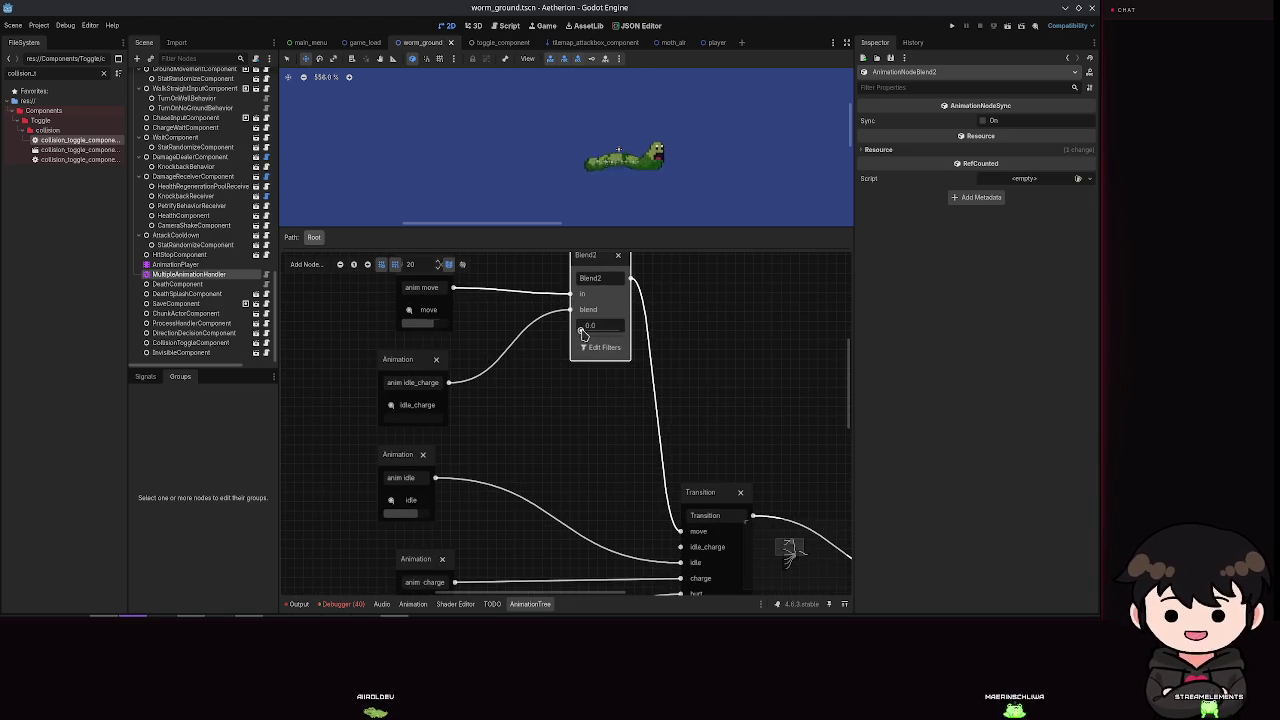
left_click_drag(596, 326, 603, 326)
left_click(604, 348)
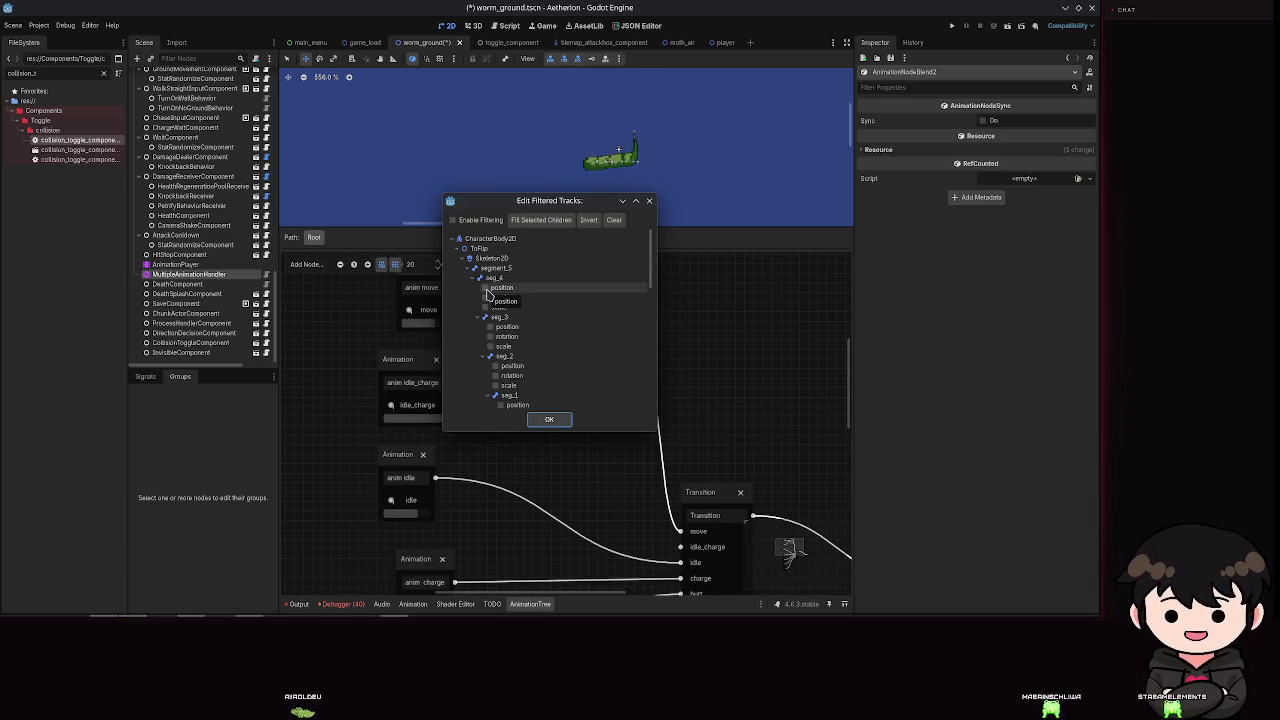
scroll(537, 308, "down", 5)
scroll(539, 310, "down", 2)
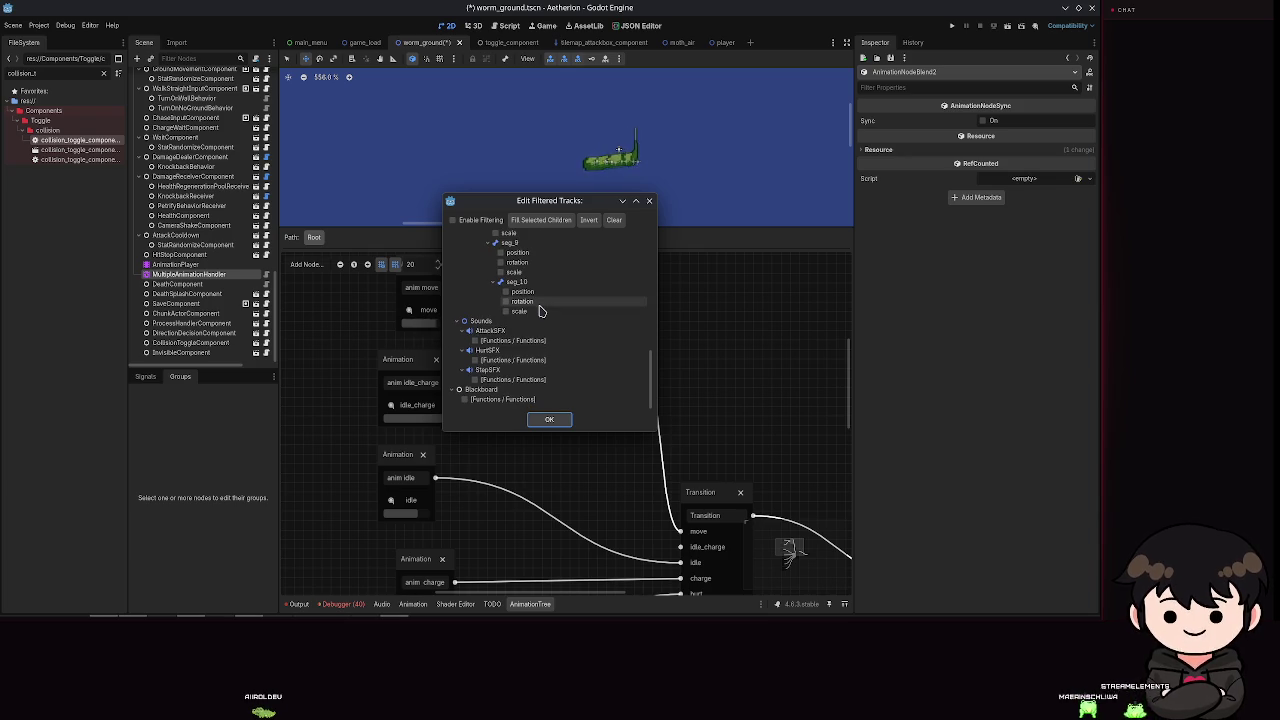
scroll(569, 368, "up", 5)
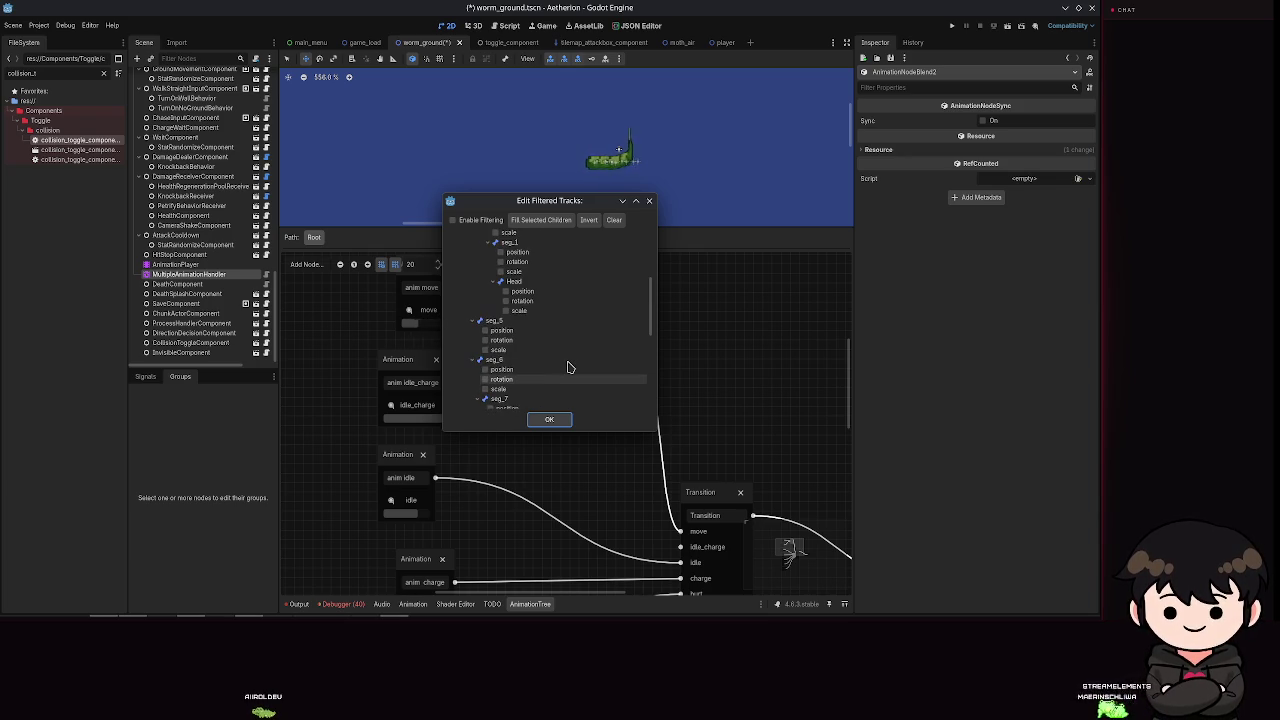
scroll(568, 368, "up", 1)
scroll(567, 368, "up", 5)
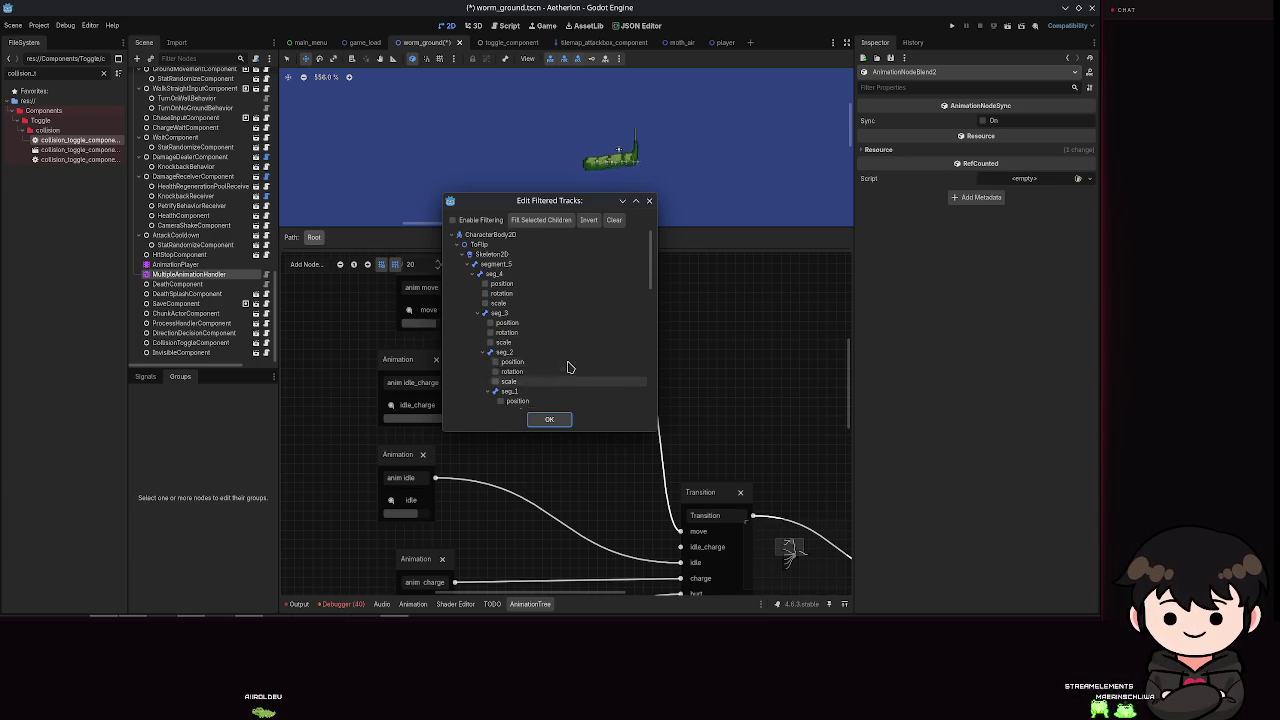
left_click(551, 420)
scroll(689, 360, "up", 3)
scroll(667, 382, "right", 2)
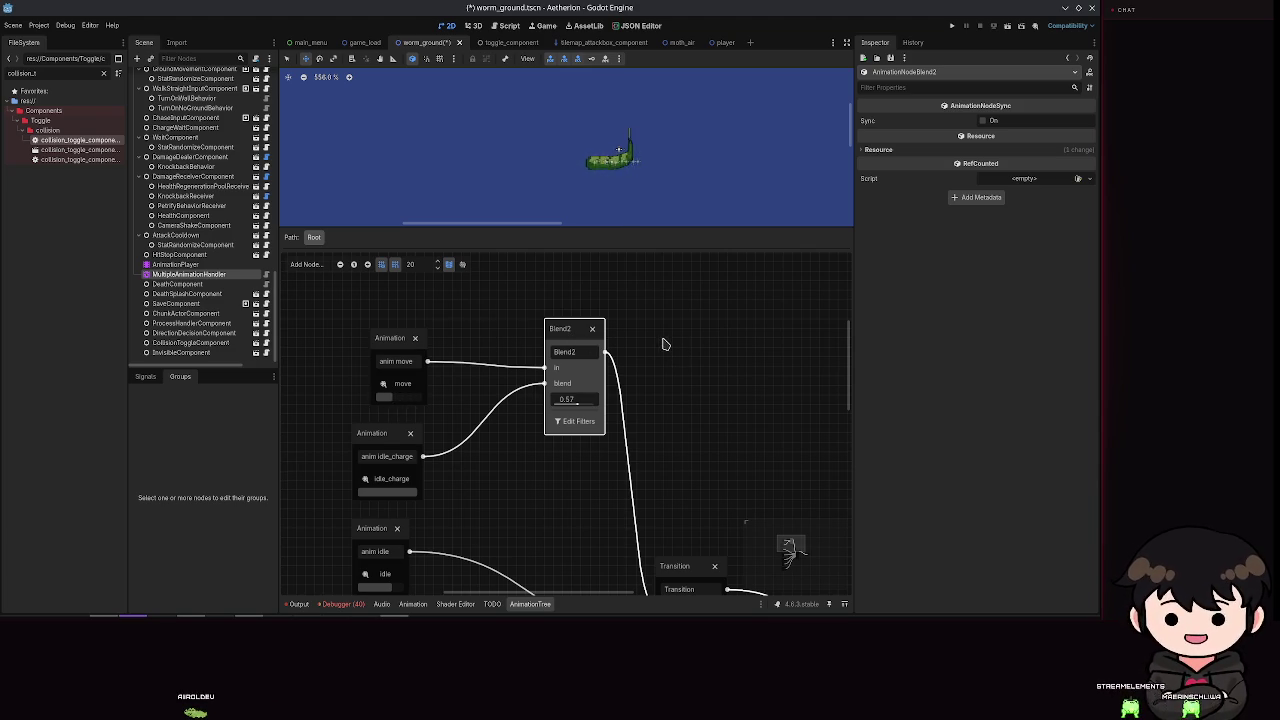
left_click_drag(648, 440, 680, 367)
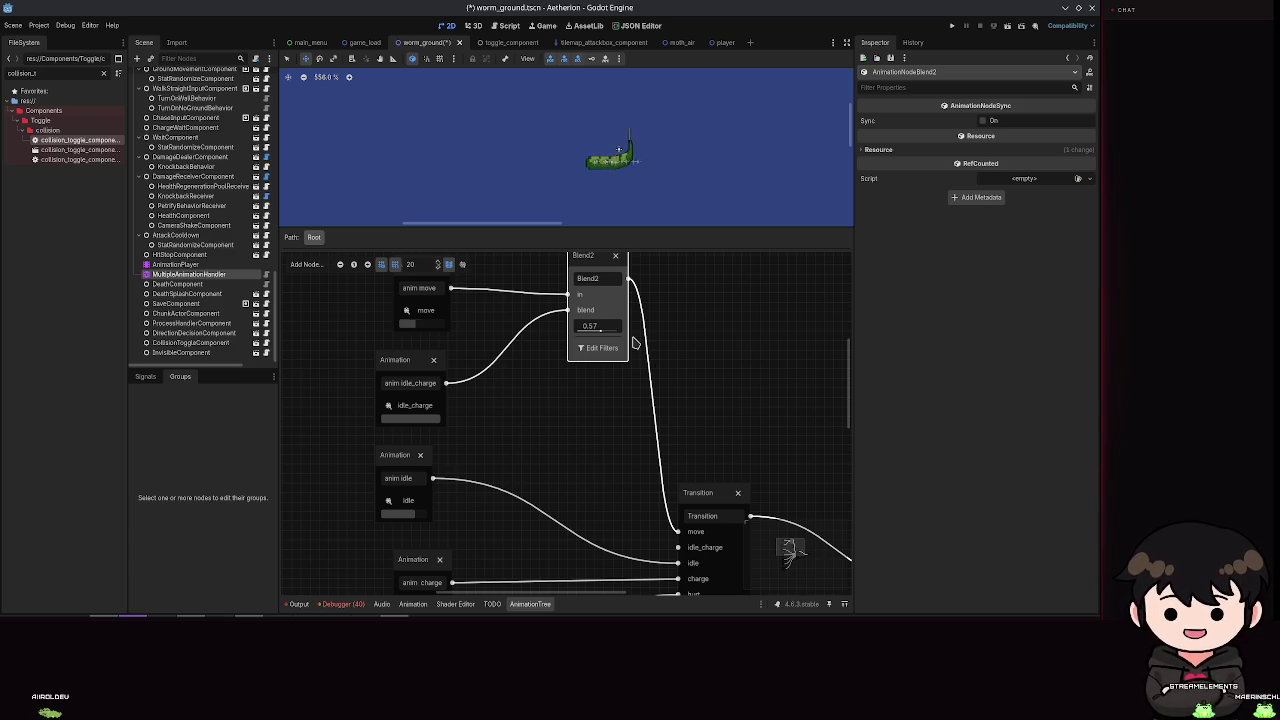
Step: Inspect the Transition and Blend2 nodes and turn on Sync for Blend2
mouse_move(604, 336)
left_mouse_down()
mouse_move(619, 330)
mouse_move(562, 337)
left_mouse_up()
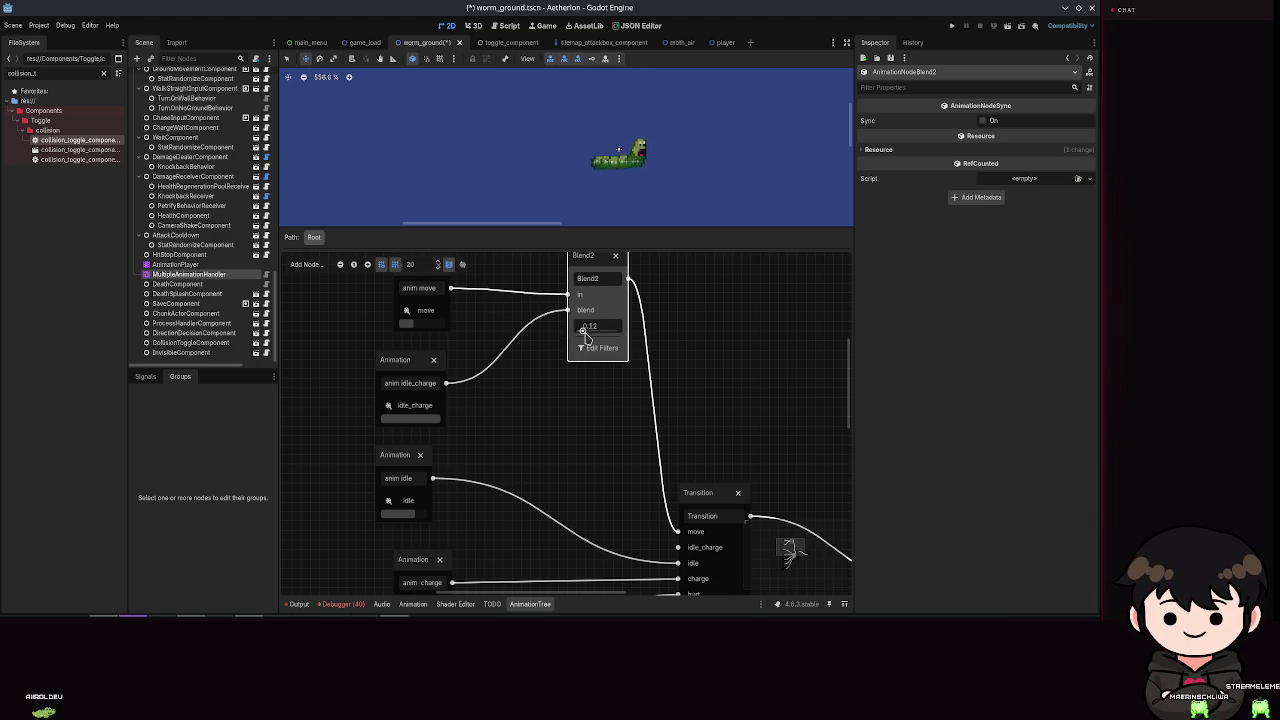
left_click(698, 494)
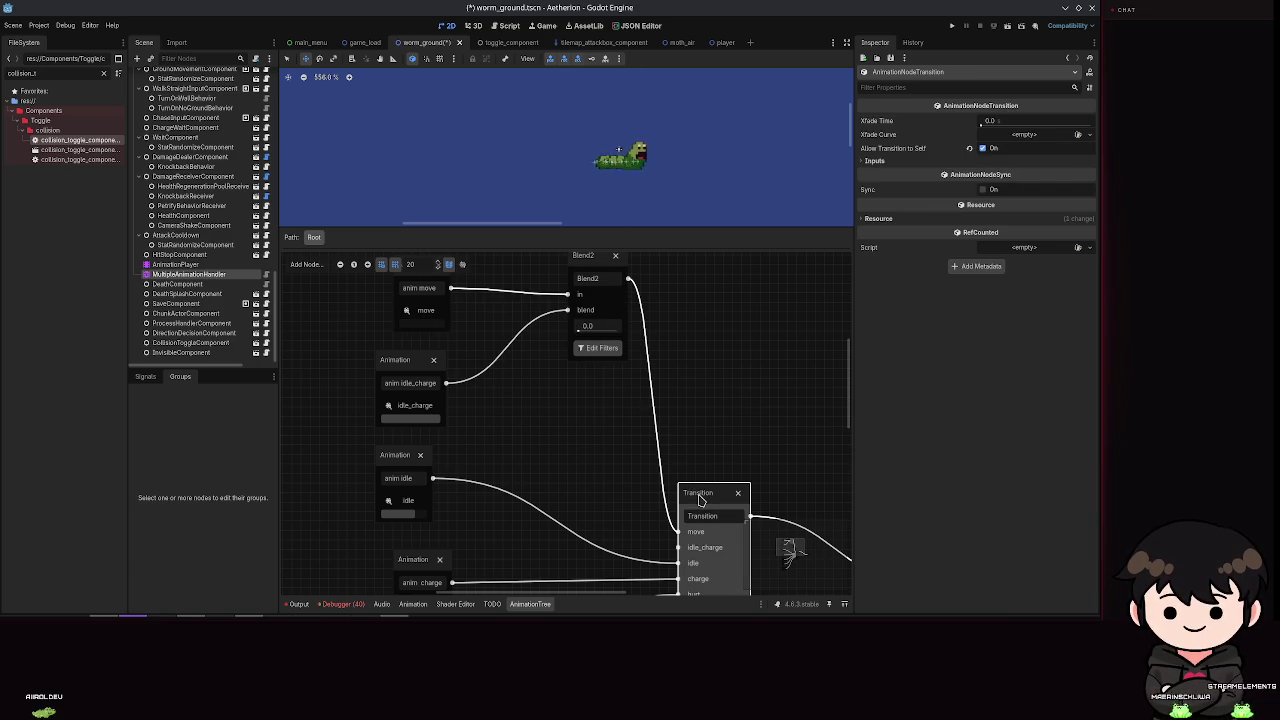
left_click(590, 270)
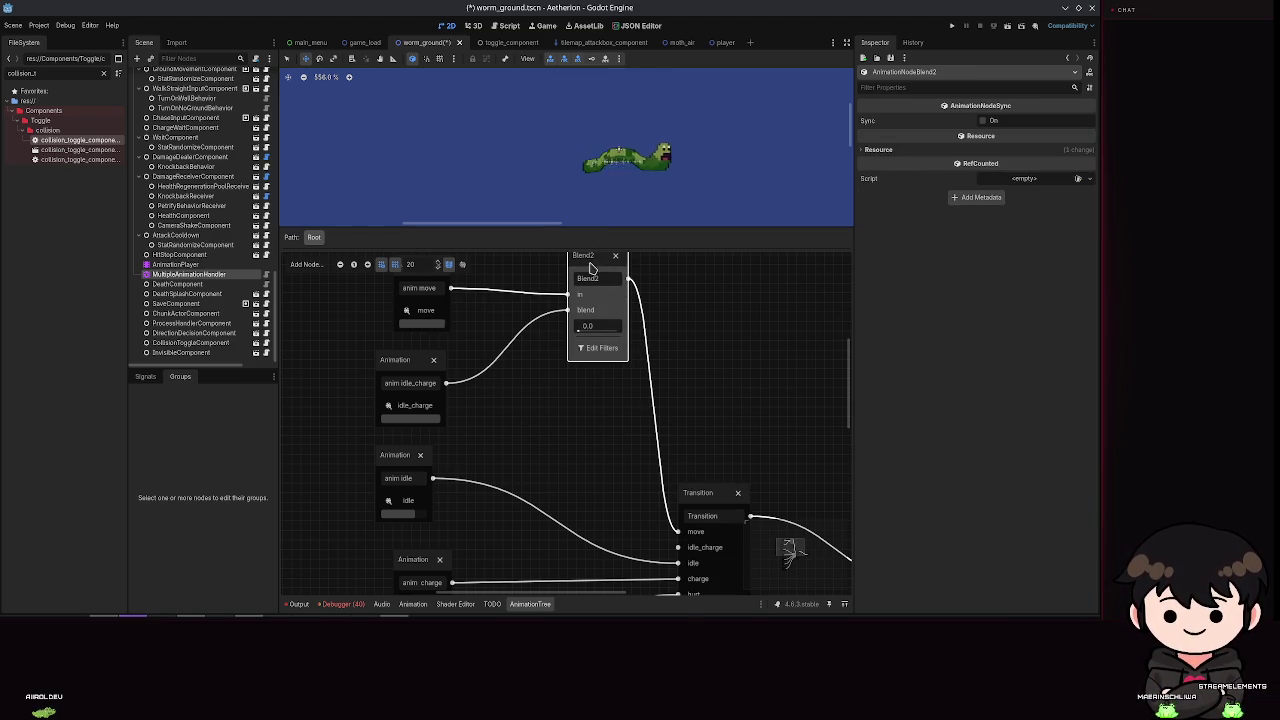
left_click(983, 121)
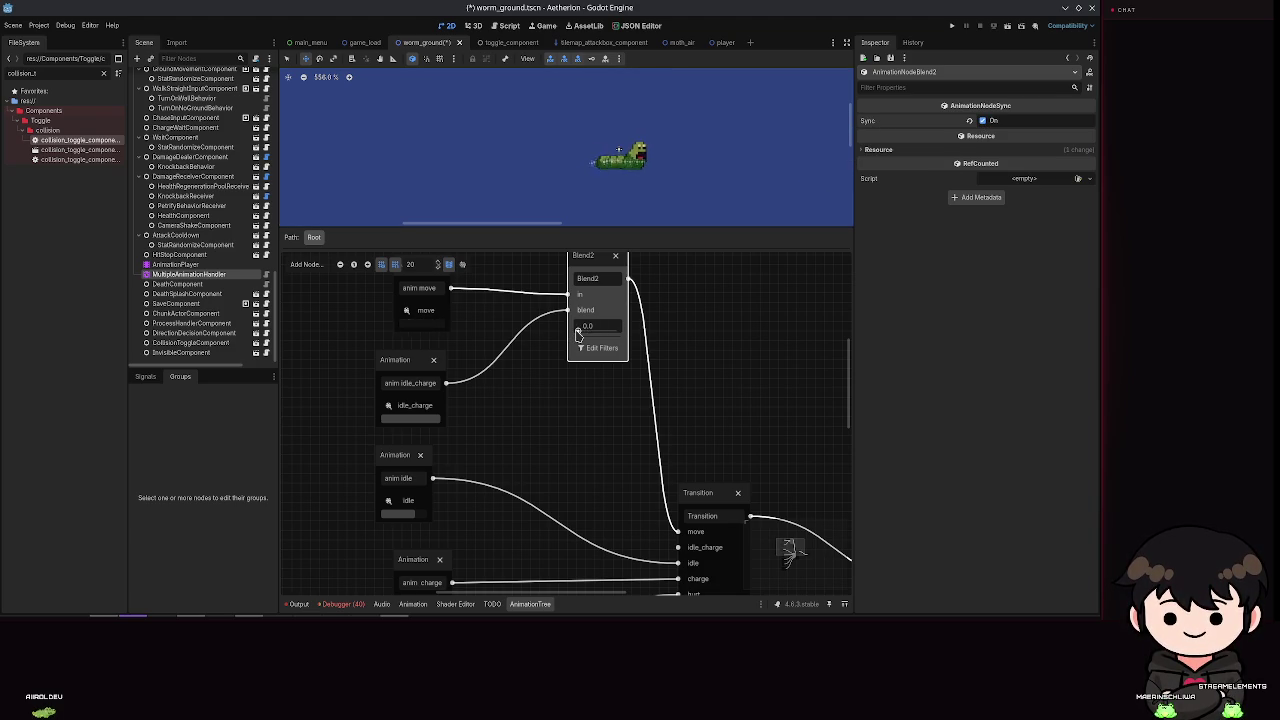
Step: Test the Blend2 amount at 1.0, 0.23 and 0, finishing at full 1.0
left_click_drag(589, 333, 617, 335)
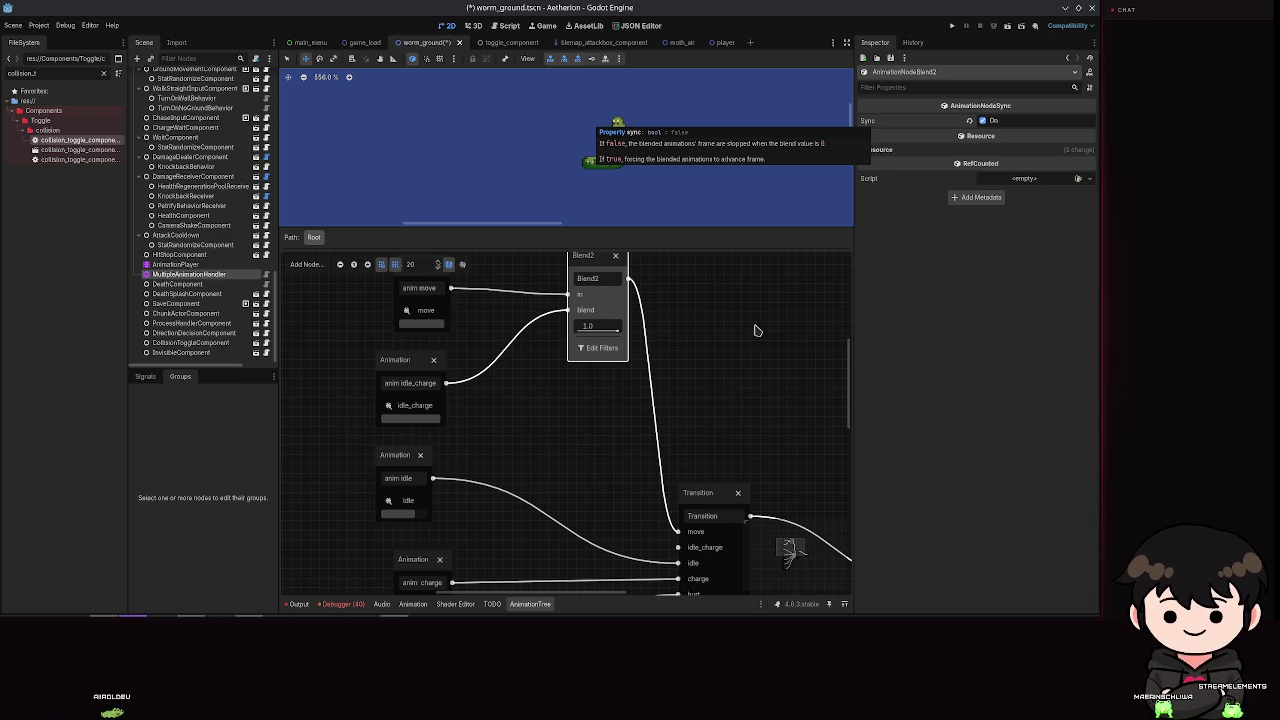
scroll(757, 330, "up", 2)
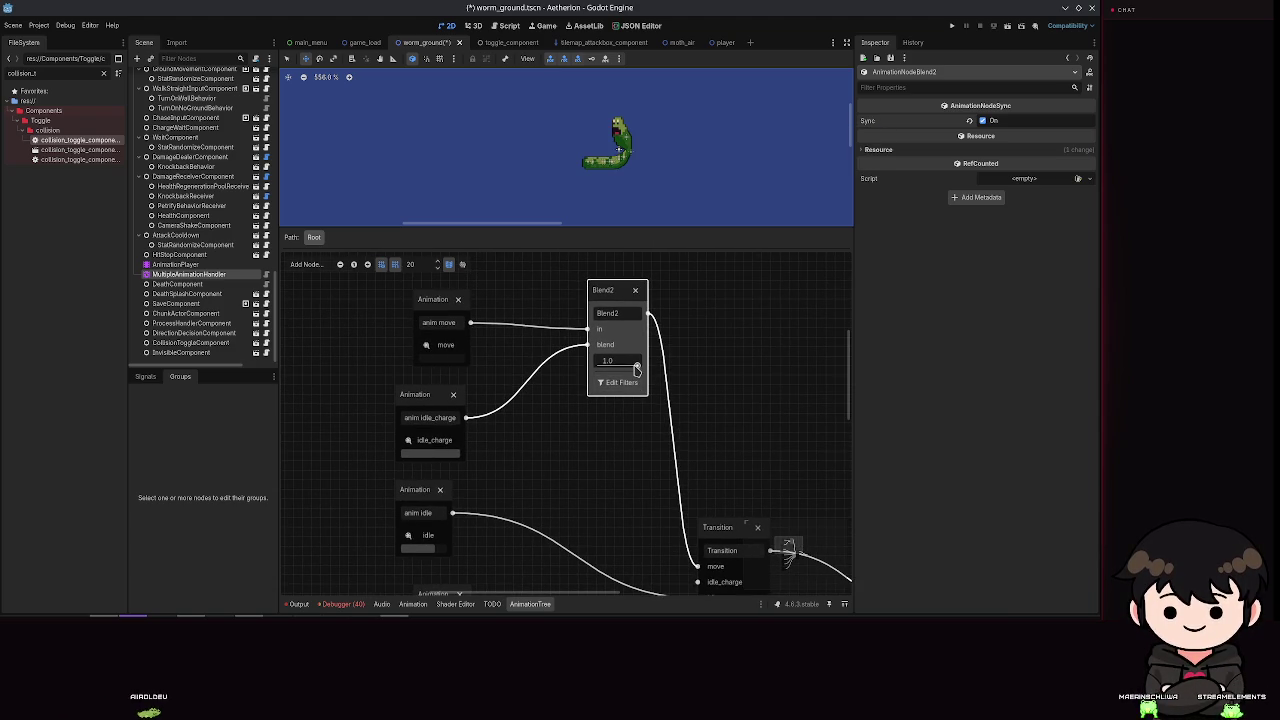
mouse_move(636, 370)
left_mouse_down()
mouse_move(601, 369)
mouse_move(633, 367)
left_mouse_up()
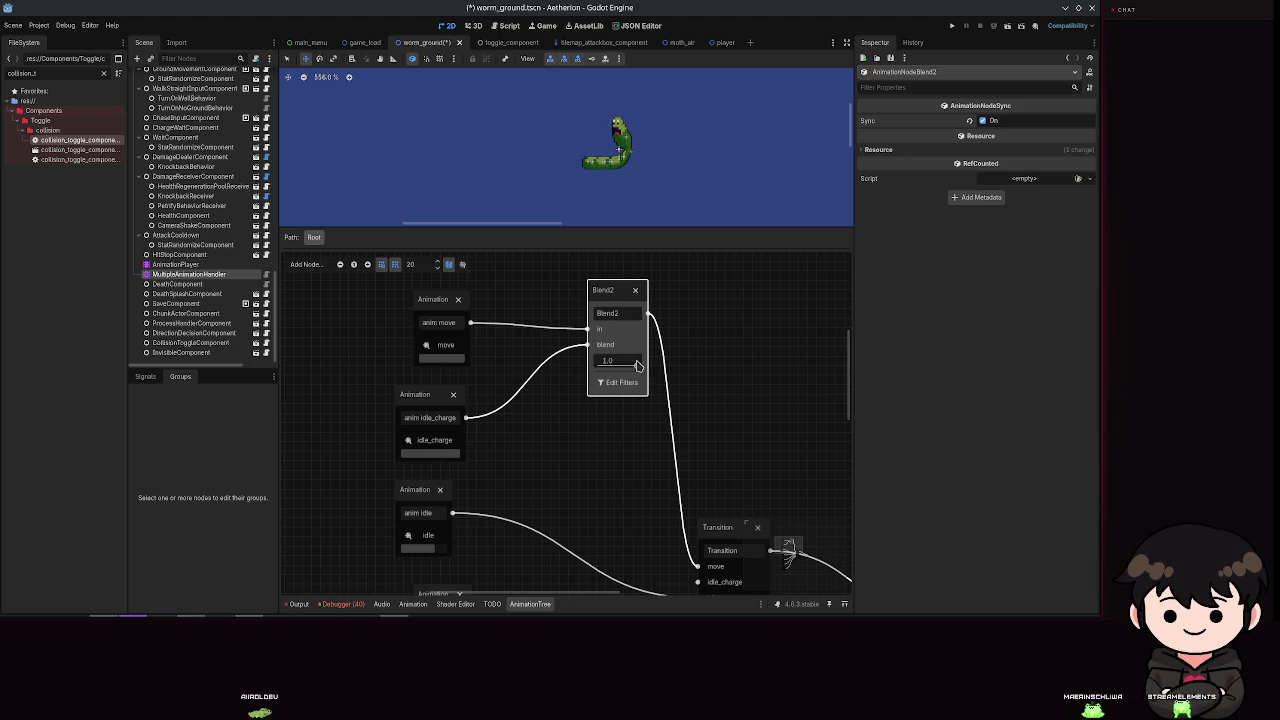
scroll(670, 390, "down", 3)
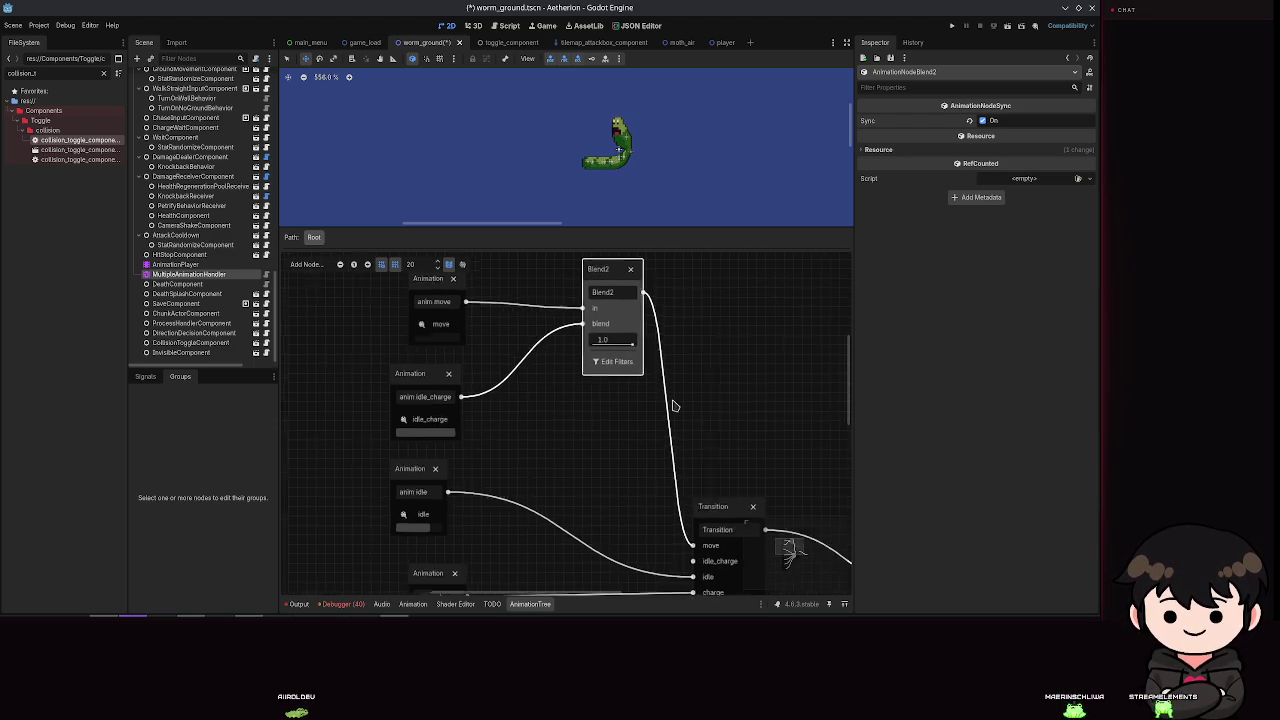
scroll(663, 363, "down", 3, "ctrl")
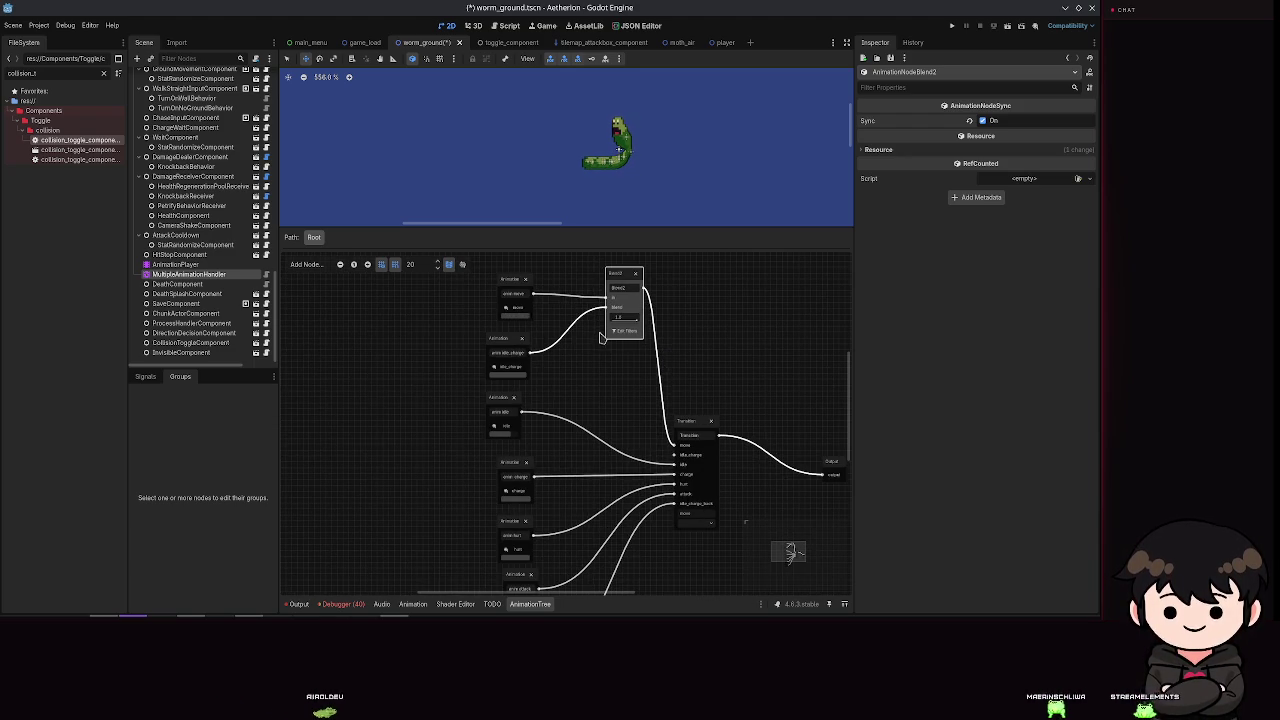
scroll(639, 318, "up", 1, "ctrl")
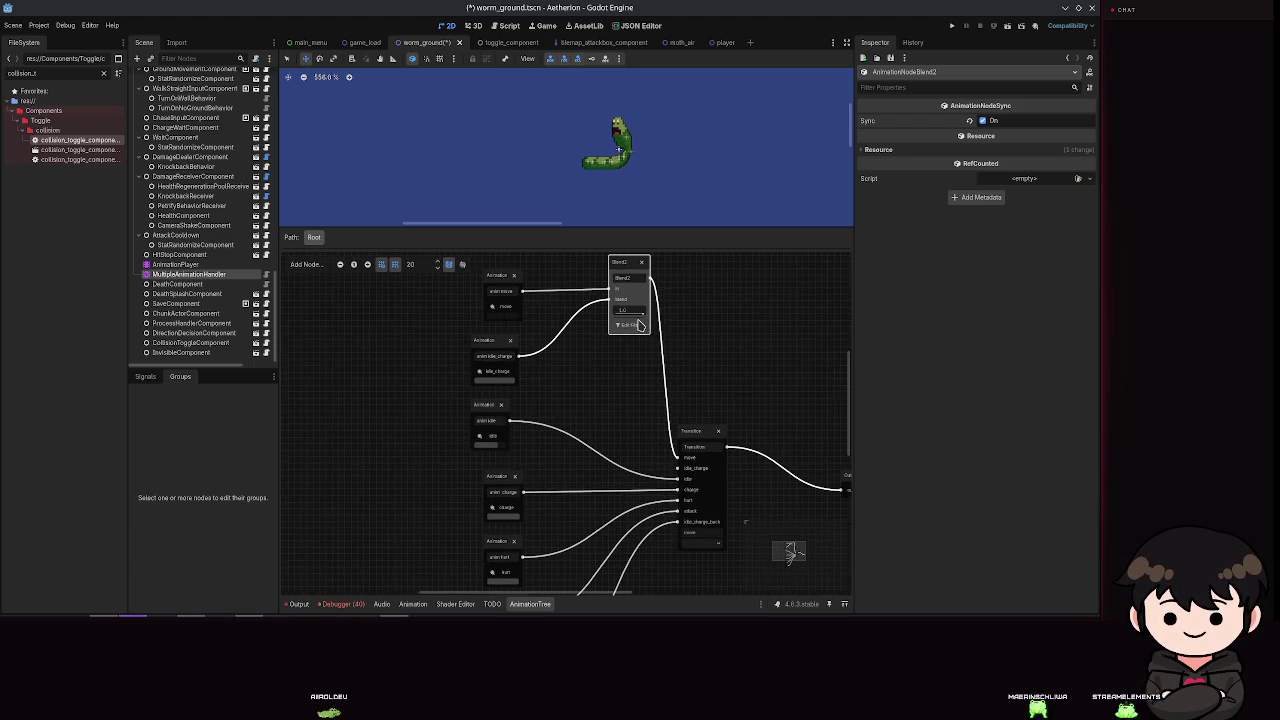
left_click_drag(641, 318, 530, 318)
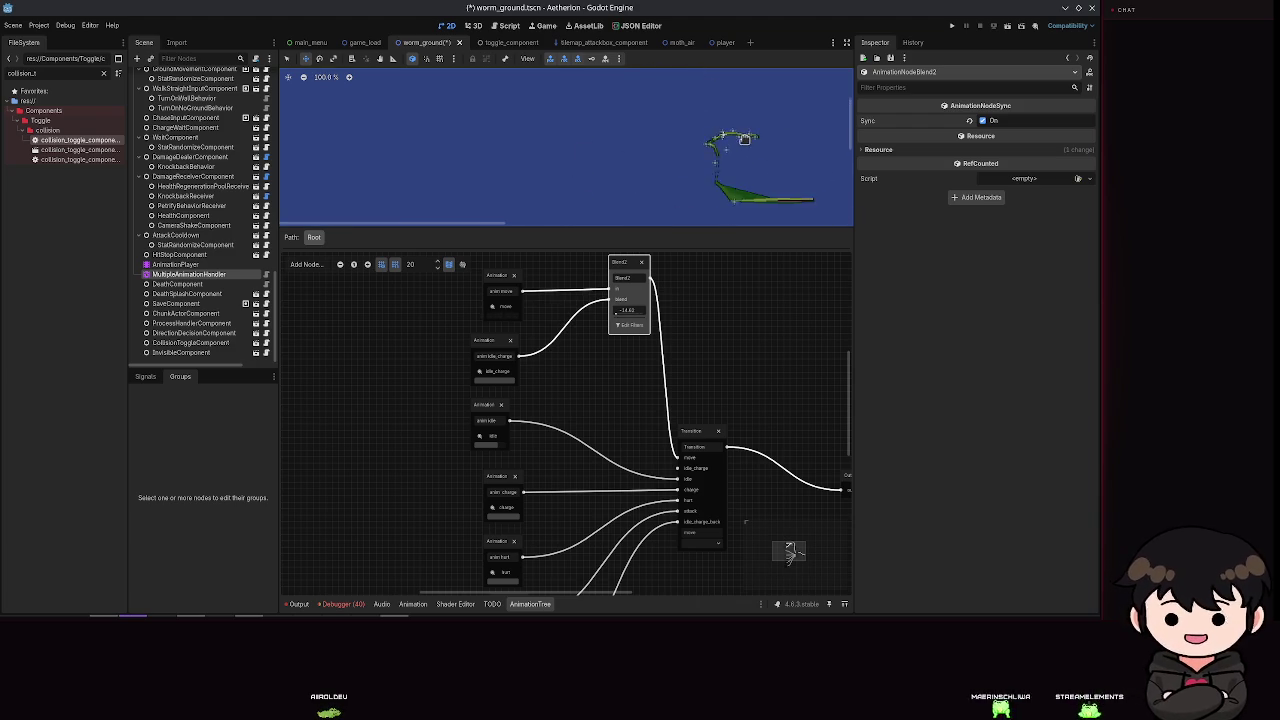
scroll(700, 189, "up", 5)
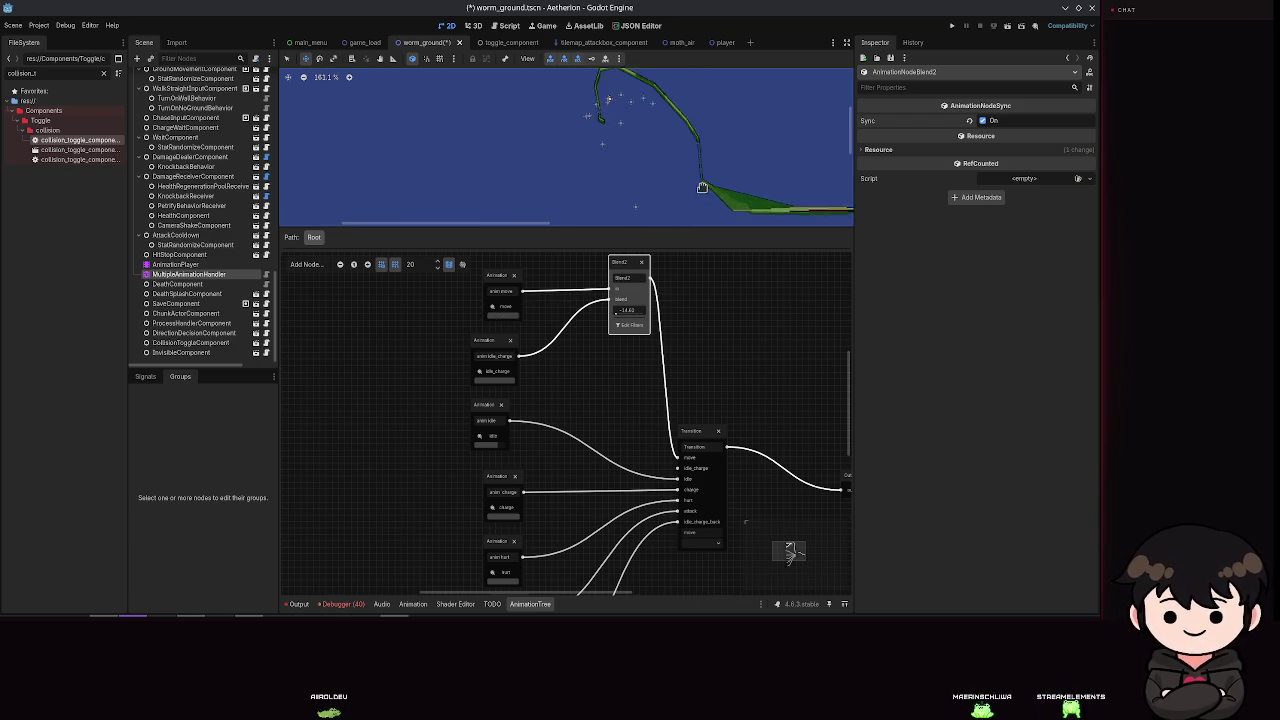
left_click_drag(611, 318, 640, 318)
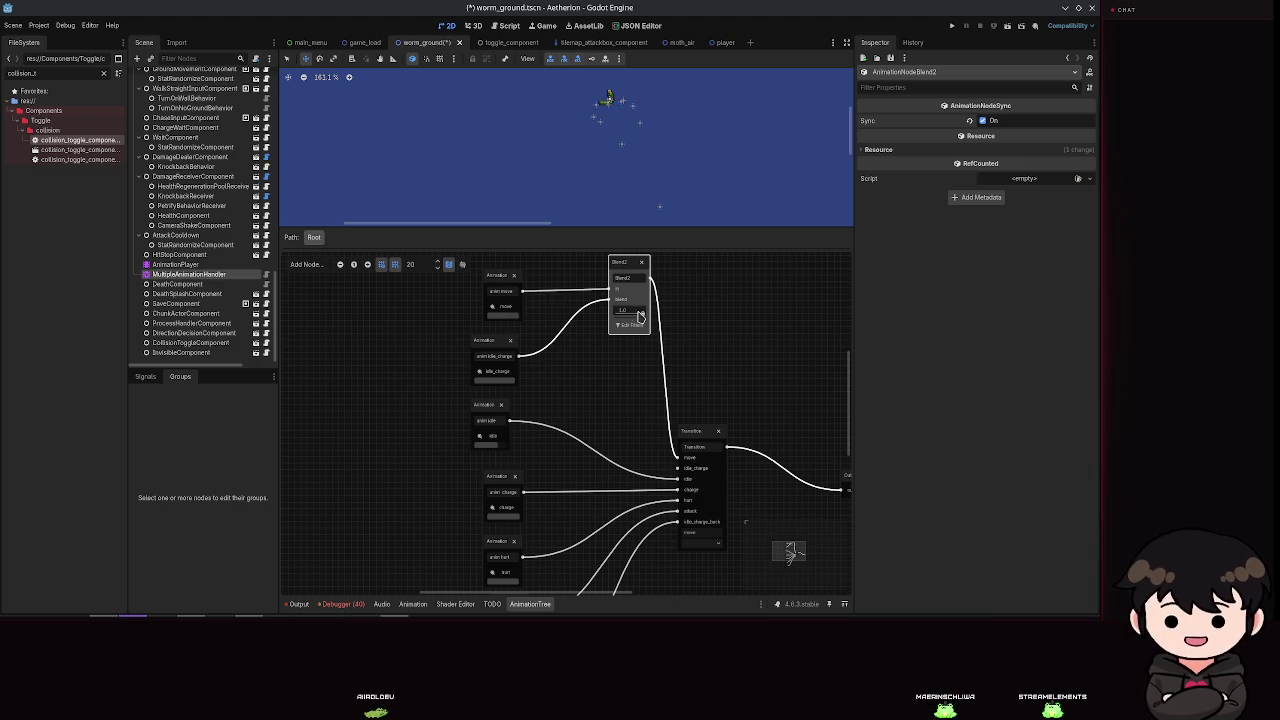
mouse_move(616, 313)
left_mouse_down()
mouse_move(654, 322)
mouse_move(534, 320)
left_mouse_up()
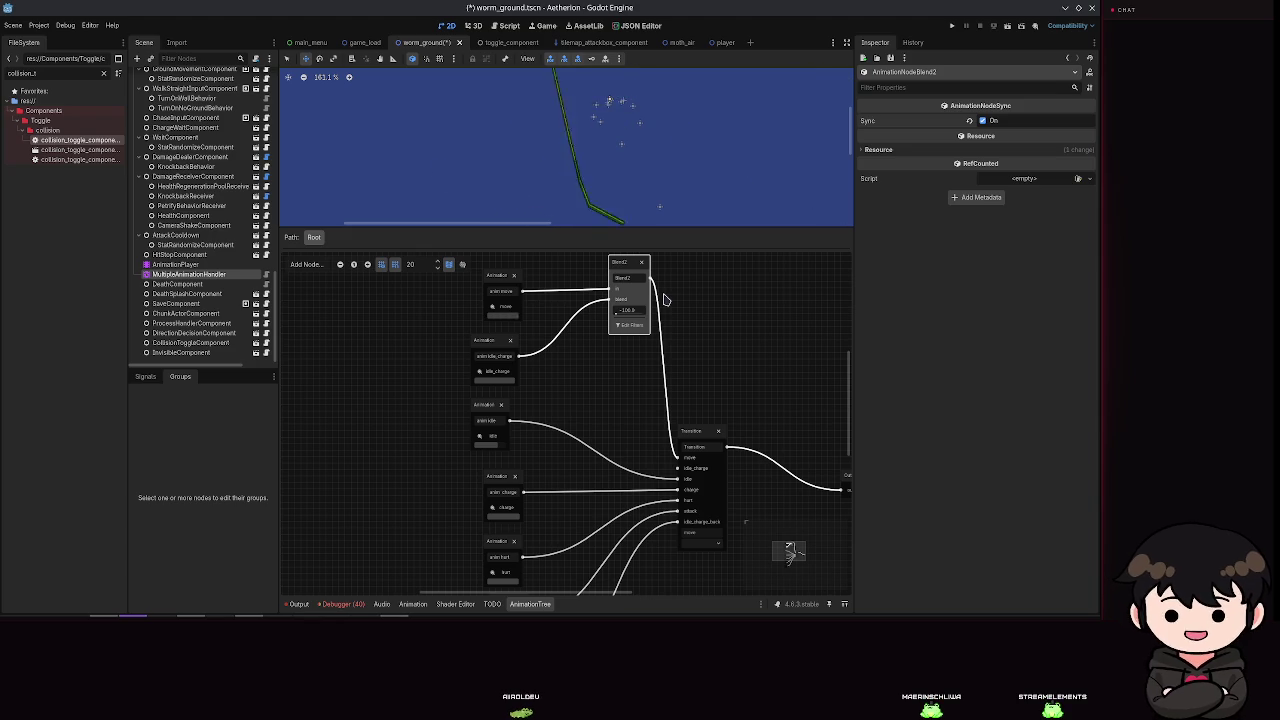
scroll(680, 149, "down", 6)
scroll(685, 155, "down", 3)
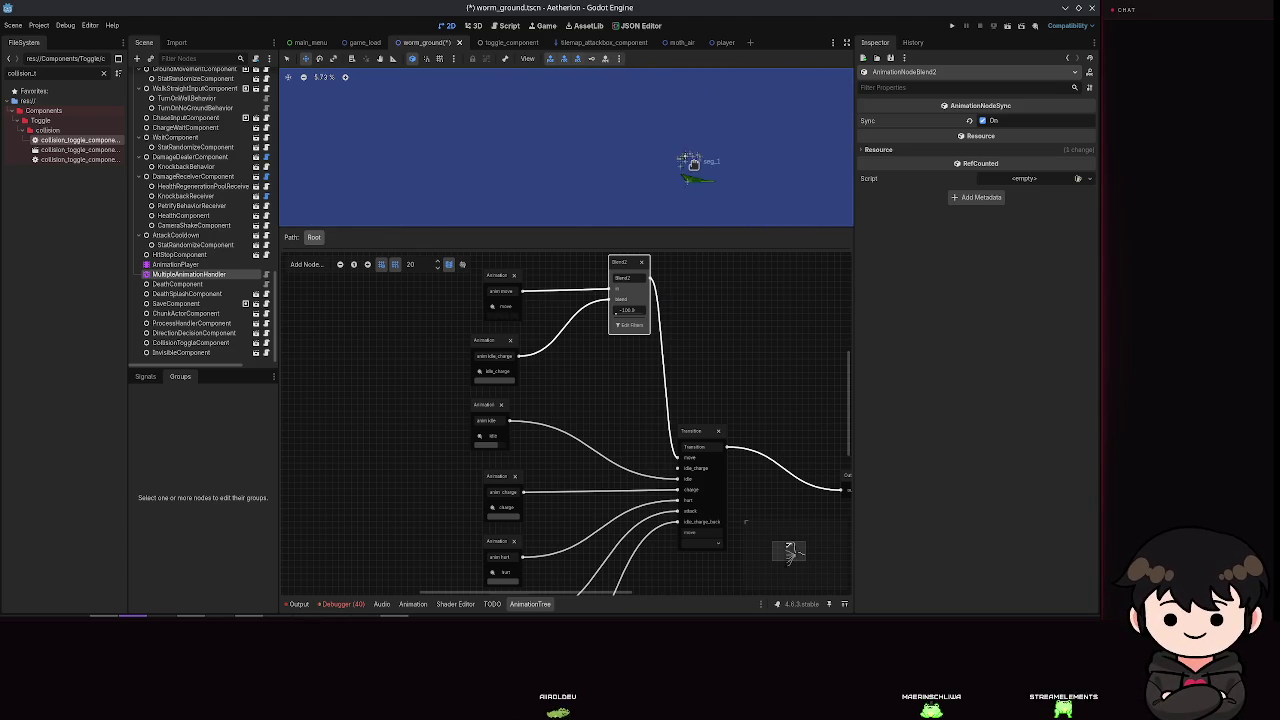
scroll(714, 175, "down", 3)
Step: Save the scene and open worm_ground_idle.gd from the Idle node's script icon
key("ctrl+s")
scroll(715, 140, "up", 11)
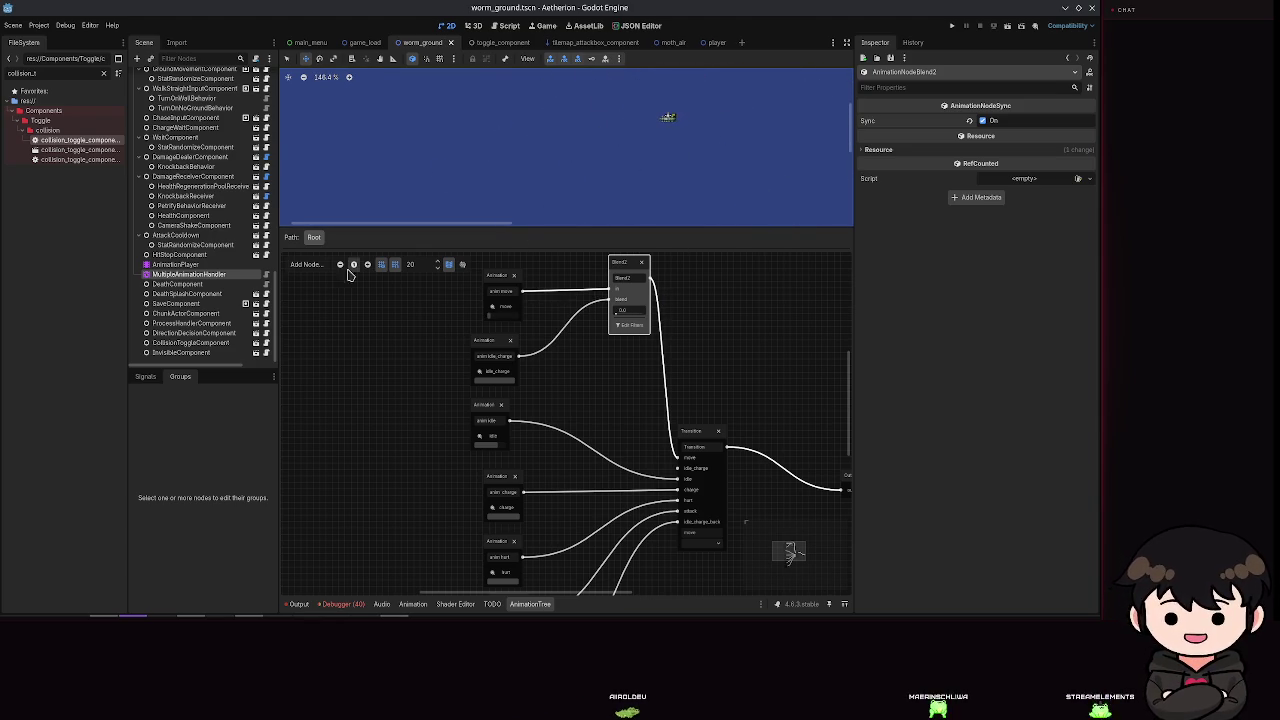
scroll(201, 258, "up", 10)
scroll(201, 258, "down", 6)
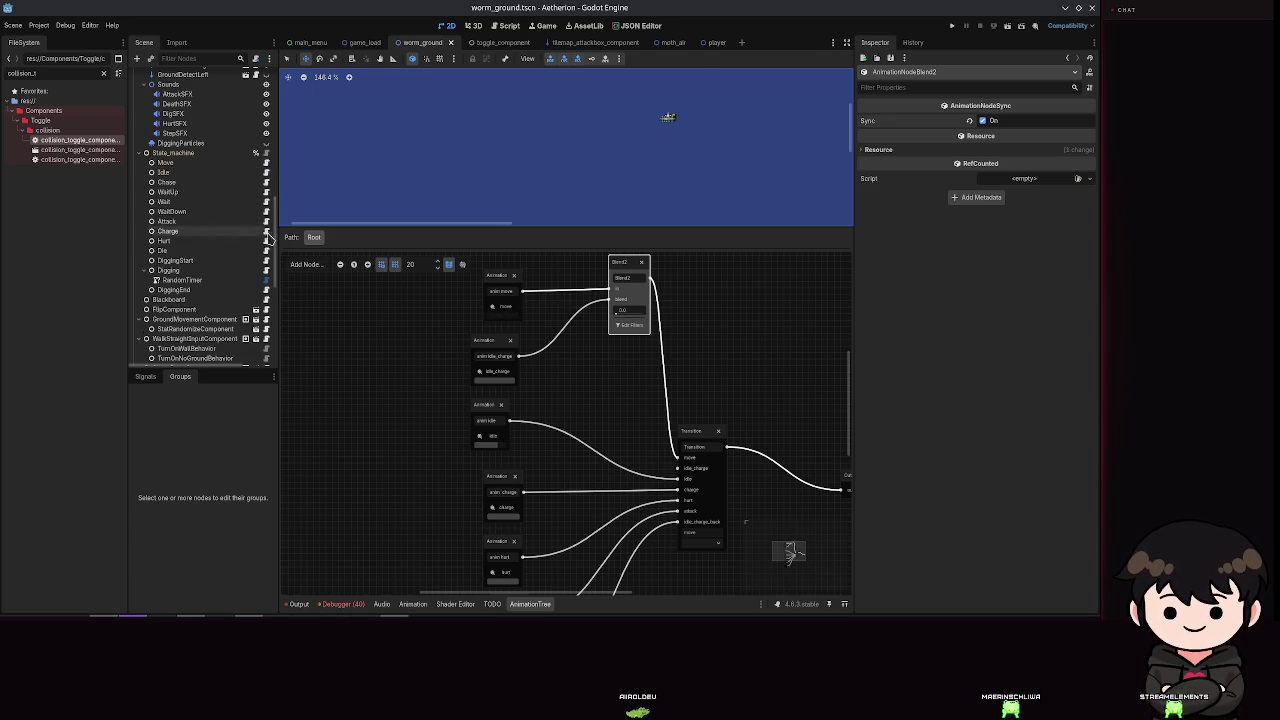
scroll(276, 235, "down", 1)
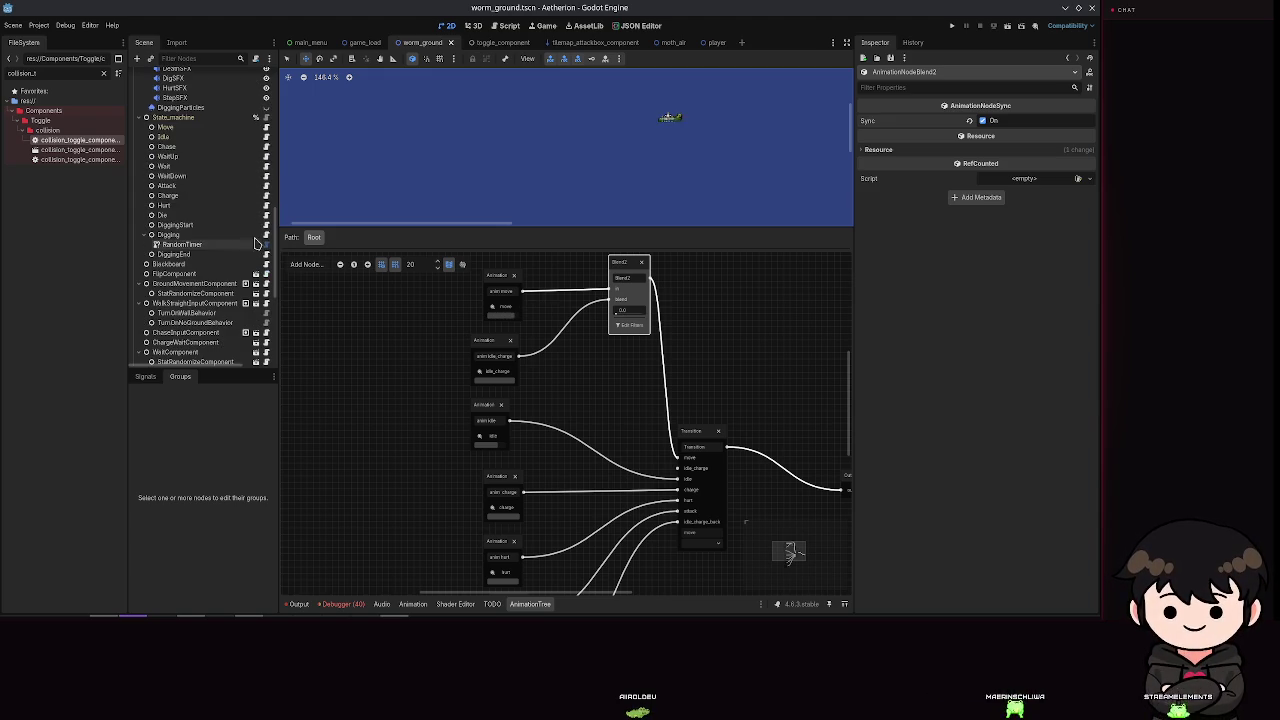
left_click(266, 137)
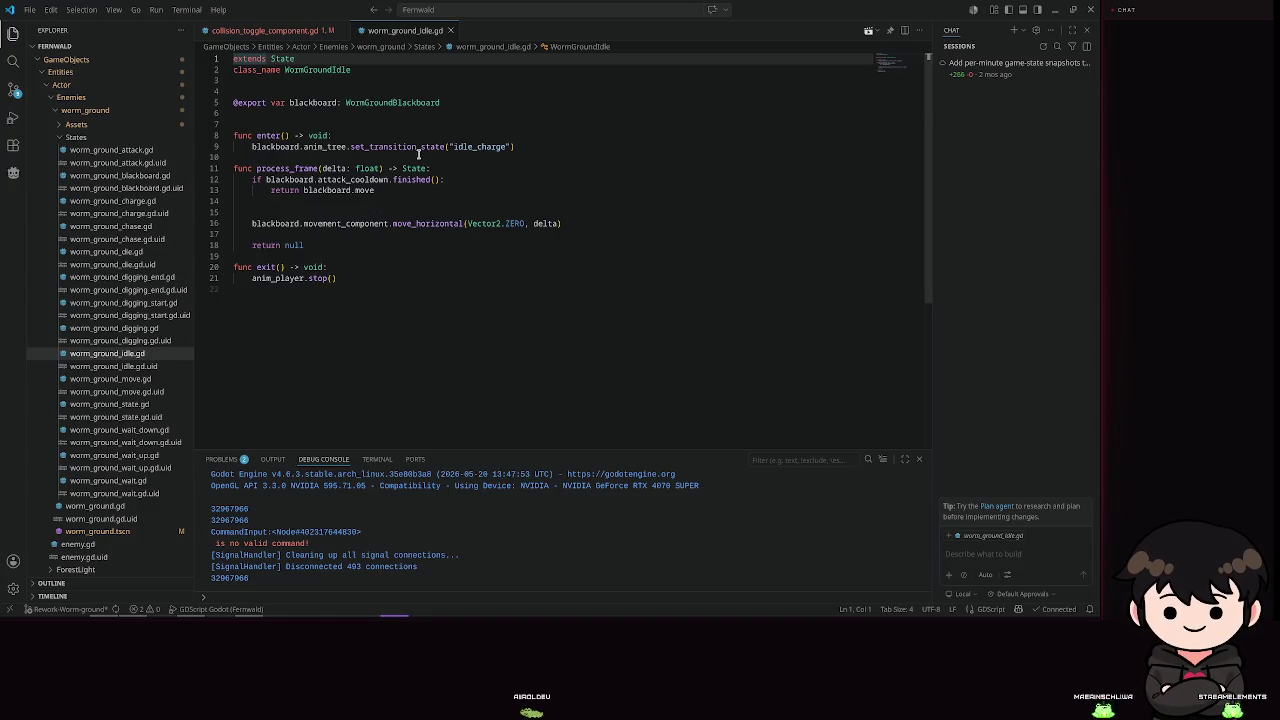
Step: Review set_transition_state in the idle script, then the wait_down and wait_up scripts, and minimize VS Code
left_click(407, 147)
double_click(420, 147)
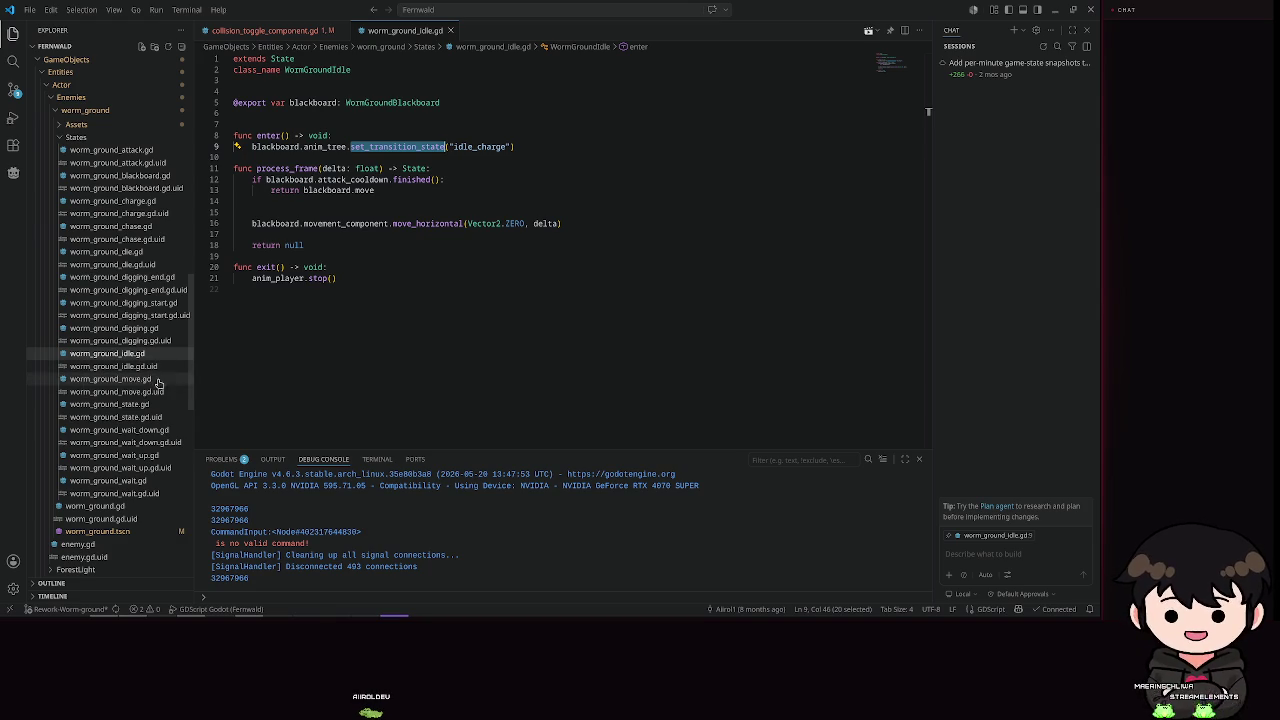
left_click(134, 429)
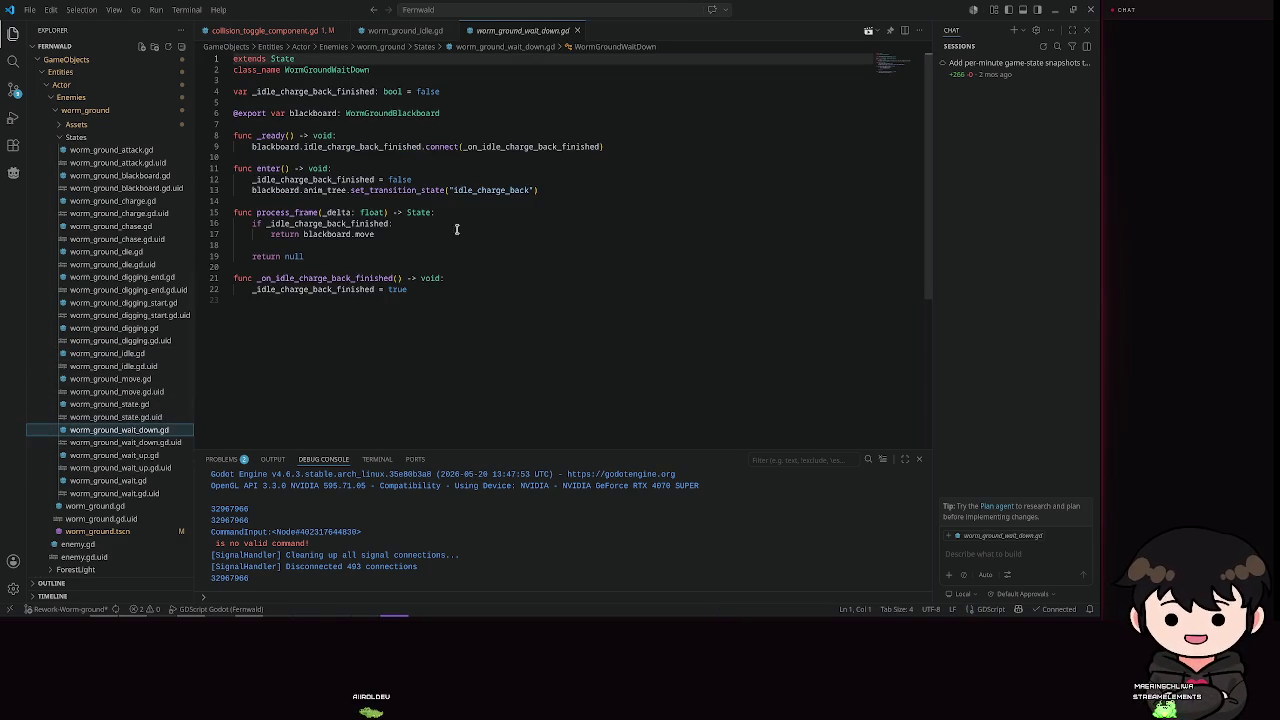
left_click(136, 481)
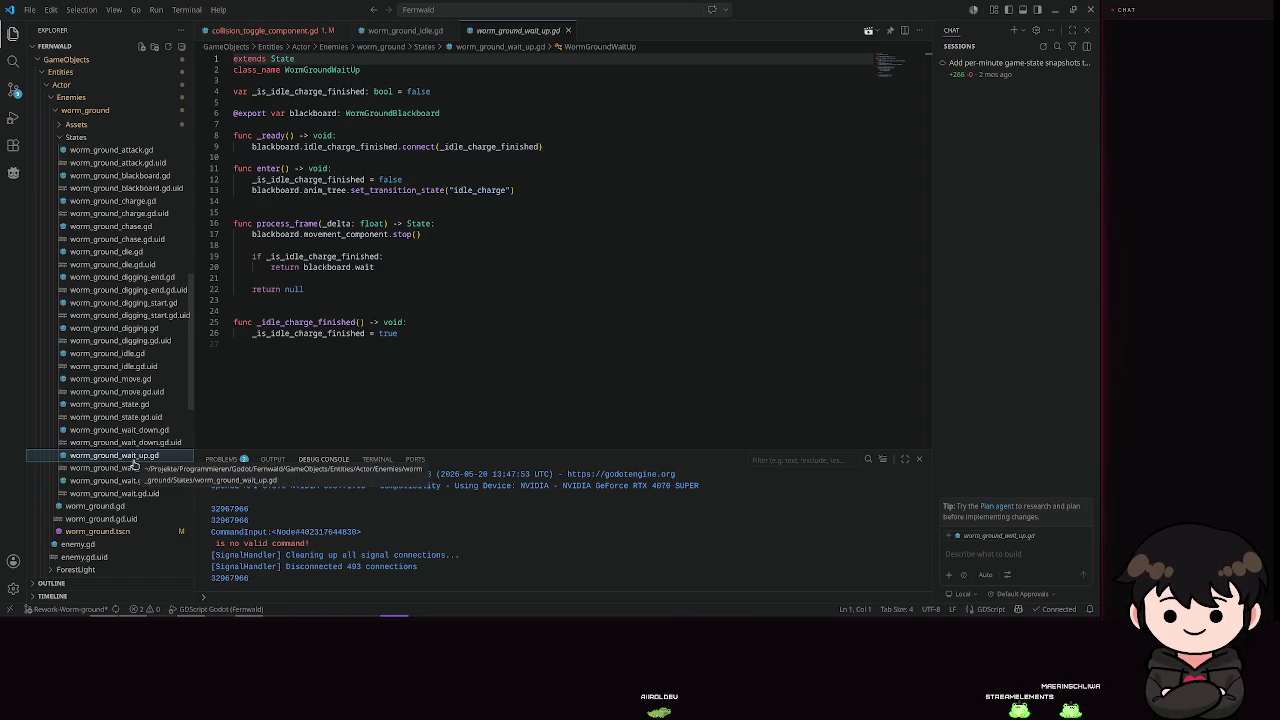
left_click(1055, 12)
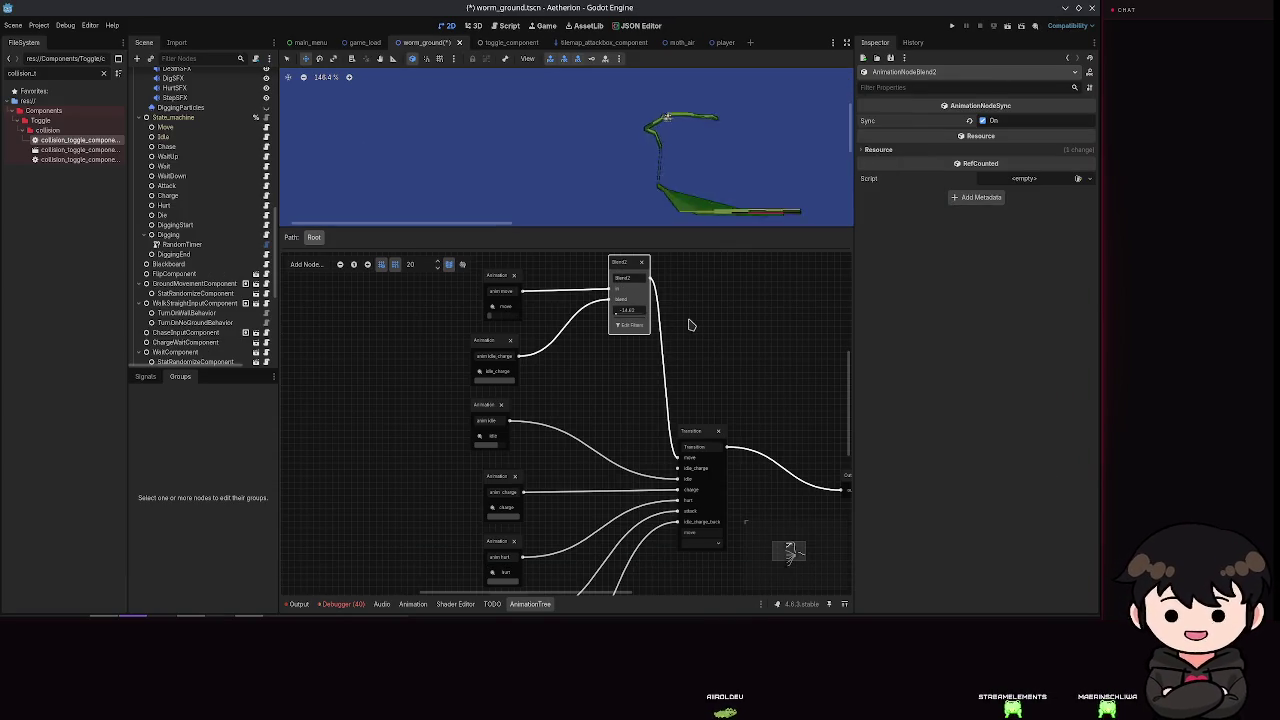
Step: Undo the Blend2 and Add2 changes four times, then save worm_ground
key("ctrl+z")
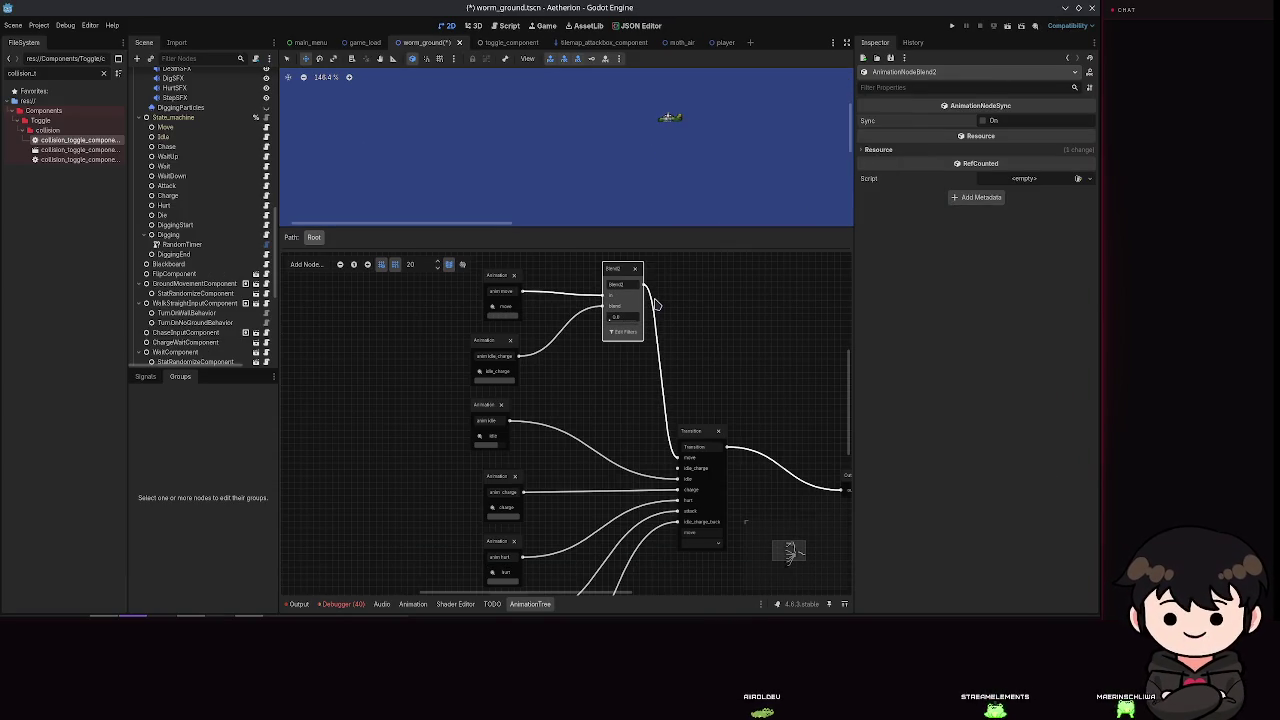
key("ctrl+z")
key("ctrl+z")
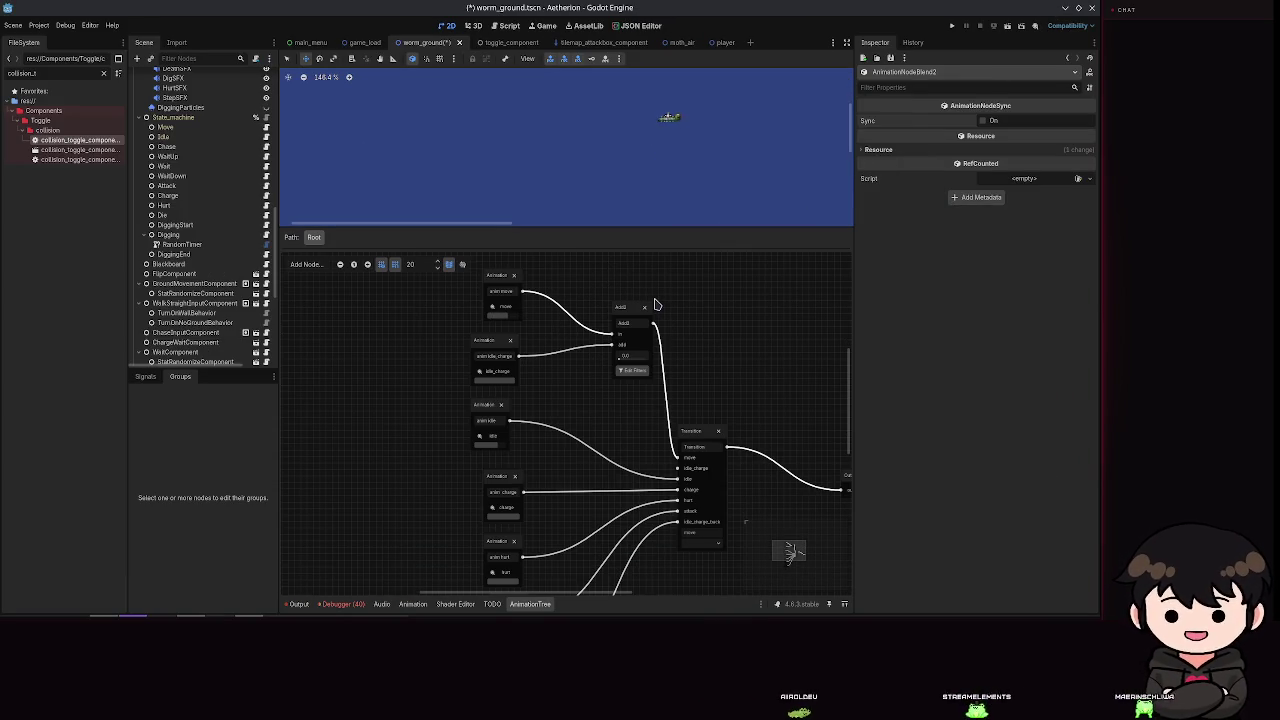
key("ctrl+z")
key("ctrl+z")
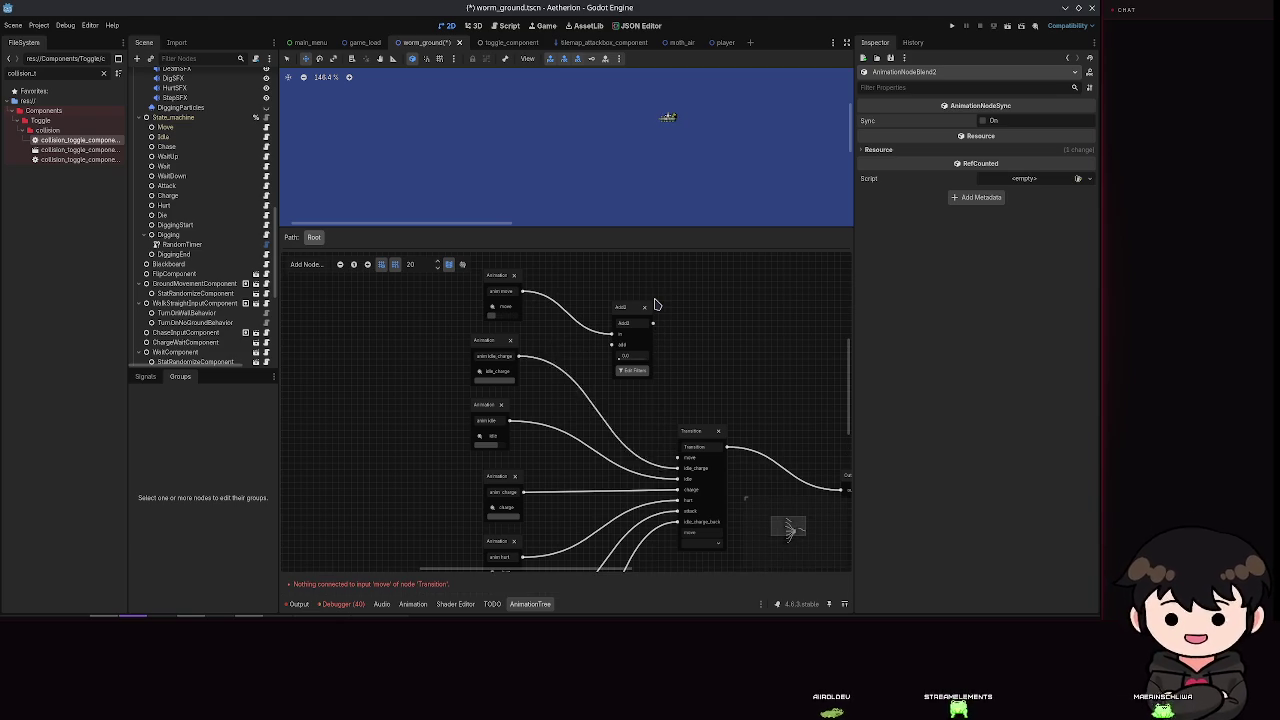
key("ctrl+z")
key("ctrl+z")
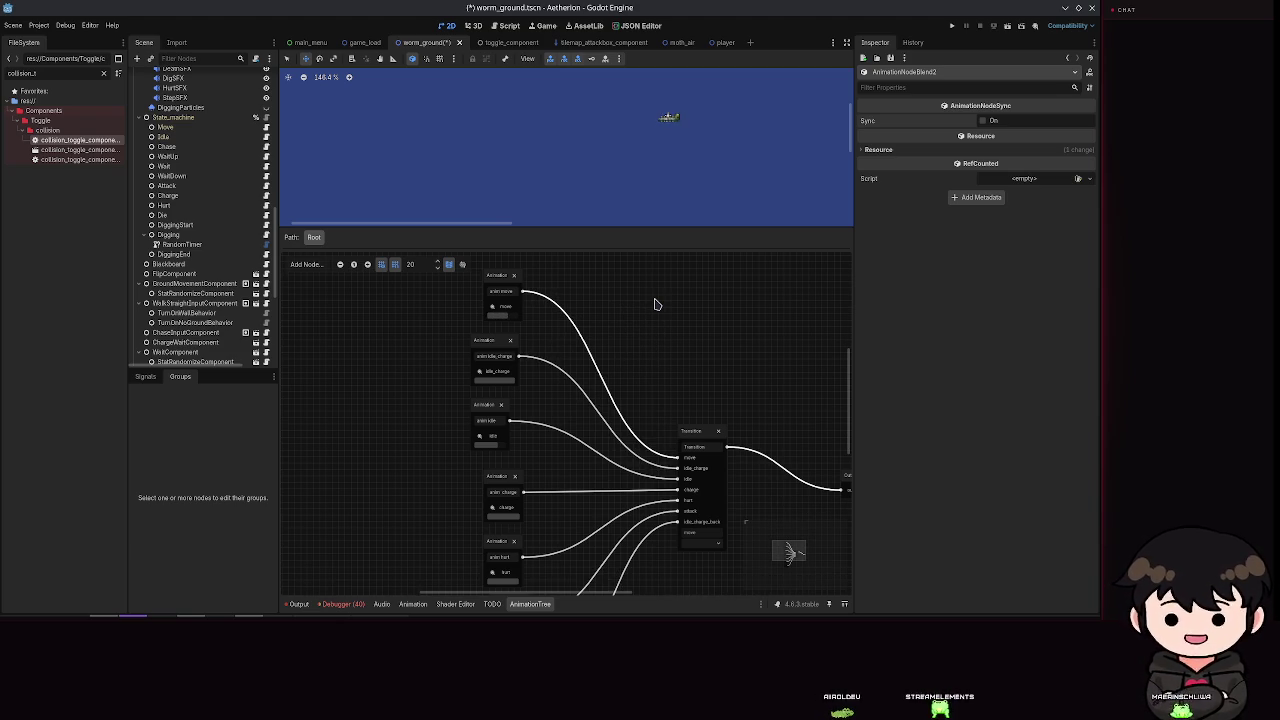
key("ctrl+s")
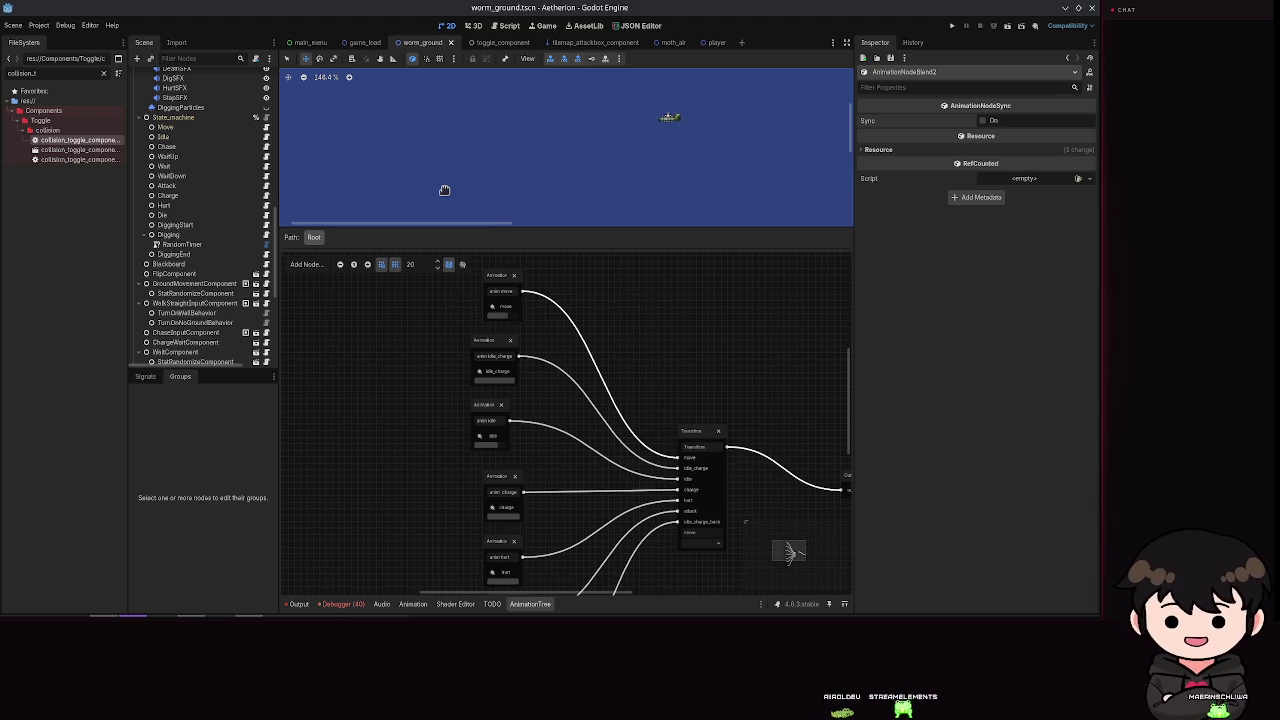
scroll(247, 220, "up", 10)
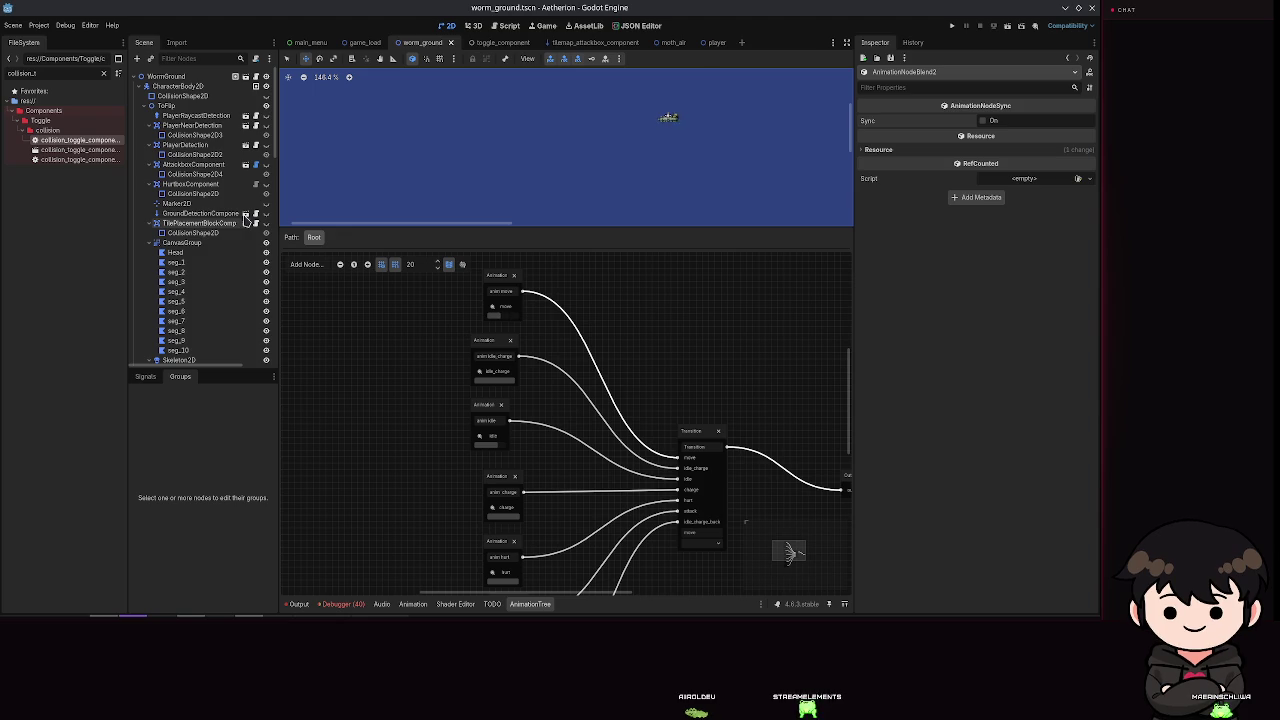
scroll(685, 115, "up", 10)
scroll(681, 107, "up", 6)
scroll(620, 186, "down", 2)
Step: Enlarge the viewport and select seg_10, then seg_9, to view seg_9's transform
left_click_drag(494, 236, 486, 457)
scroll(506, 251, "down", 3)
scroll(201, 264, "down", 4)
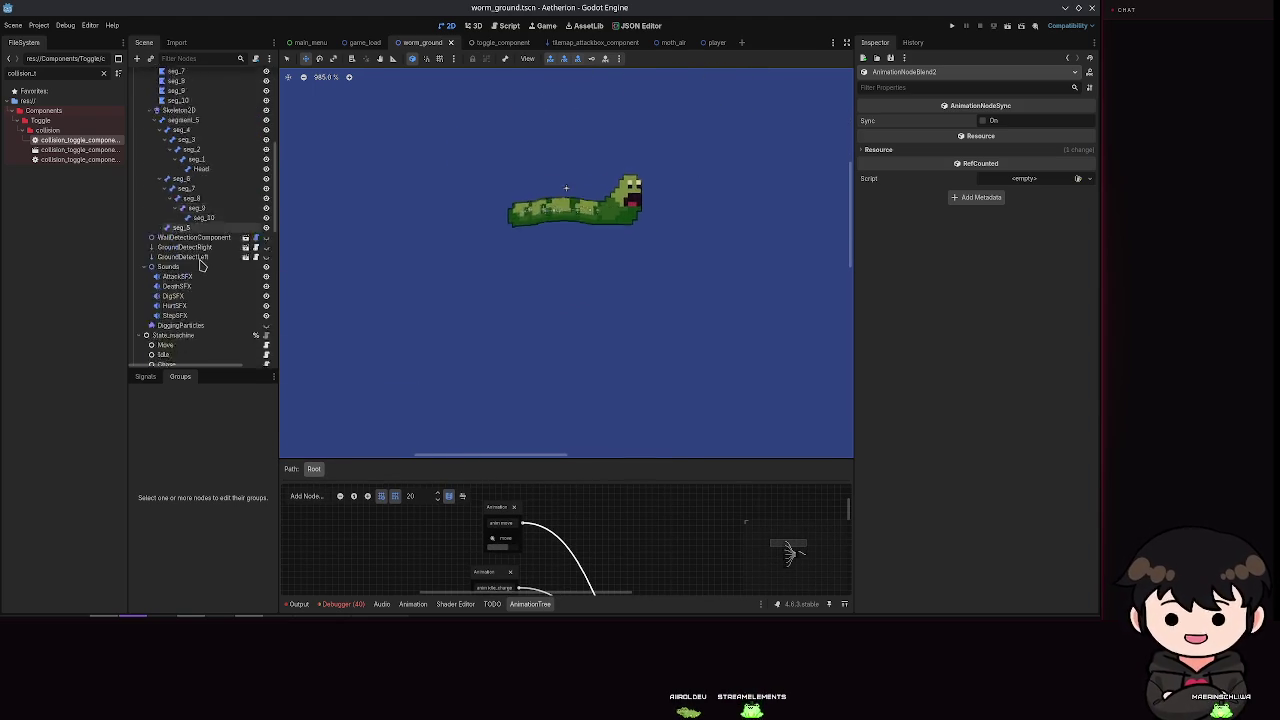
scroll(197, 255, "down", 3)
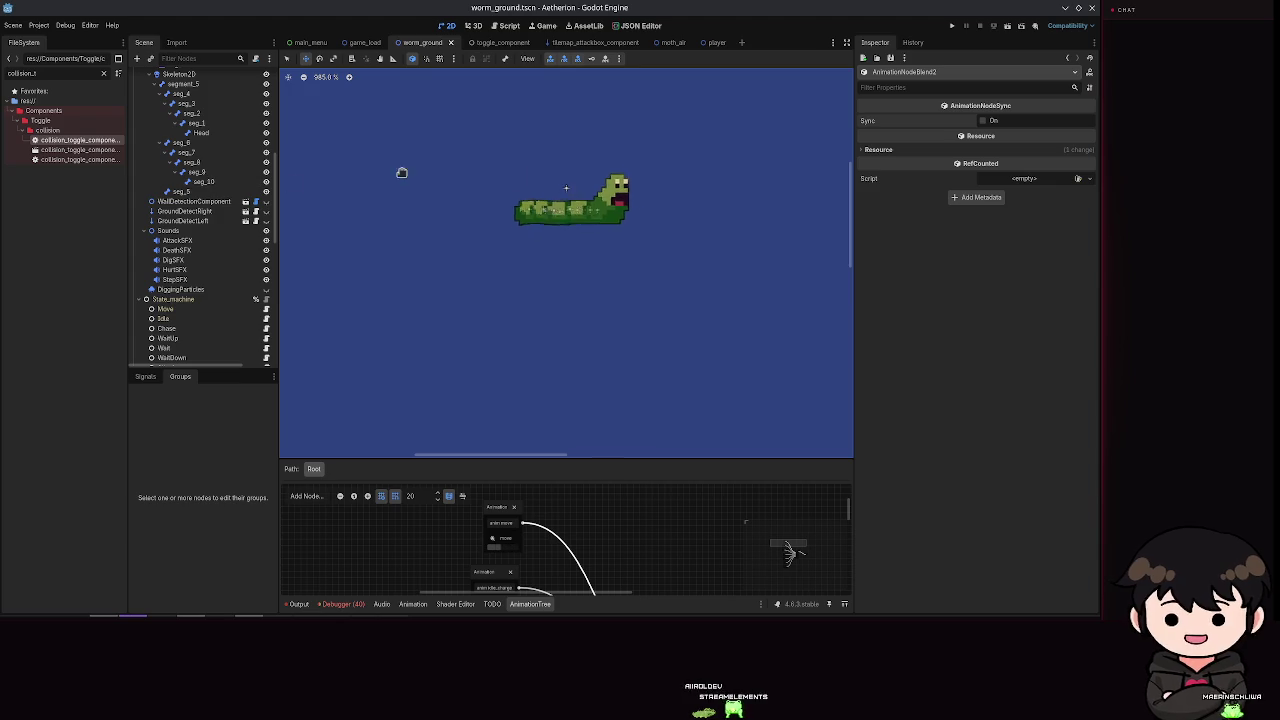
left_click(205, 181)
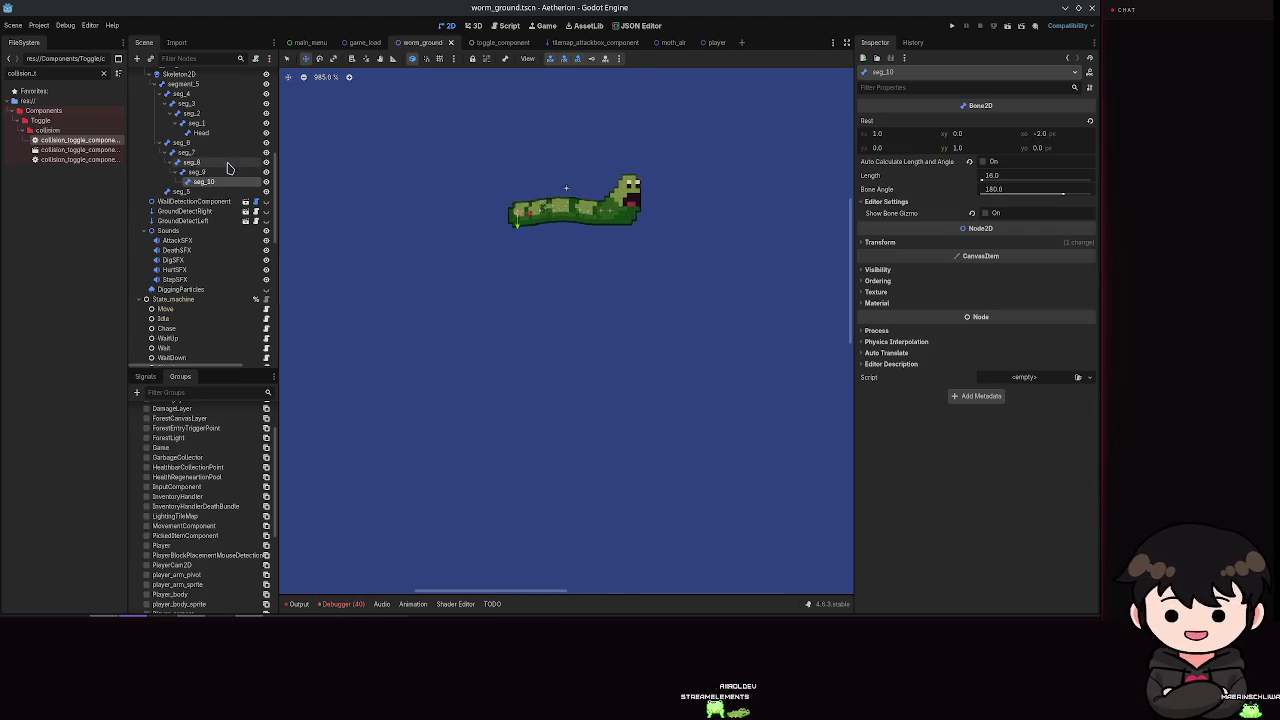
left_click(200, 171)
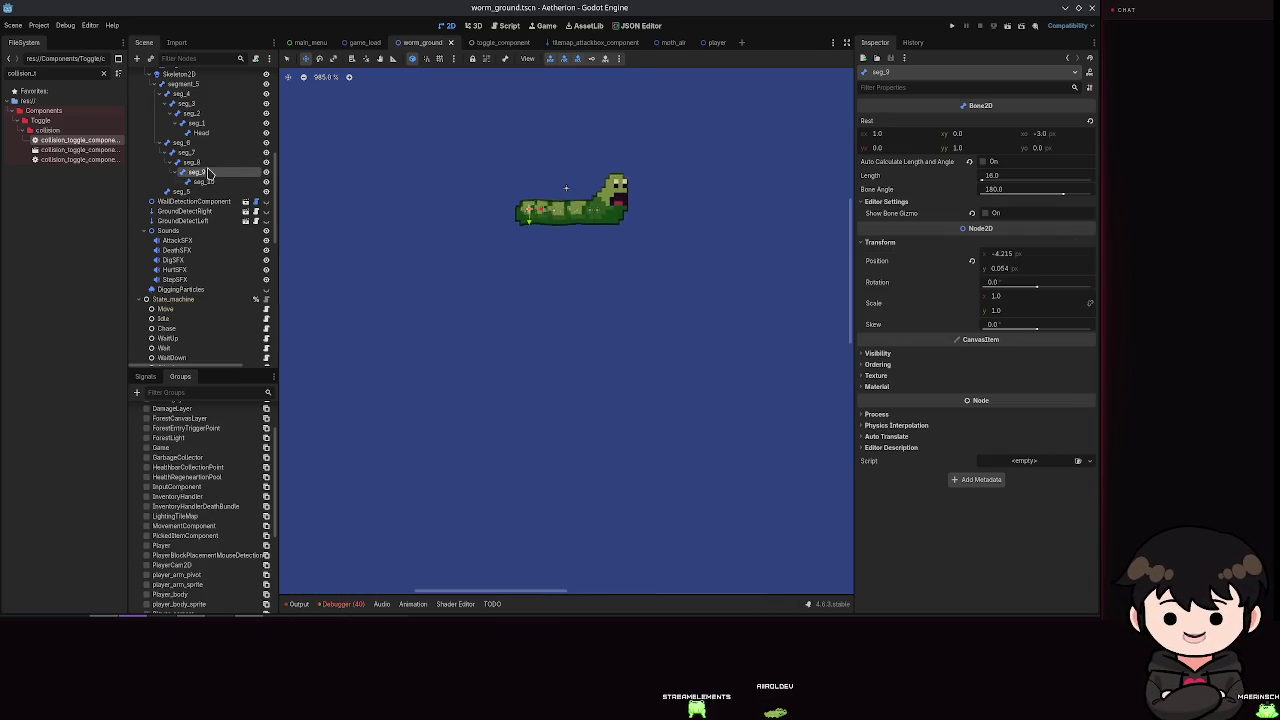
scroll(225, 200, "up", 6)
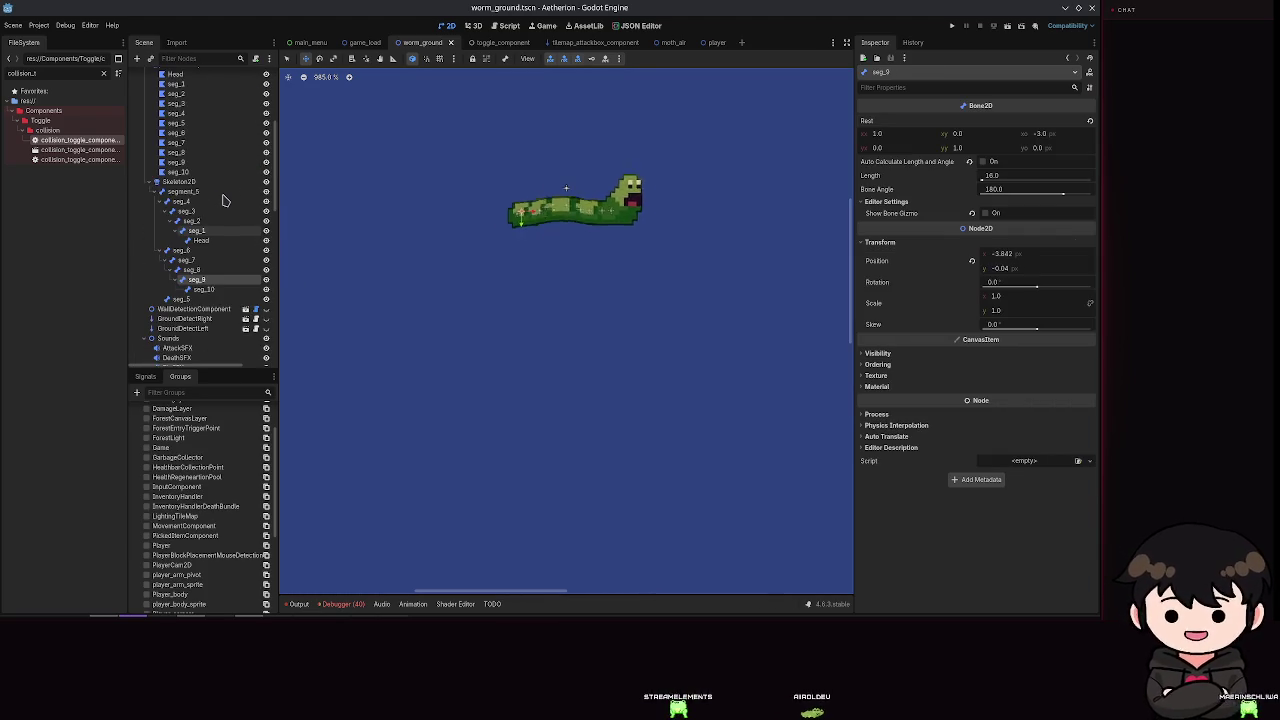
scroll(640, 223, "up", 3)
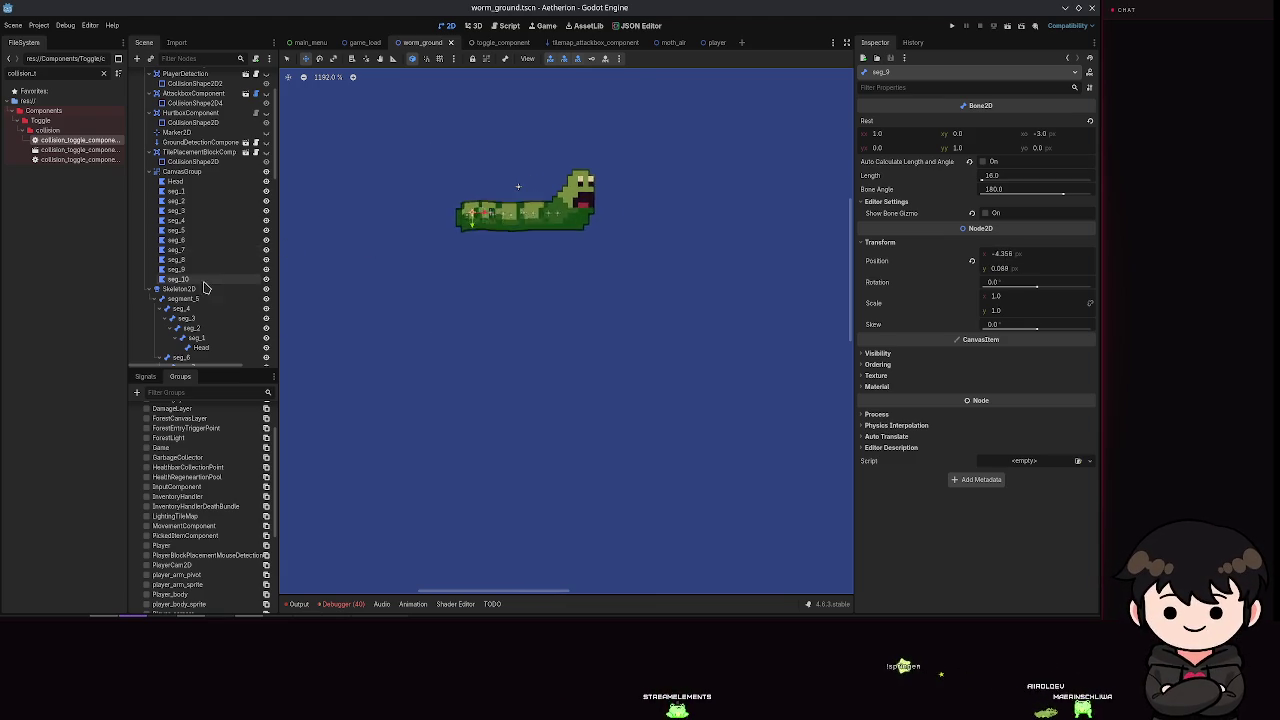
scroll(190, 220, "down", 5)
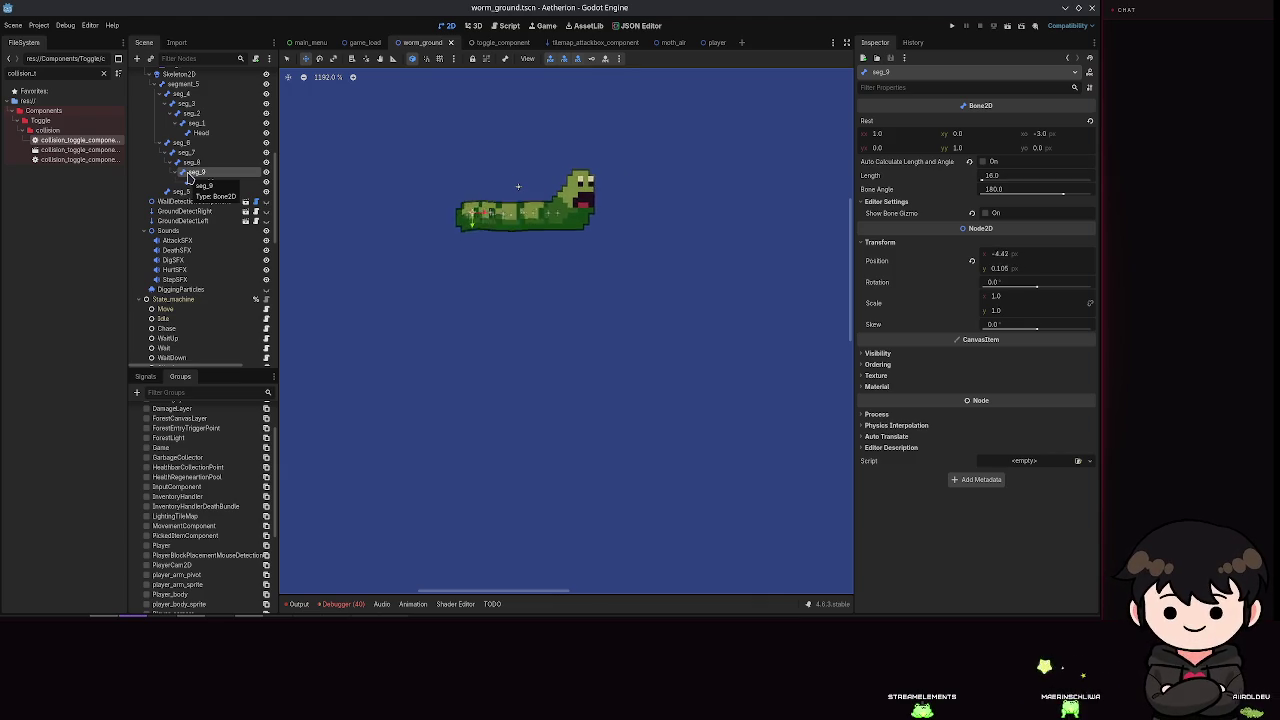
scroll(588, 337, "down", 3)
scroll(480, 260, "up", 5)
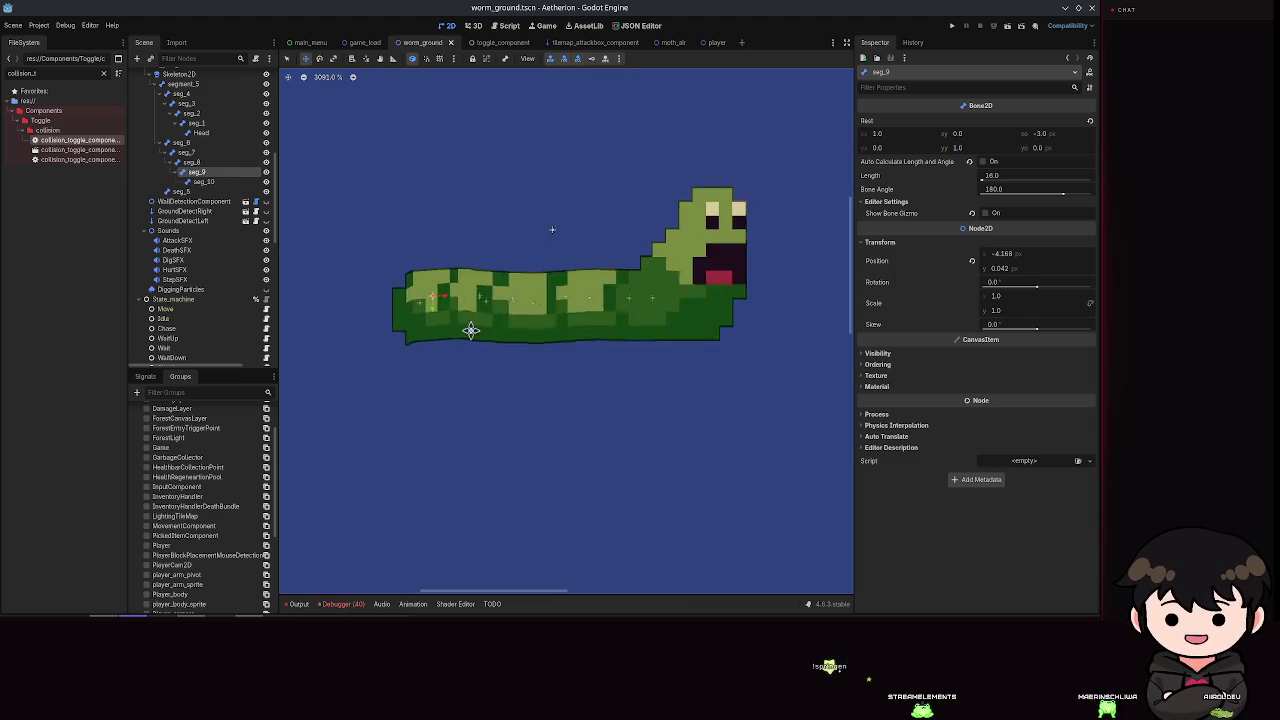
scroll(557, 369, "down", 10)
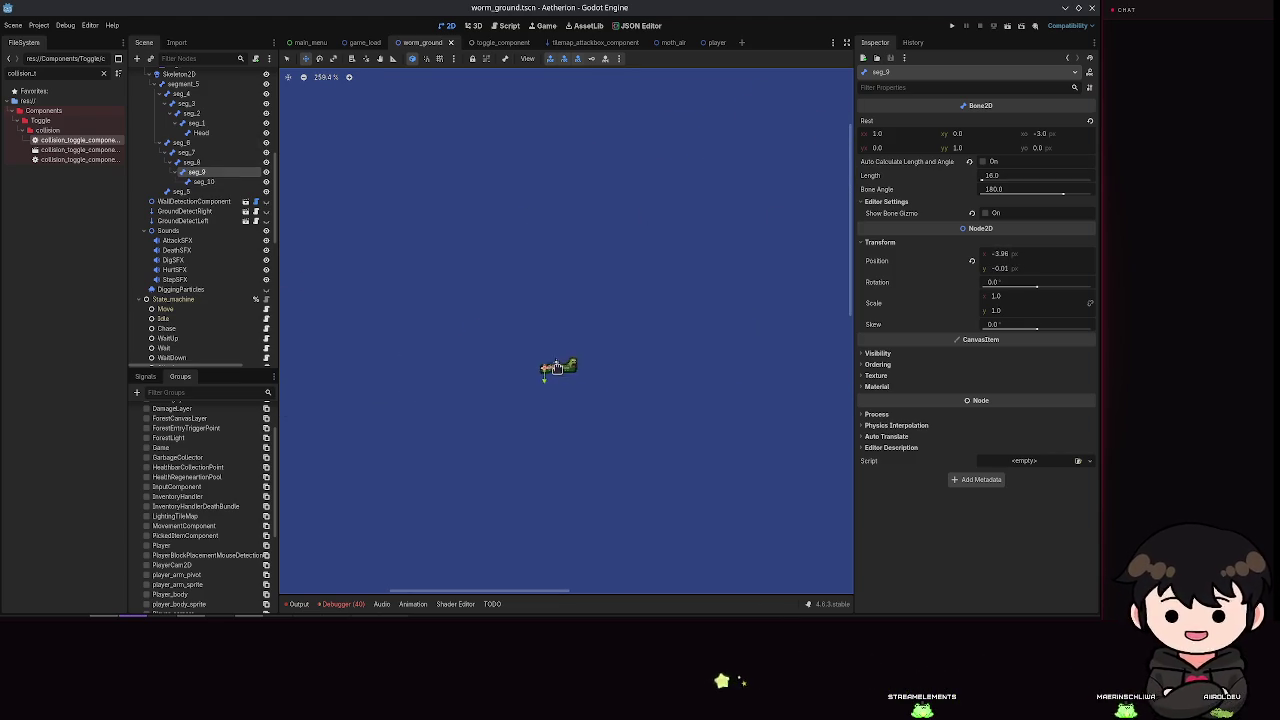
scroll(557, 369, "up", 2)
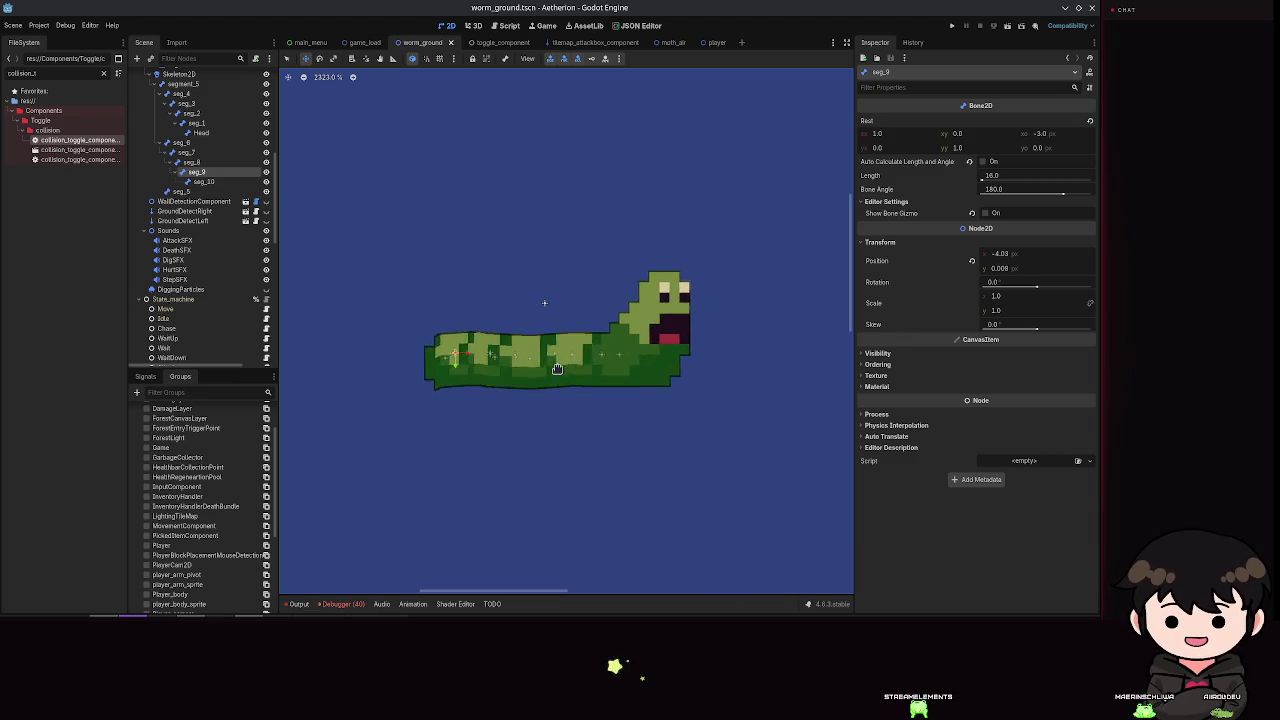